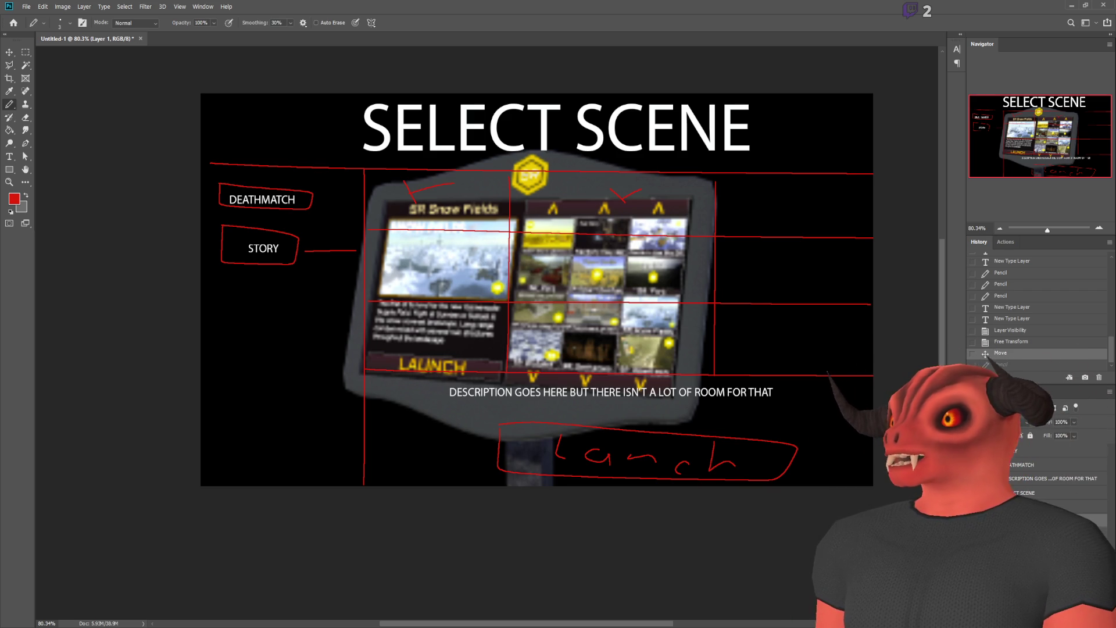
- Hide the kiosk screenshot layer so only the red wireframe over black shows
{"action": "key", "text": "ctrl+comma"}
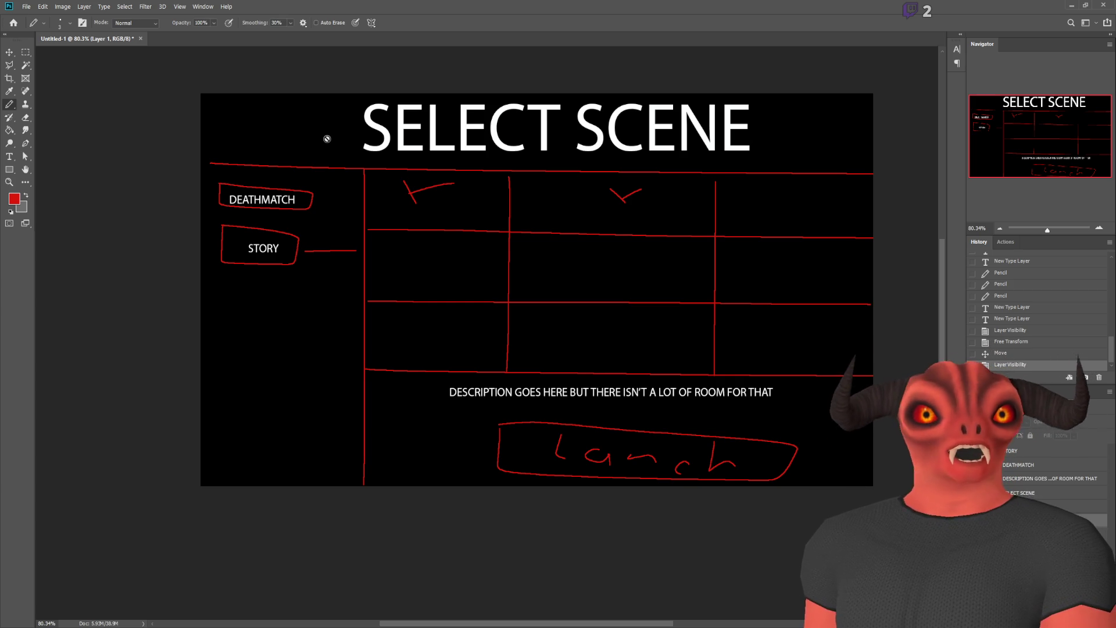
{"action": "key", "text": "alt+Tab"}
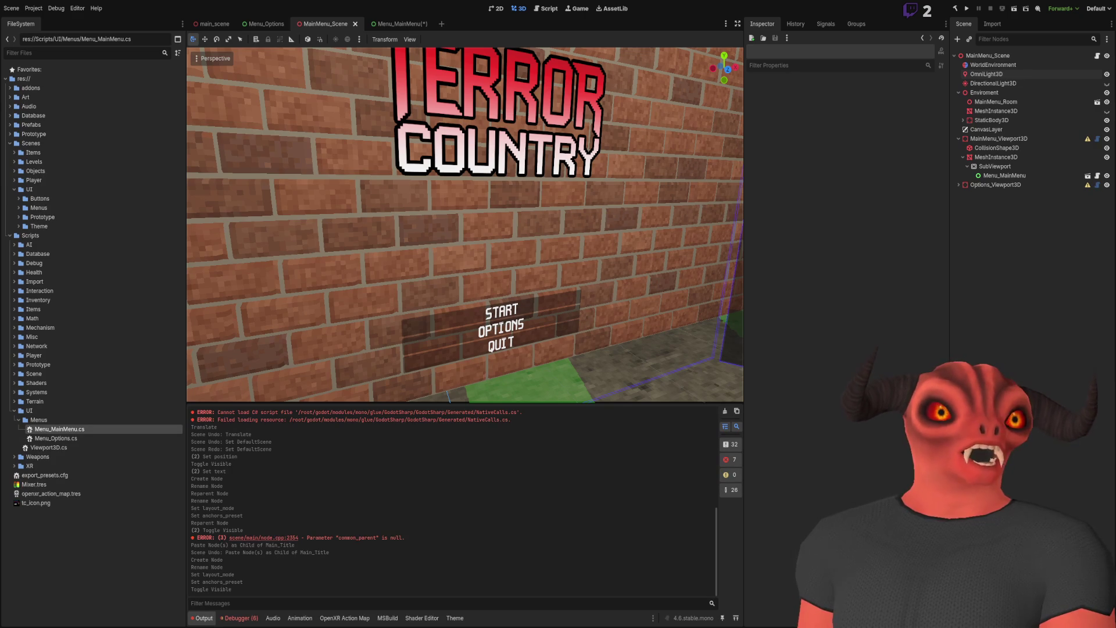
{"action": "key", "text": "alt+Tab"}
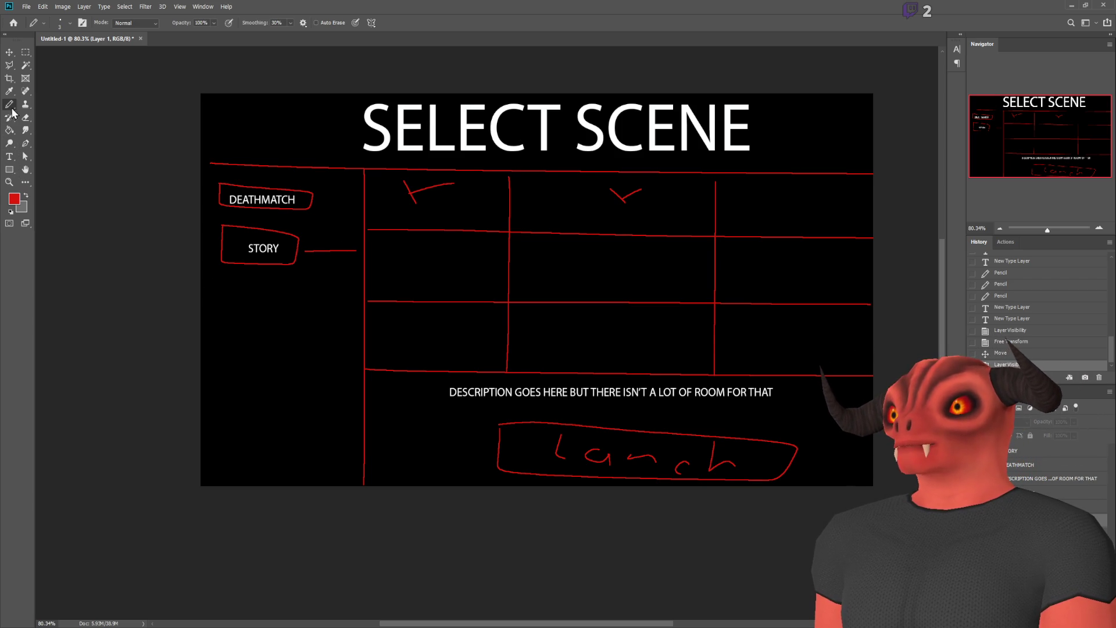
- Add a new empty layer above the red sketch layer, undoing a stray pencil stroke
{"action": "left_click", "coordinate": [1047, 507]}
{"action": "key", "text": "ctrl+shift+alt+n"}
{"action": "left_click_drag", "start_coordinate": [208, 148], "coordinate": [849, 157]}
{"action": "key", "text": "ctrl+z"}
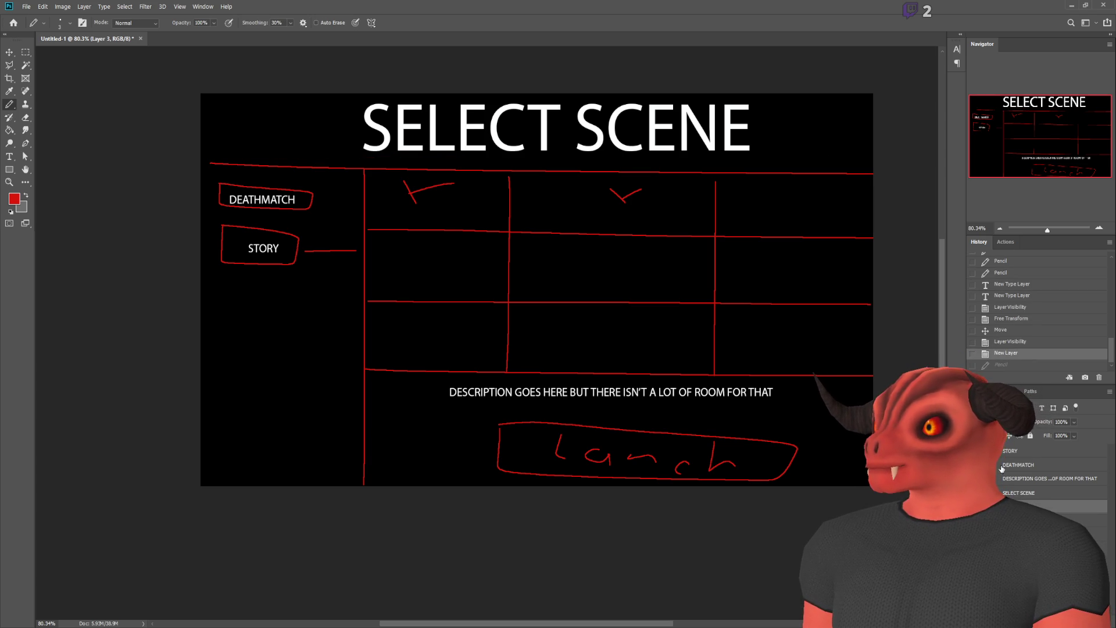
- Shrink the SELECT SCENE heading to about 71% with Free Transform and apply it
{"action": "left_click", "coordinate": [1023, 450]}
{"action": "key", "text": "ctrl+t"}
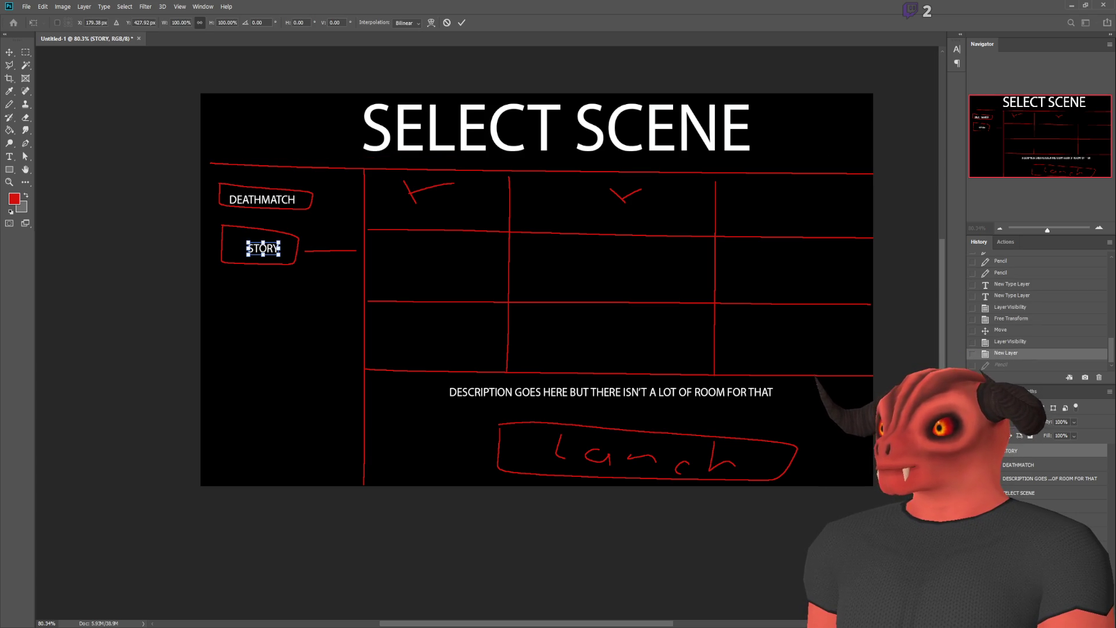
{"action": "left_click", "coordinate": [1019, 492]}
{"action": "key", "text": "ctrl+t"}
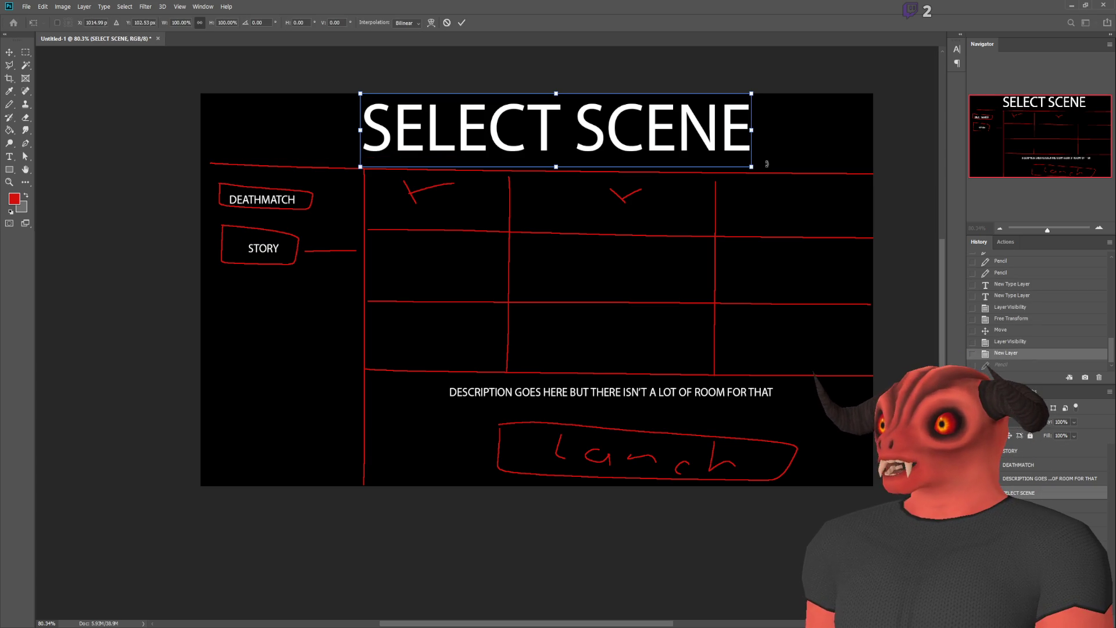
{"action": "mouse_move", "coordinate": [752, 123]}
{"action": "left_mouse_down"}
{"action": "mouse_move", "coordinate": [639, 125]}
{"action": "mouse_move", "coordinate": [665, 125]}
{"action": "left_mouse_up"}
{"action": "key", "text": "Return"}
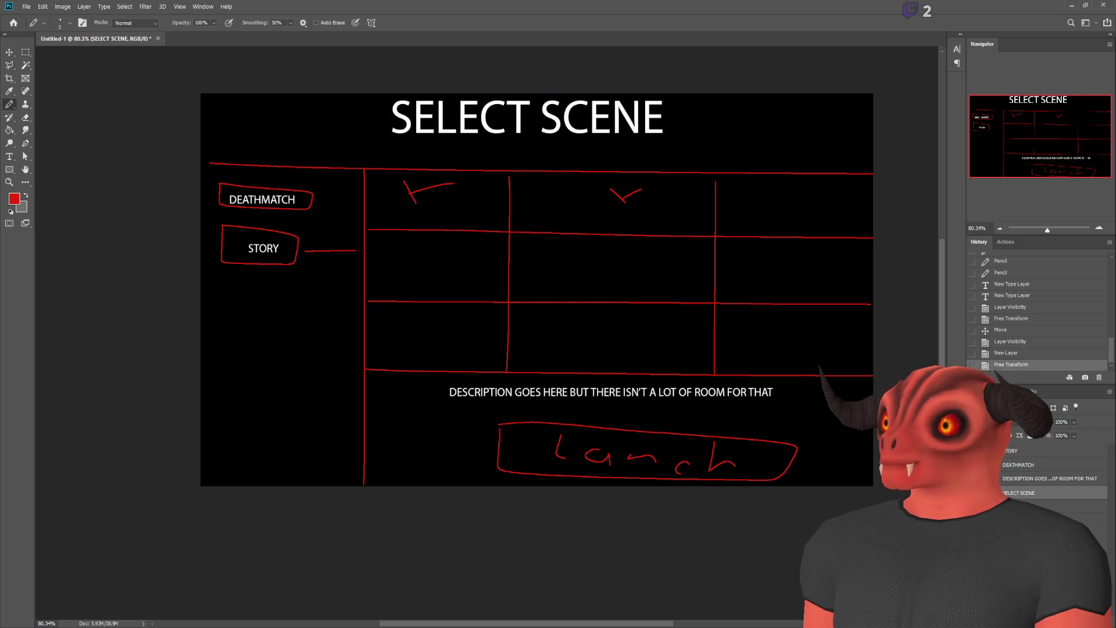
{"action": "key", "text": "alt+bracketleft"}
{"action": "left_click_drag", "start_coordinate": [211, 153], "coordinate": [202, 153]}
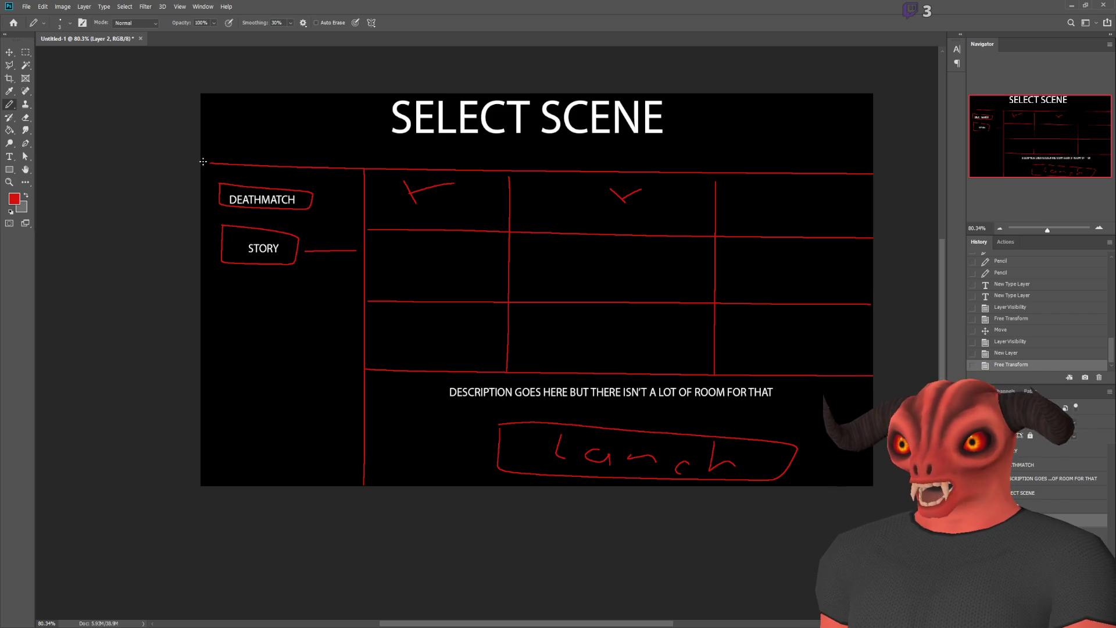
- Pencil a red line across the top with four vertical dividers to form the tab row
{"action": "left_click", "coordinate": [869, 147], "text": "shift"}
{"action": "key", "text": "ctrl+z"}
{"action": "key", "text": "ctrl+z"}
{"action": "left_click_drag", "start_coordinate": [192, 141], "coordinate": [196, 140]}
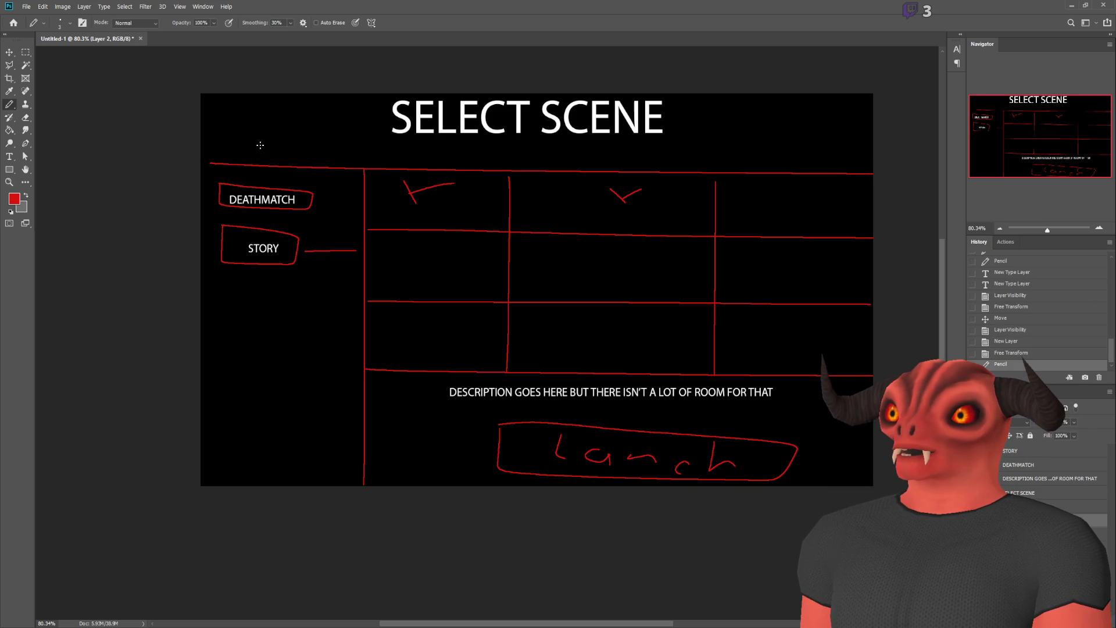
{"action": "left_click", "coordinate": [877, 147], "text": "shift"}
{"action": "left_click", "coordinate": [290, 144]}
{"action": "left_click", "coordinate": [291, 172], "text": "shift"}
{"action": "left_click", "coordinate": [456, 146]}
{"action": "left_click", "coordinate": [457, 170], "text": "shift"}
{"action": "left_click", "coordinate": [597, 147]}
{"action": "left_click", "coordinate": [597, 177], "text": "shift"}
{"action": "left_click", "coordinate": [745, 149]}
{"action": "left_click", "coordinate": [745, 173], "text": "shift"}
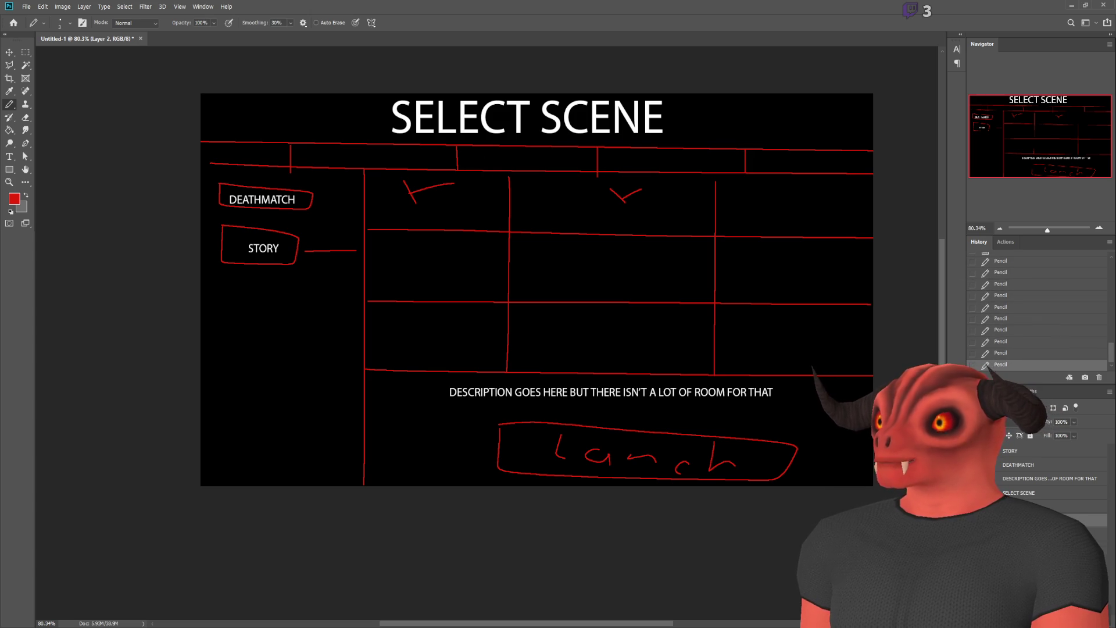
- Move STORY into the first tab cell and DEATHMATCH into the second, nudging both into place
{"action": "left_click", "coordinate": [1012, 451]}
{"action": "left_click", "coordinate": [10, 52]}
{"action": "left_click_drag", "start_coordinate": [367, 264], "coordinate": [348, 166]}
{"action": "left_click", "coordinate": [1026, 465]}
{"action": "mouse_move", "coordinate": [379, 321]}
{"action": "left_mouse_down"}
{"action": "mouse_move", "coordinate": [603, 299]}
{"action": "mouse_move", "coordinate": [482, 281]}
{"action": "left_mouse_up"}
{"action": "scroll", "coordinate": [396, 230], "scroll_direction": "up", "scroll_amount": 2}
{"action": "key", "text": "Up"}
{"action": "key", "text": "Up"}
{"action": "key", "text": "Up"}
{"action": "key", "text": "alt+bracketright"}
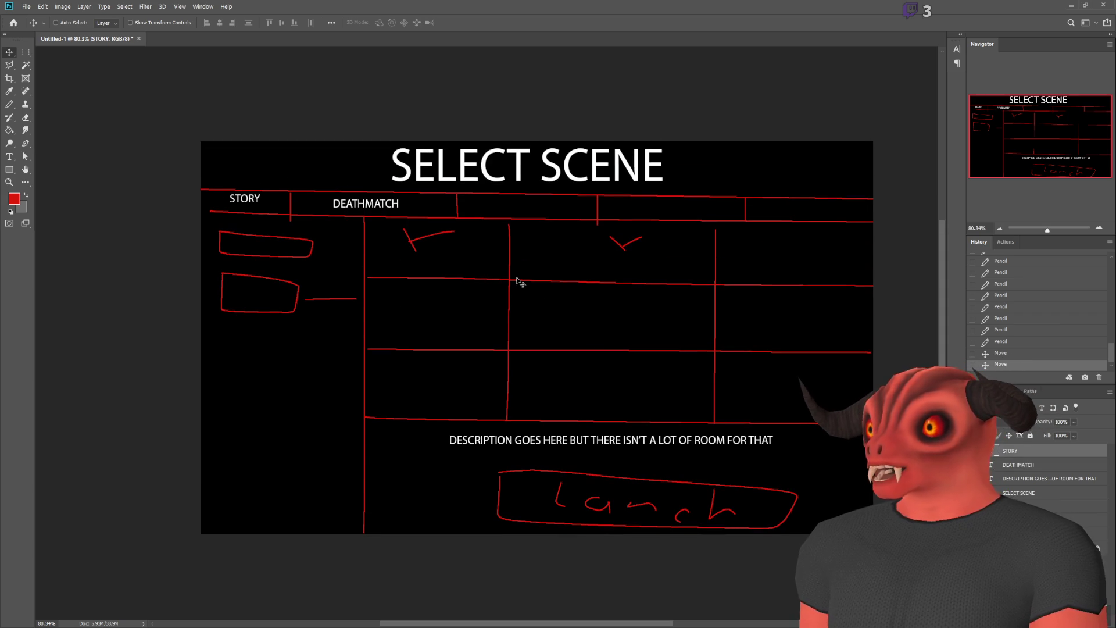
{"action": "key", "text": "Down"}
{"action": "key", "text": "Down"}
{"action": "key", "text": "Down"}
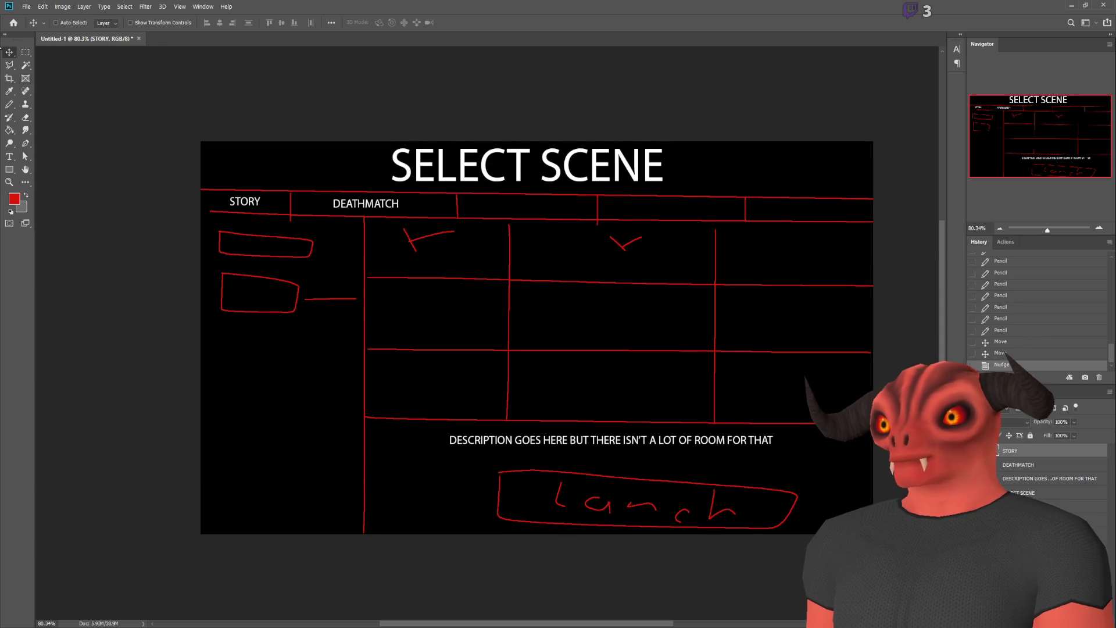
- Erase the two old red boxes and connector in the left column
{"action": "left_click", "coordinate": [23, 53]}
{"action": "key", "text": "alt+bracketleft"}
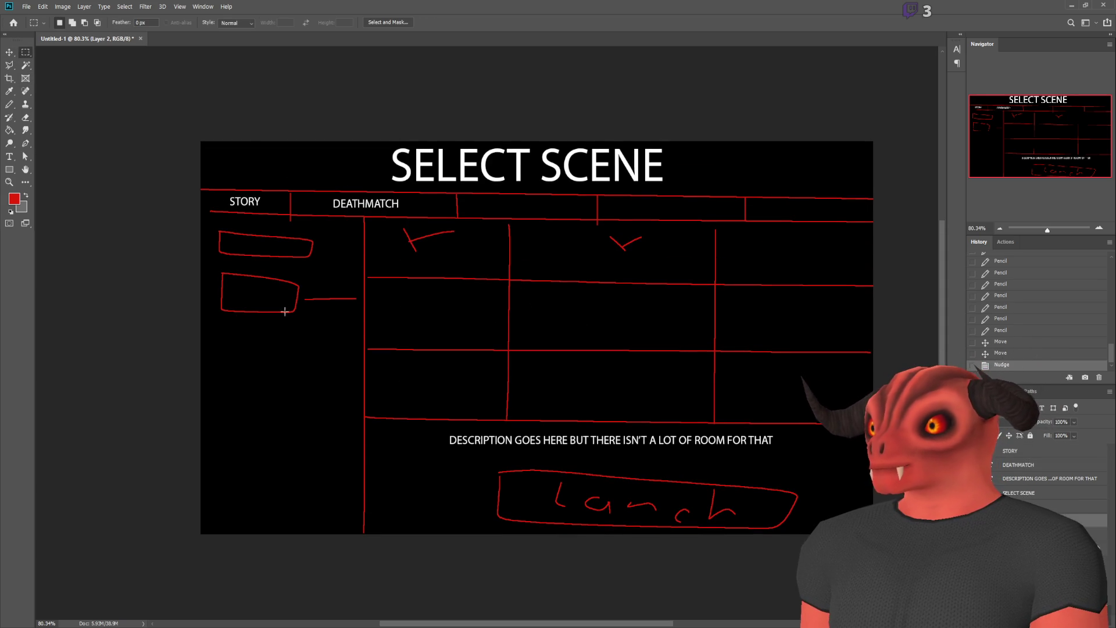
{"action": "left_click_drag", "start_coordinate": [209, 225], "coordinate": [358, 336]}
{"action": "key", "text": "Delete"}
{"action": "key", "text": "ctrl+d"}
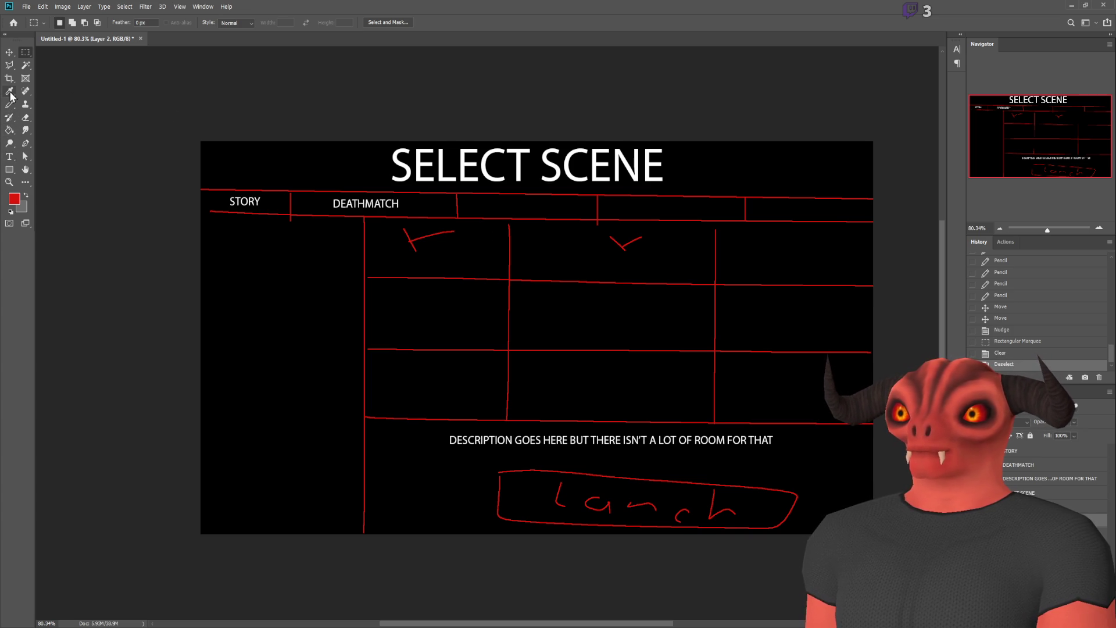
{"action": "left_click", "coordinate": [10, 104]}
- Add a SCENE TITLE text heading at the top of the left panel
{"action": "left_click", "coordinate": [208, 225]}
{"action": "key", "text": "ctrl+z"}
{"action": "left_click", "coordinate": [9, 157]}
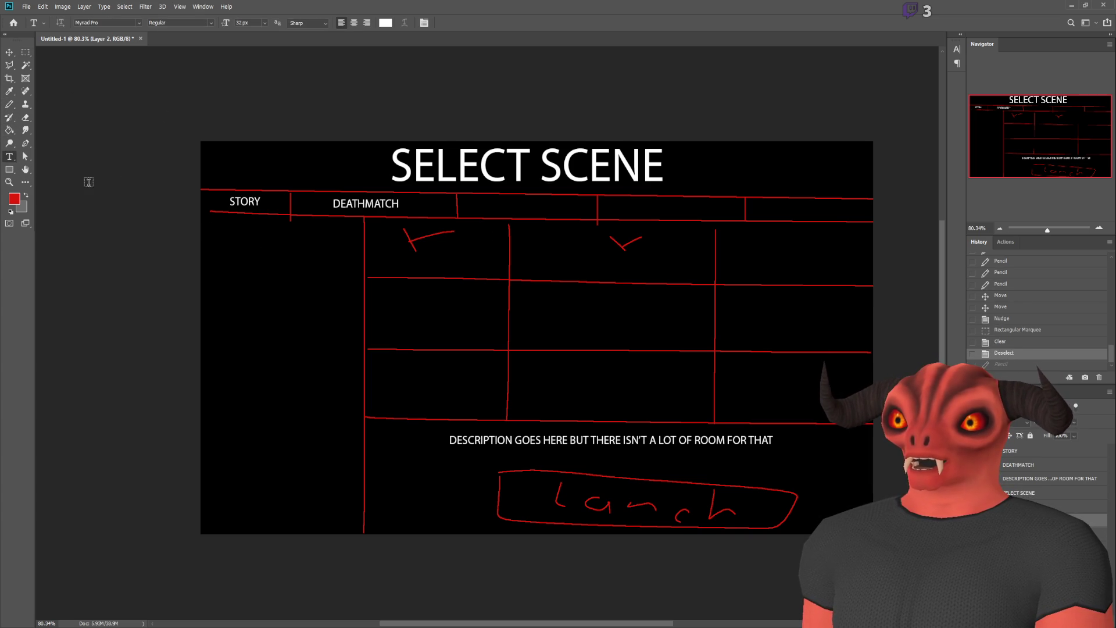
{"action": "left_click", "coordinate": [234, 230]}
{"action": "type", "text": "SCENE TITLE"}
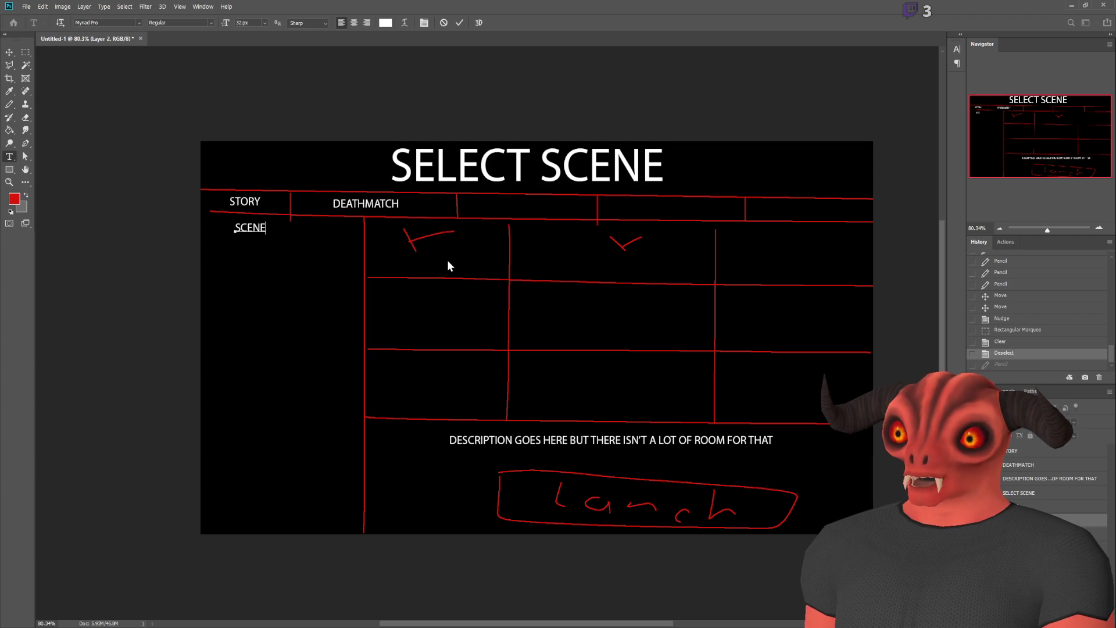
{"action": "mouse_move", "coordinate": [295, 274]}
{"action": "left_mouse_down"}
{"action": "mouse_move", "coordinate": [330, 287]}
{"action": "mouse_move", "coordinate": [307, 284]}
{"action": "left_mouse_up"}
{"action": "key", "text": "ctrl+Return"}
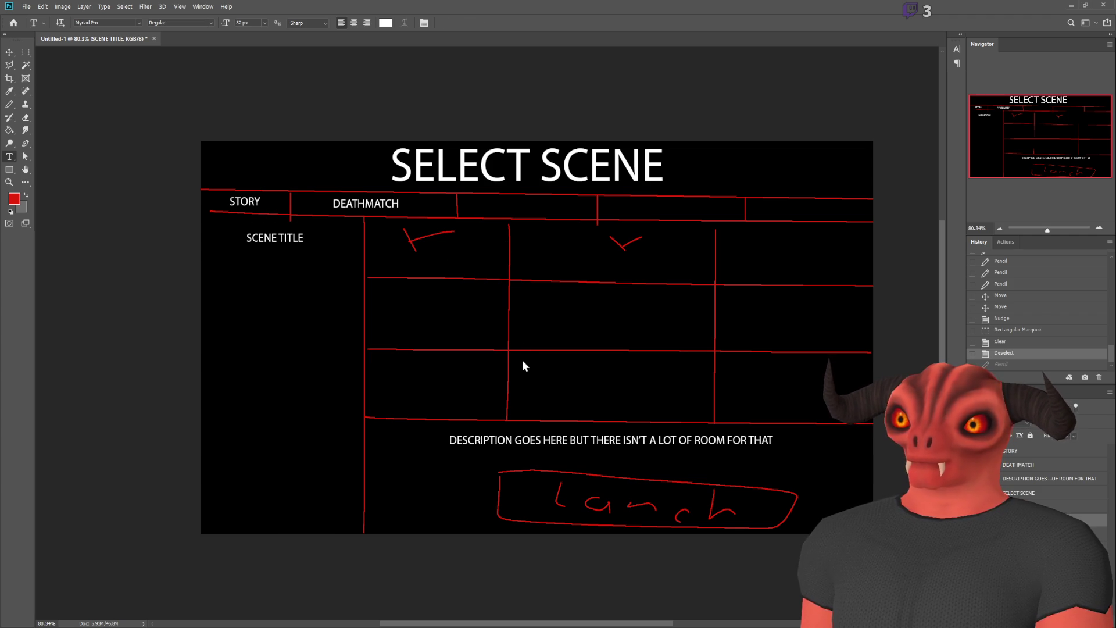
- Create a new layer for the image frame, placed below the SELECT SCENE layer
{"action": "left_click", "coordinate": [10, 104]}
{"action": "scroll", "coordinate": [239, 293], "scroll_direction": "up", "scroll_amount": 3, "text": "alt"}
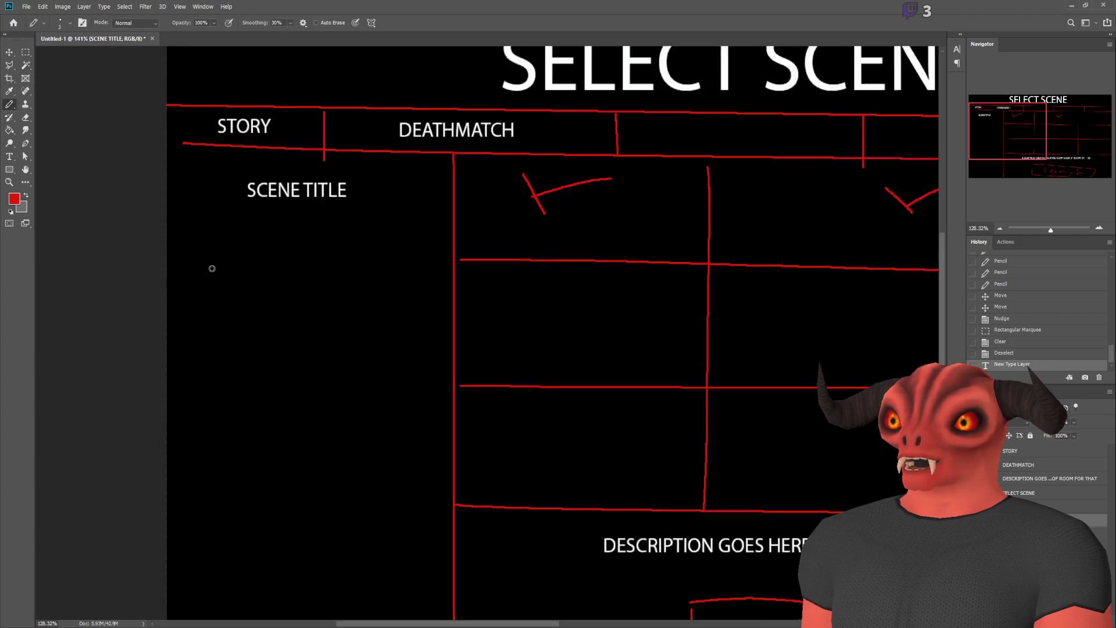
{"action": "scroll", "coordinate": [211, 268], "scroll_direction": "down", "scroll_amount": 2, "text": "alt"}
{"action": "left_click_drag", "start_coordinate": [1041, 504], "coordinate": [1041, 501]}
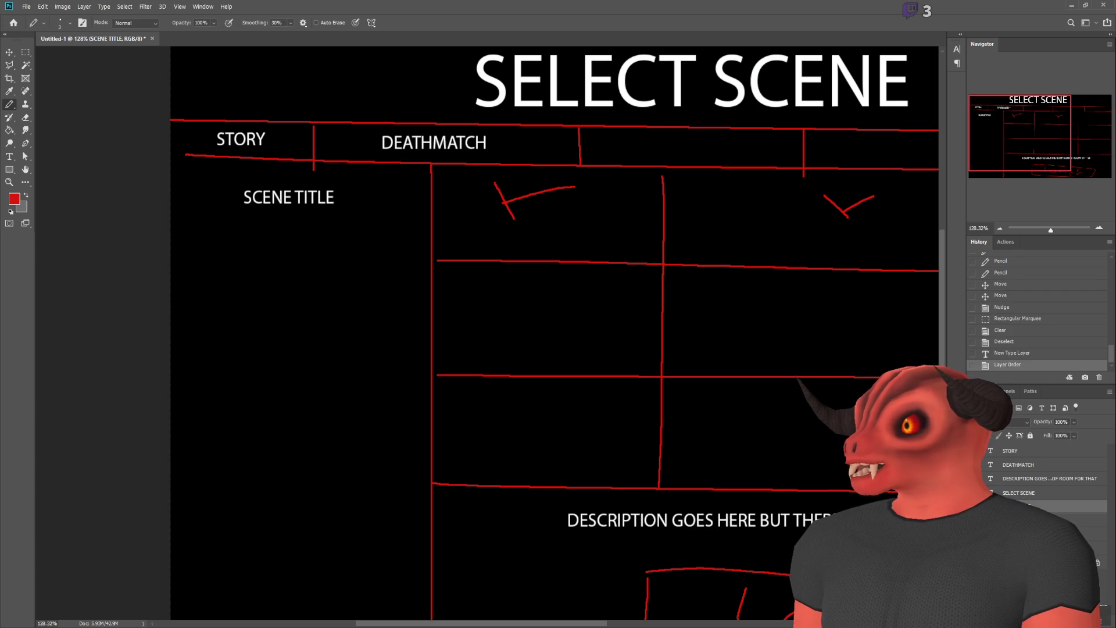
{"action": "left_click", "coordinate": [1084, 618]}
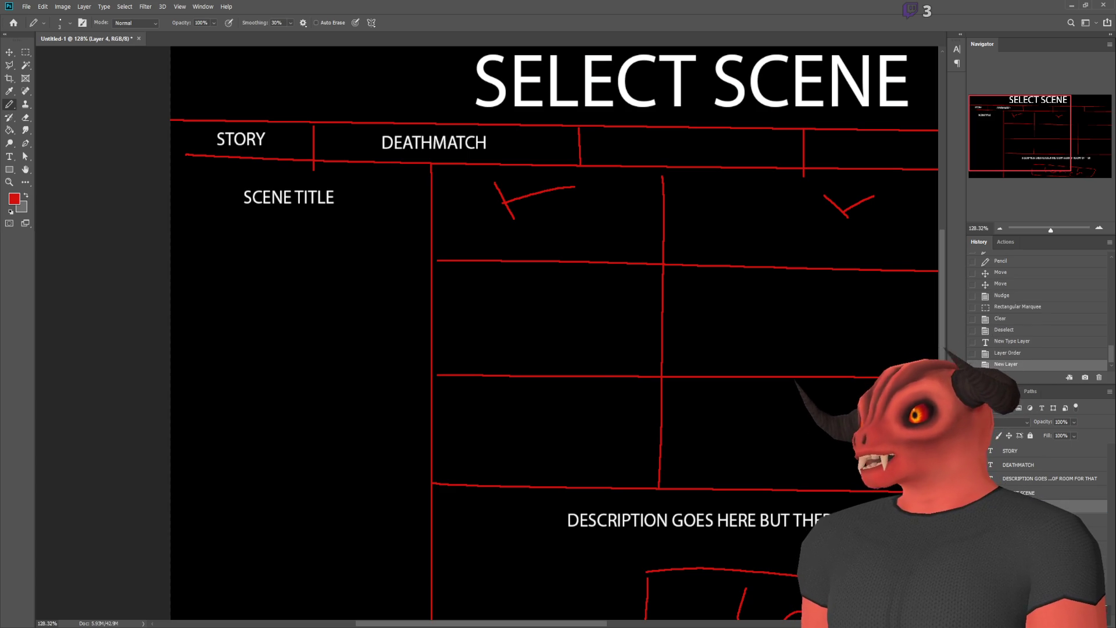
{"action": "left_click_drag", "start_coordinate": [1041, 506], "coordinate": [1040, 523]}
{"action": "scroll", "coordinate": [229, 229], "scroll_direction": "up", "scroll_amount": 2, "text": "alt"}
- Pencil a rectangular image frame under SCENE TITLE
{"action": "left_click", "coordinate": [165, 217]}
{"action": "left_click", "coordinate": [468, 223], "text": "shift"}
{"action": "left_click", "coordinate": [455, 388], "text": "shift"}
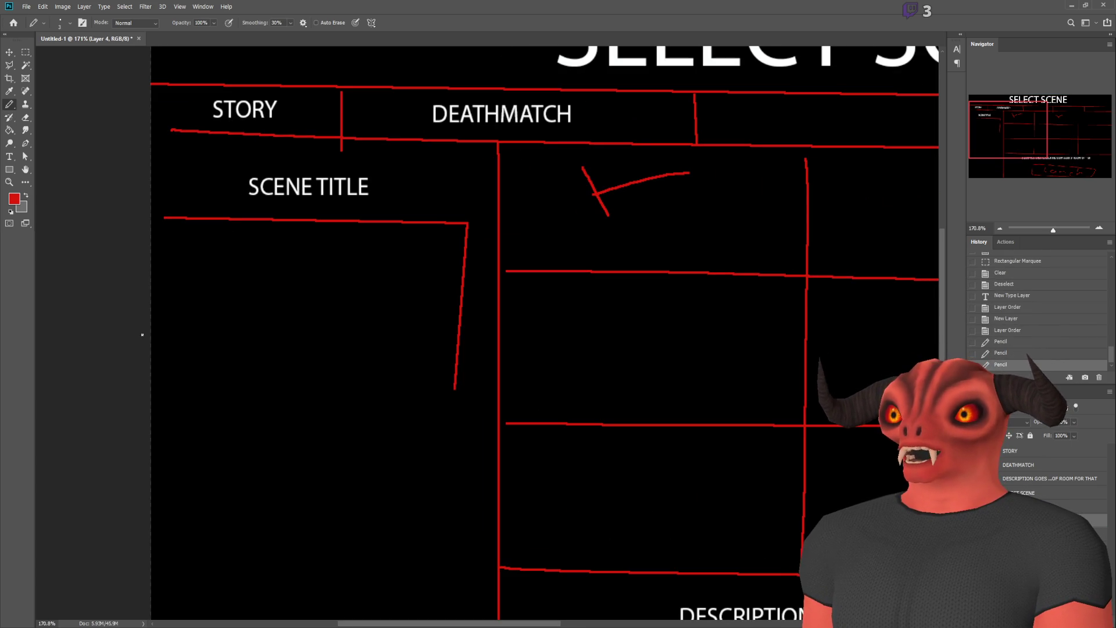
{"action": "left_click", "coordinate": [172, 364], "text": "shift"}
{"action": "left_click", "coordinate": [166, 217], "text": "shift"}
{"action": "scroll", "coordinate": [348, 279], "scroll_direction": "down", "scroll_amount": 1, "text": "alt"}
{"action": "scroll", "coordinate": [471, 493], "scroll_direction": "down", "scroll_amount": 2}
{"action": "scroll", "coordinate": [316, 287], "scroll_direction": "down", "scroll_amount": 1}
- Add the text 'Great description of the scene the player is about to play' below the frame
{"action": "left_click", "coordinate": [9, 156]}
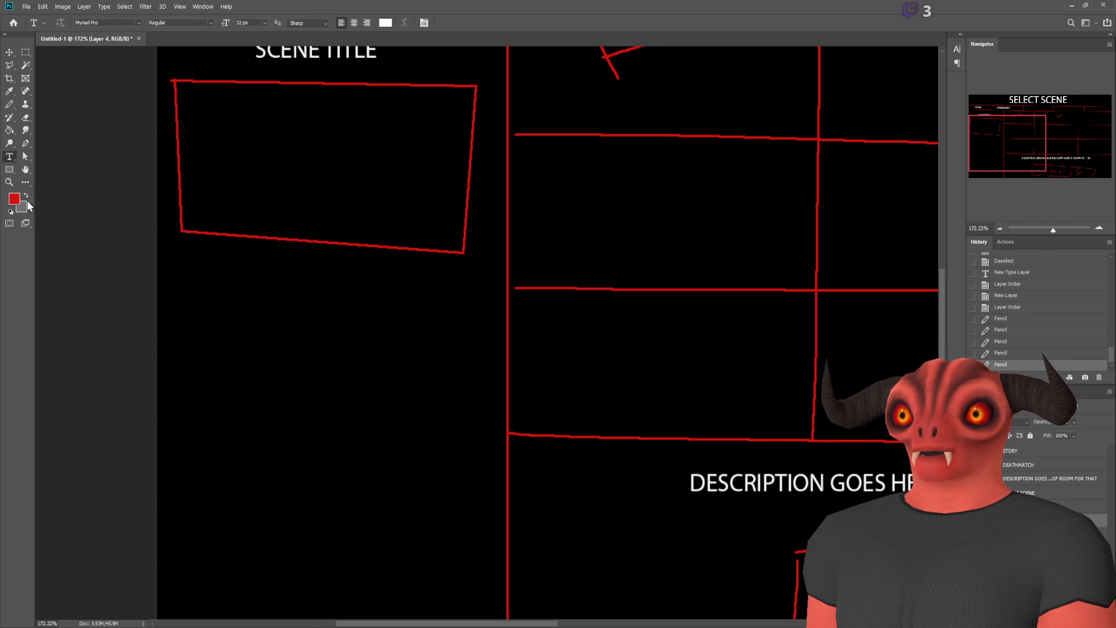
{"action": "scroll", "coordinate": [357, 355], "scroll_direction": "down", "scroll_amount": 1, "text": "alt"}
{"action": "scroll", "coordinate": [357, 354], "scroll_direction": "up", "scroll_amount": 1}
{"action": "scroll", "coordinate": [357, 355], "scroll_direction": "down", "scroll_amount": 1, "text": "alt"}
{"action": "left_click", "coordinate": [237, 311]}
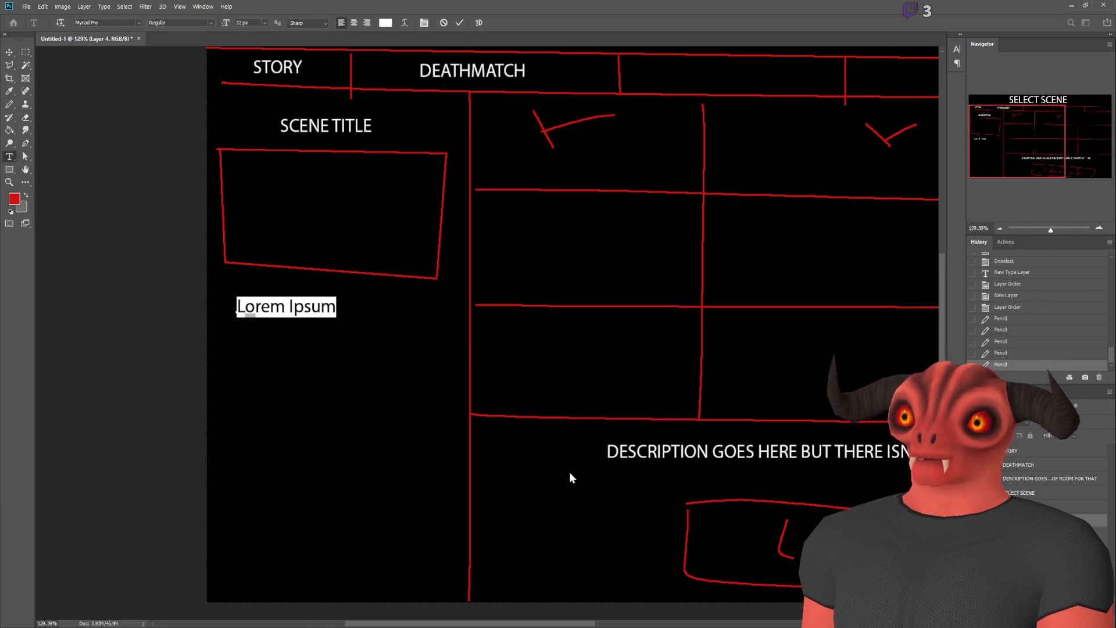
{"action": "type", "text": "Great des"}
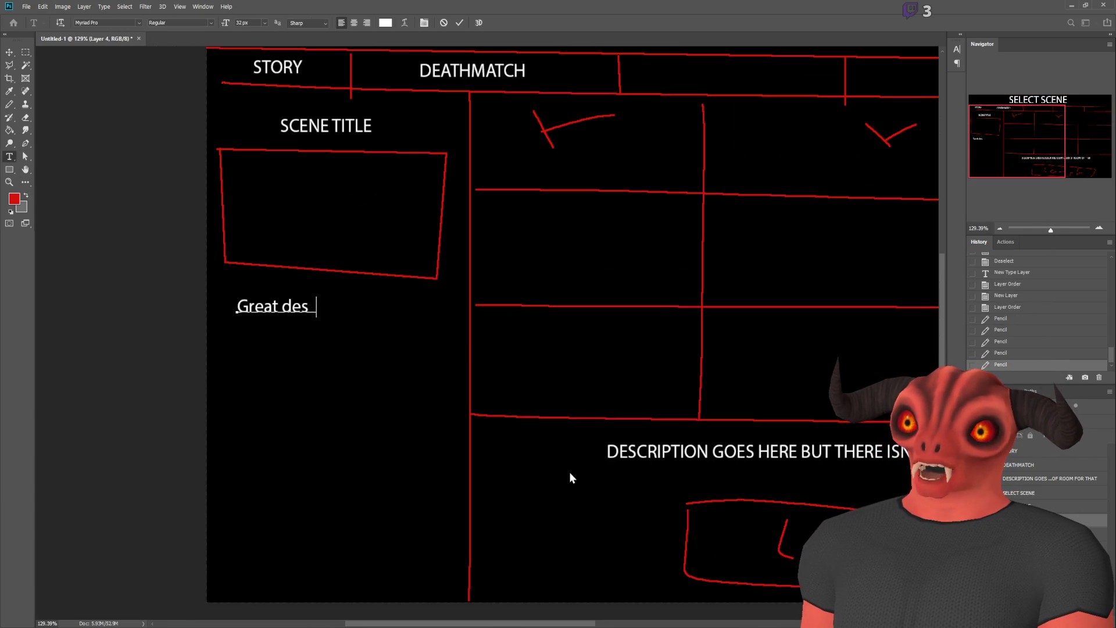
{"action": "type", "text": "cription of the "}
{"action": "type", "text": "scene the player is "}
{"action": "type", "text": "about to p"}
{"action": "type", "text": "lay!"}
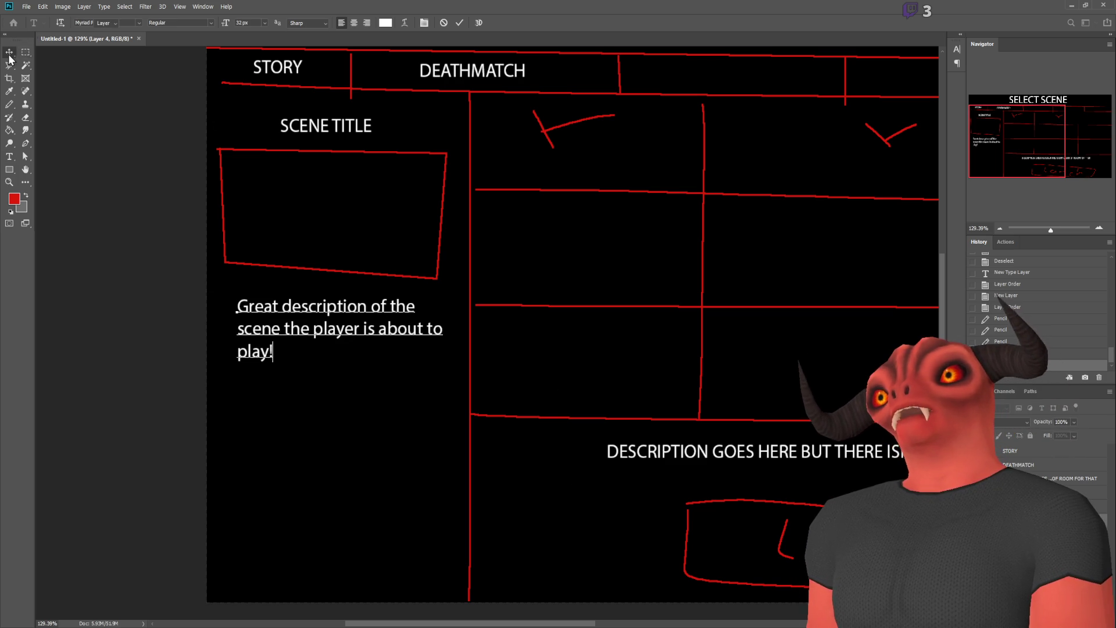
{"action": "left_click", "coordinate": [9, 51]}
{"action": "scroll", "coordinate": [507, 451], "scroll_direction": "down", "scroll_amount": 1}
{"action": "scroll", "coordinate": [507, 451], "scroll_direction": "down", "scroll_amount": 2}
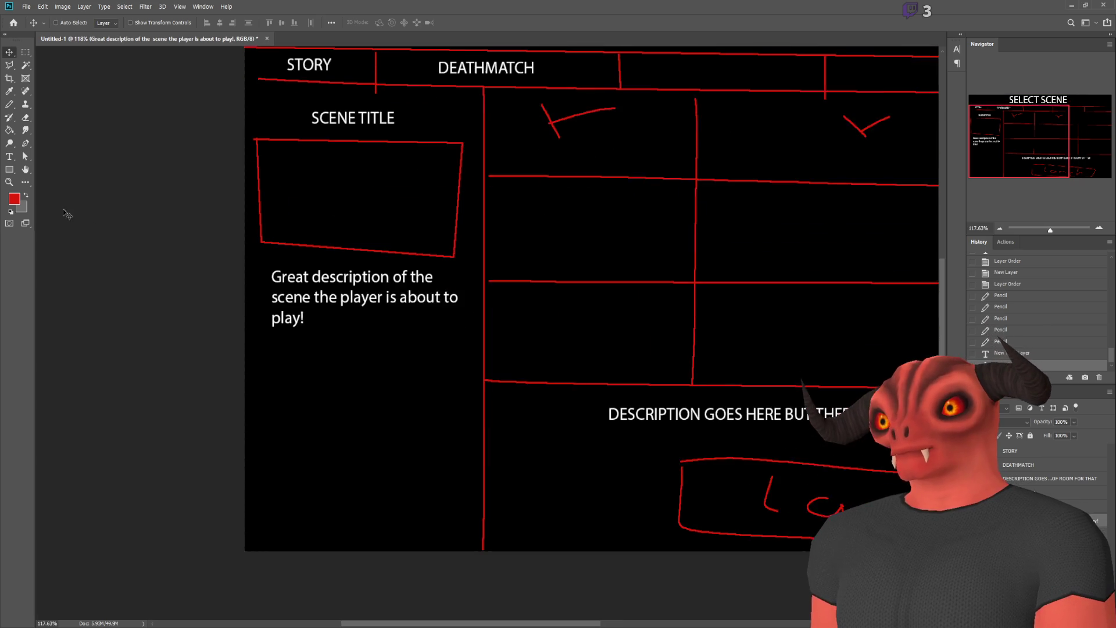
{"action": "scroll", "coordinate": [568, 329], "scroll_direction": "down", "scroll_amount": 2}
- Check the frame layer by toggling its visibility off and back on
{"action": "left_click", "coordinate": [25, 52]}
{"action": "left_click", "coordinate": [1041, 534]}
{"action": "left_click", "coordinate": [977, 534]}
{"action": "left_click", "coordinate": [977, 534]}
{"action": "key", "text": "alt+Tab"}
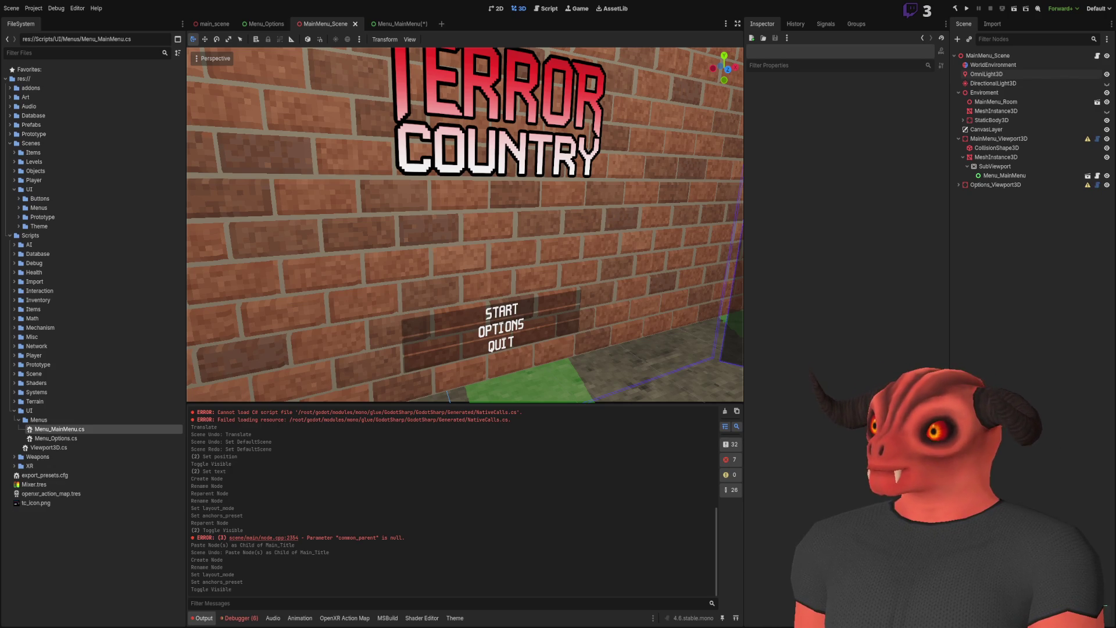
{"action": "key", "text": "alt+Tab"}
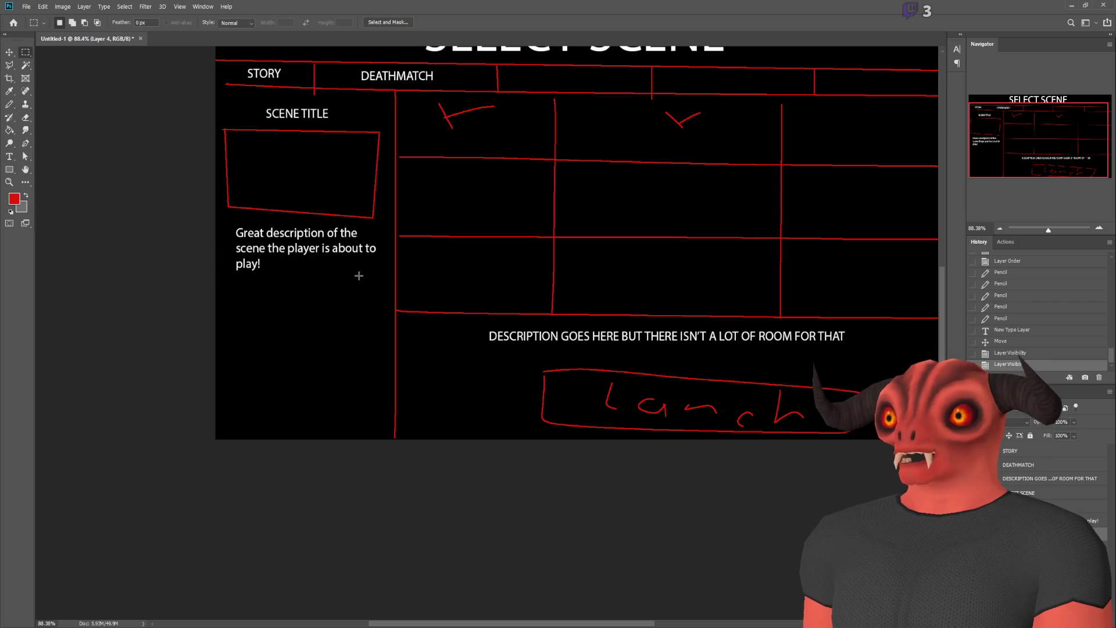
- Erase the old LAUNCH sketch from both layers and merge the sketch layers
{"action": "left_click_drag", "start_coordinate": [519, 360], "coordinate": [867, 440]}
{"action": "key", "text": "Delete"}
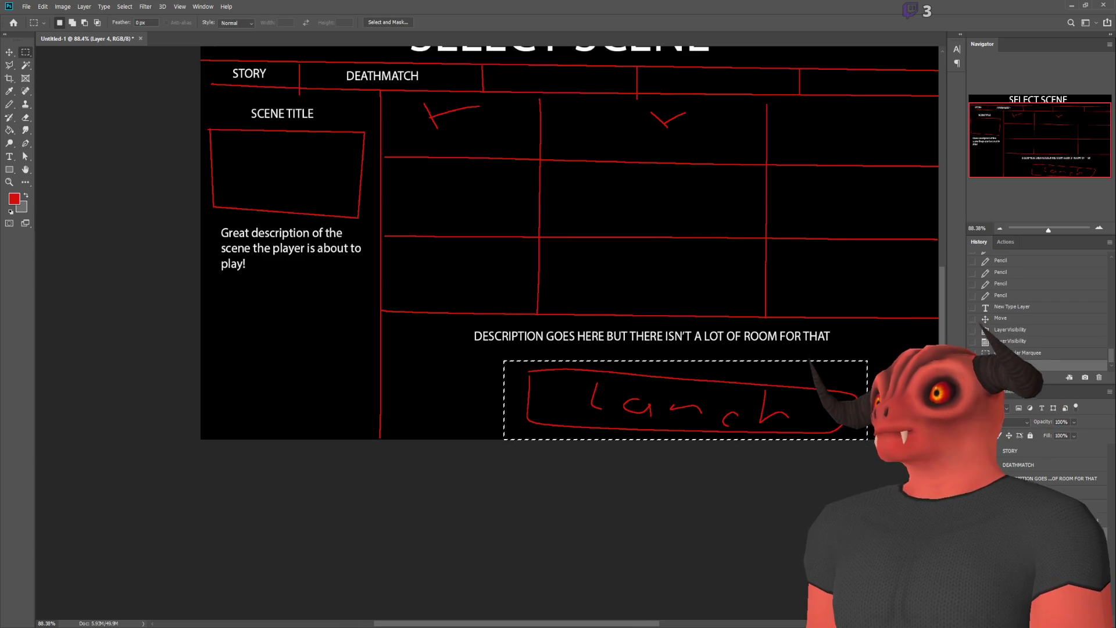
{"action": "key", "text": "alt+bracketleft"}
{"action": "key", "text": "Delete"}
{"action": "key", "text": "Delete"}
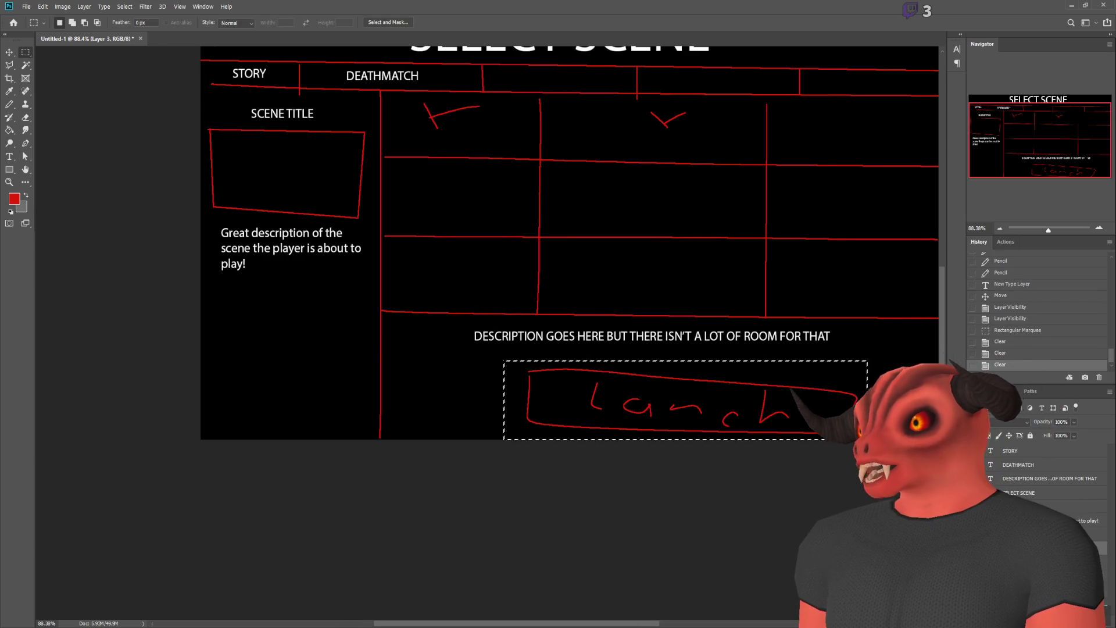
{"action": "key", "text": "Delete"}
{"action": "key", "text": "ctrl+e"}
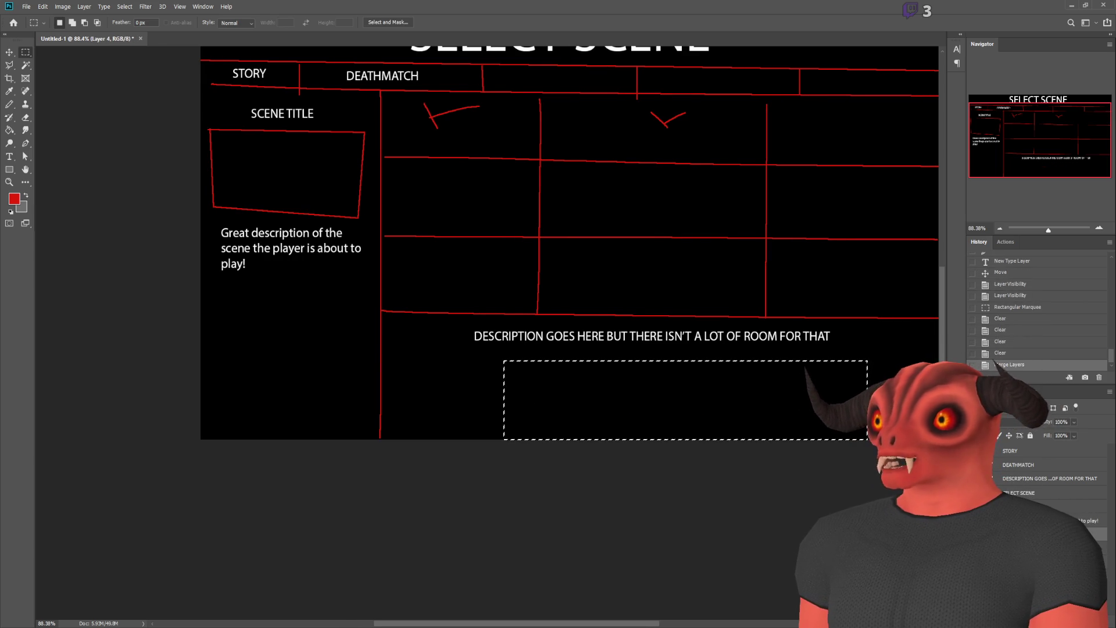
{"action": "left_click", "coordinate": [974, 534]}
{"action": "left_click", "coordinate": [974, 533]}
{"action": "scroll", "coordinate": [724, 360], "scroll_direction": "up", "scroll_amount": 3}
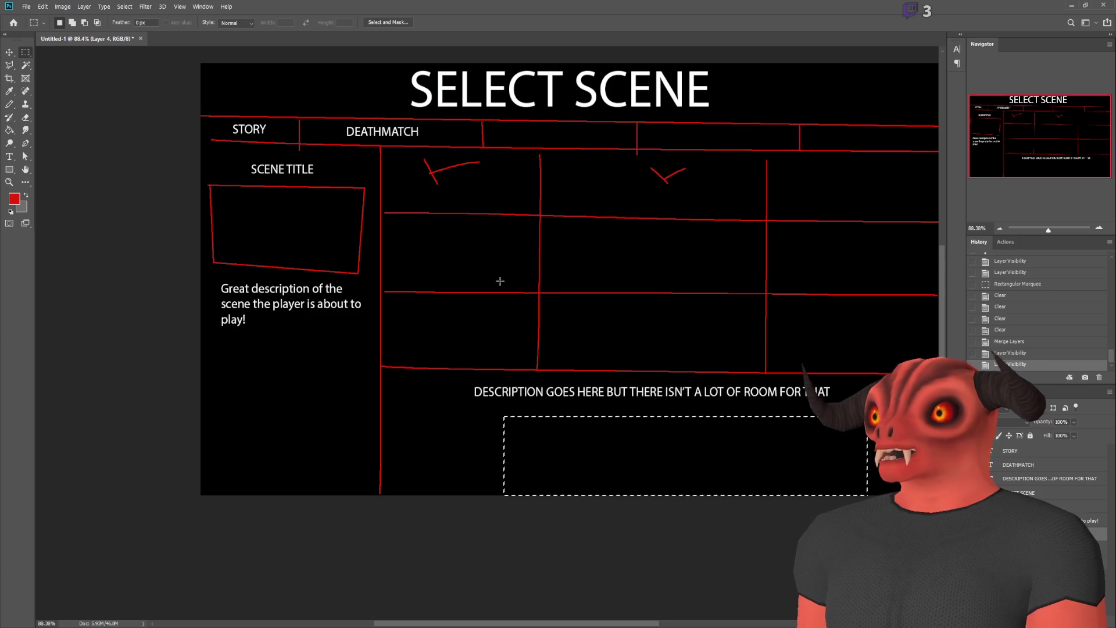
{"action": "key", "text": "ctrl+d"}
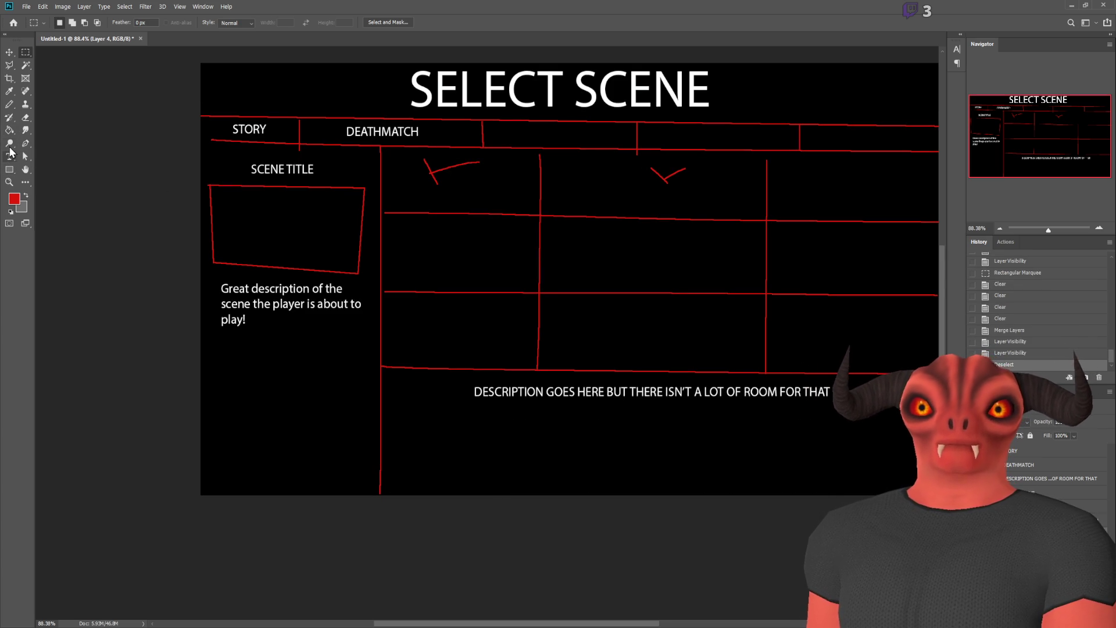
- Pencil a red box at the bottom of the left panel
{"action": "left_click", "coordinate": [9, 104]}
{"action": "left_click", "coordinate": [210, 422]}
{"action": "left_click", "coordinate": [360, 425], "text": "shift"}
{"action": "left_click", "coordinate": [359, 490], "text": "shift"}
{"action": "left_click", "coordinate": [212, 480], "text": "shift"}
{"action": "left_click", "coordinate": [211, 421], "text": "shift"}
- Type LAUNCH inside the box, then enlarge and centre it to fill the box
{"action": "left_click", "coordinate": [9, 157]}
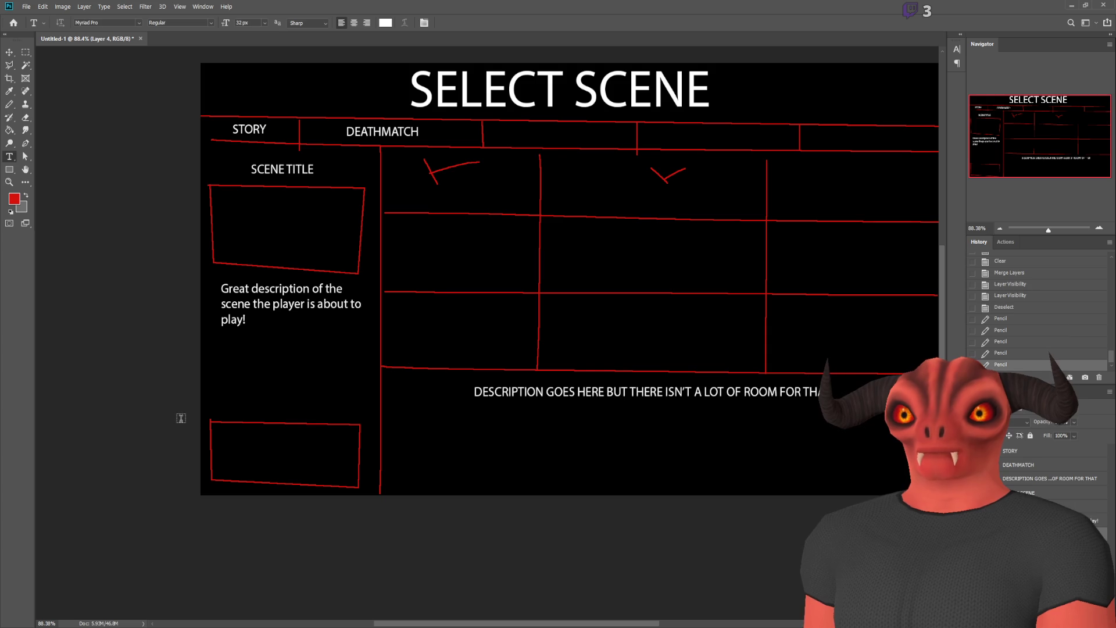
{"action": "left_click", "coordinate": [228, 453]}
{"action": "type", "text": "LAUNCH"}
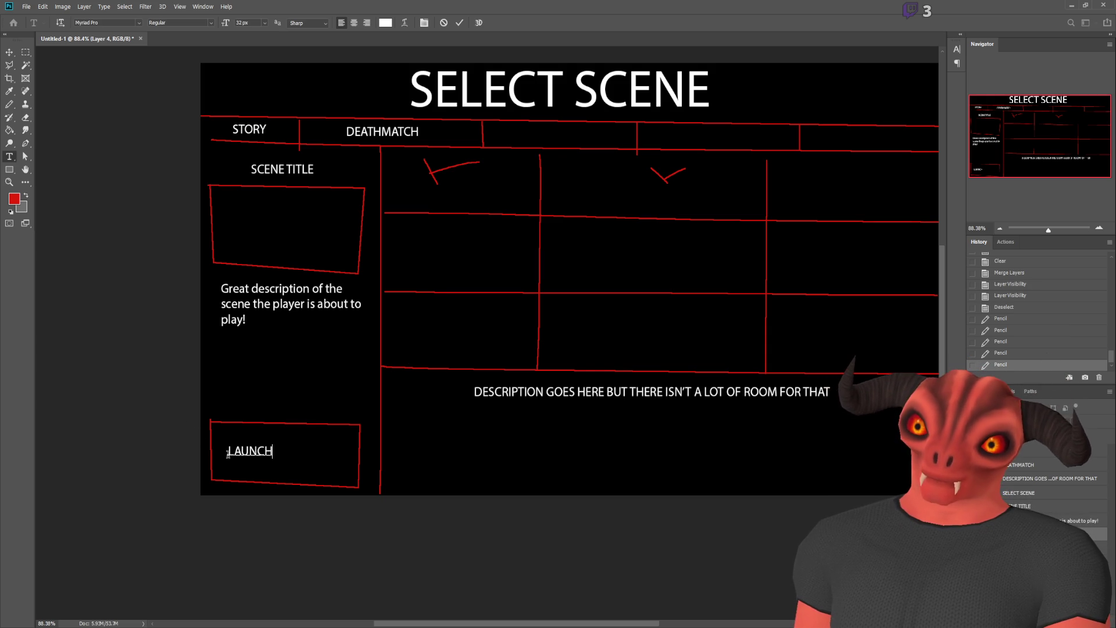
{"action": "left_click_drag", "start_coordinate": [324, 469], "coordinate": [346, 474]}
{"action": "left_click", "coordinate": [25, 54]}
{"action": "key", "text": "ctrl+t"}
{"action": "mouse_move", "coordinate": [265, 448]}
{"action": "left_mouse_down"}
{"action": "mouse_move", "coordinate": [219, 386]}
{"action": "mouse_move", "coordinate": [281, 460]}
{"action": "left_mouse_up"}
{"action": "key", "text": "Return"}
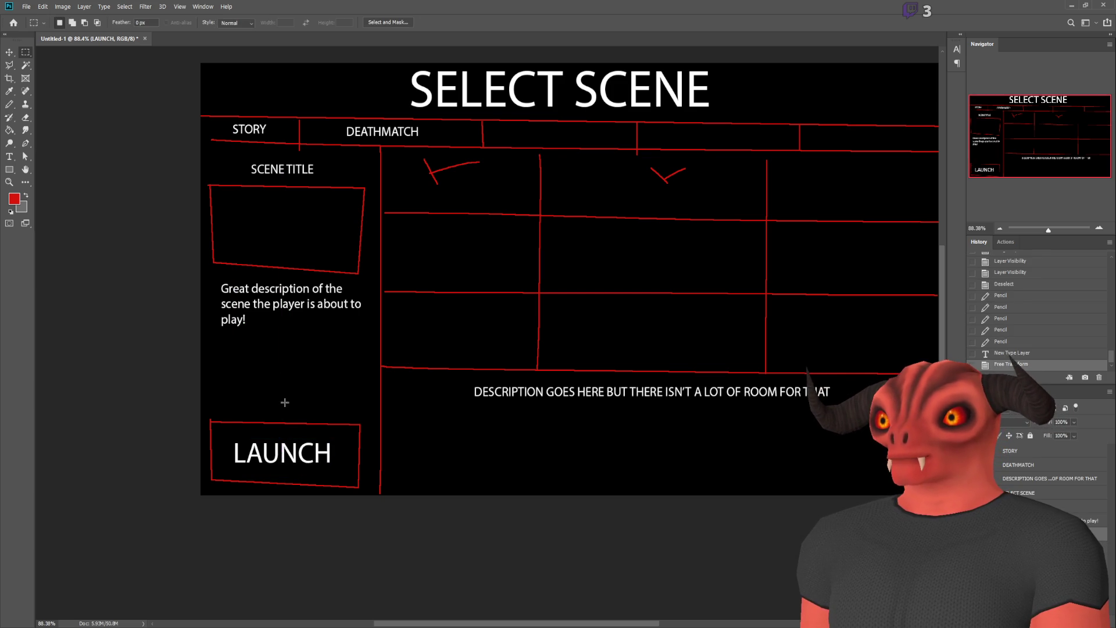
{"action": "scroll", "coordinate": [496, 299], "scroll_direction": "down", "scroll_amount": 3}
{"action": "scroll", "coordinate": [403, 318], "scroll_direction": "up", "scroll_amount": 2}
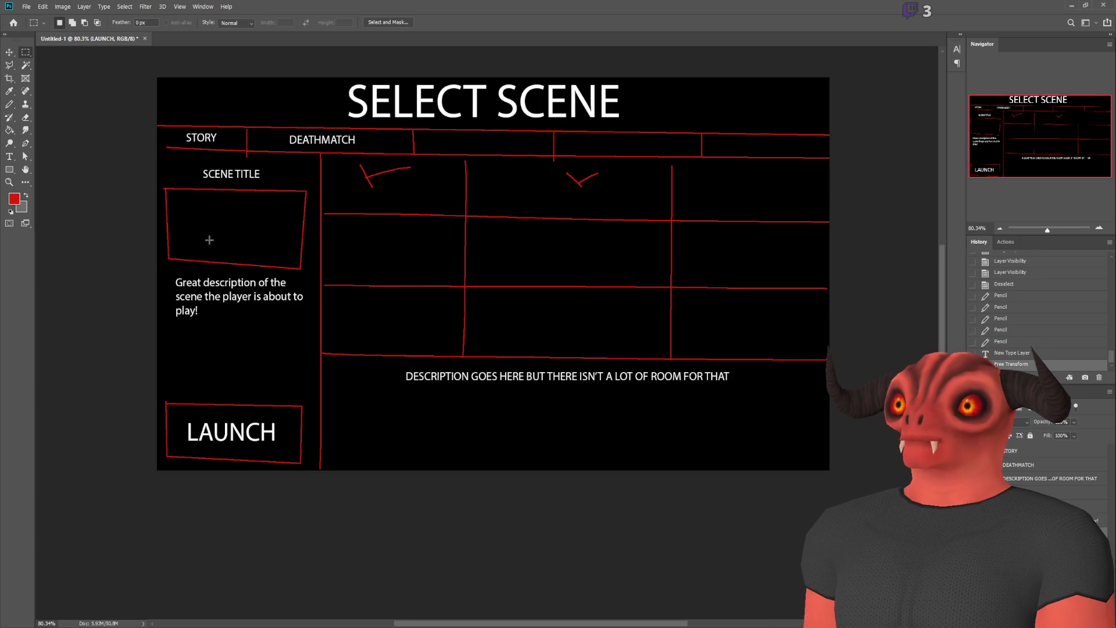
- Delete the long description text layer and add a new empty drawing layer
{"action": "left_click", "coordinate": [1059, 520]}
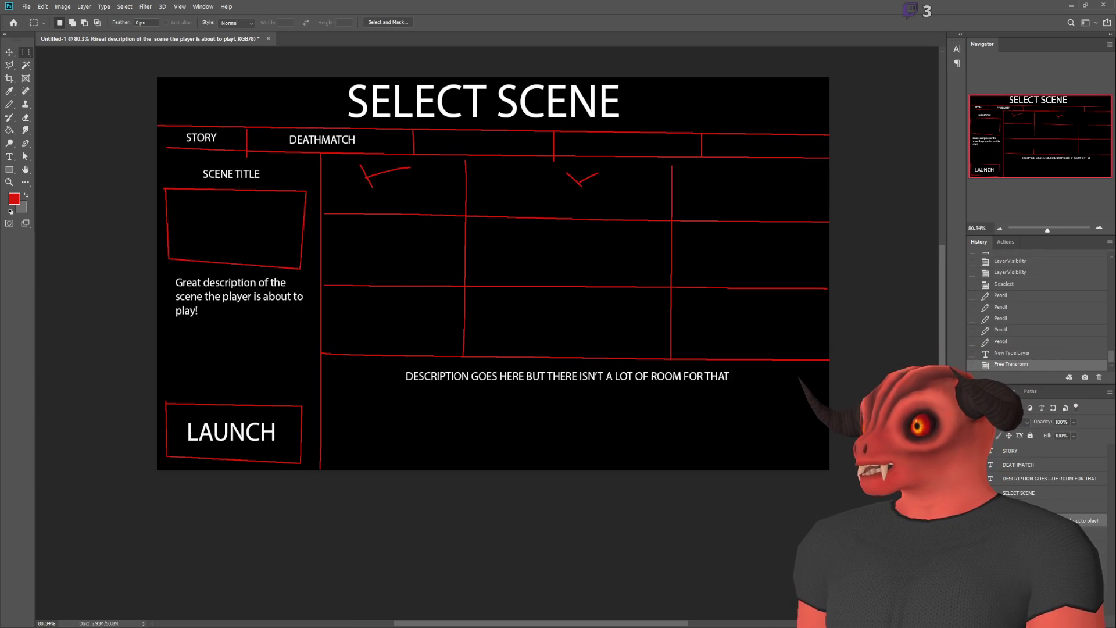
{"action": "left_click", "coordinate": [1047, 479]}
{"action": "key", "text": "Delete"}
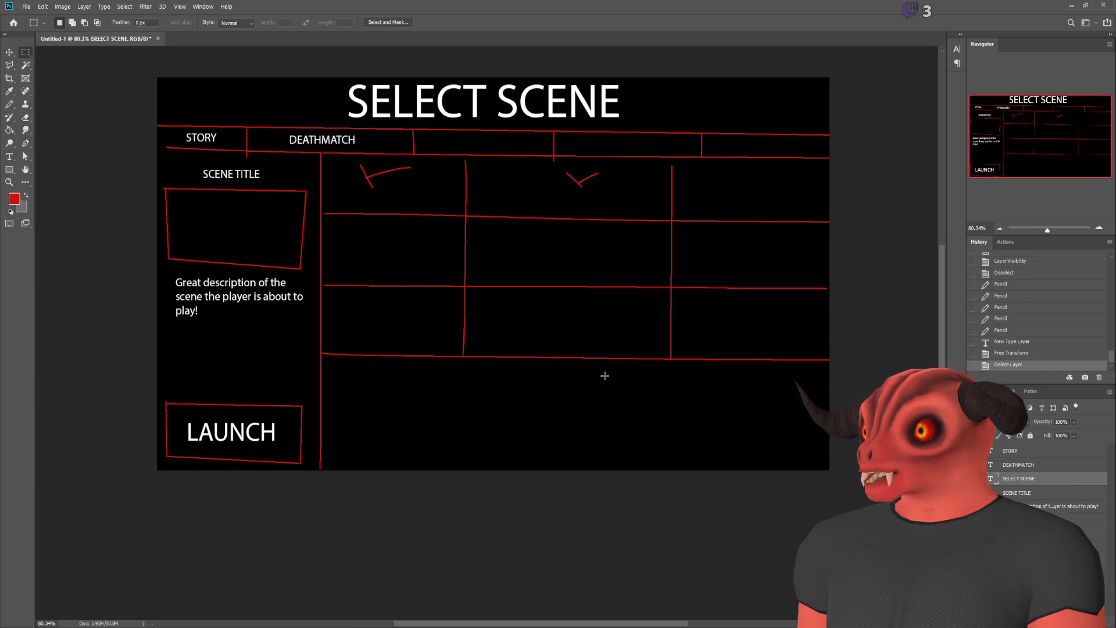
{"action": "left_click", "coordinate": [10, 104]}
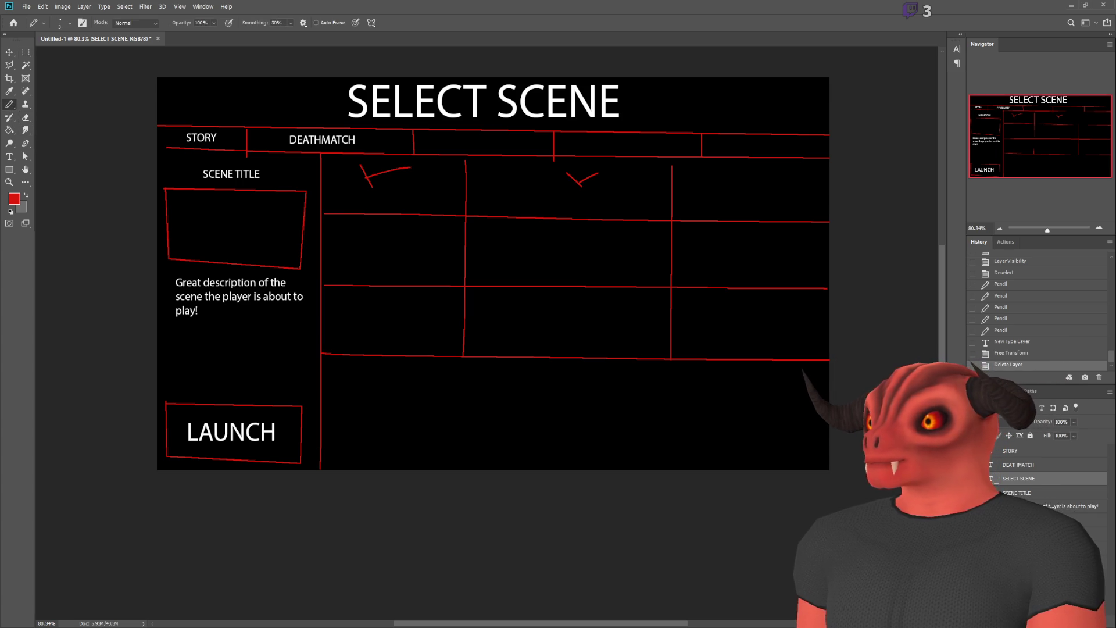
{"action": "key", "text": "ctrl+shift+alt+n"}
- Extend the scene grid downward with two vertical dividers and a new horizontal row line
{"action": "left_click", "coordinate": [461, 359]}
{"action": "left_click", "coordinate": [464, 465], "text": "shift"}
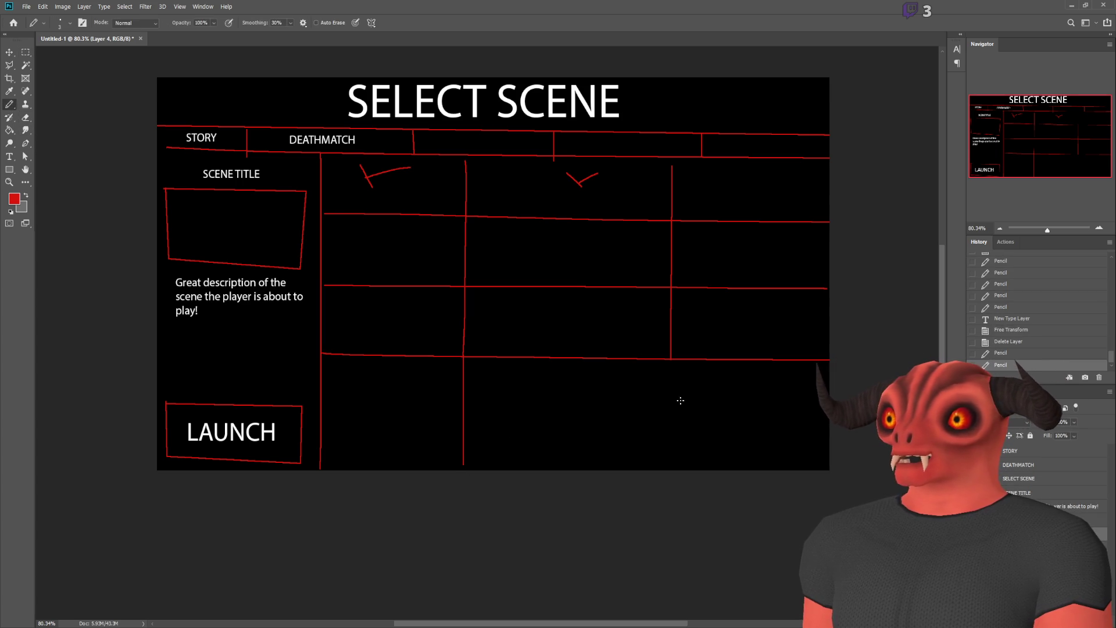
{"action": "left_click", "coordinate": [670, 358]}
{"action": "left_click", "coordinate": [672, 462], "text": "shift"}
{"action": "left_click", "coordinate": [327, 414]}
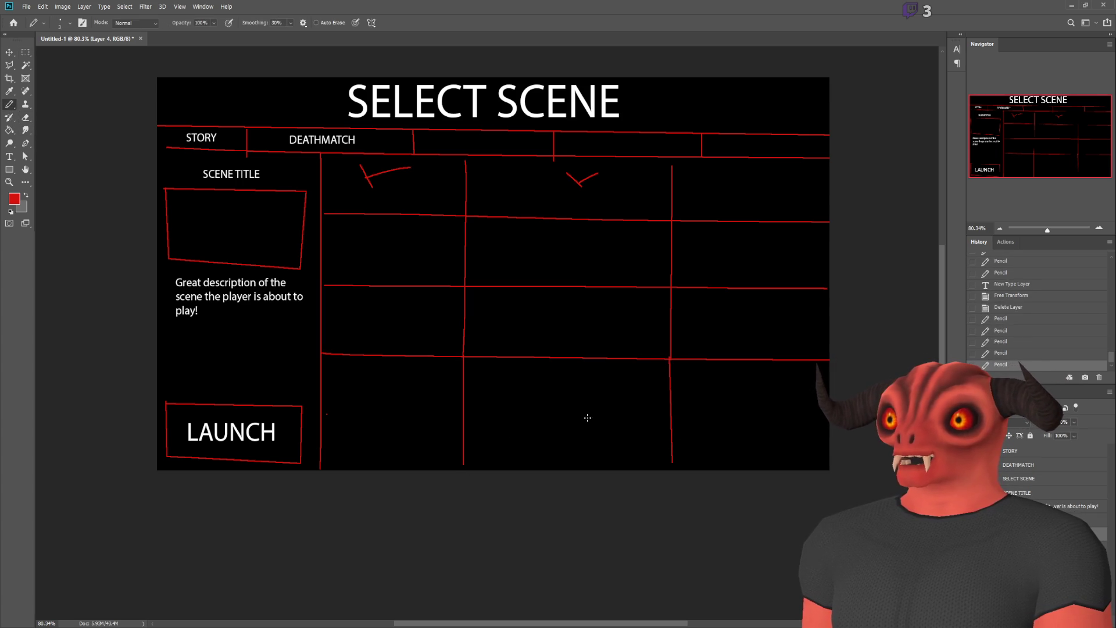
{"action": "left_click", "coordinate": [828, 418], "text": "shift"}
{"action": "scroll", "coordinate": [481, 204], "scroll_direction": "up", "scroll_amount": 2}
{"action": "scroll", "coordinate": [392, 464], "scroll_direction": "down", "scroll_amount": 1}
{"action": "scroll", "coordinate": [497, 490], "scroll_direction": "down", "scroll_amount": 1}
{"action": "scroll", "coordinate": [509, 484], "scroll_direction": "up", "scroll_amount": 1}
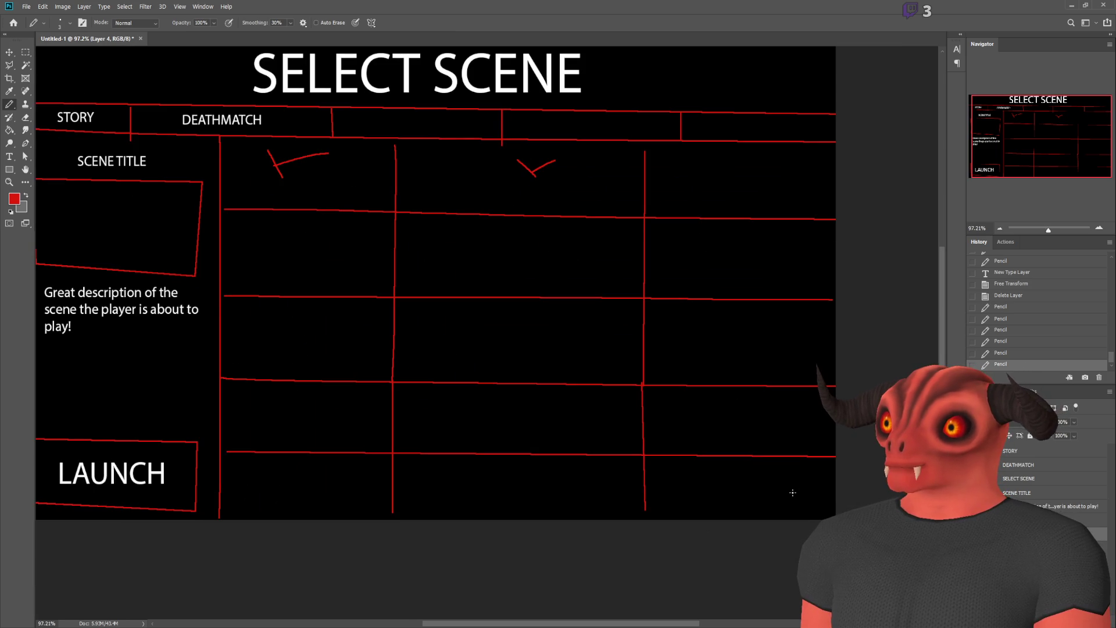
- Add a full-height right scroll column with arrow triangles and a red-filled scrollbar cell
{"action": "left_click", "coordinate": [786, 515]}
{"action": "left_click", "coordinate": [785, 142], "text": "shift"}
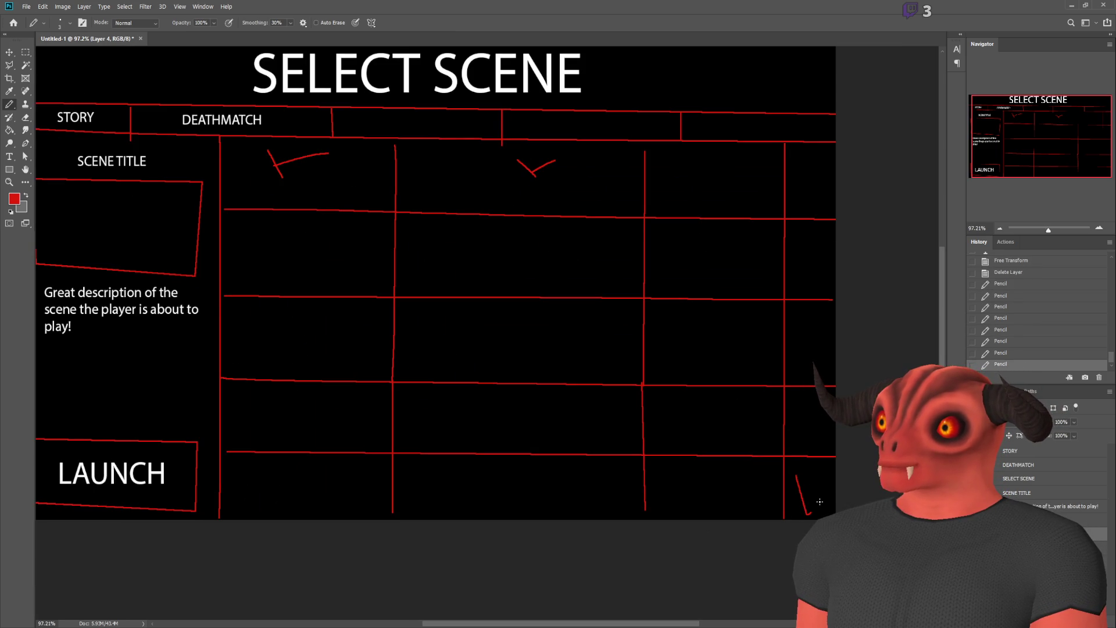
{"action": "left_click_drag", "start_coordinate": [792, 476], "coordinate": [803, 476]}
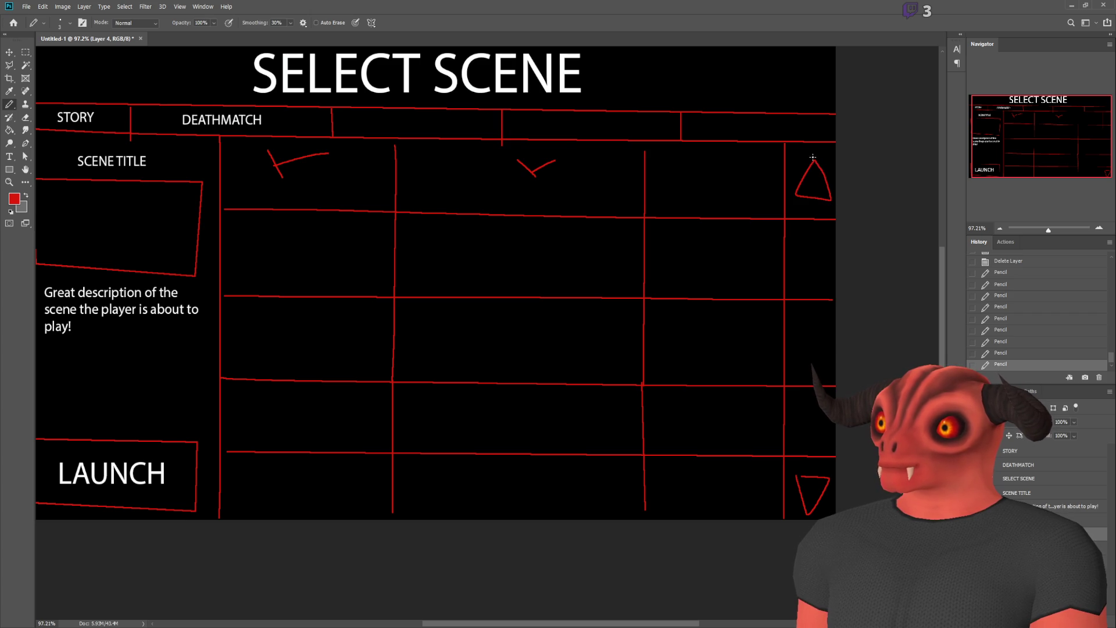
{"action": "key", "text": "g"}
{"action": "left_click", "coordinate": [811, 343]}
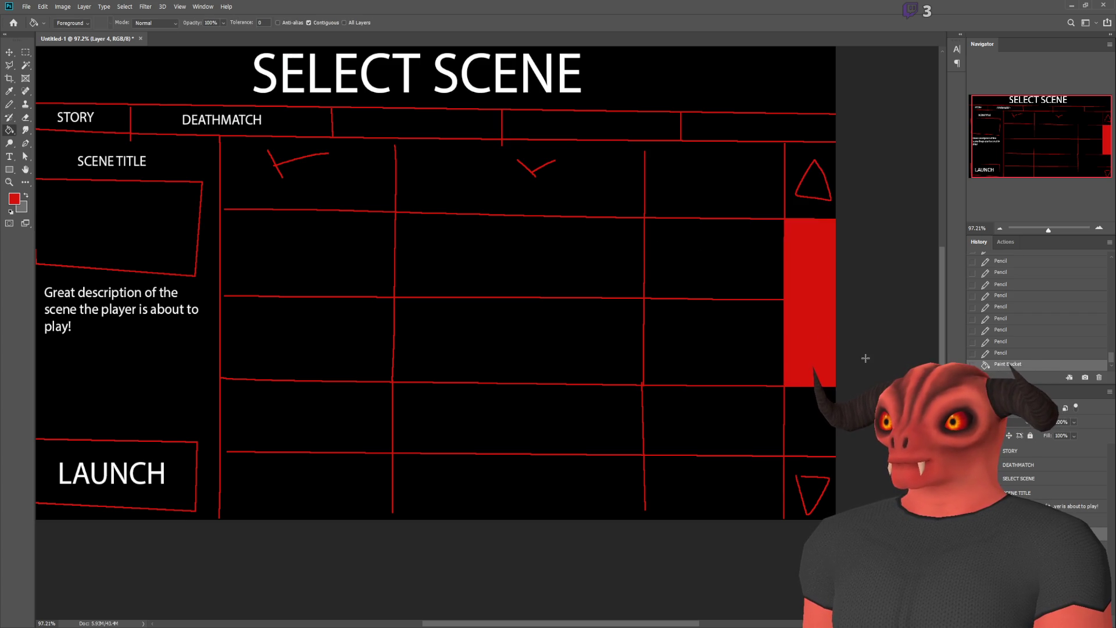
{"action": "key", "text": "ctrl+z"}
{"action": "key", "text": "b"}
{"action": "scroll", "coordinate": [888, 352], "scroll_direction": "up", "scroll_amount": 2}
{"action": "scroll", "coordinate": [813, 320], "scroll_direction": "up", "scroll_amount": 6}
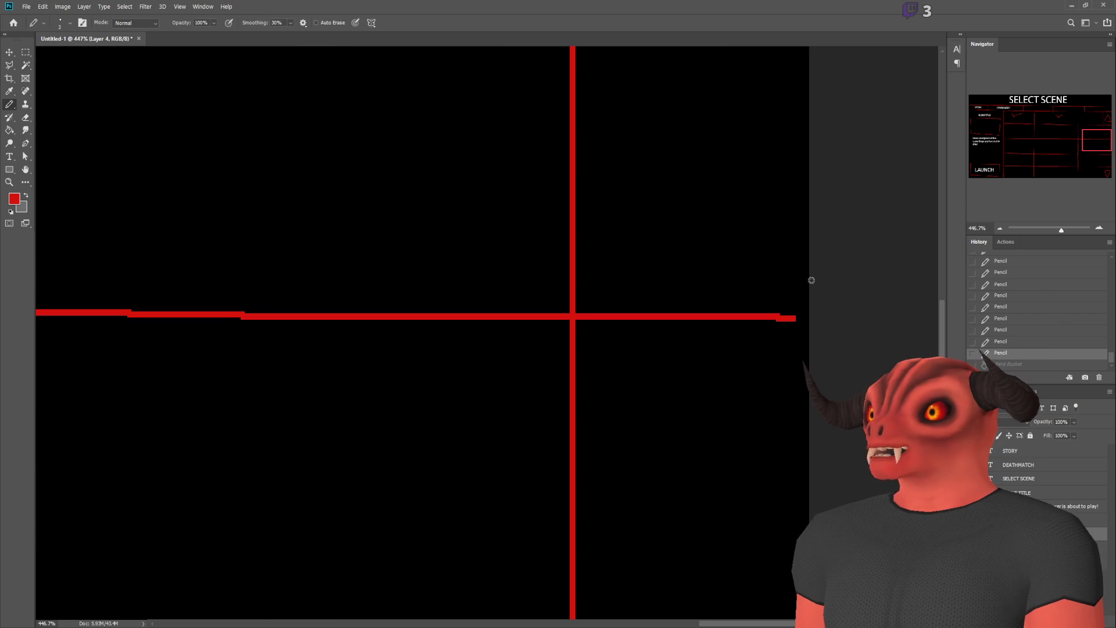
{"action": "key", "text": "g"}
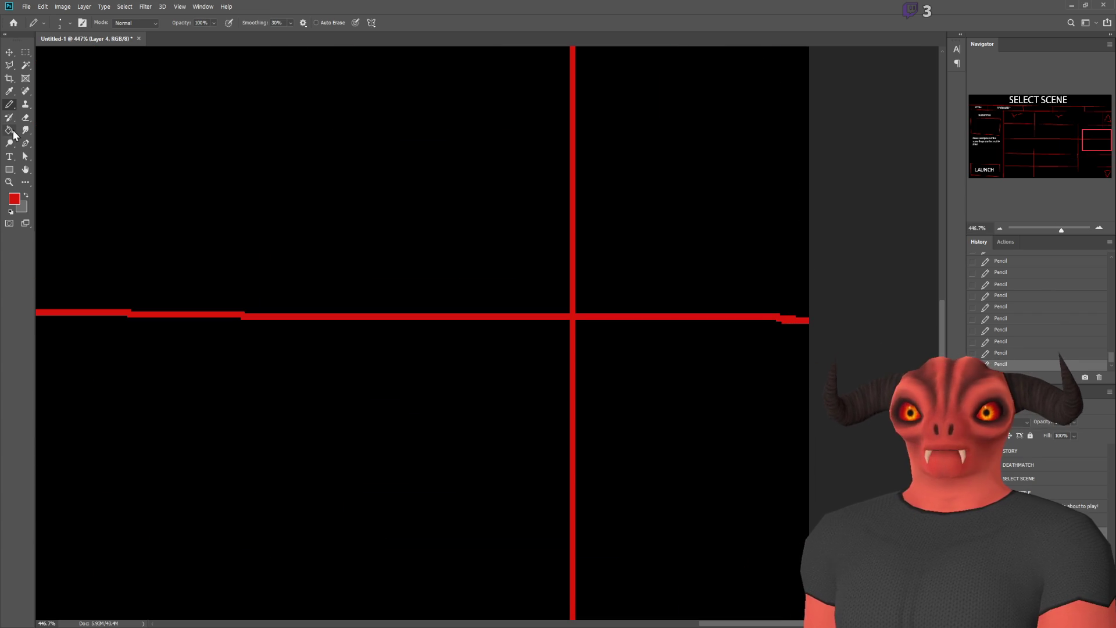
{"action": "left_click", "coordinate": [777, 386]}
- Pan and zoom to bring the whole scene-select layout back into view
{"action": "scroll", "coordinate": [814, 406], "scroll_direction": "down", "scroll_amount": 5}
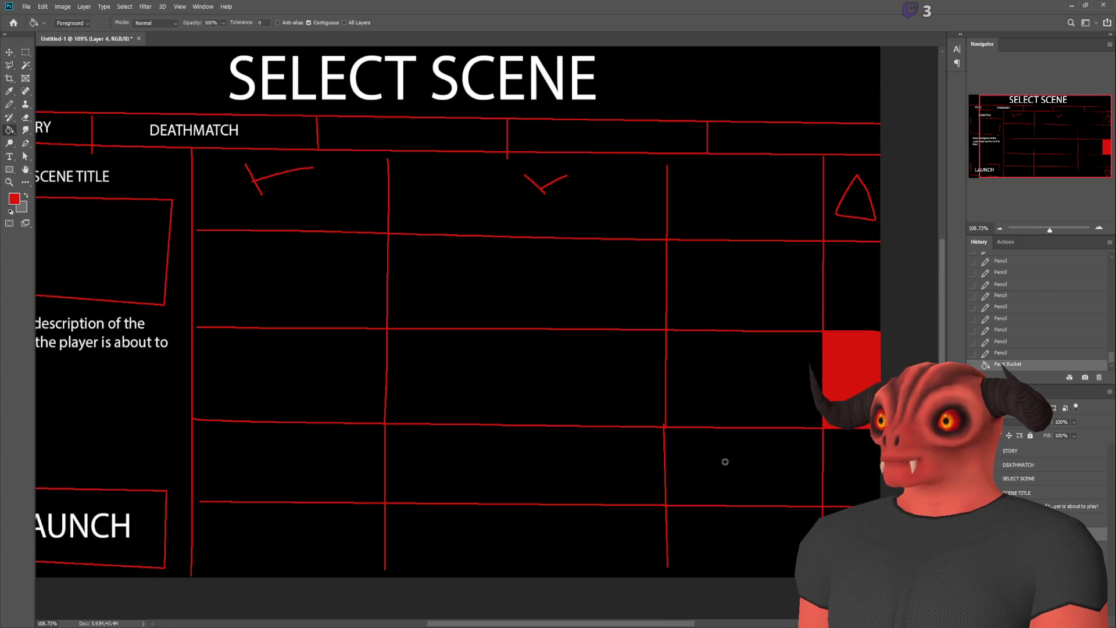
{"action": "scroll", "coordinate": [723, 466], "scroll_direction": "down", "scroll_amount": 3}
{"action": "left_click_drag", "start_coordinate": [722, 466], "coordinate": [909, 491]}
{"action": "scroll", "coordinate": [910, 491], "scroll_direction": "up", "scroll_amount": 2}
{"action": "left_click_drag", "start_coordinate": [1053, 143], "coordinate": [1072, 150]}
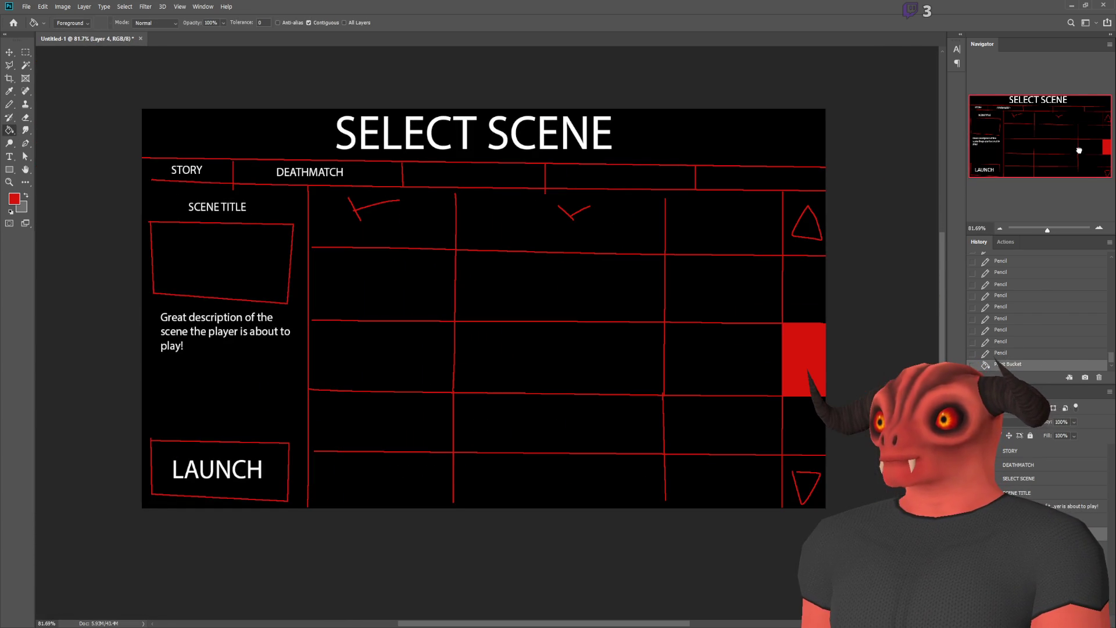
{"action": "scroll", "coordinate": [516, 249], "scroll_direction": "up", "scroll_amount": 1}
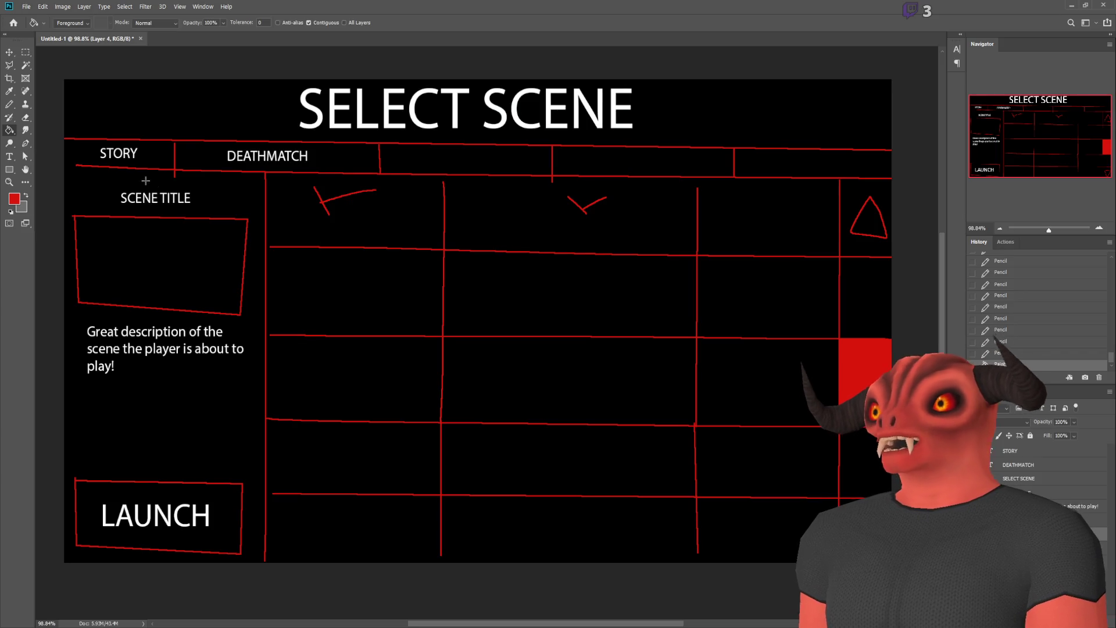
{"action": "scroll", "coordinate": [142, 171], "scroll_direction": "up", "scroll_amount": 1}
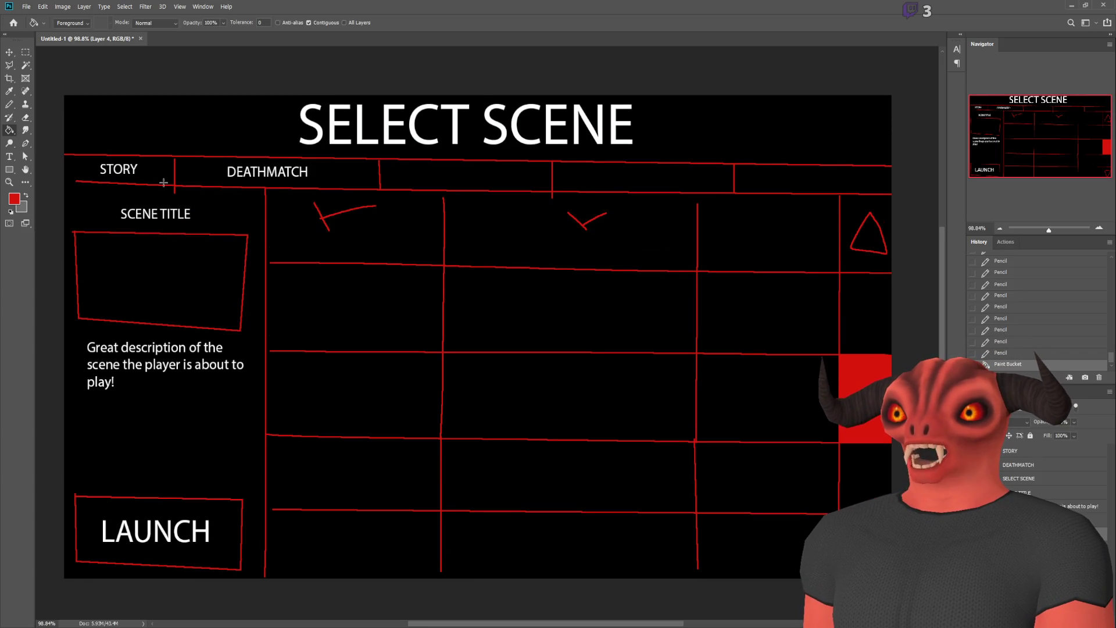
{"action": "left_click", "coordinate": [10, 156]}
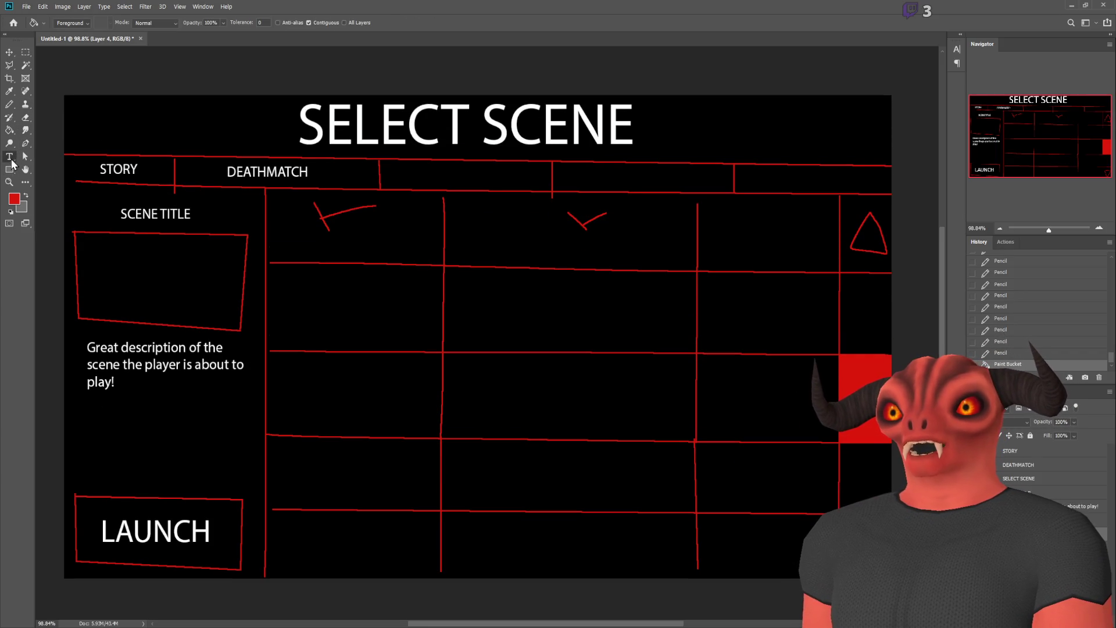
- Place a white 'BACK' text label at the top-left of the canvas
{"action": "left_click", "coordinate": [80, 125]}
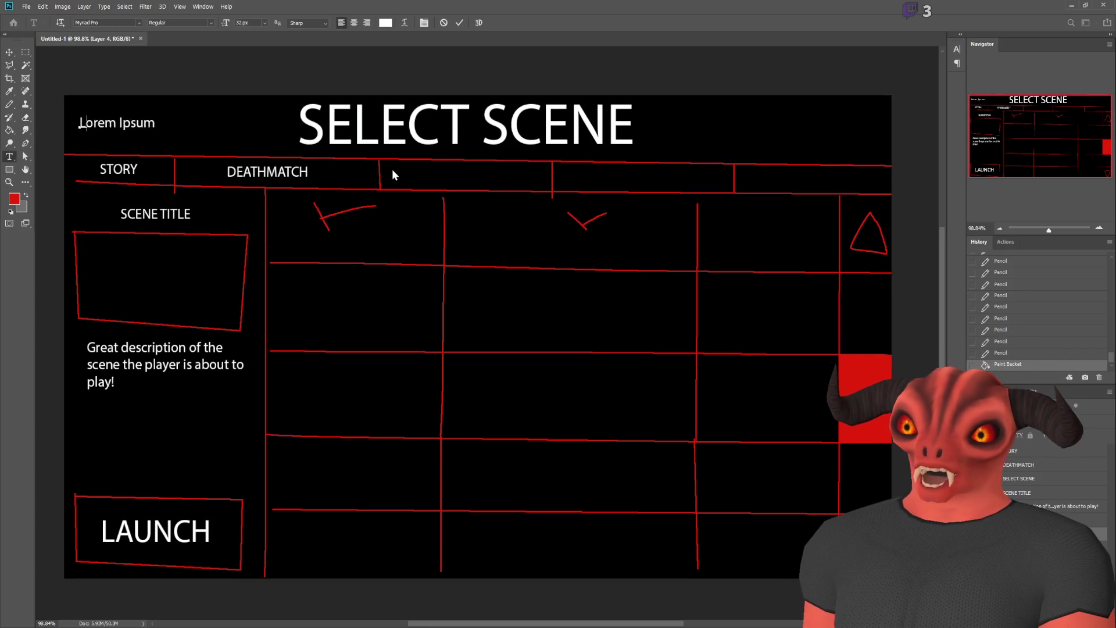
{"action": "type", "text": "SETU"}
{"action": "key", "text": "BackSpace"}
{"action": "key", "text": "BackSpace"}
{"action": "key", "text": "BackSpace"}
{"action": "type", "text": "LOSE"}
{"action": "key", "text": "BackSpace"}
{"action": "key", "text": "BackSpace"}
{"action": "key", "text": "BackSpace"}
{"action": "type", "text": "BACK"}
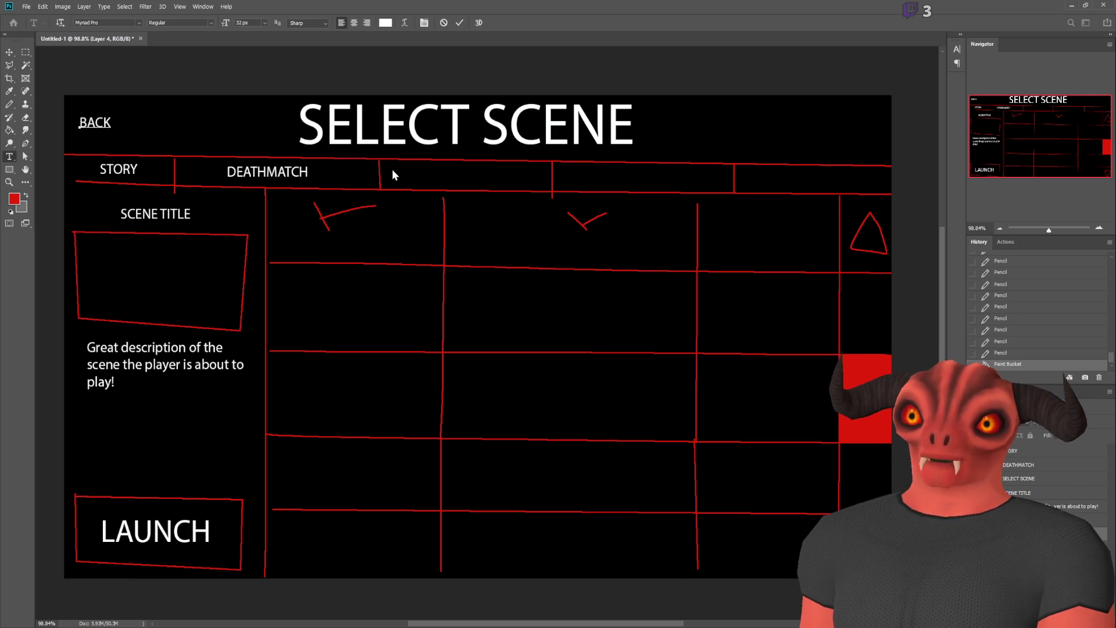
{"action": "left_click", "coordinate": [25, 53]}
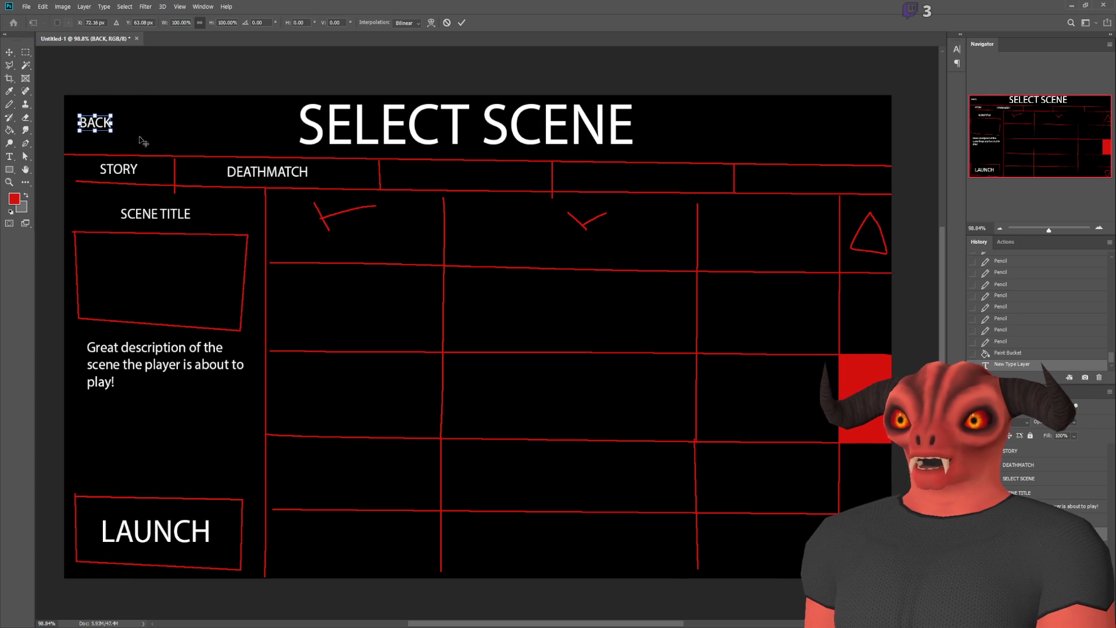
- Scale the BACK label up to a larger size
{"action": "key", "text": "ctrl+t"}
{"action": "mouse_move", "coordinate": [111, 130]}
{"action": "left_mouse_down"}
{"action": "mouse_move", "coordinate": [204, 176]}
{"action": "mouse_move", "coordinate": [135, 116]}
{"action": "mouse_move", "coordinate": [159, 122]}
{"action": "left_mouse_up"}
{"action": "key", "text": "Return"}
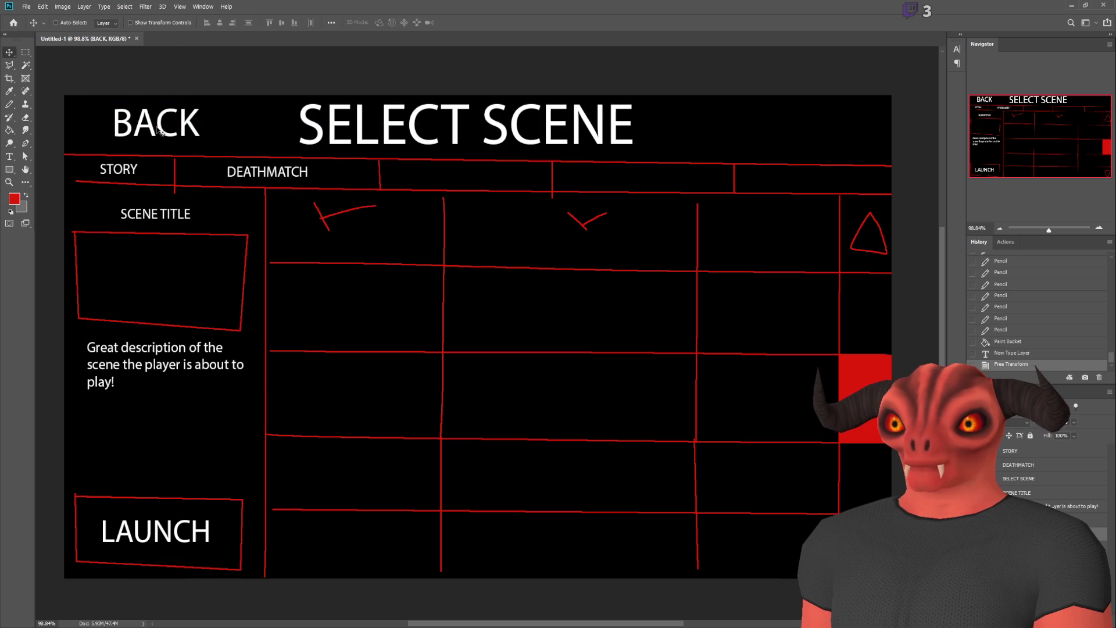
- Prefix the label with '<' to read '< BACK' and move it left toward the canvas edge
{"action": "key", "text": "t"}
{"action": "left_click", "coordinate": [154, 126]}
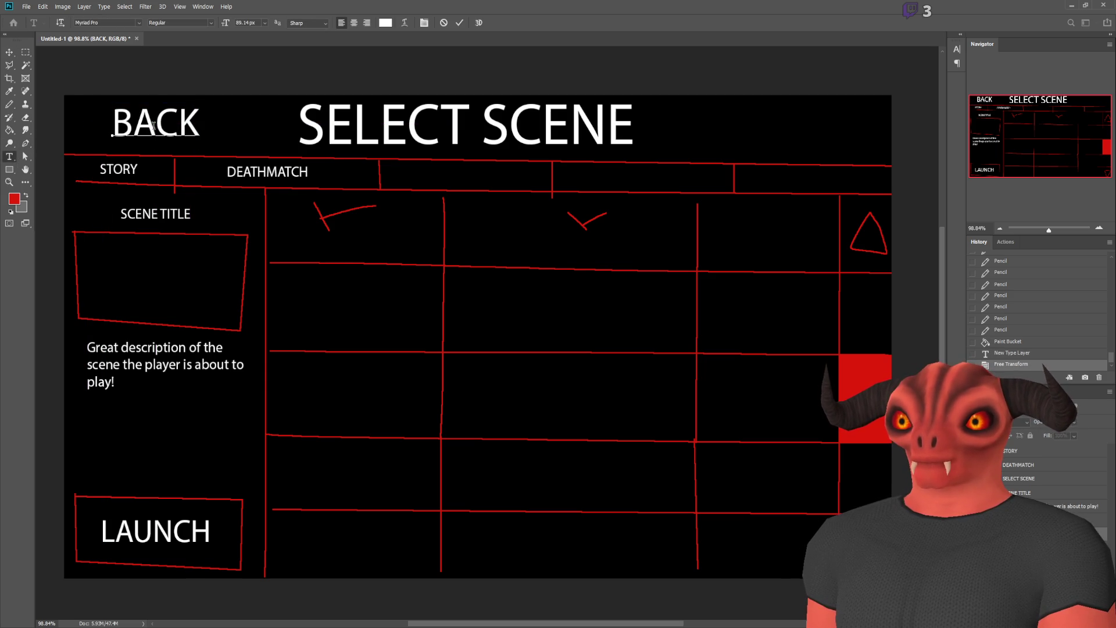
{"action": "type", "text": "<"}
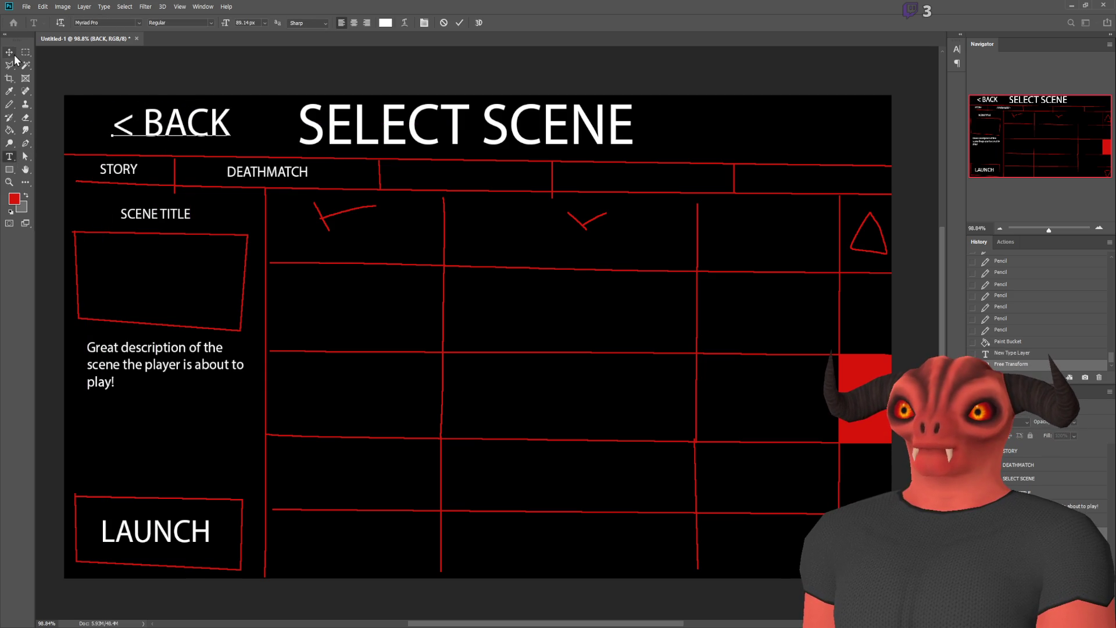
{"action": "left_click", "coordinate": [8, 52]}
{"action": "left_click_drag", "start_coordinate": [198, 154], "coordinate": [163, 154]}
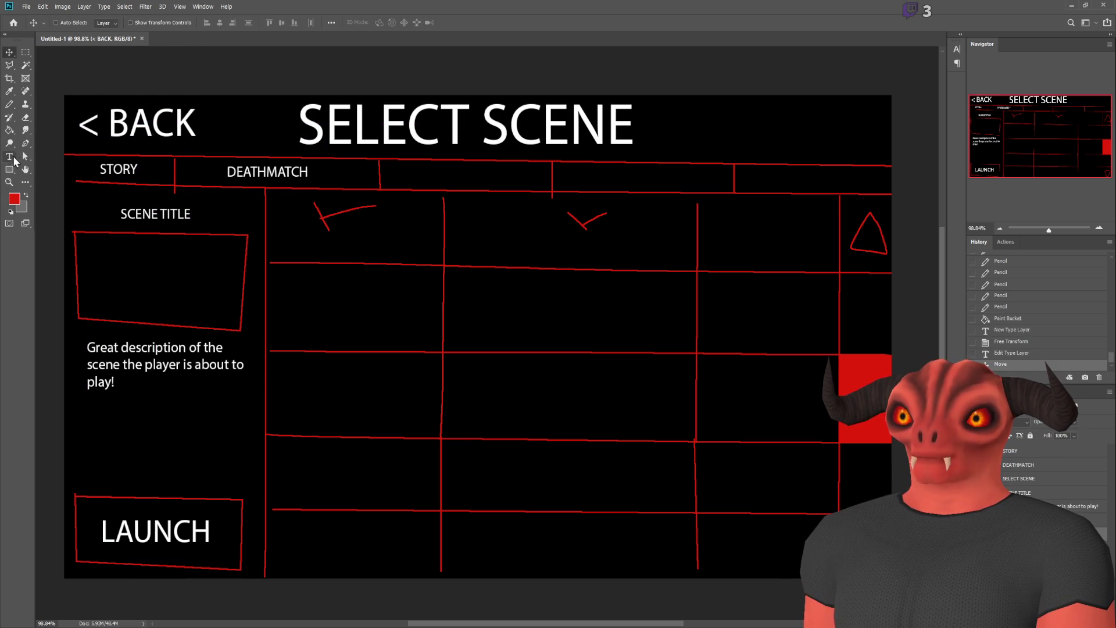
{"action": "left_click", "coordinate": [9, 104]}
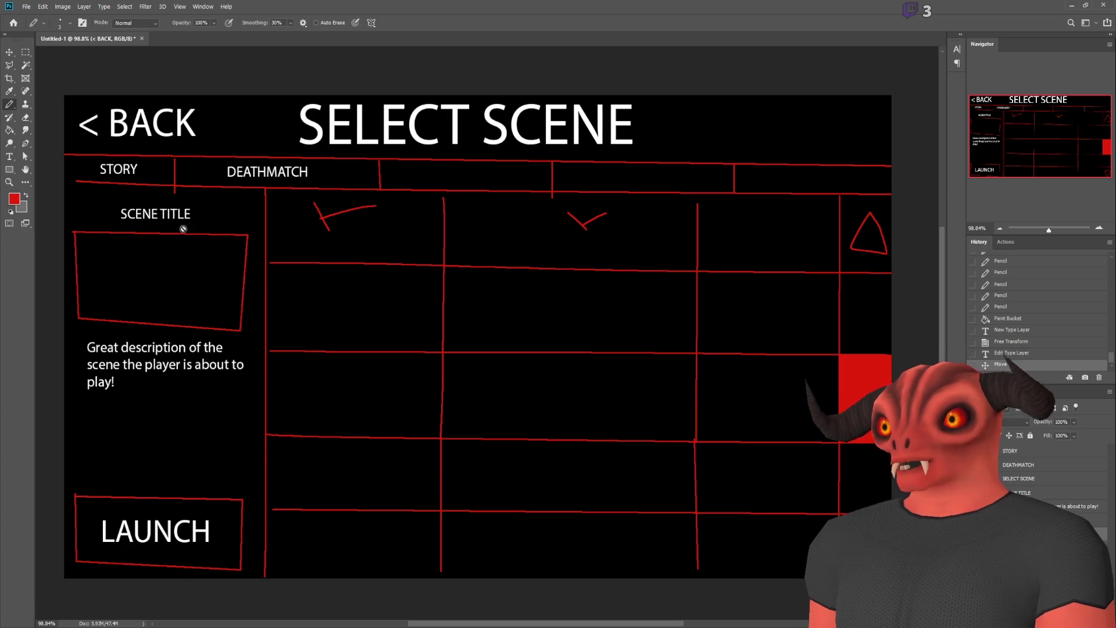
- Pencil a red vertical divider from the tab line up beside the BACK label
{"action": "key", "text": "ctrl+shift+alt+n"}
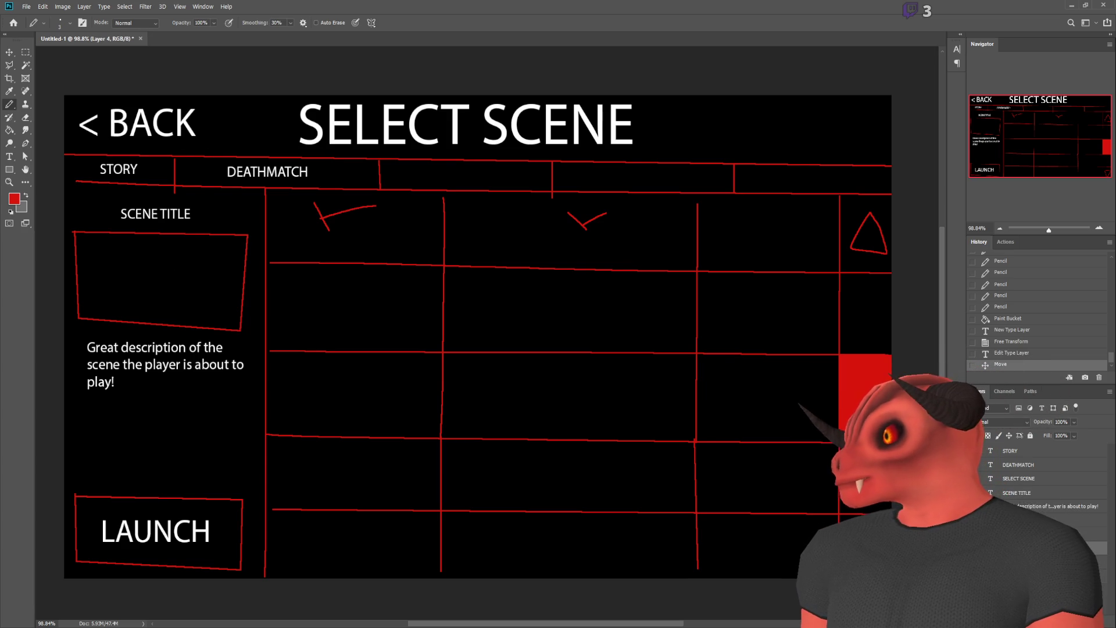
{"action": "scroll", "coordinate": [55, 43], "scroll_direction": "up", "scroll_amount": 2}
{"action": "key", "text": "ctrl+z"}
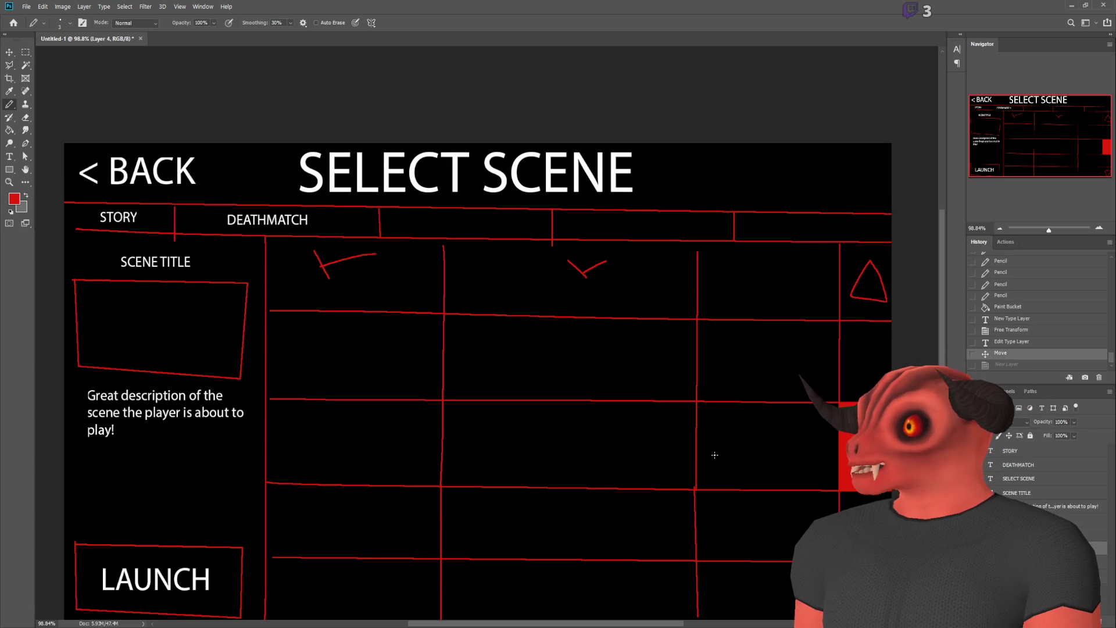
{"action": "left_click", "coordinate": [218, 201]}
{"action": "left_click", "coordinate": [216, 139], "text": "shift"}
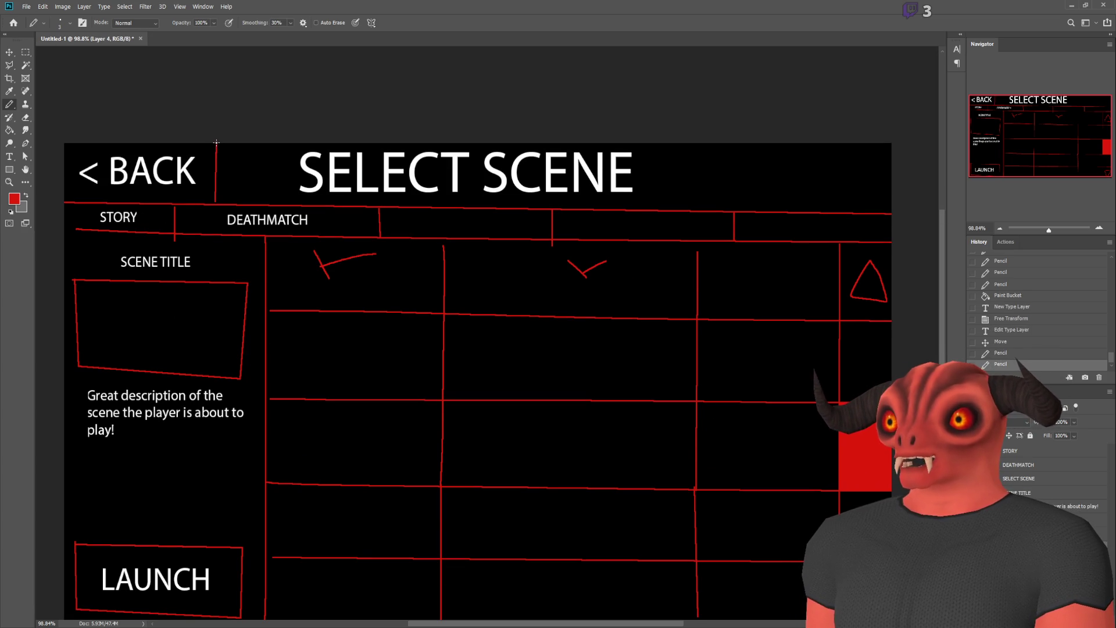
- Zoom in and patch the joint where the divider meets the tab line
{"action": "scroll", "coordinate": [214, 201], "scroll_direction": "up", "scroll_amount": 3}
{"action": "scroll", "coordinate": [220, 216], "scroll_direction": "up", "scroll_amount": 3}
{"action": "left_click", "coordinate": [221, 223]}
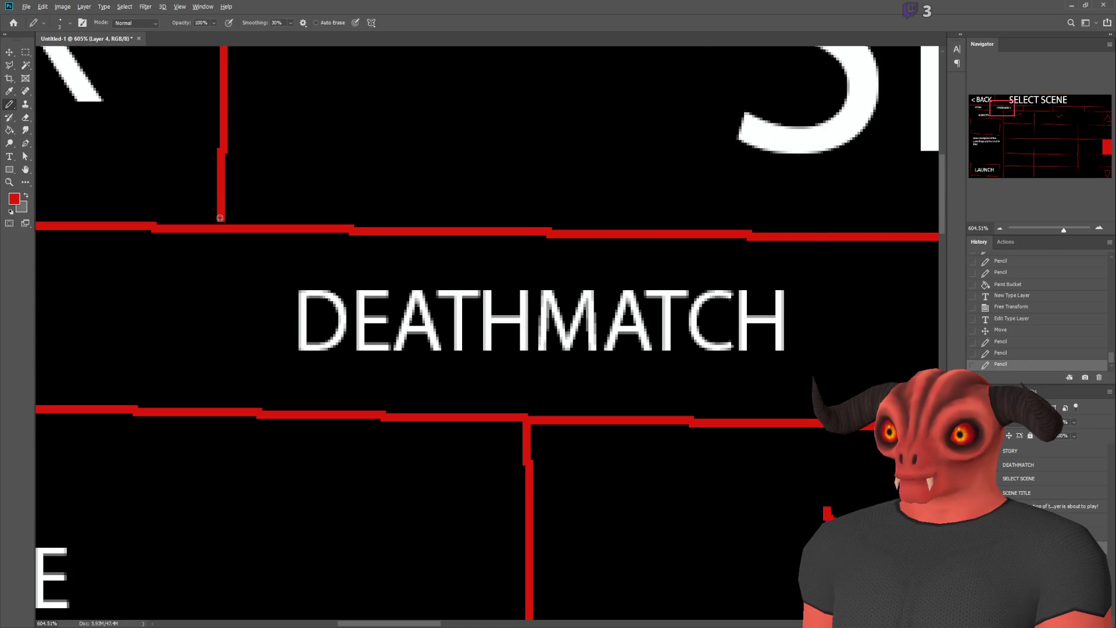
{"action": "scroll", "coordinate": [220, 218], "scroll_direction": "down", "scroll_amount": 4}
{"action": "scroll", "coordinate": [216, 215], "scroll_direction": "up", "scroll_amount": 6}
{"action": "left_click", "coordinate": [200, 207]}
{"action": "scroll", "coordinate": [175, 219], "scroll_direction": "down", "scroll_amount": 8}
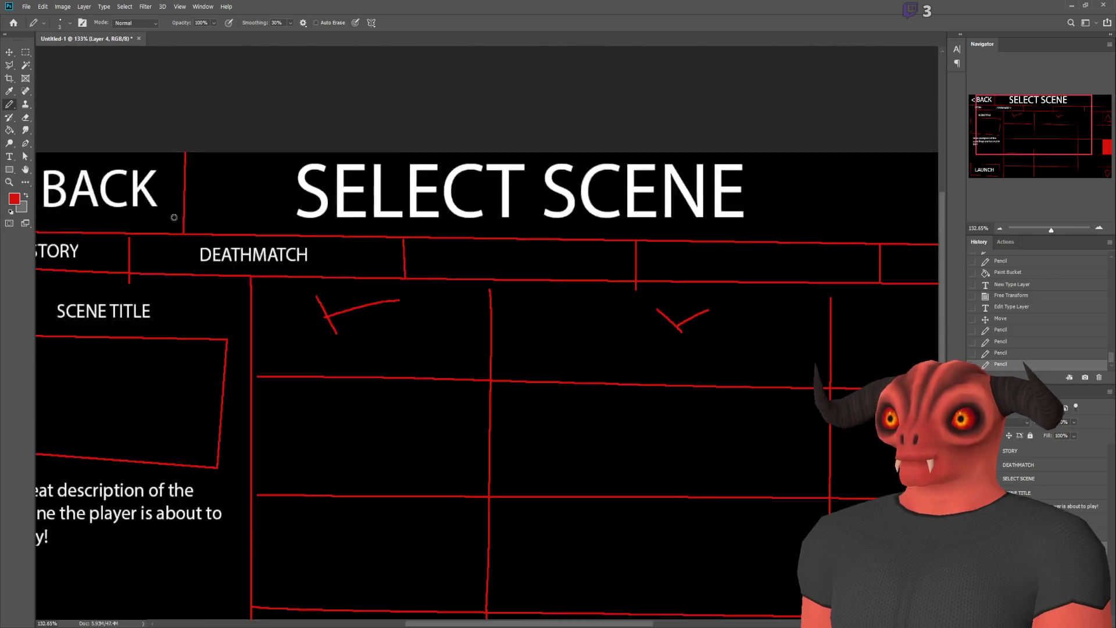
{"action": "scroll", "coordinate": [118, 245], "scroll_direction": "up", "scroll_amount": 2}
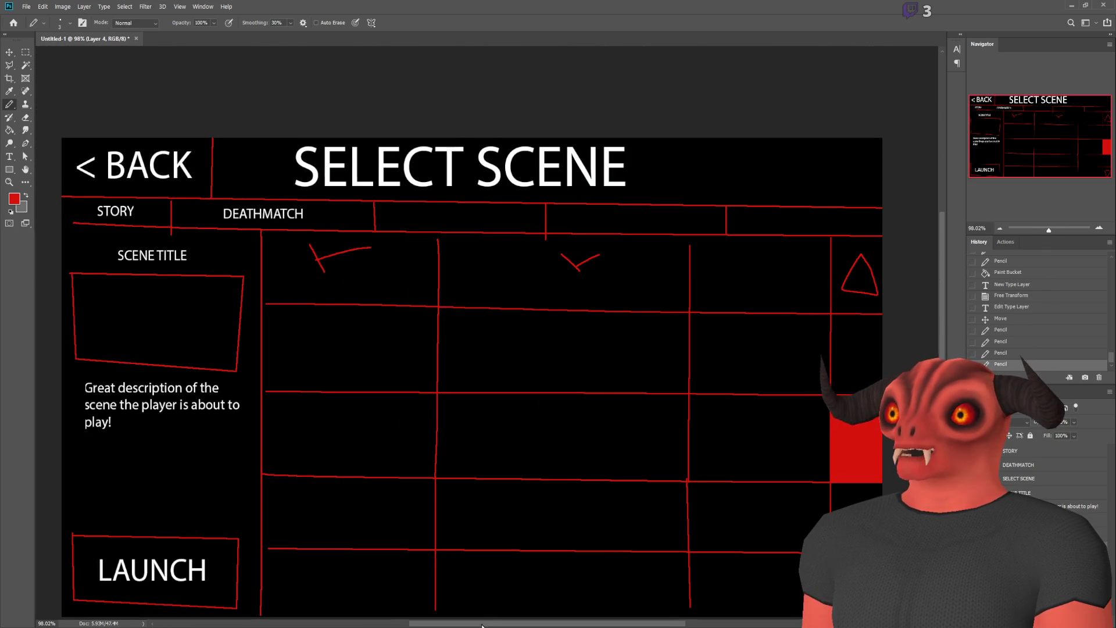
{"action": "scroll", "coordinate": [508, 346], "scroll_direction": "down", "scroll_amount": 1}
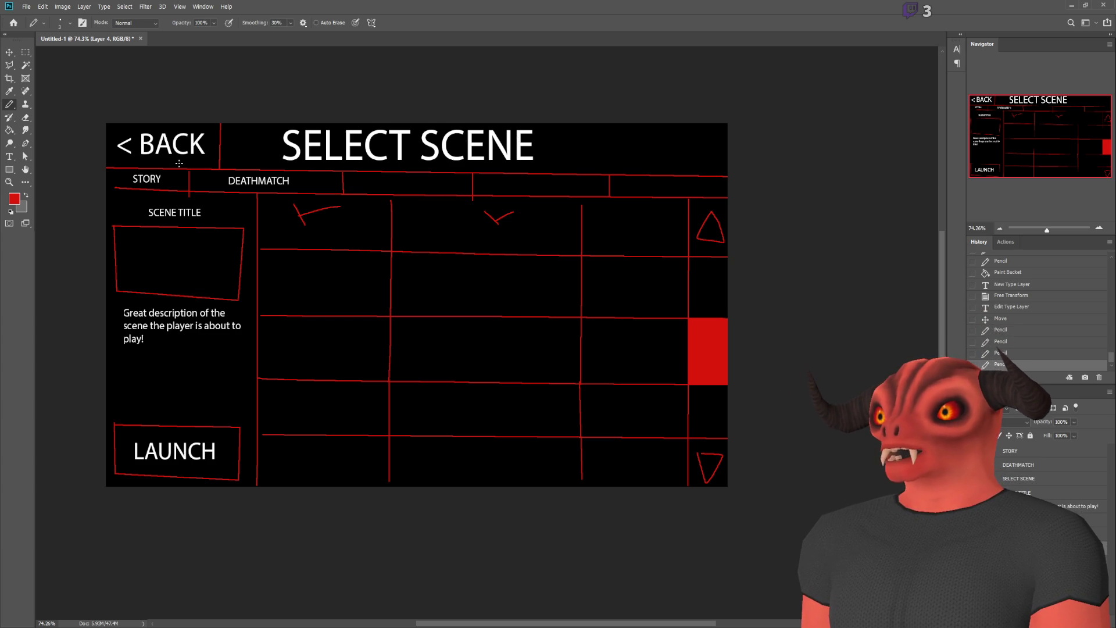
- Sketch red triangle outlines at the left and right ends of the tab bar
{"action": "mouse_move", "coordinate": [114, 188]}
{"action": "left_mouse_down"}
{"action": "mouse_move", "coordinate": [678, 186]}
{"action": "mouse_move", "coordinate": [703, 201]}
{"action": "left_mouse_up"}
{"action": "key", "text": "ctrl+z"}
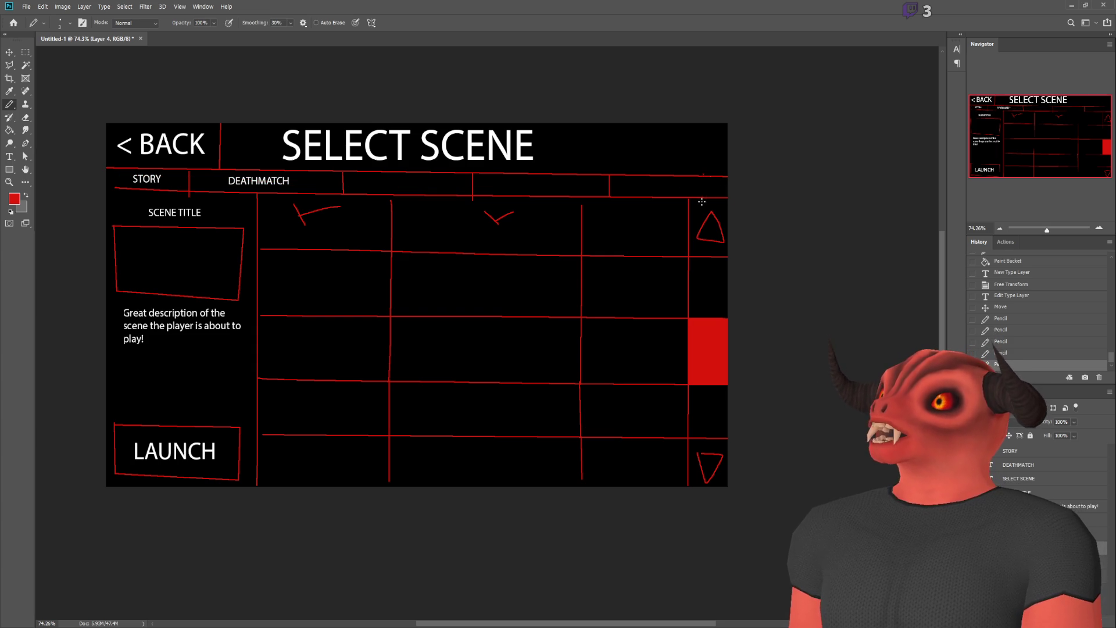
{"action": "mouse_move", "coordinate": [128, 168]}
{"action": "left_mouse_down"}
{"action": "mouse_move", "coordinate": [123, 188]}
{"action": "mouse_move", "coordinate": [107, 190]}
{"action": "mouse_move", "coordinate": [115, 182]}
{"action": "left_mouse_up"}
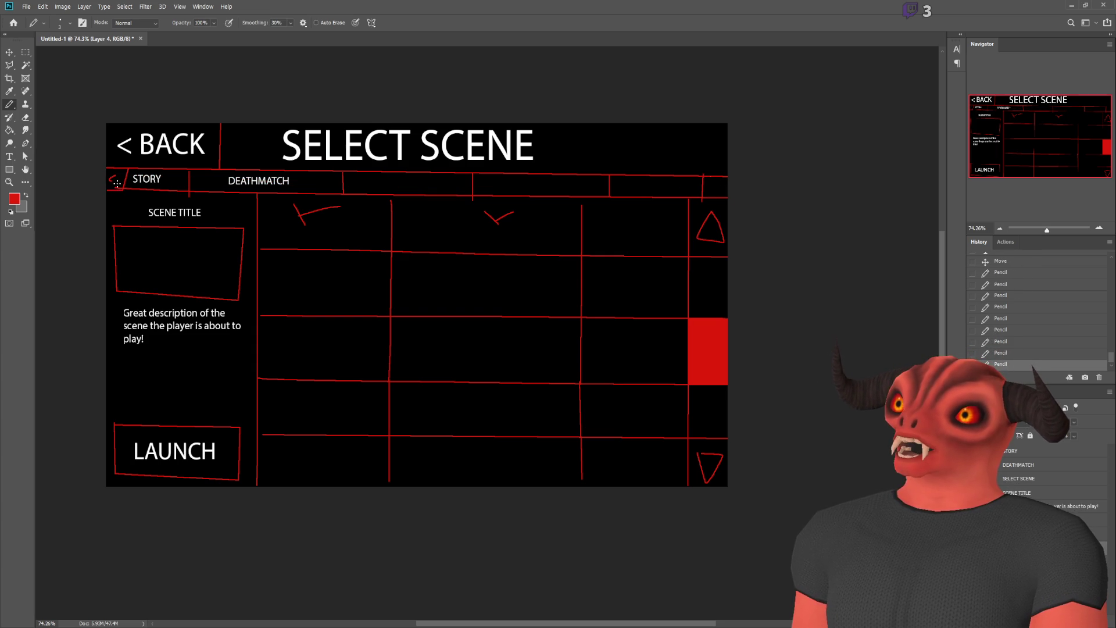
{"action": "mouse_move", "coordinate": [708, 178]}
{"action": "left_mouse_down"}
{"action": "mouse_move", "coordinate": [710, 197]}
{"action": "mouse_move", "coordinate": [724, 186]}
{"action": "left_mouse_up"}
{"action": "key", "text": "ctrl+z"}
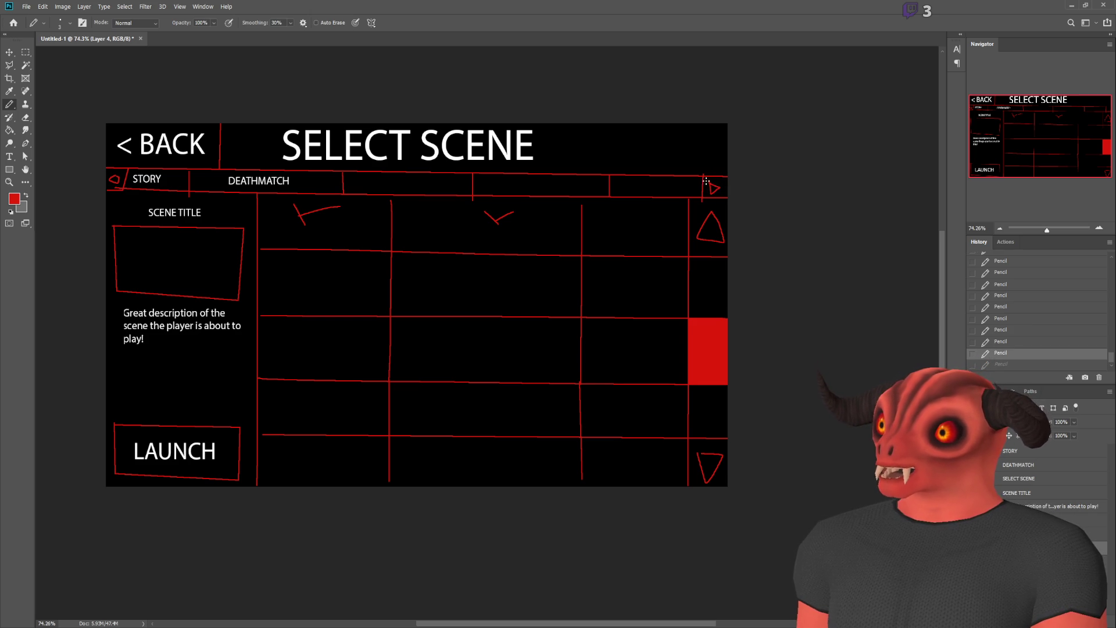
{"action": "left_click", "coordinate": [10, 130]}
{"action": "scroll", "coordinate": [93, 174], "scroll_direction": "up", "scroll_amount": 6}
{"action": "scroll", "coordinate": [93, 173], "scroll_direction": "up", "scroll_amount": 1}
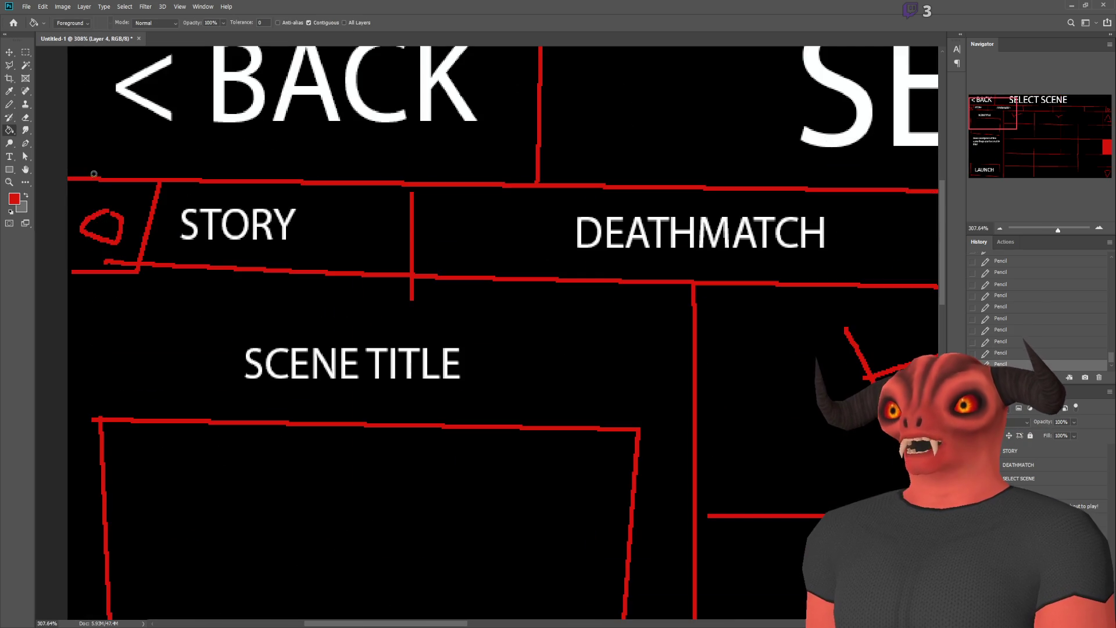
{"action": "key", "text": "b"}
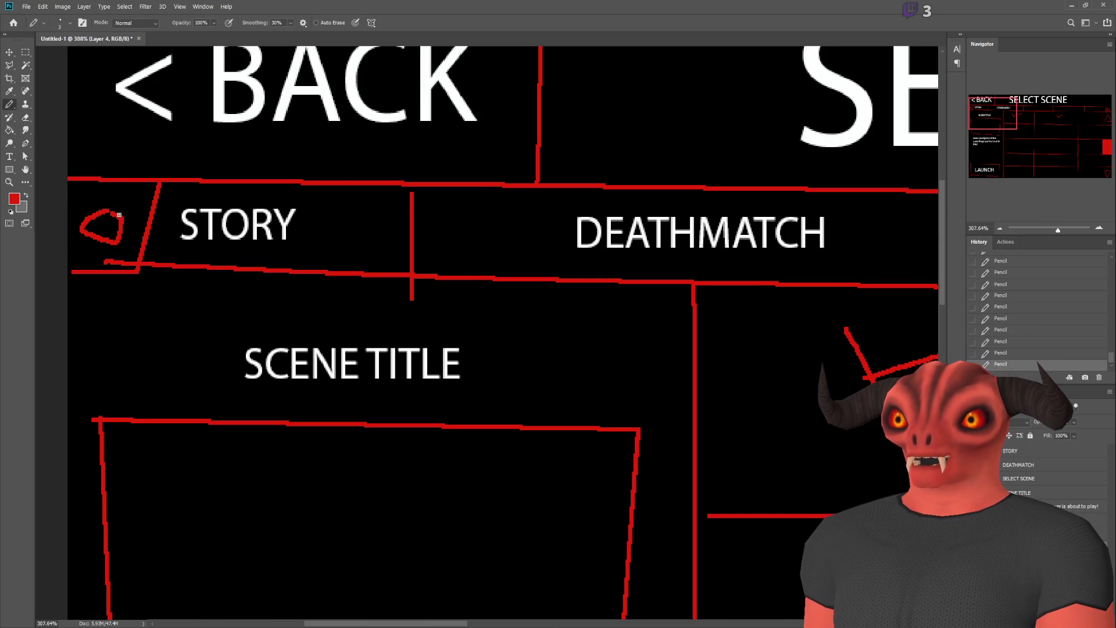
{"action": "mouse_move", "coordinate": [119, 215]}
{"action": "left_mouse_down"}
{"action": "mouse_move", "coordinate": [123, 198]}
{"action": "mouse_move", "coordinate": [104, 211]}
{"action": "left_mouse_up"}
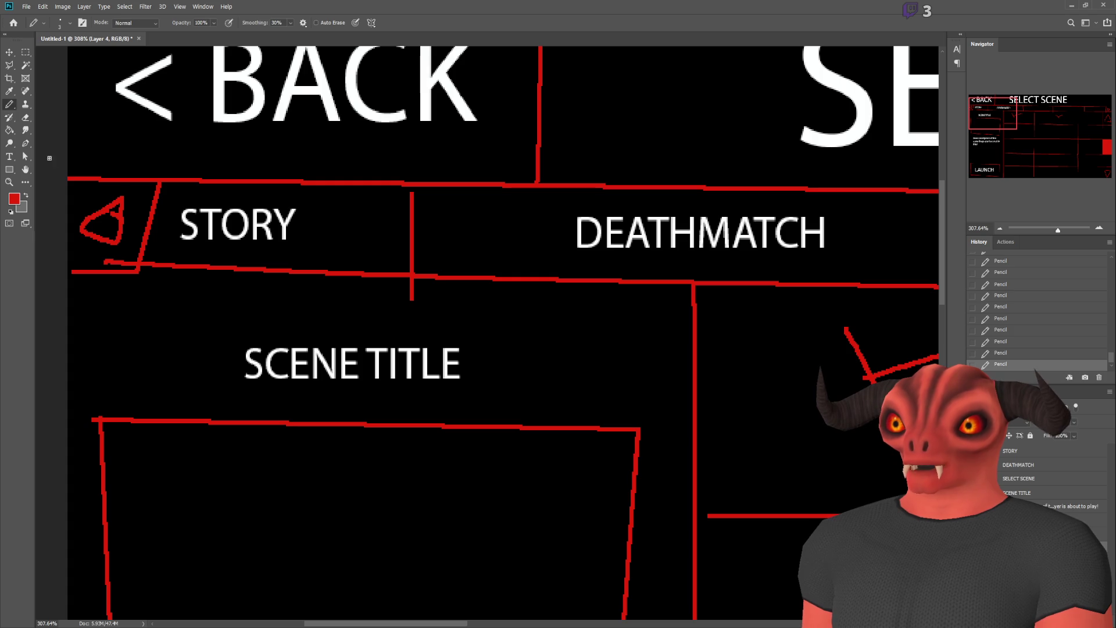
- Fill both end triangles solid red with the Paint Bucket
{"action": "left_click", "coordinate": [10, 130]}
{"action": "left_click", "coordinate": [103, 224]}
{"action": "scroll", "coordinate": [162, 238], "scroll_direction": "down", "scroll_amount": 3}
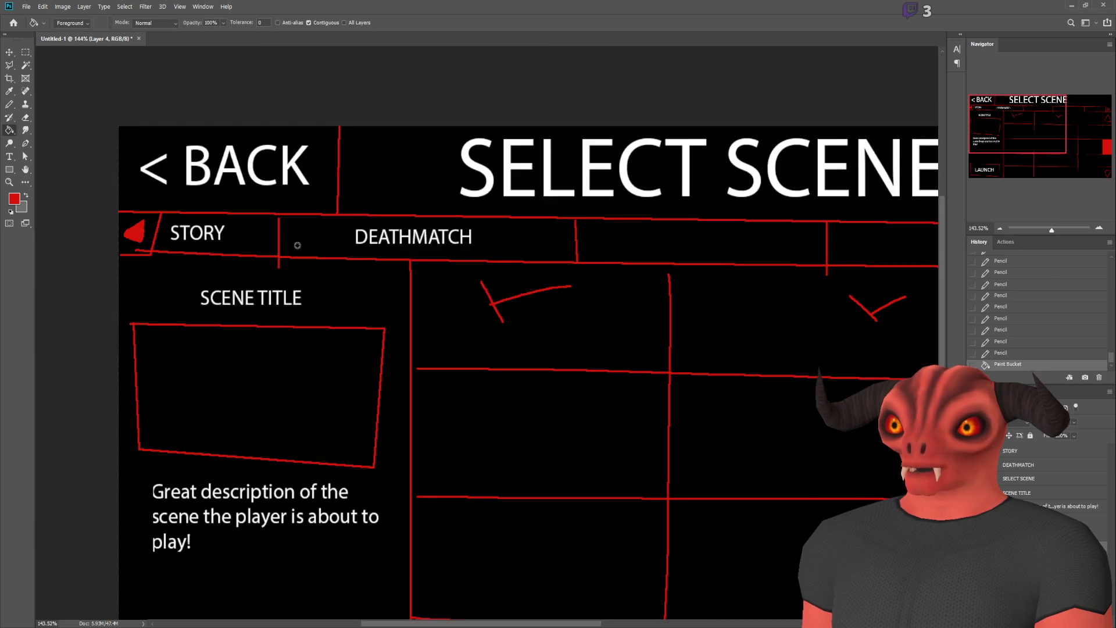
{"action": "scroll", "coordinate": [296, 246], "scroll_direction": "down", "scroll_amount": 2}
{"action": "scroll", "coordinate": [821, 248], "scroll_direction": "up", "scroll_amount": 3}
{"action": "left_click", "coordinate": [855, 227]}
{"action": "scroll", "coordinate": [176, 177], "scroll_direction": "down", "scroll_amount": 5}
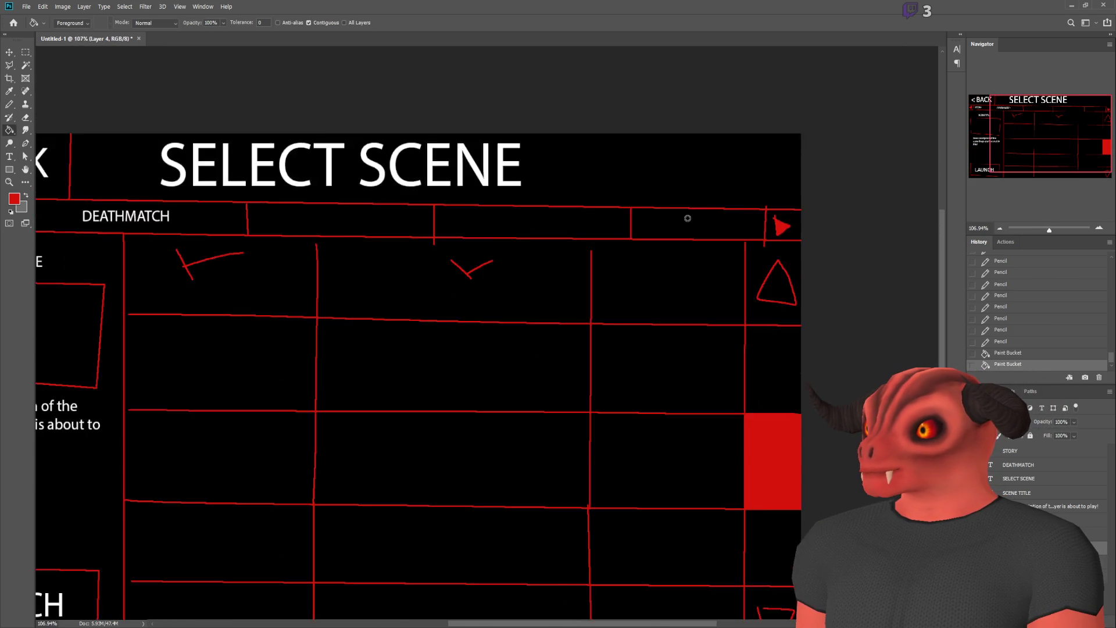
{"action": "scroll", "coordinate": [176, 177], "scroll_direction": "up", "scroll_amount": 2}
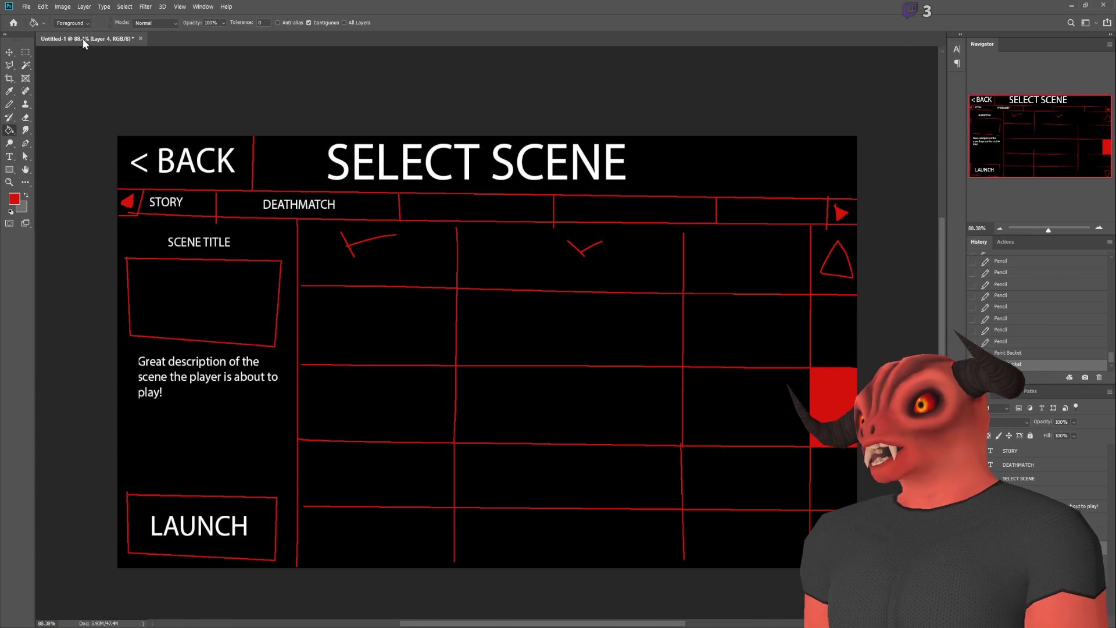
{"action": "left_click", "coordinate": [25, 52]}
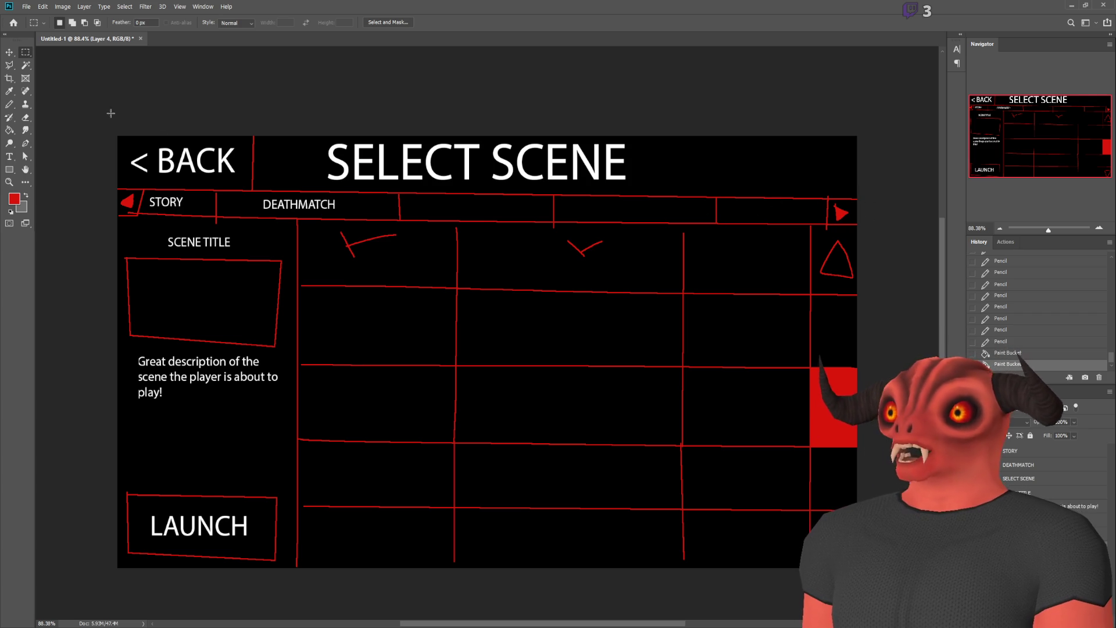
- Label the third tab cell PACKER
{"action": "left_click", "coordinate": [9, 104]}
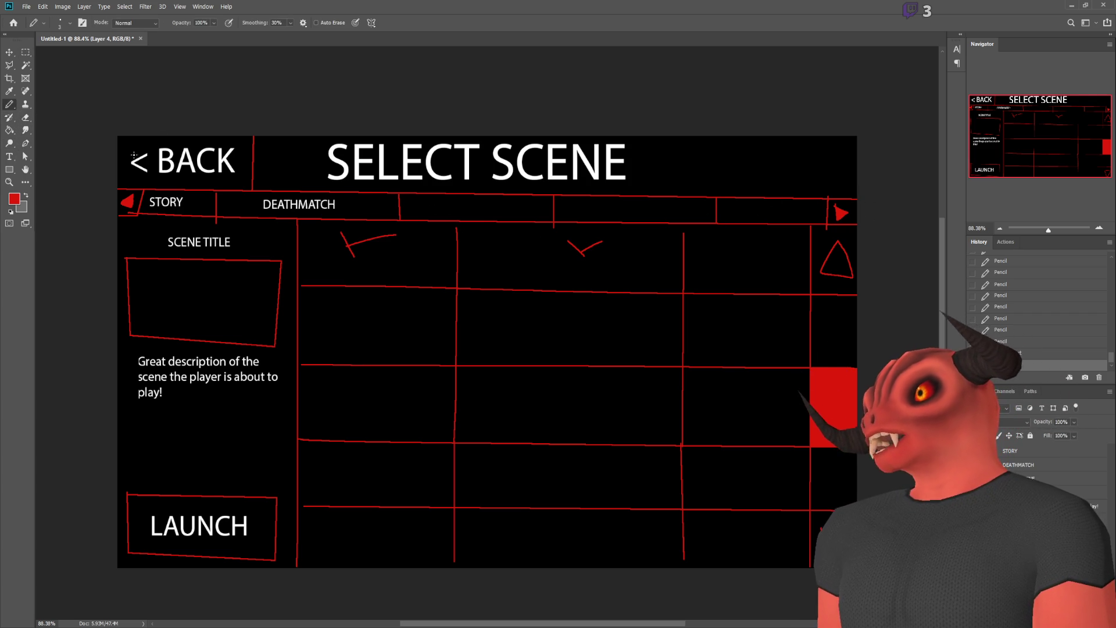
{"action": "left_click", "coordinate": [10, 156]}
{"action": "left_click", "coordinate": [423, 208]}
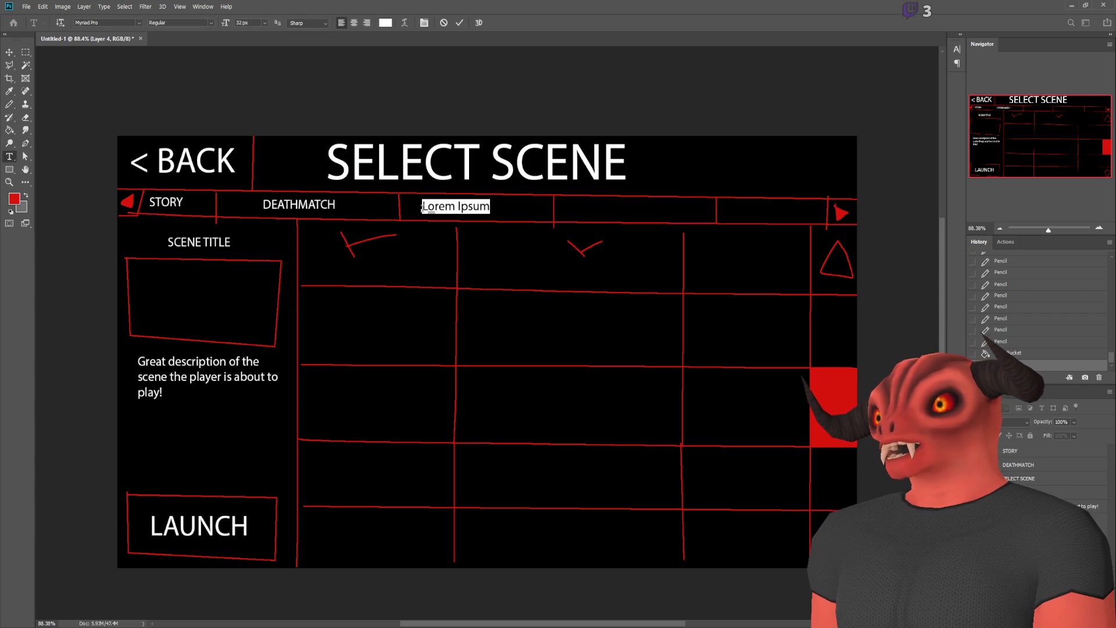
{"action": "type", "text": "PACKER"}
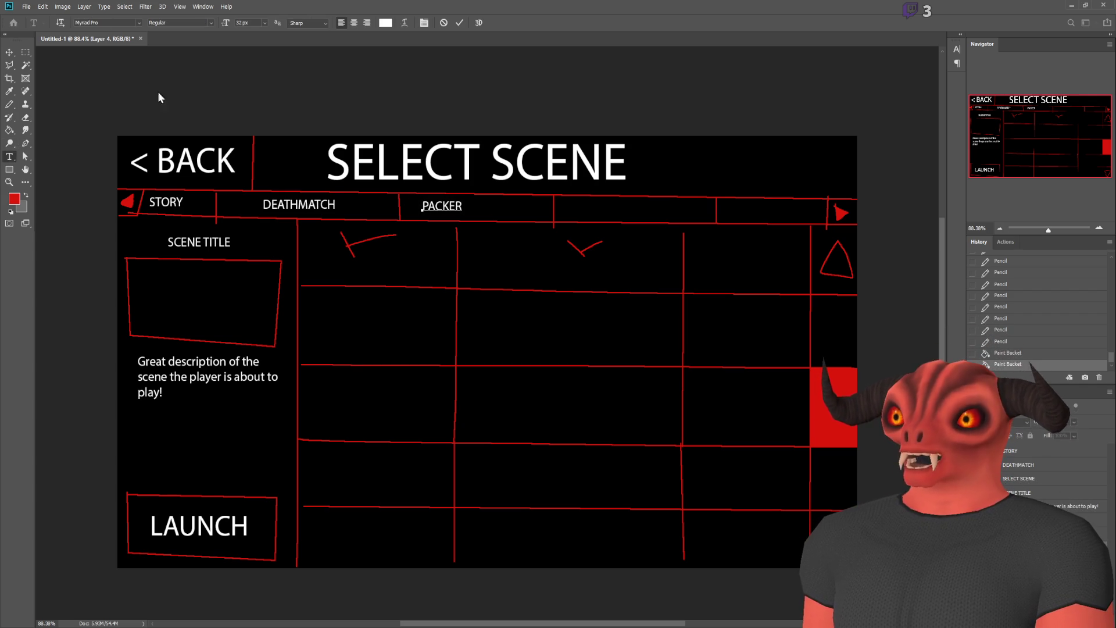
{"action": "left_click", "coordinate": [25, 52]}
{"action": "left_click", "coordinate": [10, 156]}
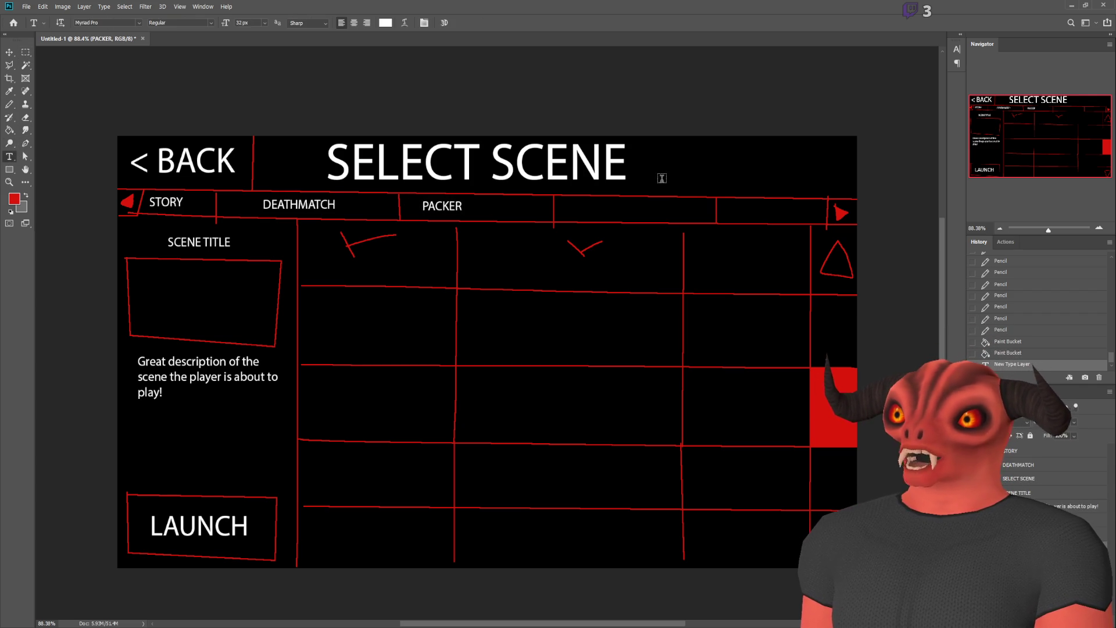
- Label the fourth tab cell BULLETSGU1999902
{"action": "left_click", "coordinate": [592, 213]}
{"action": "type", "text": "BULLETSH"}
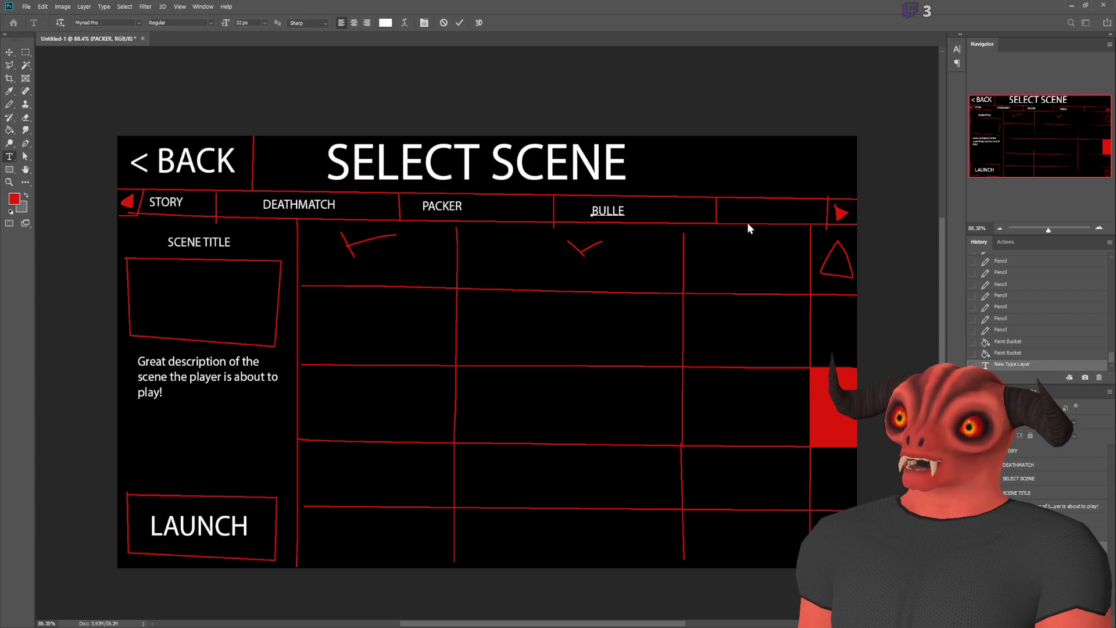
{"action": "type", "text": "UY"}
{"action": "key", "text": "BackSpace"}
{"action": "key", "text": "BackSpace"}
{"action": "key", "text": "BackSpace"}
{"action": "type", "text": "GU19999"}
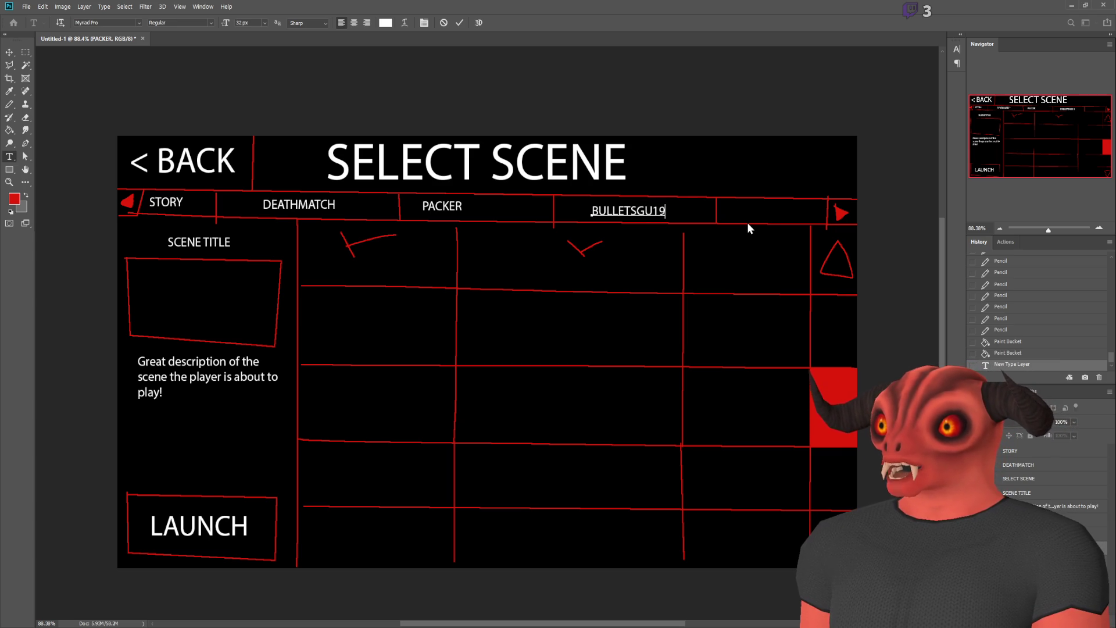
{"action": "type", "text": "02"}
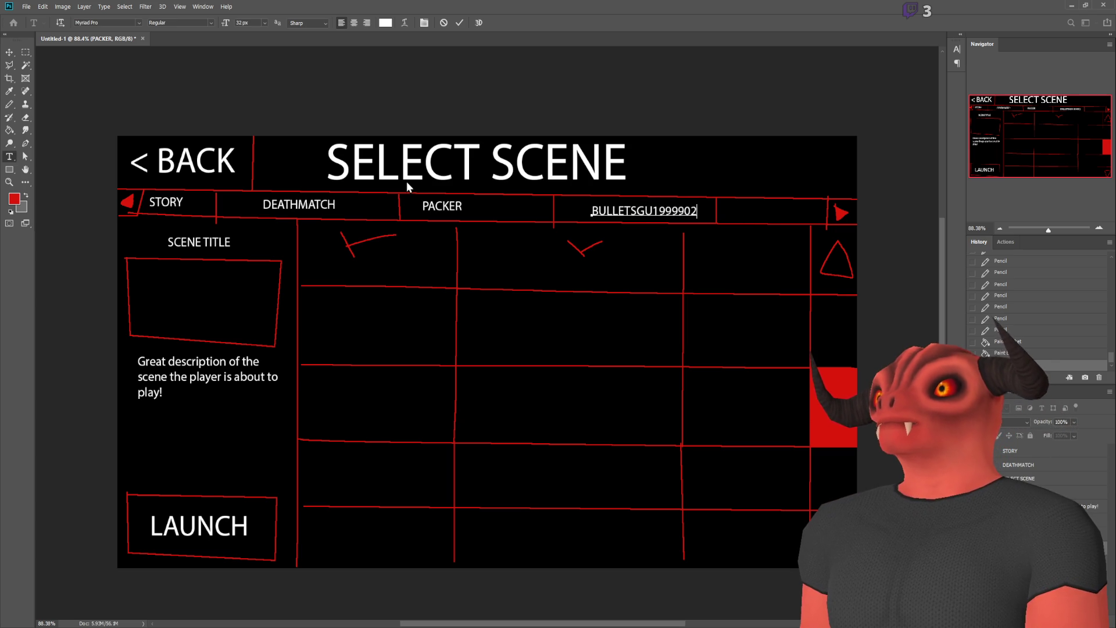
{"action": "key", "text": "ctrl+Return"}
{"action": "key", "text": "m"}
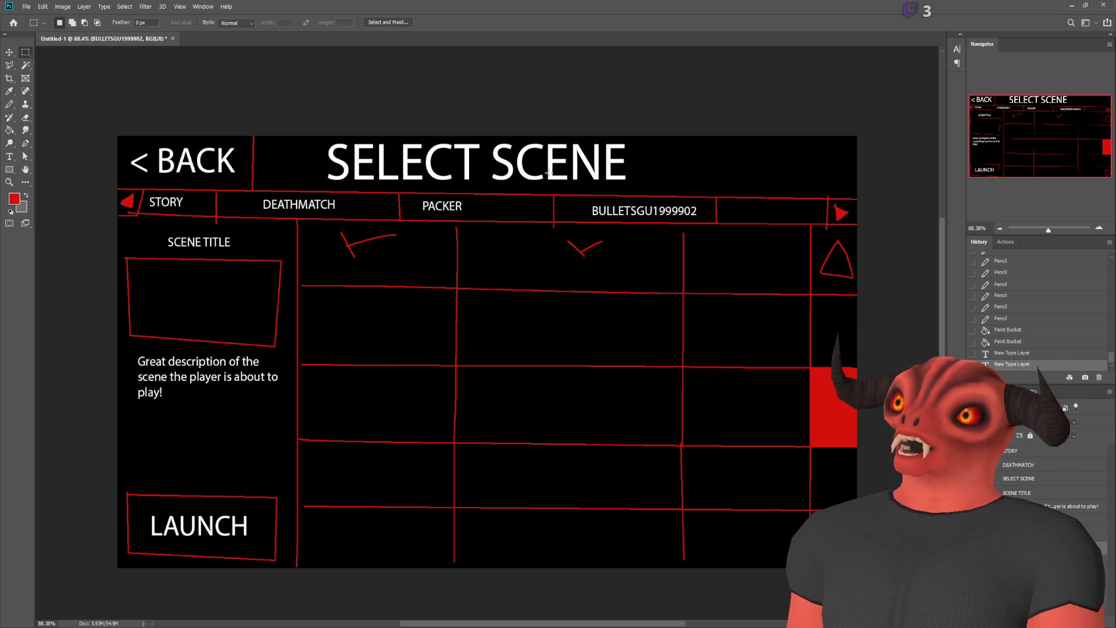
{"action": "left_click", "coordinate": [9, 104]}
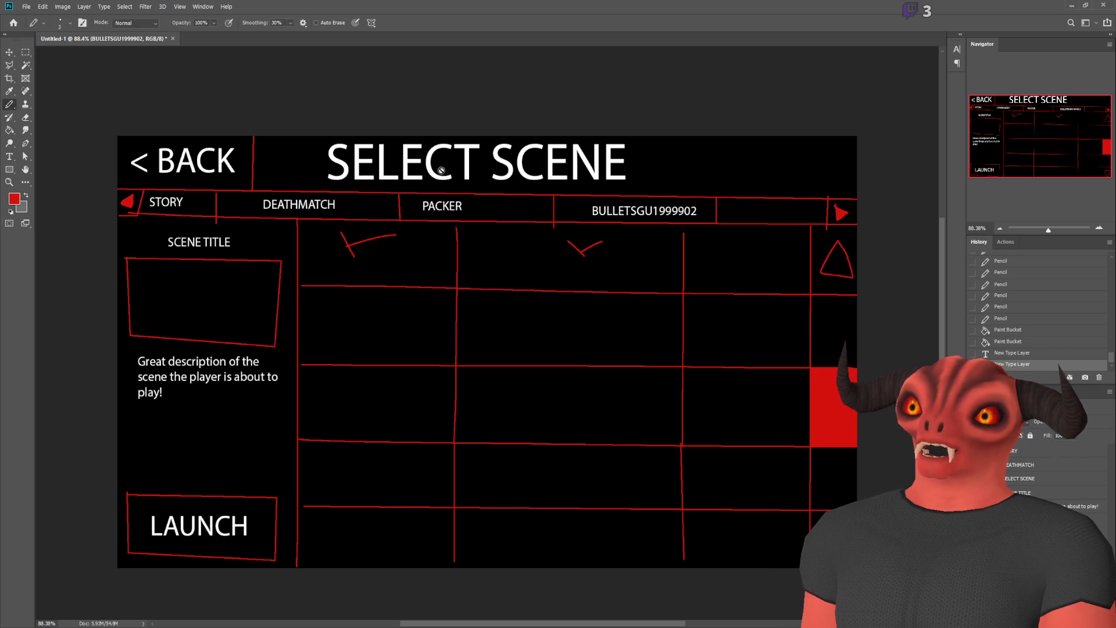
- On a new layer, sketch test strokes along the tab bar and across the grid, then undo them
{"action": "key", "text": "ctrl+shift+alt+n"}
{"action": "left_click_drag", "start_coordinate": [1002, 449], "coordinate": [1003, 447]}
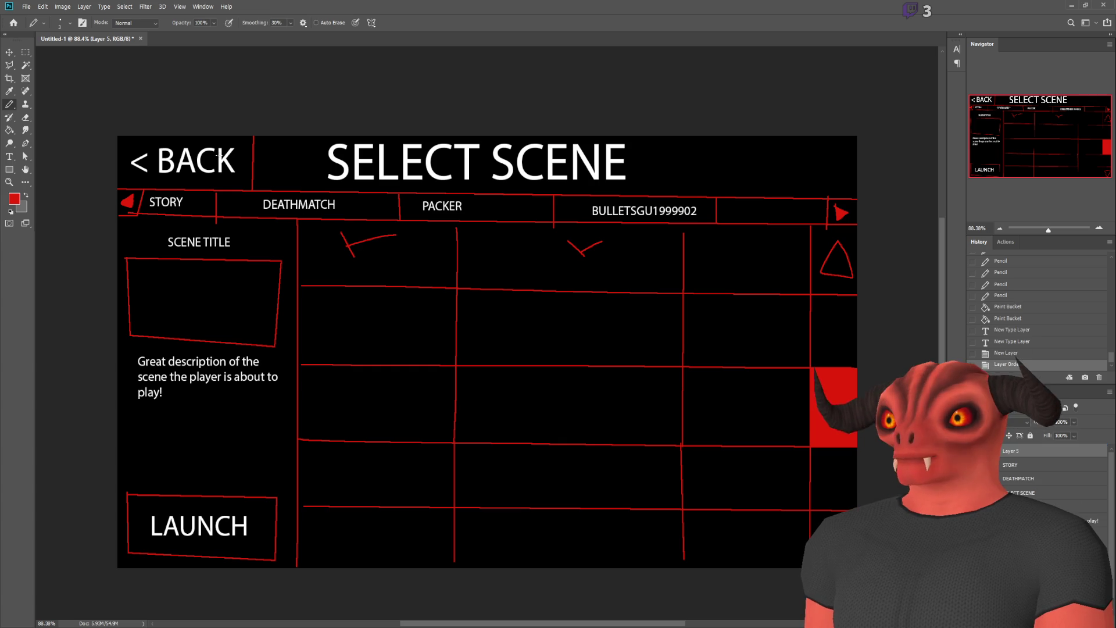
{"action": "mouse_move", "coordinate": [203, 158]}
{"action": "left_mouse_down"}
{"action": "mouse_move", "coordinate": [668, 202]}
{"action": "mouse_move", "coordinate": [848, 205]}
{"action": "left_mouse_up"}
{"action": "mouse_move", "coordinate": [742, 196]}
{"action": "left_mouse_down"}
{"action": "mouse_move", "coordinate": [772, 209]}
{"action": "mouse_move", "coordinate": [762, 218]}
{"action": "left_mouse_up"}
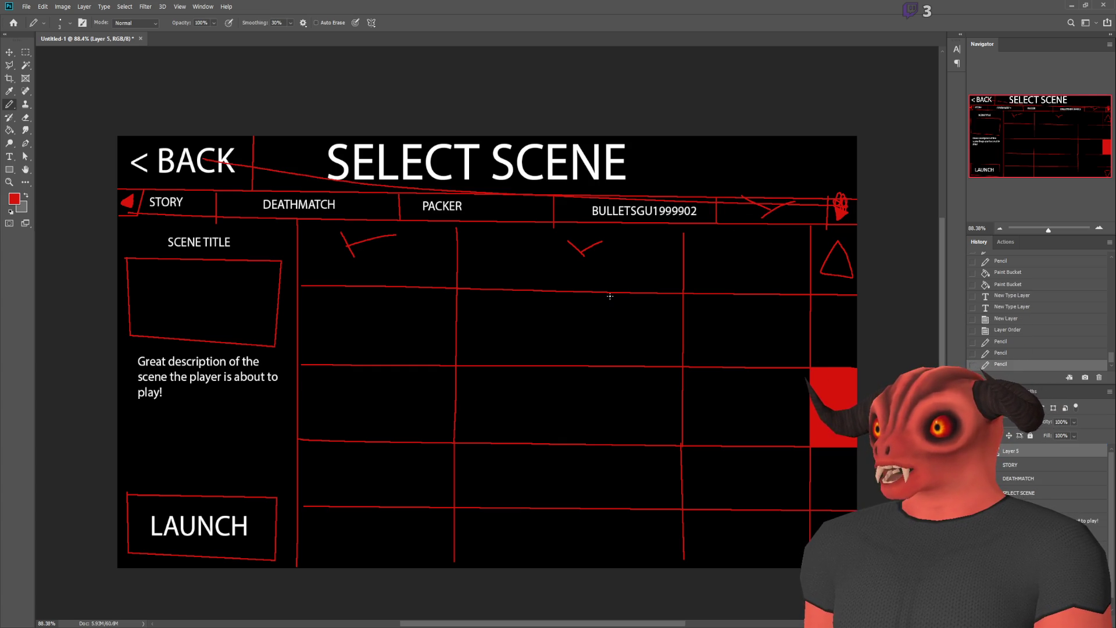
{"action": "mouse_move", "coordinate": [417, 249]}
{"action": "left_mouse_down"}
{"action": "mouse_move", "coordinate": [619, 418]}
{"action": "mouse_move", "coordinate": [744, 301]}
{"action": "mouse_move", "coordinate": [488, 416]}
{"action": "mouse_move", "coordinate": [591, 449]}
{"action": "left_mouse_up"}
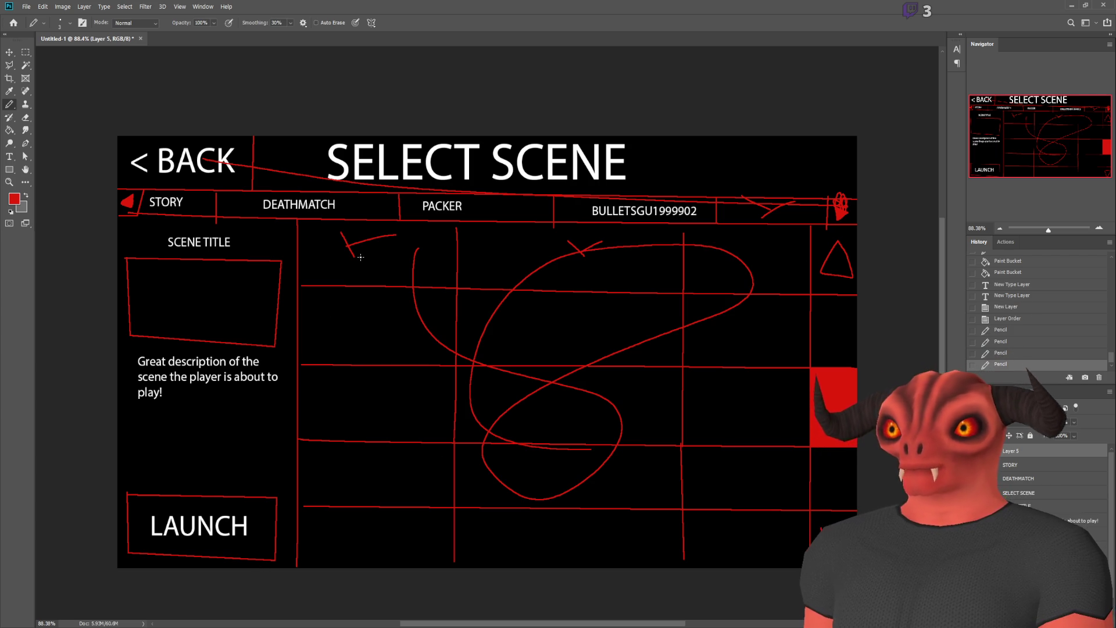
{"action": "key", "text": "ctrl+z"}
{"action": "key", "text": "ctrl+z"}
{"action": "key", "text": "ctrl+z"}
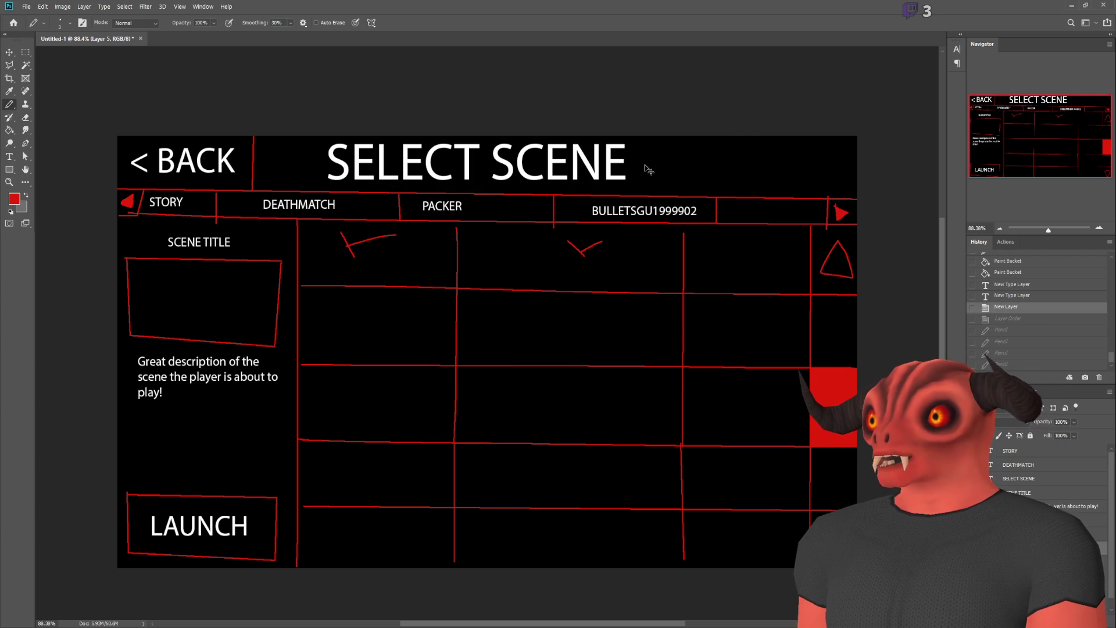
{"action": "key", "text": "ctrl+z"}
{"action": "key", "text": "ctrl+z"}
{"action": "key", "text": "ctrl+shift+z"}
{"action": "key", "text": "ctrl+shift+z"}
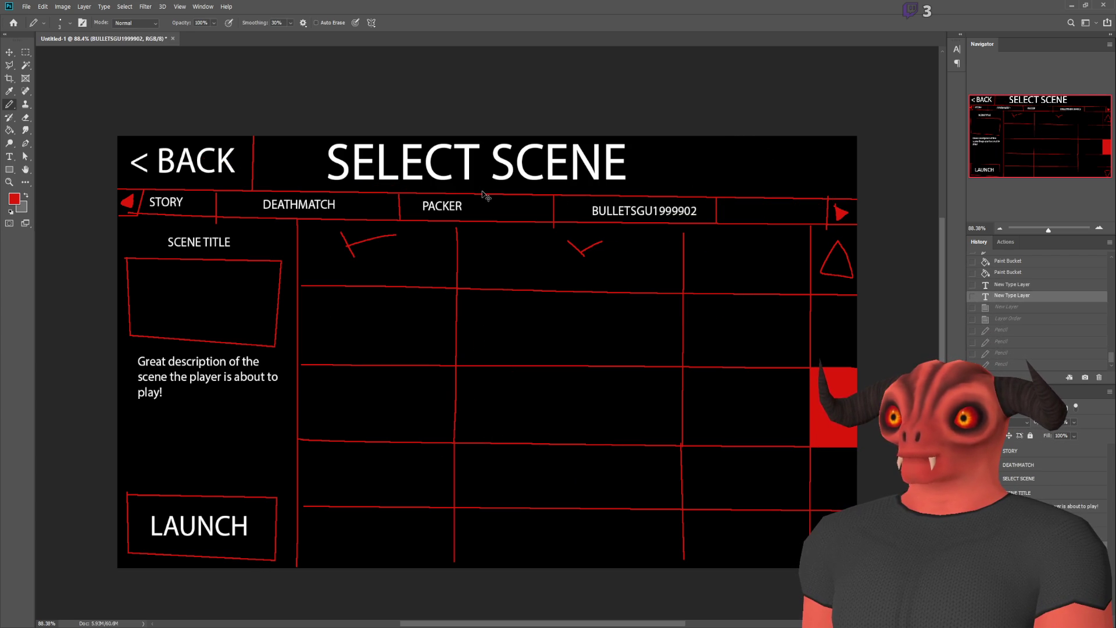
{"action": "key", "text": "ctrl+z"}
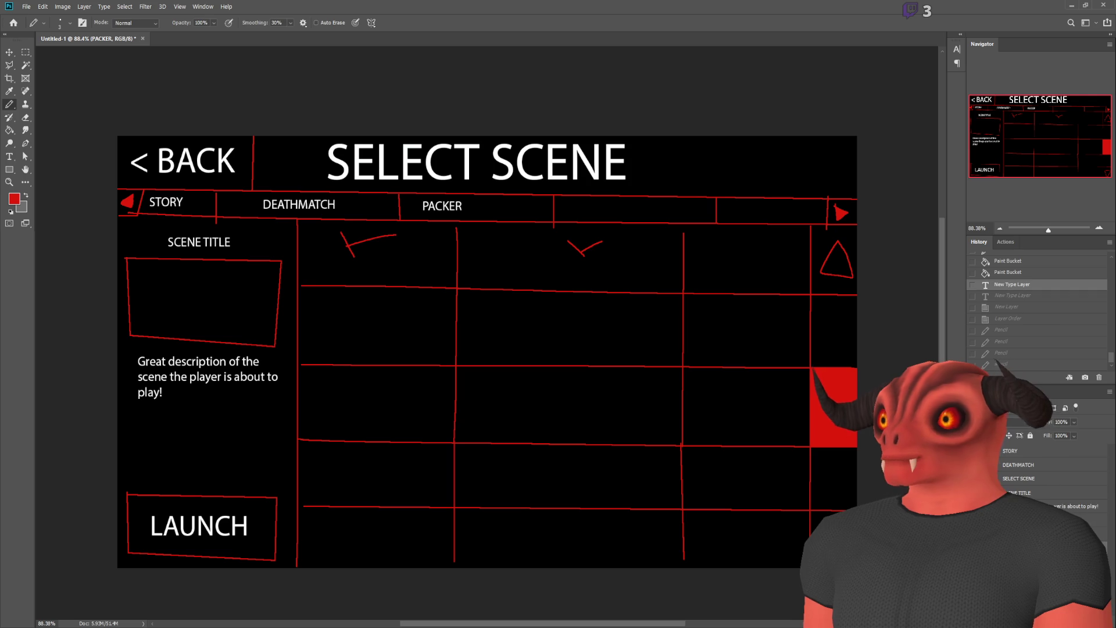
- Sketch X marks on the empty tab and centre grid cell plus a strike through LAUNCH, then undo
{"action": "key", "text": "ctrl+shift+alt+n"}
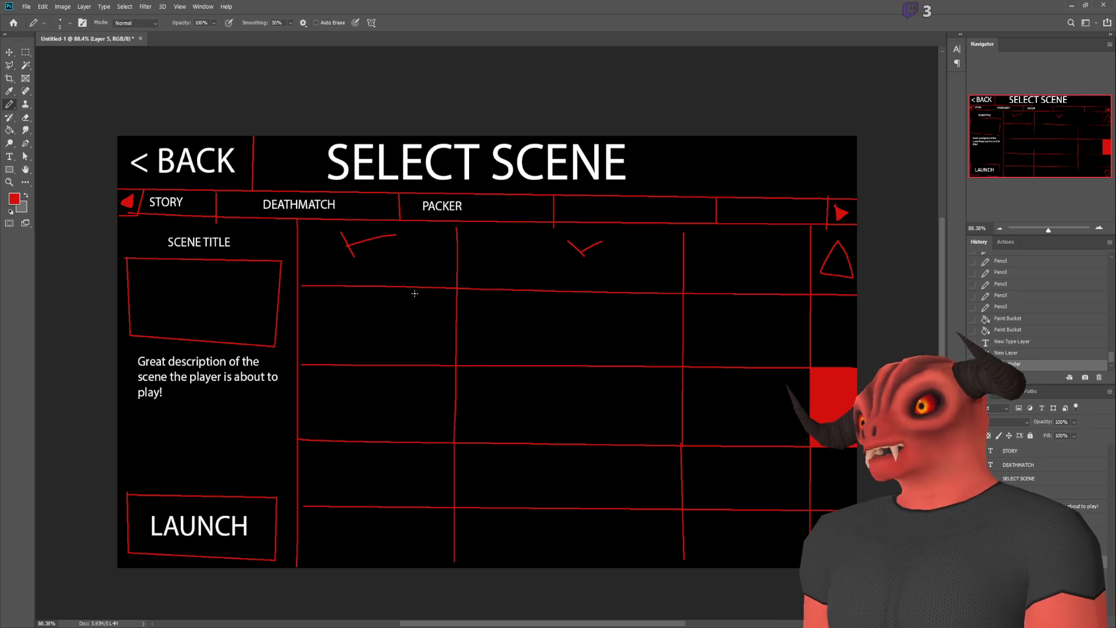
{"action": "mouse_move", "coordinate": [605, 200]}
{"action": "left_mouse_down"}
{"action": "mouse_move", "coordinate": [633, 207]}
{"action": "mouse_move", "coordinate": [612, 209]}
{"action": "left_mouse_up"}
{"action": "mouse_move", "coordinate": [541, 309]}
{"action": "left_mouse_down"}
{"action": "mouse_move", "coordinate": [589, 341]}
{"action": "mouse_move", "coordinate": [552, 344]}
{"action": "left_mouse_up"}
{"action": "mouse_move", "coordinate": [165, 498]}
{"action": "left_mouse_down"}
{"action": "mouse_move", "coordinate": [204, 546]}
{"action": "mouse_move", "coordinate": [129, 553]}
{"action": "left_mouse_up"}
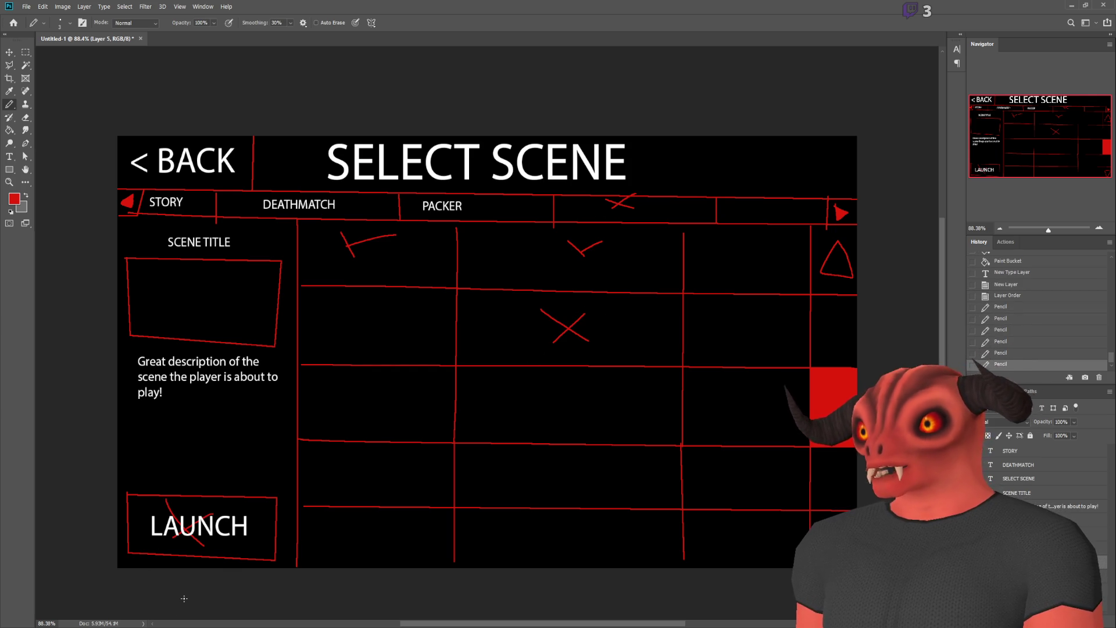
{"action": "key", "text": "ctrl+z"}
{"action": "key", "text": "ctrl+z"}
{"action": "key", "text": "ctrl+z"}
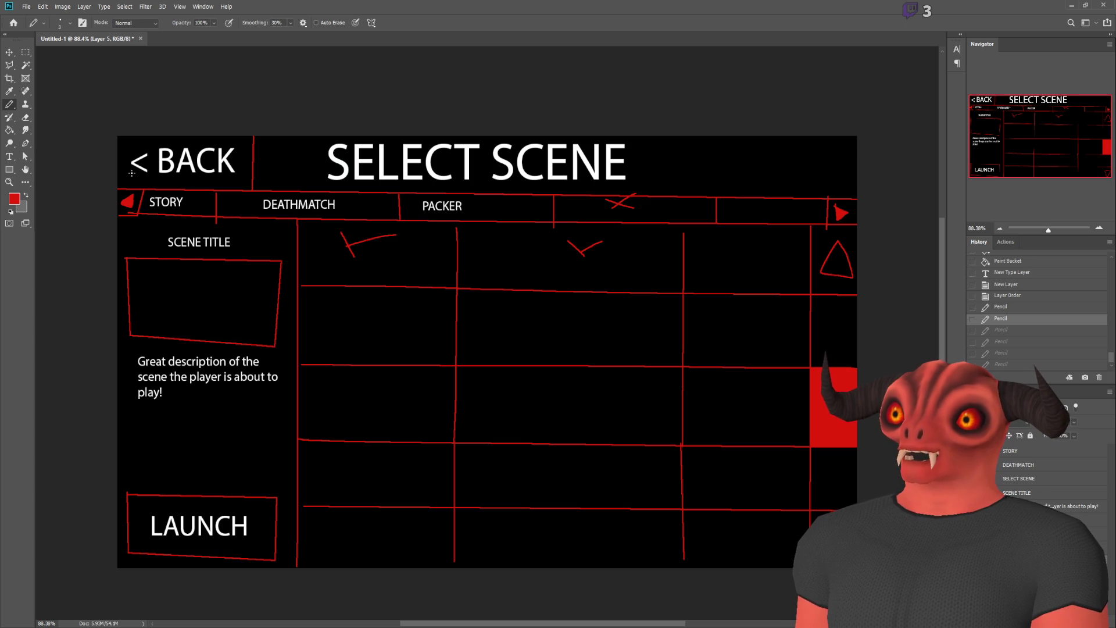
- Try red lines along the grid's top edge and down the right columns, undoing each
{"action": "left_click_drag", "start_coordinate": [155, 187], "coordinate": [618, 190]}
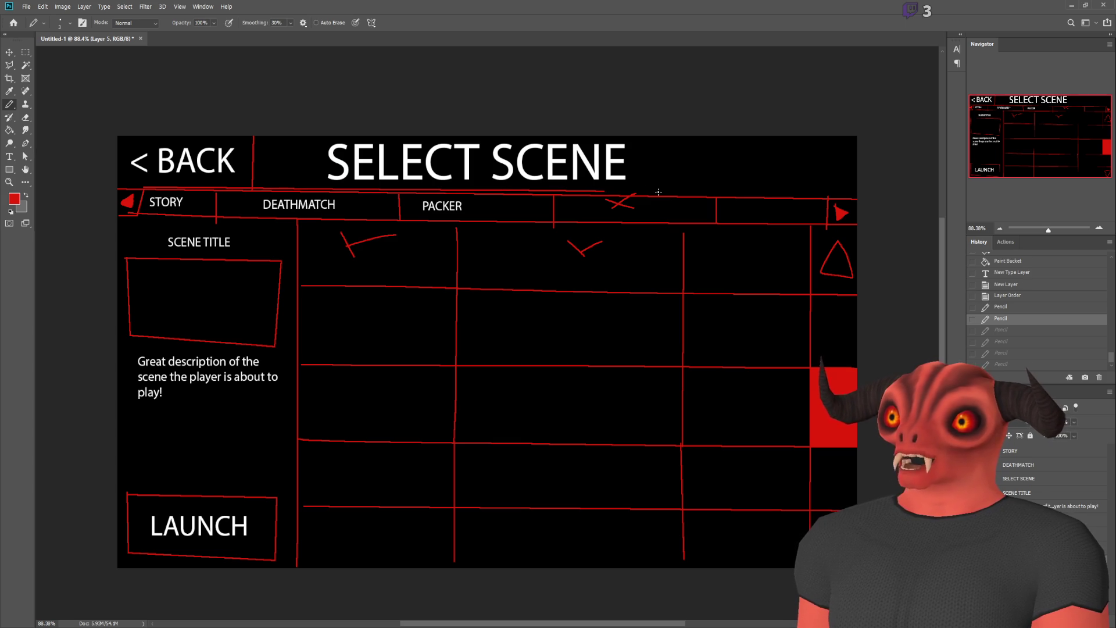
{"action": "key", "text": "ctrl+z"}
{"action": "mouse_move", "coordinate": [747, 250]}
{"action": "left_mouse_down"}
{"action": "mouse_move", "coordinate": [746, 541]}
{"action": "mouse_move", "coordinate": [744, 314]}
{"action": "left_mouse_up"}
{"action": "key", "text": "ctrl+z"}
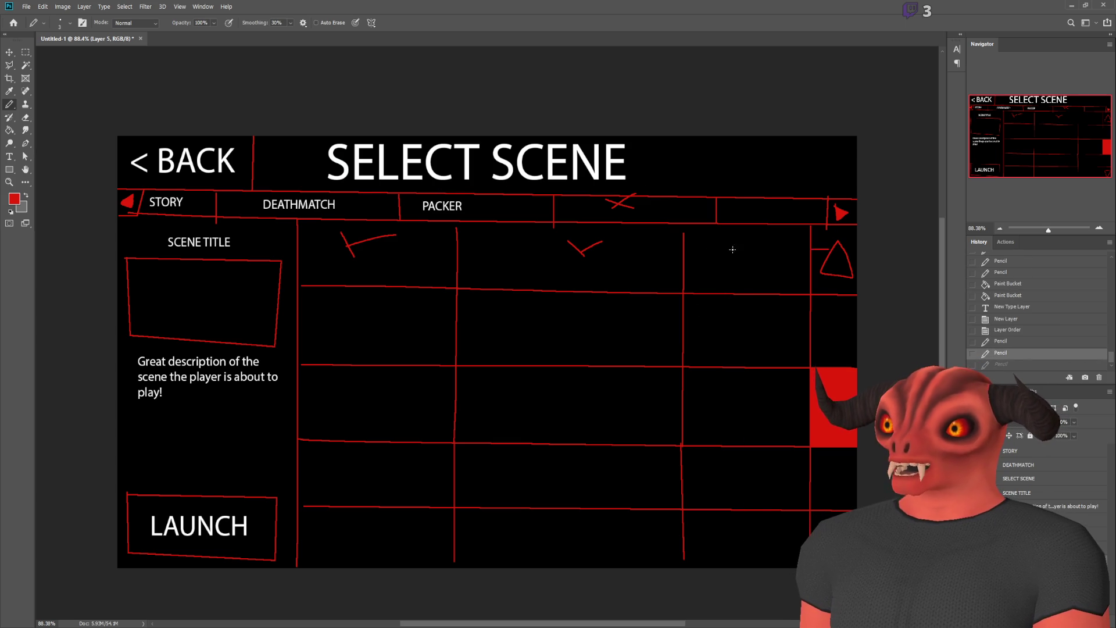
{"action": "left_click_drag", "start_coordinate": [738, 239], "coordinate": [737, 552]}
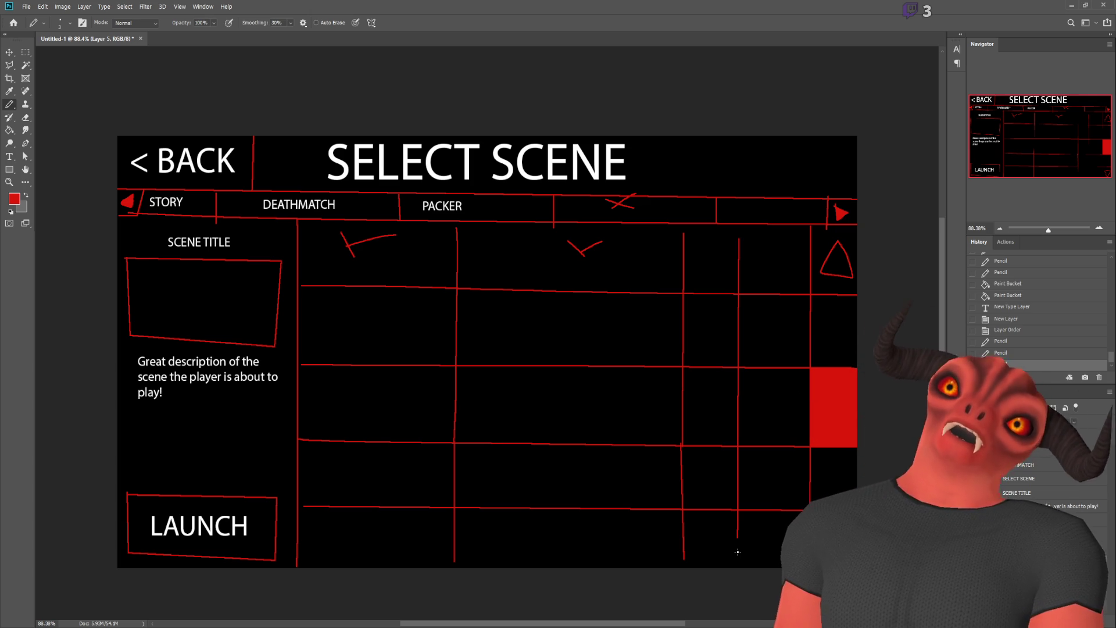
{"action": "key", "text": "ctrl+z"}
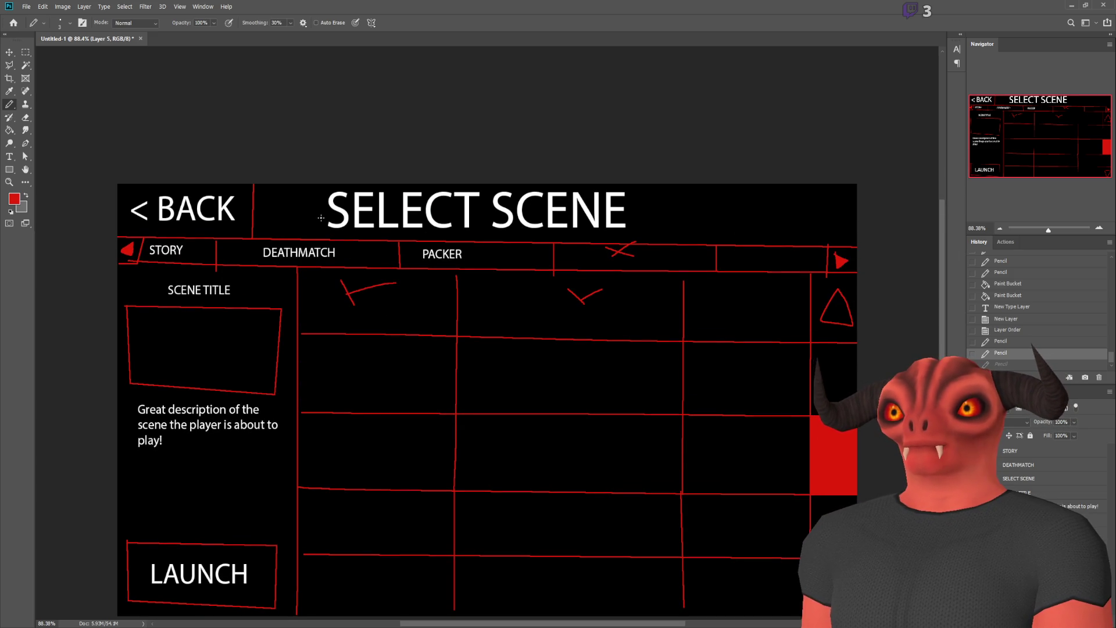
{"action": "scroll", "coordinate": [358, 119], "scroll_direction": "down", "scroll_amount": 2}
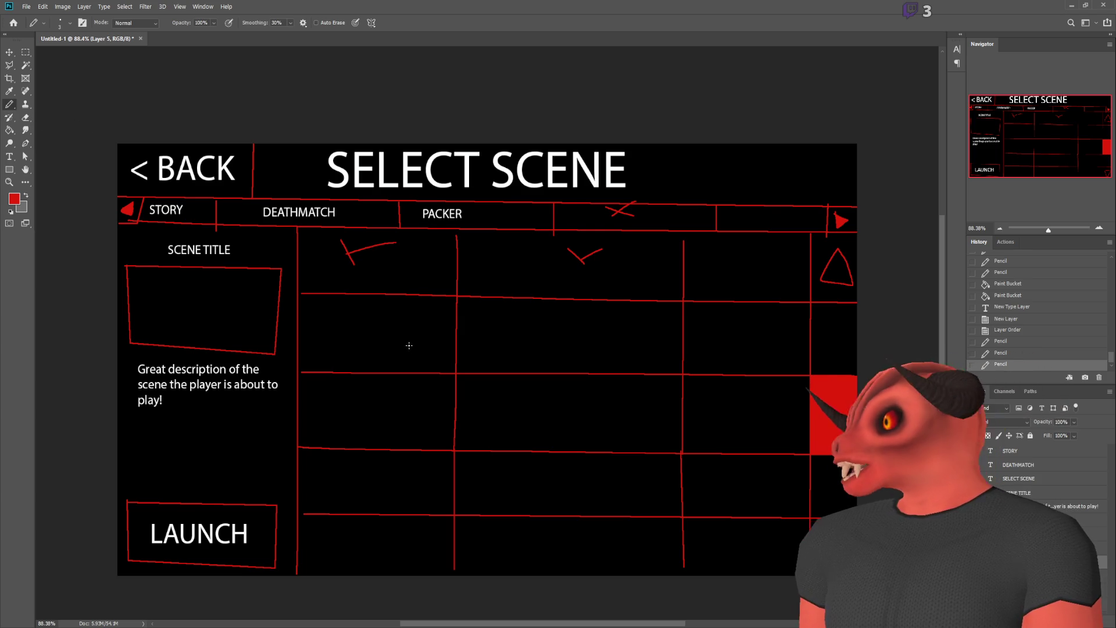
- Paste the game-mode screenshot and scale it to about 221% over the card grid
{"action": "key", "text": "ctrl+v"}
{"action": "key", "text": "v"}
{"action": "left_click_drag", "start_coordinate": [423, 299], "coordinate": [250, 215]}
{"action": "key", "text": "ctrl+t"}
{"action": "mouse_move", "coordinate": [467, 353]}
{"action": "left_mouse_down"}
{"action": "mouse_move", "coordinate": [875, 542]}
{"action": "mouse_move", "coordinate": [844, 546]}
{"action": "left_mouse_up"}
{"action": "mouse_move", "coordinate": [564, 375]}
{"action": "left_mouse_down"}
{"action": "mouse_move", "coordinate": [548, 403]}
{"action": "mouse_move", "coordinate": [534, 368]}
{"action": "left_mouse_up"}
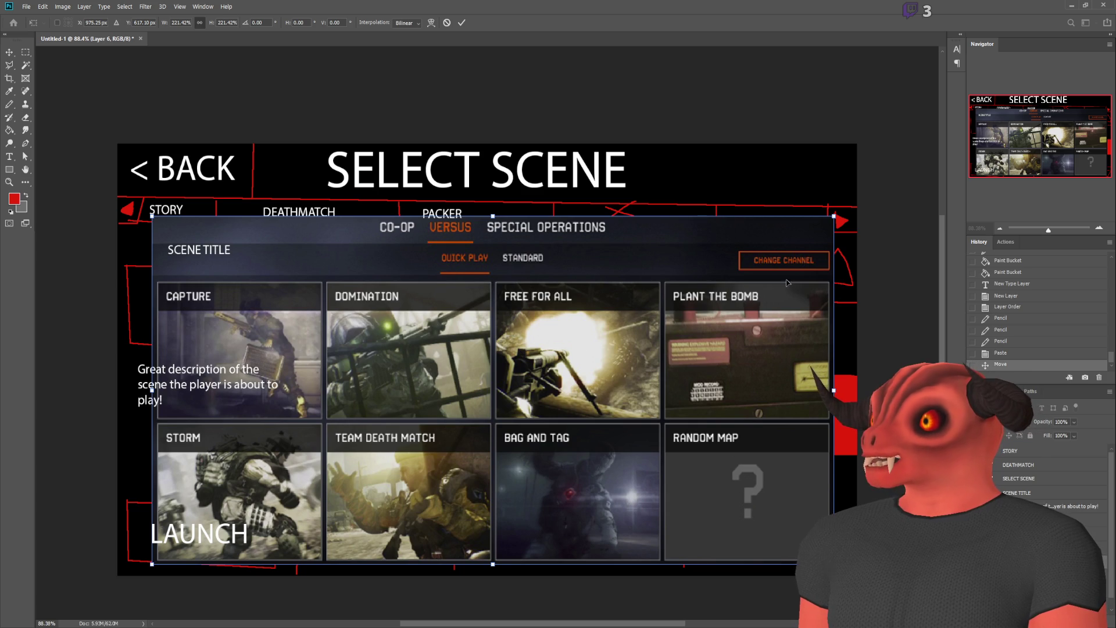
- Reposition the screenshot over the card grid and tilt it about 14° clockwise
{"action": "left_click_drag", "start_coordinate": [526, 338], "coordinate": [564, 349]}
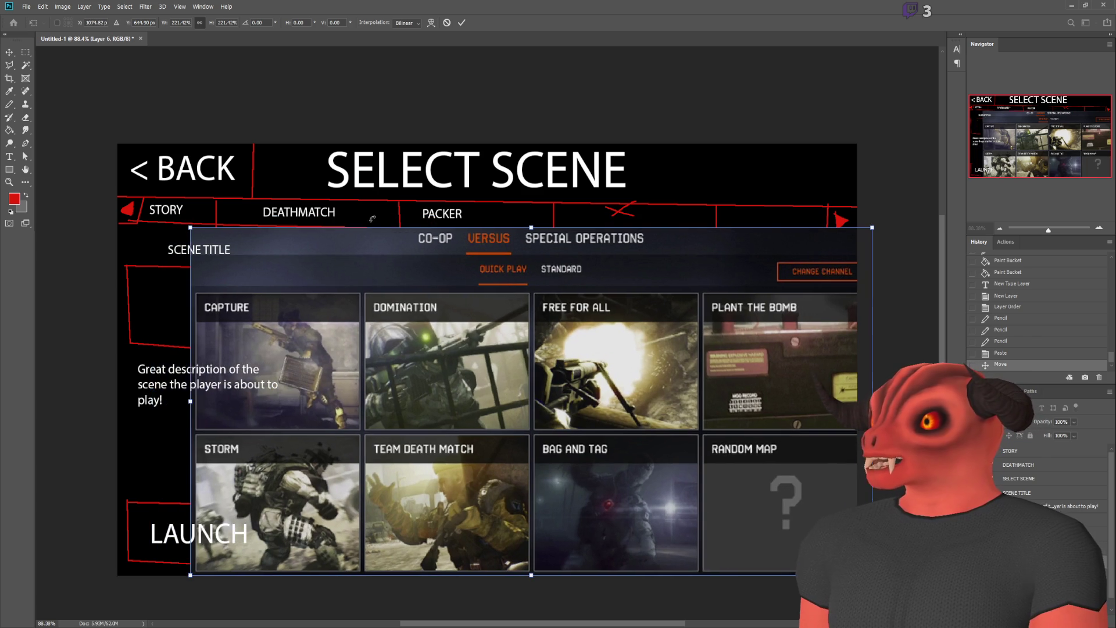
{"action": "mouse_move", "coordinate": [540, 308]}
{"action": "left_mouse_down"}
{"action": "mouse_move", "coordinate": [532, 281]}
{"action": "mouse_move", "coordinate": [574, 329]}
{"action": "mouse_move", "coordinate": [545, 279]}
{"action": "mouse_move", "coordinate": [536, 315]}
{"action": "left_mouse_up"}
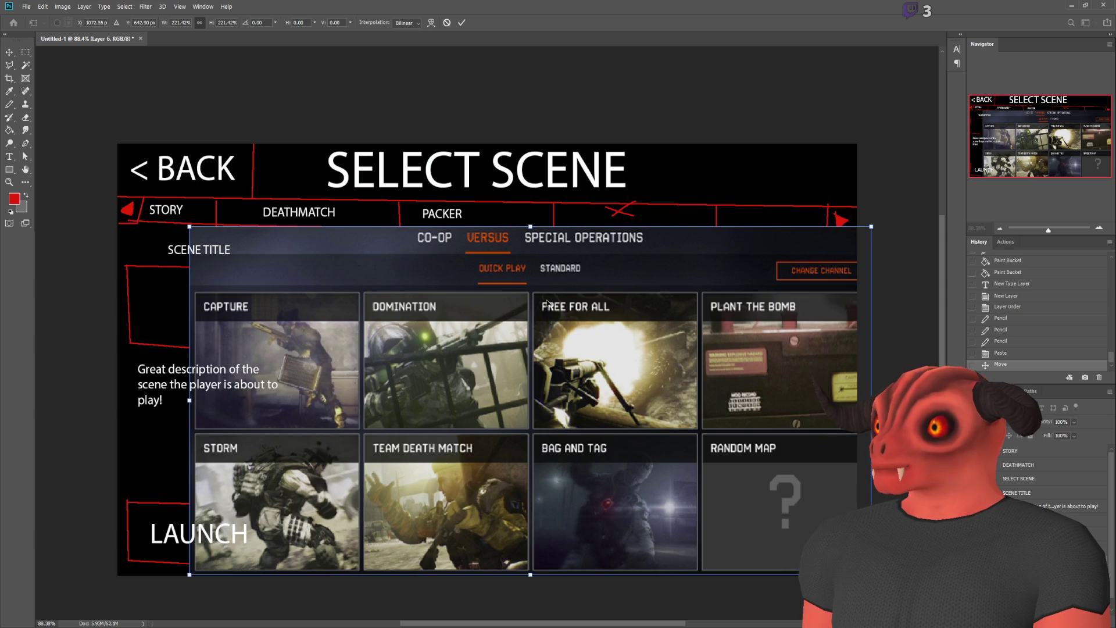
{"action": "left_click_drag", "start_coordinate": [603, 291], "coordinate": [612, 220]}
{"action": "mouse_move", "coordinate": [514, 242]}
{"action": "left_mouse_down"}
{"action": "mouse_move", "coordinate": [575, 338]}
{"action": "mouse_move", "coordinate": [665, 333]}
{"action": "mouse_move", "coordinate": [555, 309]}
{"action": "left_mouse_up"}
{"action": "mouse_move", "coordinate": [261, 194]}
{"action": "left_mouse_down"}
{"action": "mouse_move", "coordinate": [401, 186]}
{"action": "mouse_move", "coordinate": [520, 216]}
{"action": "mouse_move", "coordinate": [494, 366]}
{"action": "mouse_move", "coordinate": [485, 296]}
{"action": "left_mouse_up"}
{"action": "key", "text": "Return"}
- Review the tilt zoomed out, undo it, and move the screenshot to the lower right
{"action": "key", "text": "ctrl+h"}
{"action": "key", "text": "ctrl+h"}
{"action": "key", "text": "ctrl+h"}
{"action": "key", "text": "ctrl+minus"}
{"action": "key", "text": "ctrl+minus"}
{"action": "key", "text": "ctrl+minus"}
{"action": "scroll", "coordinate": [556, 308], "scroll_direction": "up", "scroll_amount": 5}
{"action": "scroll", "coordinate": [558, 299], "scroll_direction": "down", "scroll_amount": 2}
{"action": "scroll", "coordinate": [557, 299], "scroll_direction": "down", "scroll_amount": 2}
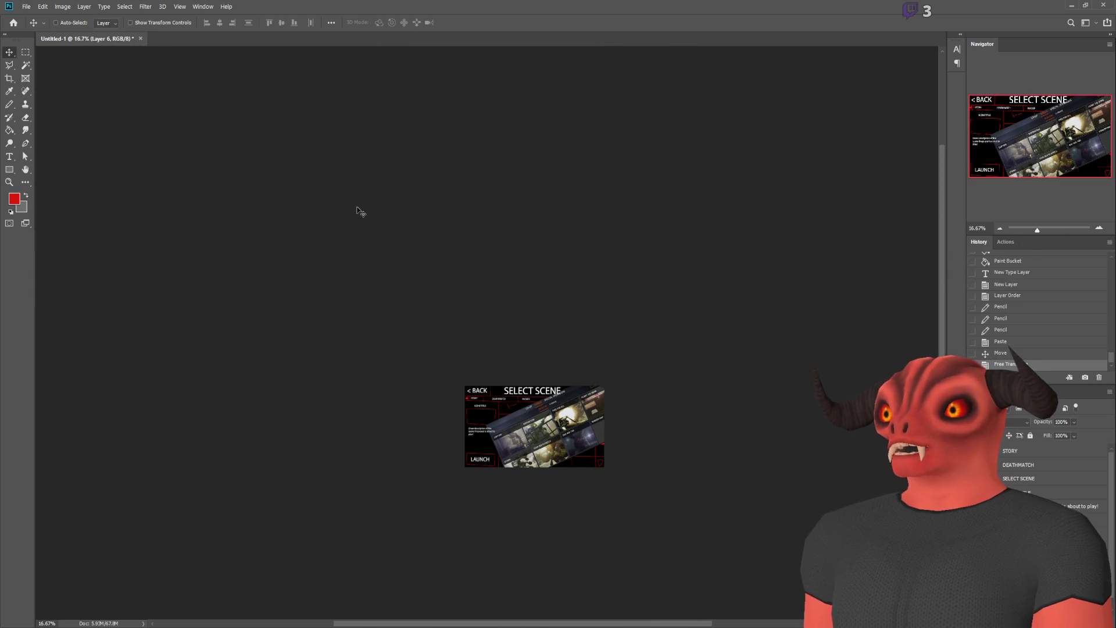
{"action": "scroll", "coordinate": [522, 441], "scroll_direction": "up", "scroll_amount": 3}
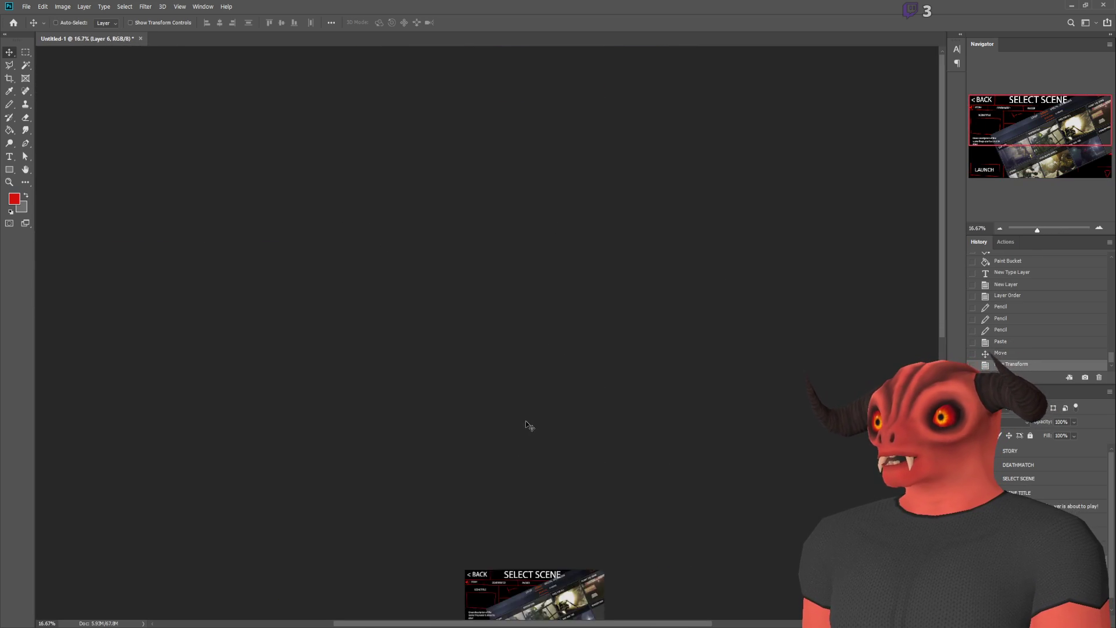
{"action": "scroll", "coordinate": [529, 426], "scroll_direction": "down", "scroll_amount": 6}
{"action": "scroll", "coordinate": [535, 424], "scroll_direction": "up", "scroll_amount": 3}
{"action": "scroll", "coordinate": [545, 436], "scroll_direction": "down", "scroll_amount": 5}
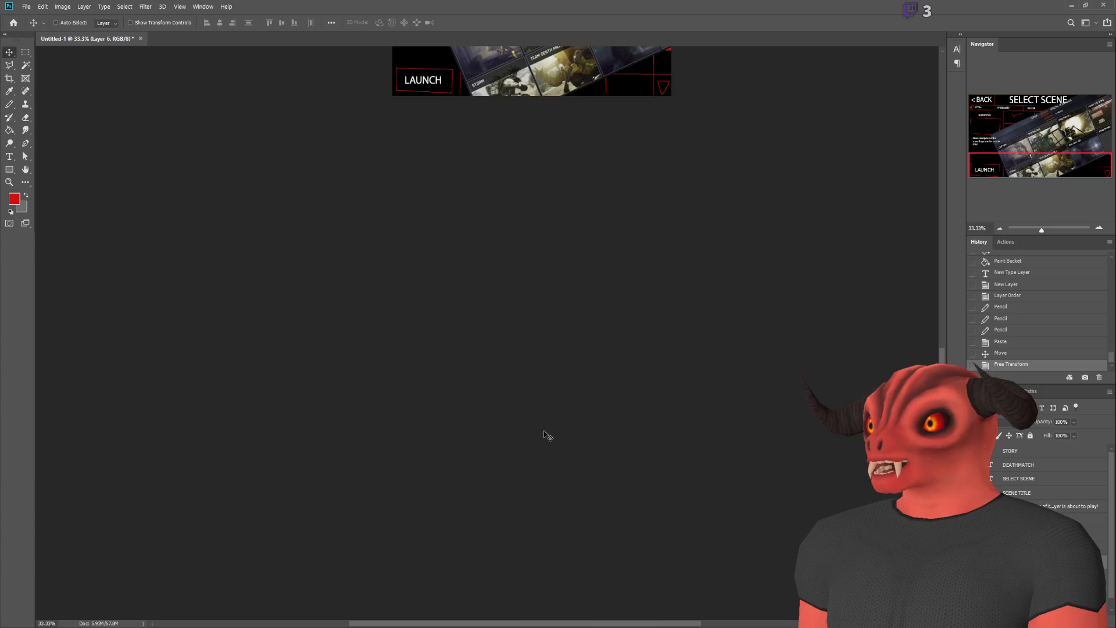
{"action": "scroll", "coordinate": [545, 435], "scroll_direction": "up", "scroll_amount": 5}
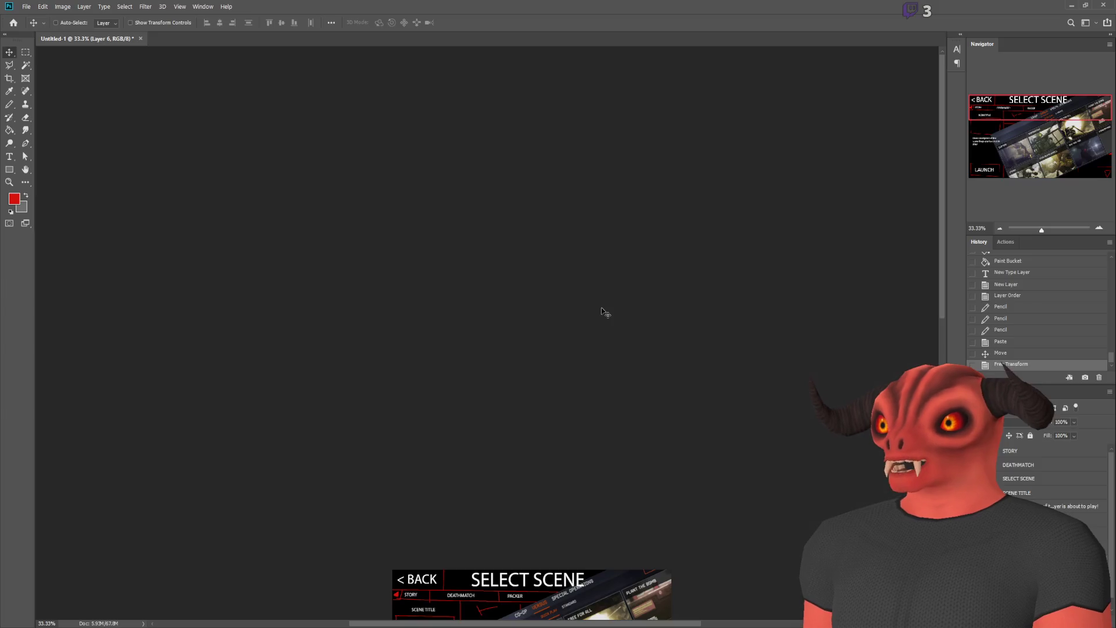
{"action": "scroll", "coordinate": [605, 312], "scroll_direction": "down", "scroll_amount": 2}
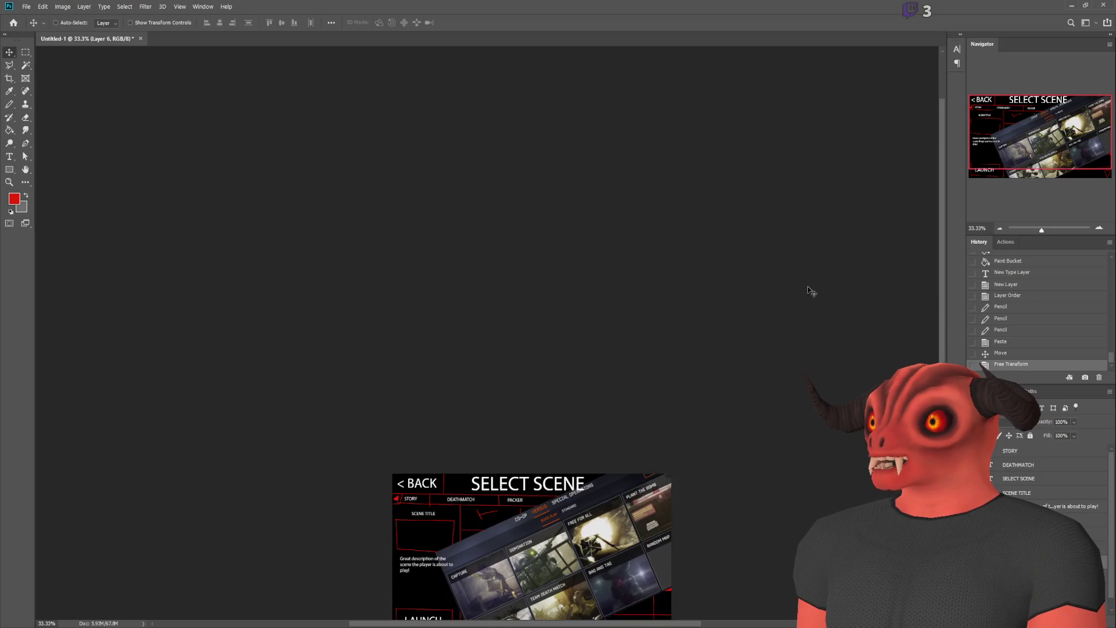
{"action": "scroll", "coordinate": [807, 288], "scroll_direction": "down", "scroll_amount": 4}
{"action": "scroll", "coordinate": [731, 311], "scroll_direction": "up", "scroll_amount": 1}
{"action": "scroll", "coordinate": [554, 345], "scroll_direction": "up", "scroll_amount": 5}
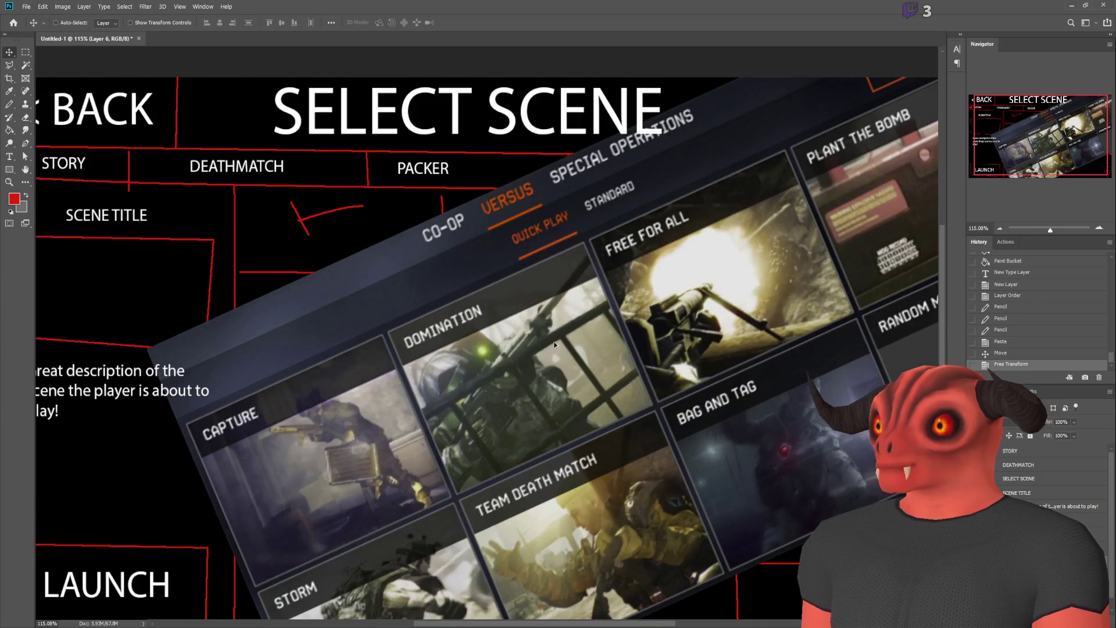
{"action": "key", "text": "ctrl+z"}
{"action": "scroll", "coordinate": [553, 336], "scroll_direction": "down", "scroll_amount": 3}
{"action": "mouse_move", "coordinate": [543, 316]}
{"action": "left_mouse_down"}
{"action": "mouse_move", "coordinate": [573, 349]}
{"action": "mouse_move", "coordinate": [608, 441]}
{"action": "left_mouse_up"}
- Resize and move the screenshot to fit over the card grid
{"action": "key", "text": "ctrl+t"}
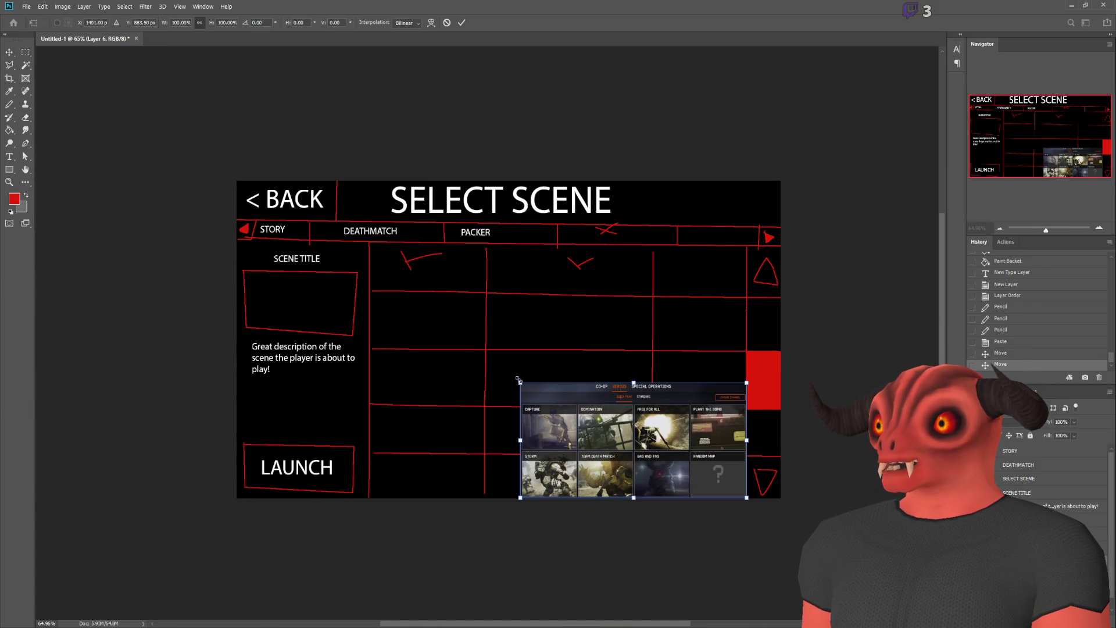
{"action": "left_click_drag", "start_coordinate": [518, 374], "coordinate": [384, 222]}
{"action": "left_click_drag", "start_coordinate": [352, 296], "coordinate": [364, 298]}
{"action": "left_click_drag", "start_coordinate": [535, 362], "coordinate": [539, 254]}
{"action": "key", "text": "Return"}
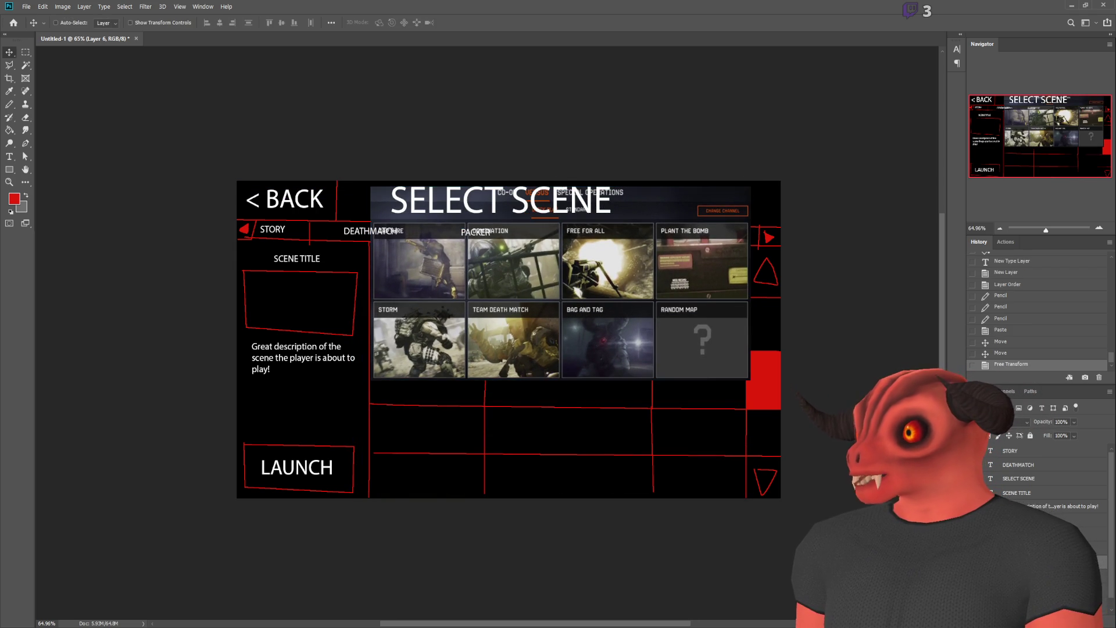
- Hide the SELECT SCENE title and duplicate the screenshot, placing the copy below the original
{"action": "left_click", "coordinate": [982, 479]}
{"action": "scroll", "coordinate": [575, 245], "scroll_direction": "up", "scroll_amount": 3}
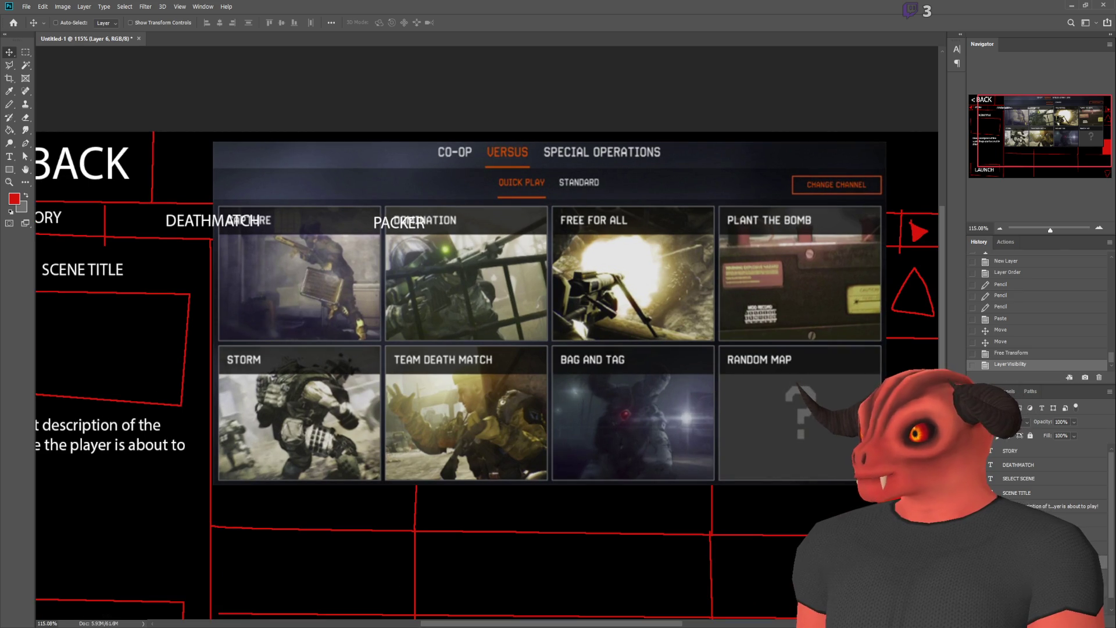
{"action": "key", "text": "ctrl+j"}
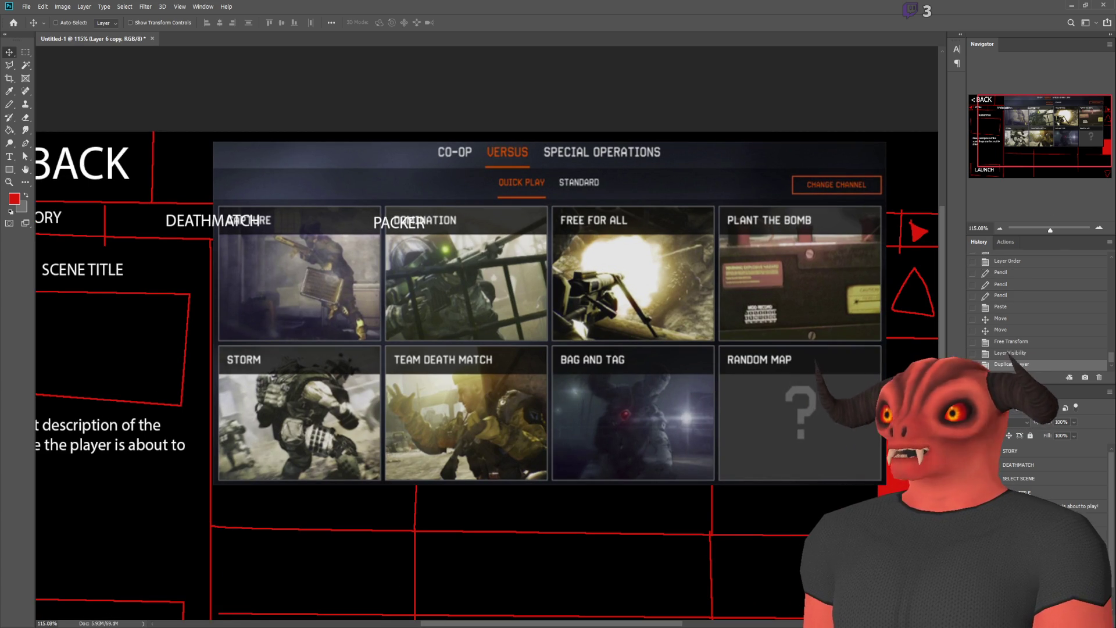
{"action": "scroll", "coordinate": [729, 220], "scroll_direction": "down", "scroll_amount": 2}
{"action": "left_click_drag", "start_coordinate": [501, 272], "coordinate": [500, 543]}
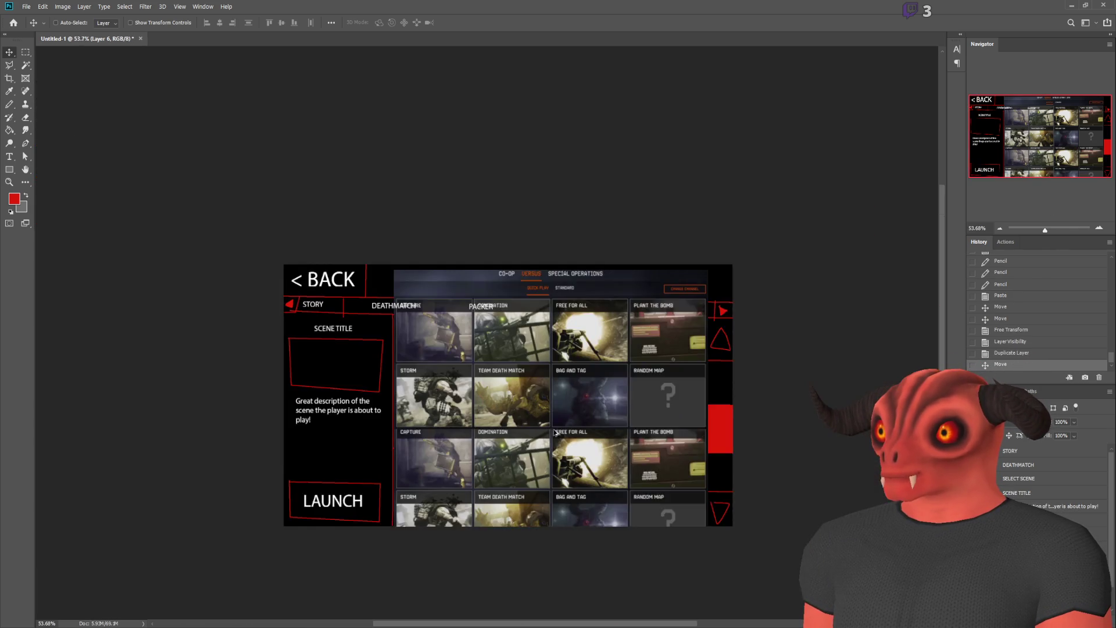
- Hide the PACKER, DEATHMATCH and STORY labels
{"action": "scroll", "coordinate": [559, 462], "scroll_direction": "down", "scroll_amount": 2}
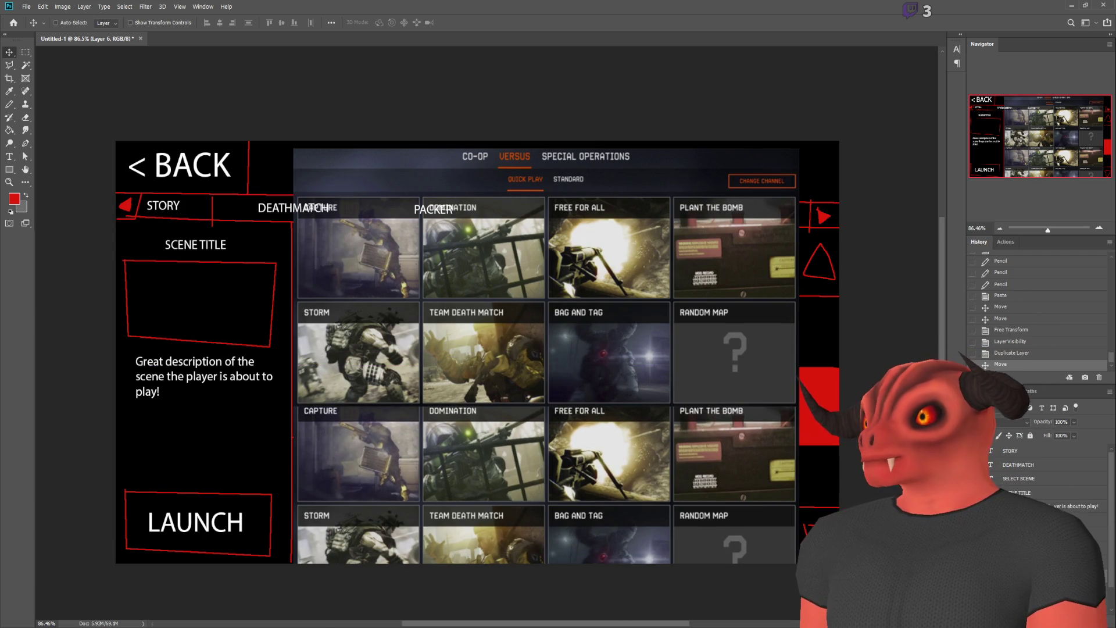
{"action": "key", "text": "ctrl+comma"}
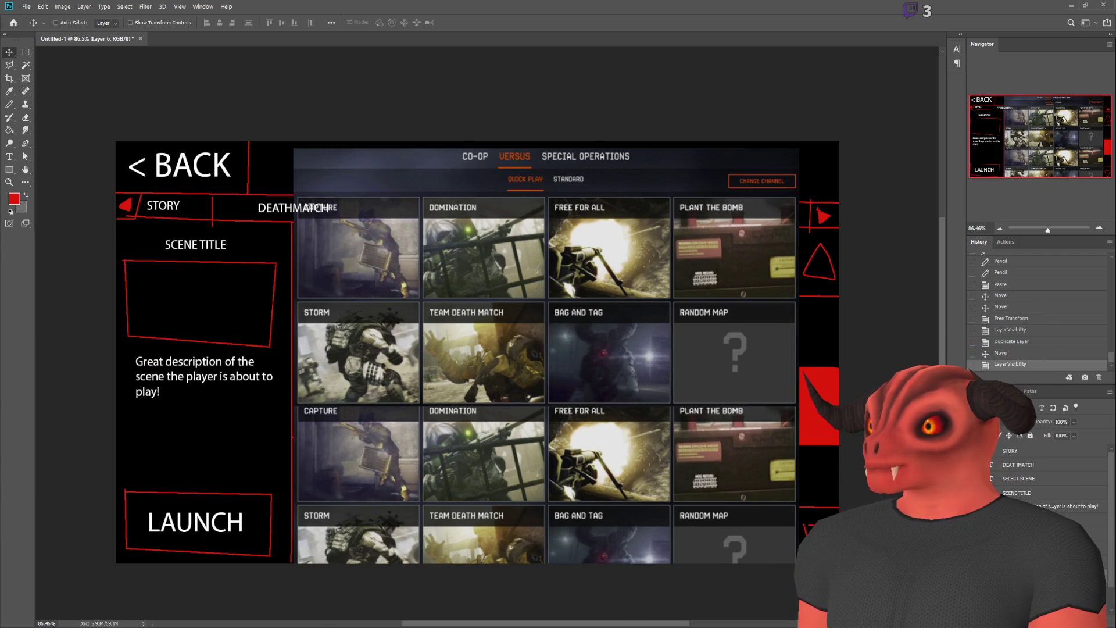
{"action": "key", "text": "ctrl+comma"}
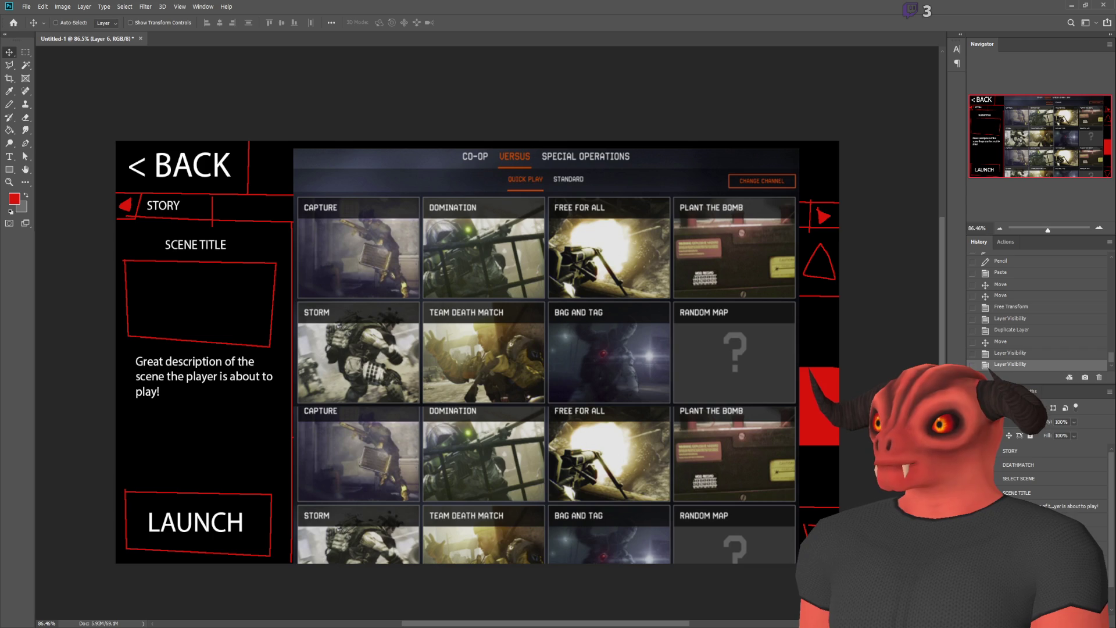
{"action": "key", "text": "ctrl+comma"}
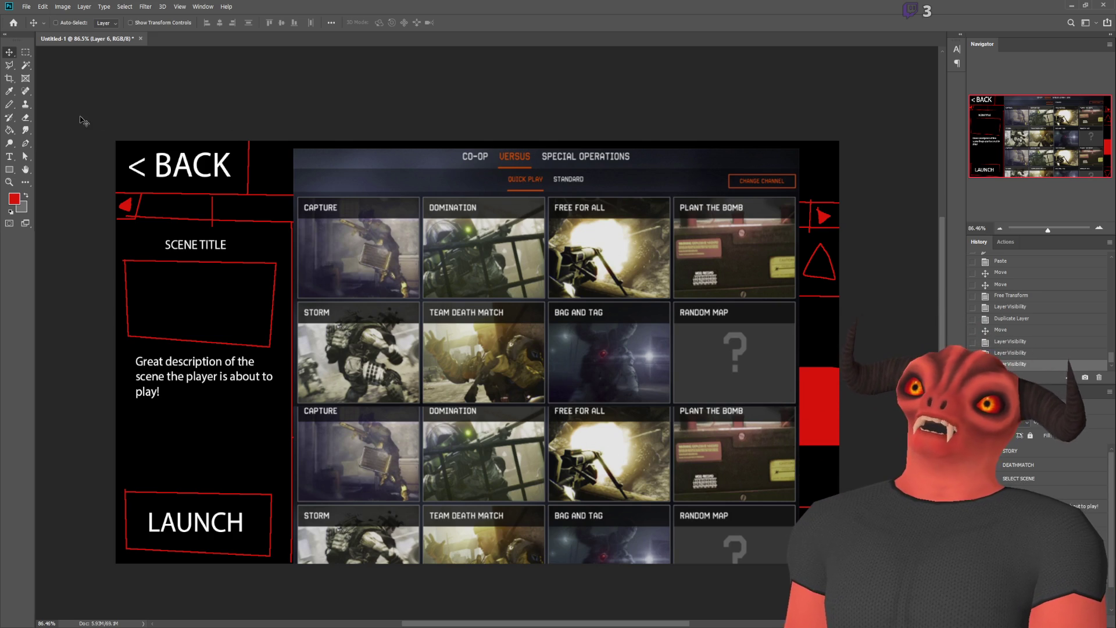
{"action": "left_click", "coordinate": [9, 105]}
- Draw a short red line, add a new empty sketch layer, and discard a test outline stroke
{"action": "left_click_drag", "start_coordinate": [801, 296], "coordinate": [839, 295]}
{"action": "key", "text": "ctrl+shift+alt+n"}
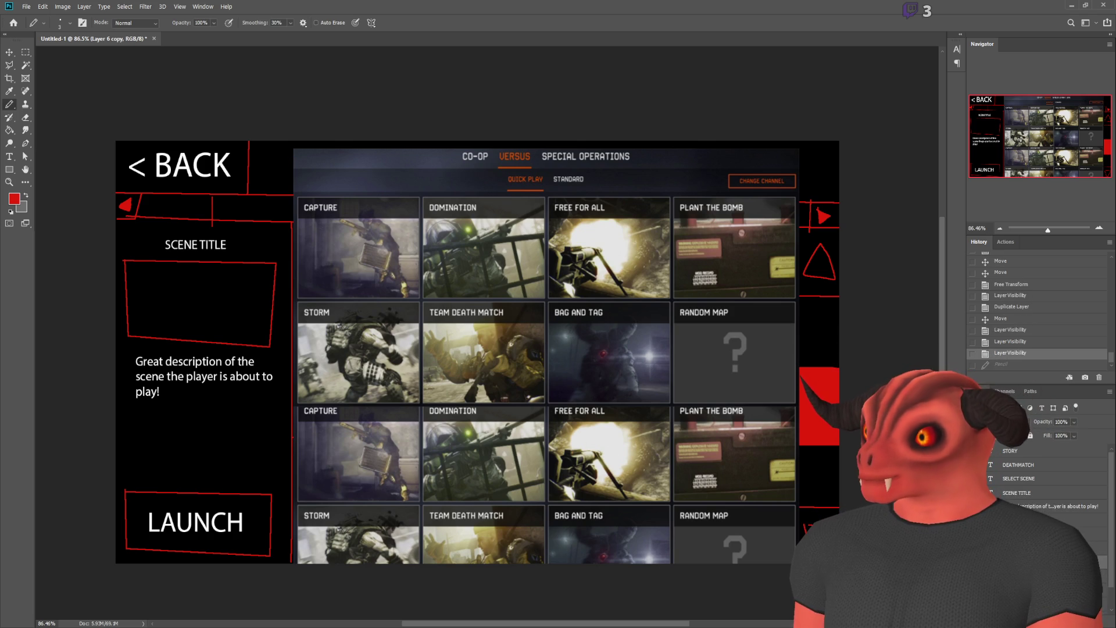
{"action": "mouse_move", "coordinate": [307, 162]}
{"action": "left_mouse_down"}
{"action": "mouse_move", "coordinate": [776, 157]}
{"action": "mouse_move", "coordinate": [805, 168]}
{"action": "mouse_move", "coordinate": [710, 186]}
{"action": "mouse_move", "coordinate": [316, 177]}
{"action": "mouse_move", "coordinate": [308, 164]}
{"action": "left_mouse_up"}
{"action": "key", "text": "ctrl+z"}
{"action": "scroll", "coordinate": [579, 135], "scroll_direction": "up", "scroll_amount": 3}
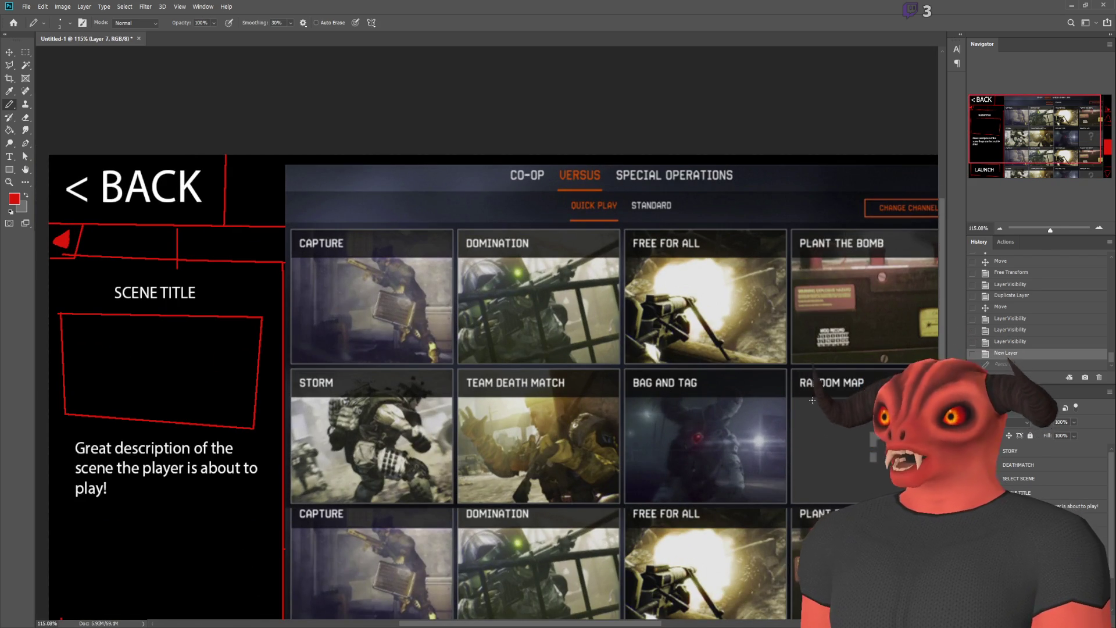
{"action": "scroll", "coordinate": [815, 412], "scroll_direction": "down", "scroll_amount": 3}
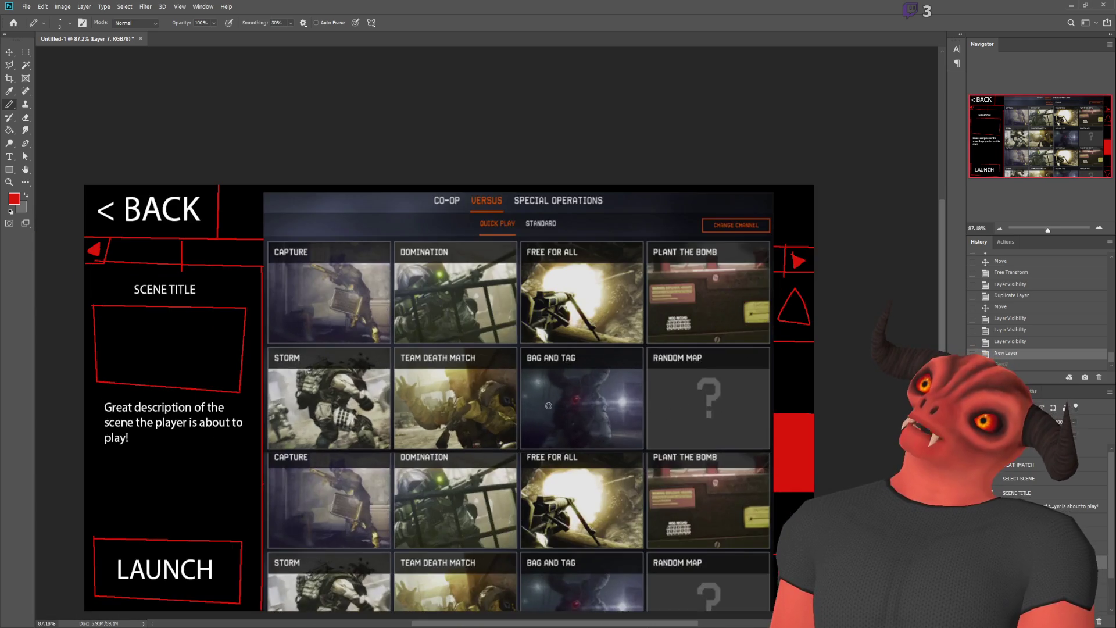
{"action": "scroll", "coordinate": [588, 422], "scroll_direction": "up", "scroll_amount": 1}
{"action": "scroll", "coordinate": [428, 420], "scroll_direction": "down", "scroll_amount": 1}
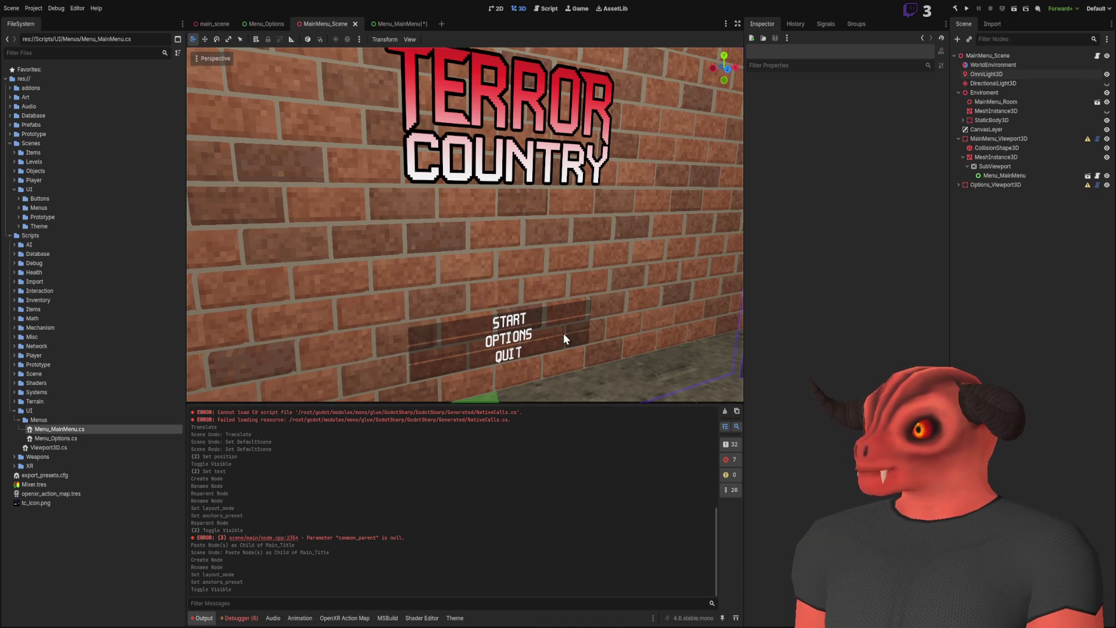
- In Menu_MainMenu, duplicate the Start_Button node and name the copy SelectScene_Button
{"action": "left_click", "coordinate": [522, 327]}
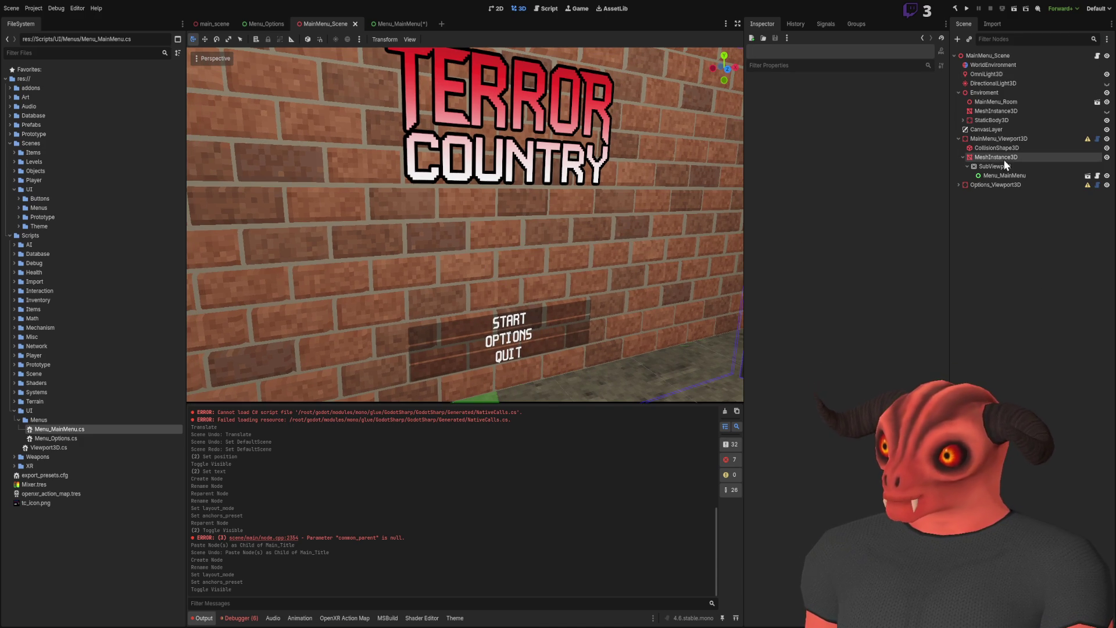
{"action": "left_click", "coordinate": [395, 24]}
{"action": "left_click", "coordinate": [282, 24]}
{"action": "left_click", "coordinate": [387, 24]}
{"action": "left_click", "coordinate": [995, 116]}
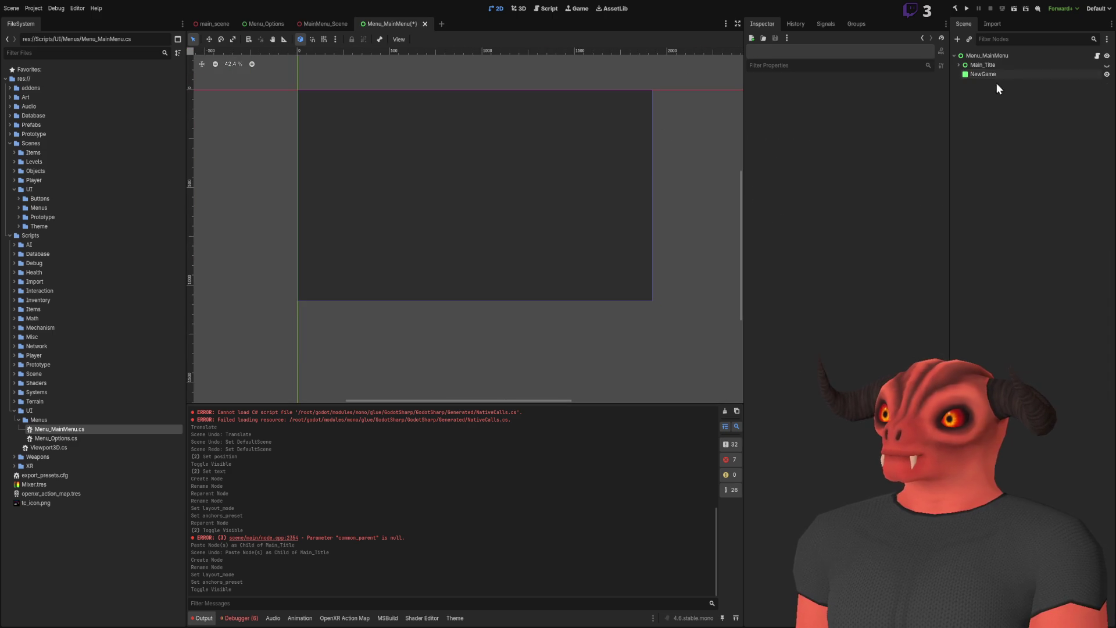
{"action": "left_click", "coordinate": [958, 65]}
{"action": "left_click", "coordinate": [963, 74]}
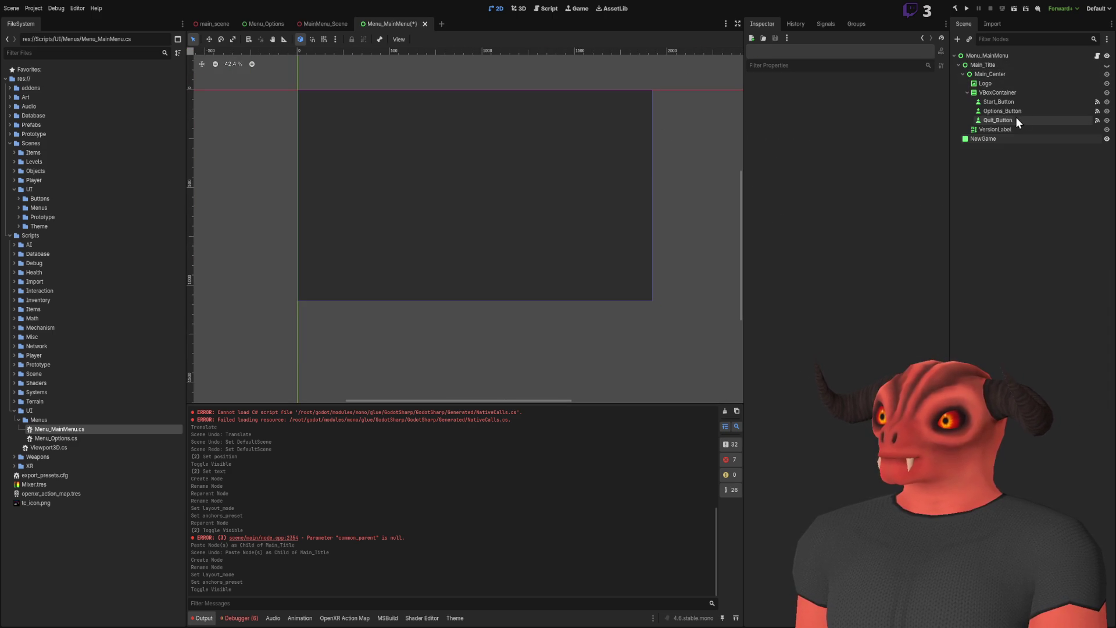
{"action": "left_click", "coordinate": [1010, 102]}
{"action": "key", "text": "ctrl+d"}
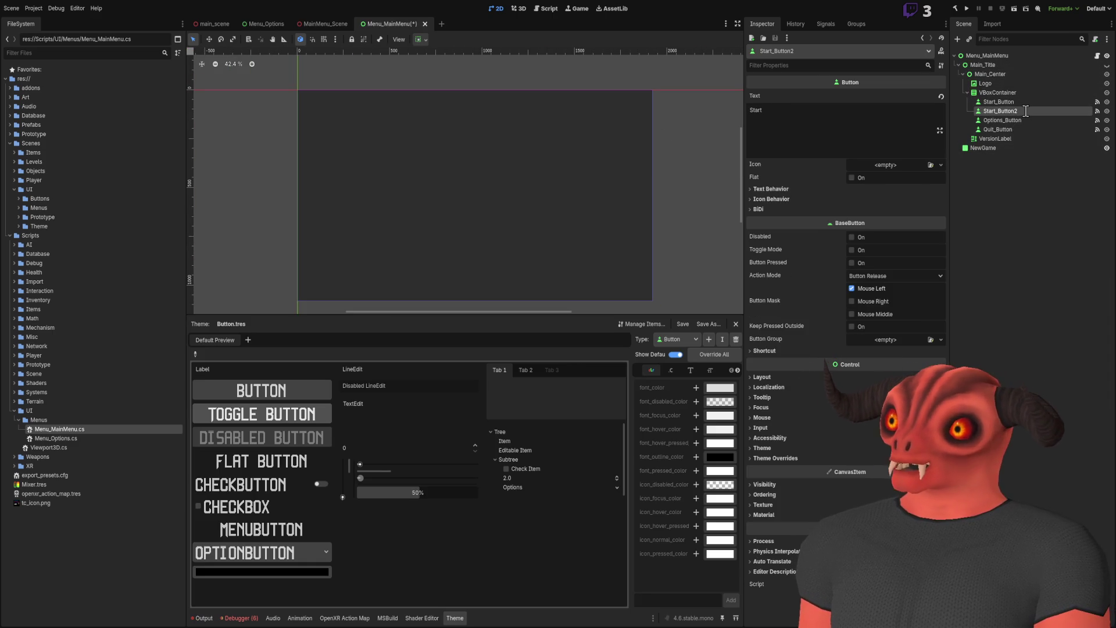
{"action": "type", "text": "SelectScene_Button"}
{"action": "key", "text": "Return"}
- Set the new button's text to 'Select Scene' and save the scene
{"action": "left_click", "coordinate": [866, 117]}
{"action": "key", "text": "BackSpace"}
{"action": "key", "text": "BackSpace"}
{"action": "key", "text": "BackSpace"}
{"action": "type", "text": "Select Scene"}
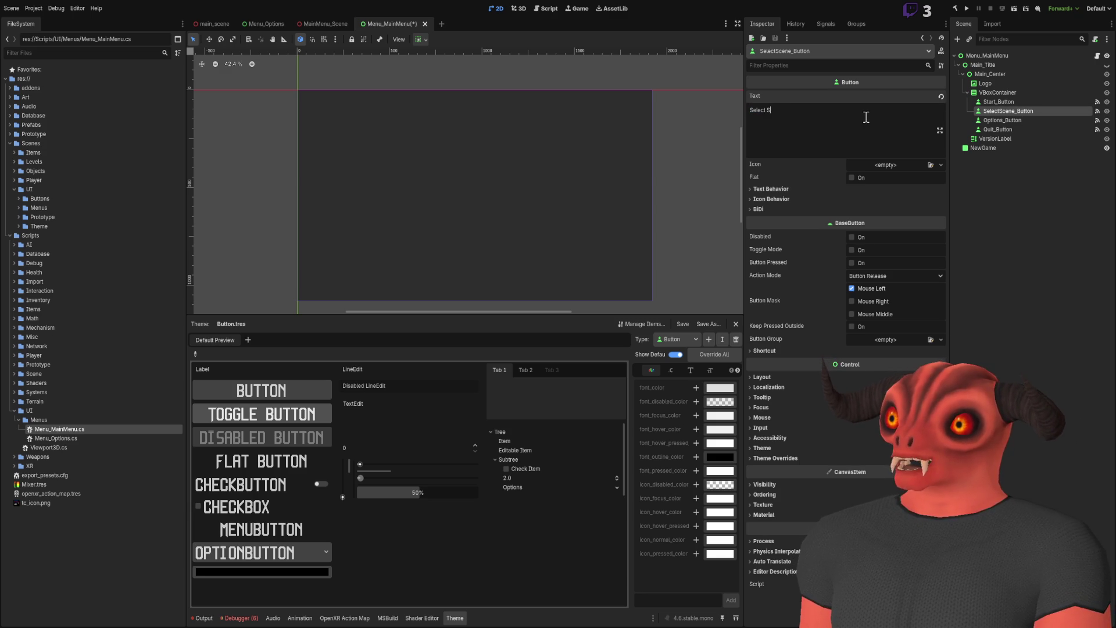
{"action": "key", "text": "ctrl+s"}
- Hide the NewGame overlay and compare the menu in the 3D brick-wall scene
{"action": "left_click", "coordinate": [312, 23]}
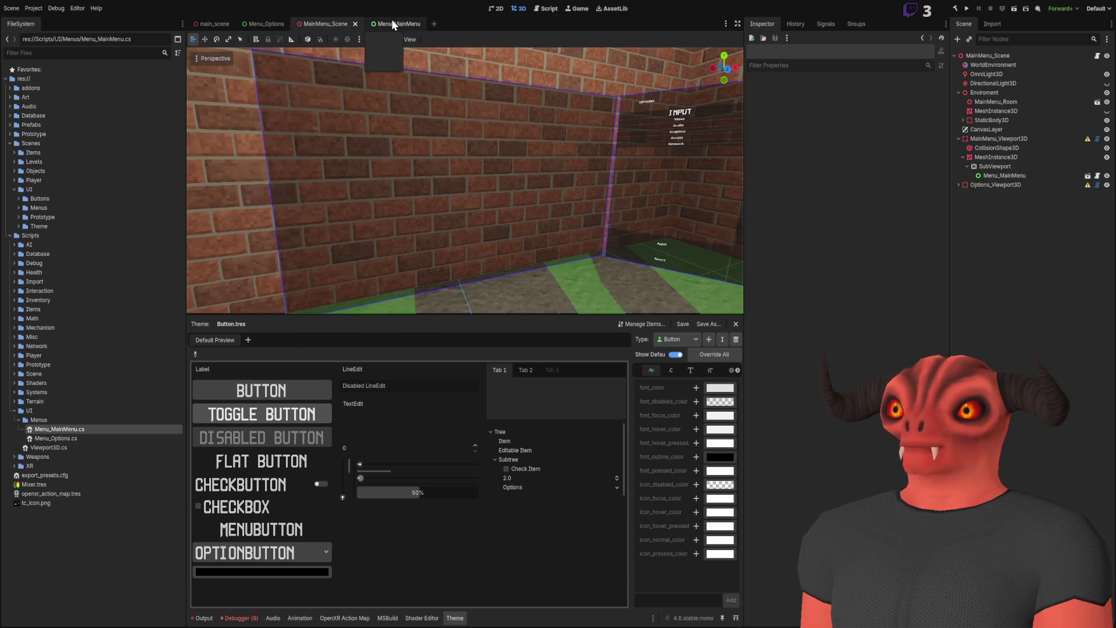
{"action": "left_click", "coordinate": [392, 23]}
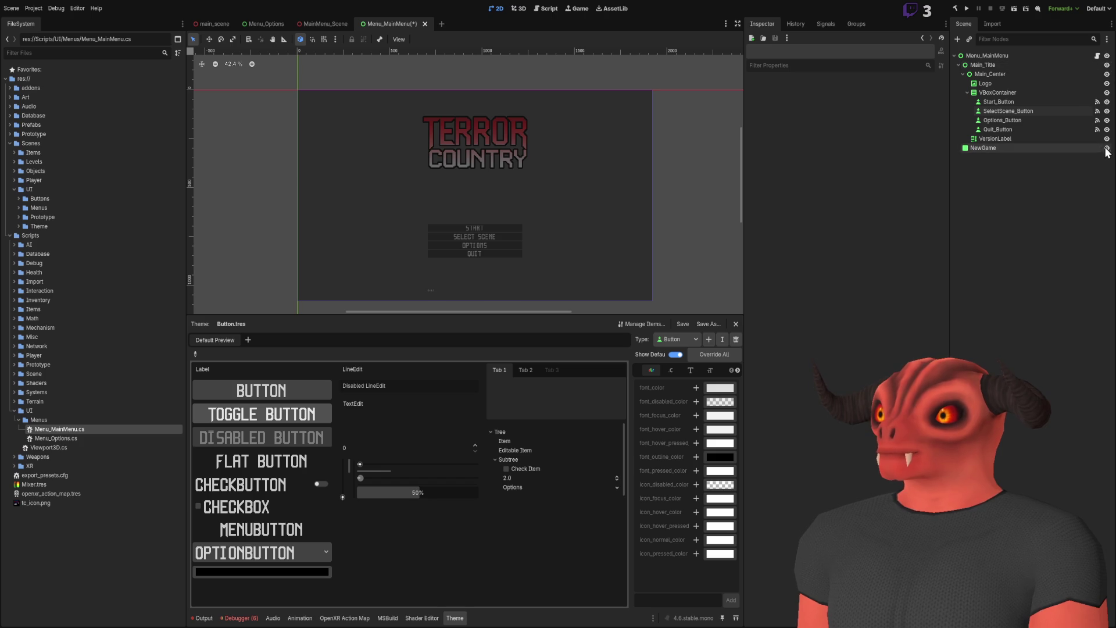
{"action": "left_click", "coordinate": [1107, 148]}
{"action": "left_click", "coordinate": [315, 23]}
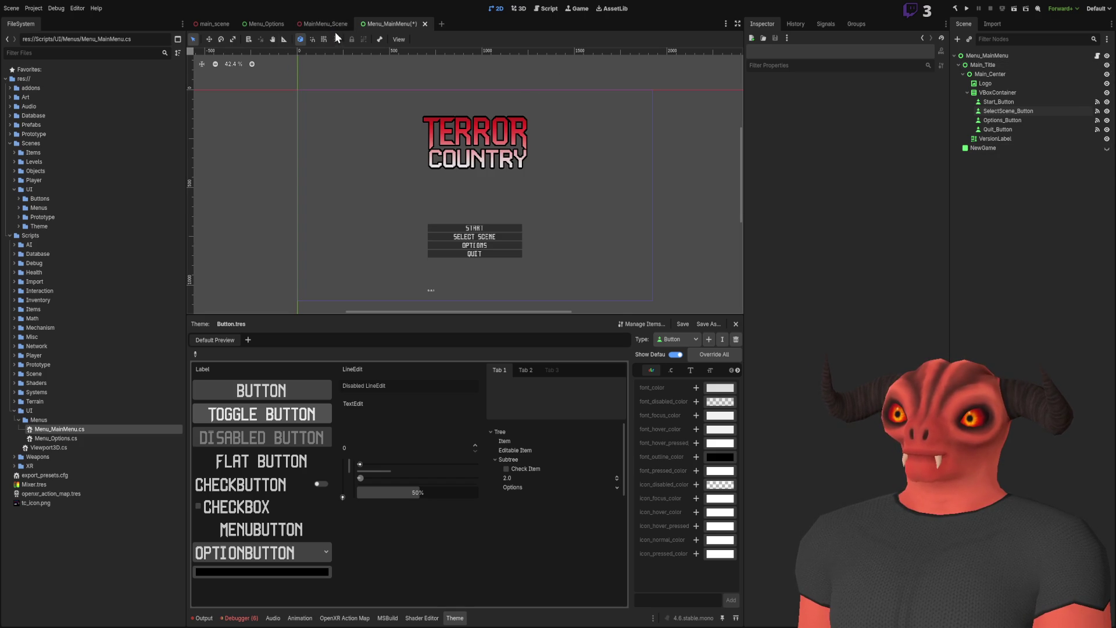
{"action": "key", "text": "ctrl+Tab"}
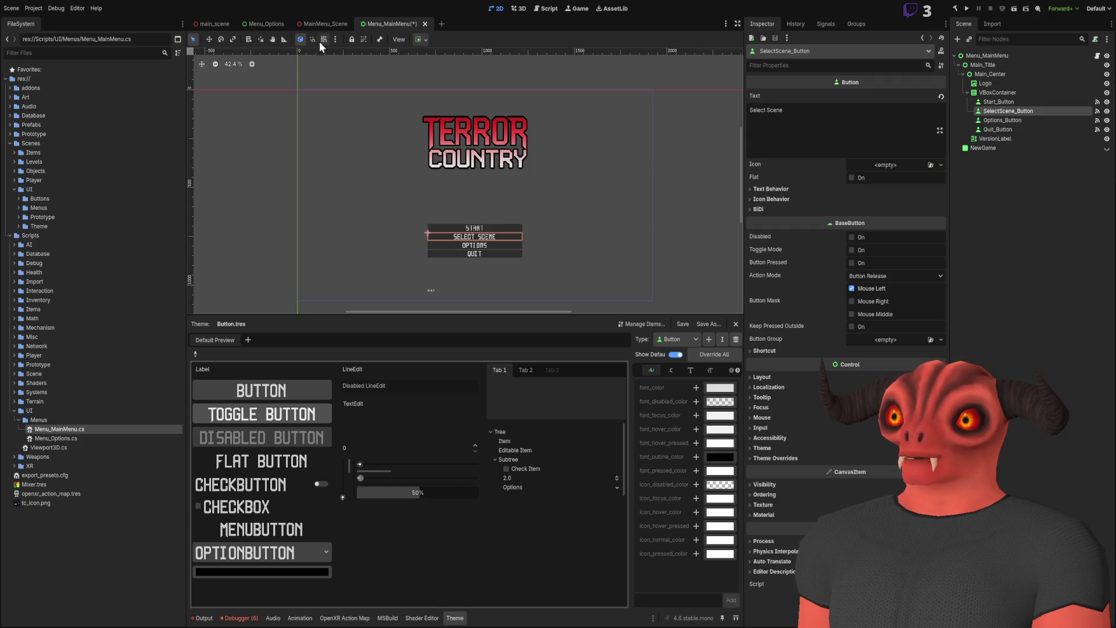
{"action": "left_click", "coordinate": [318, 24]}
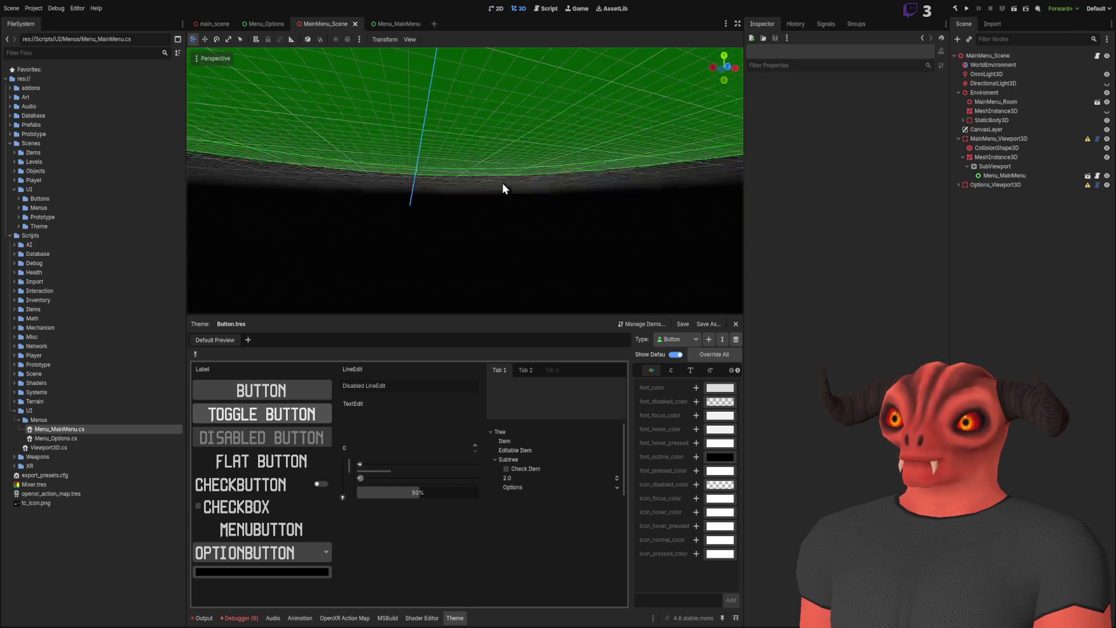
{"action": "scroll", "coordinate": [498, 230], "scroll_direction": "down", "scroll_amount": 5}
{"action": "scroll", "coordinate": [493, 209], "scroll_direction": "up", "scroll_amount": 4}
{"action": "scroll", "coordinate": [503, 215], "scroll_direction": "down", "scroll_amount": 5}
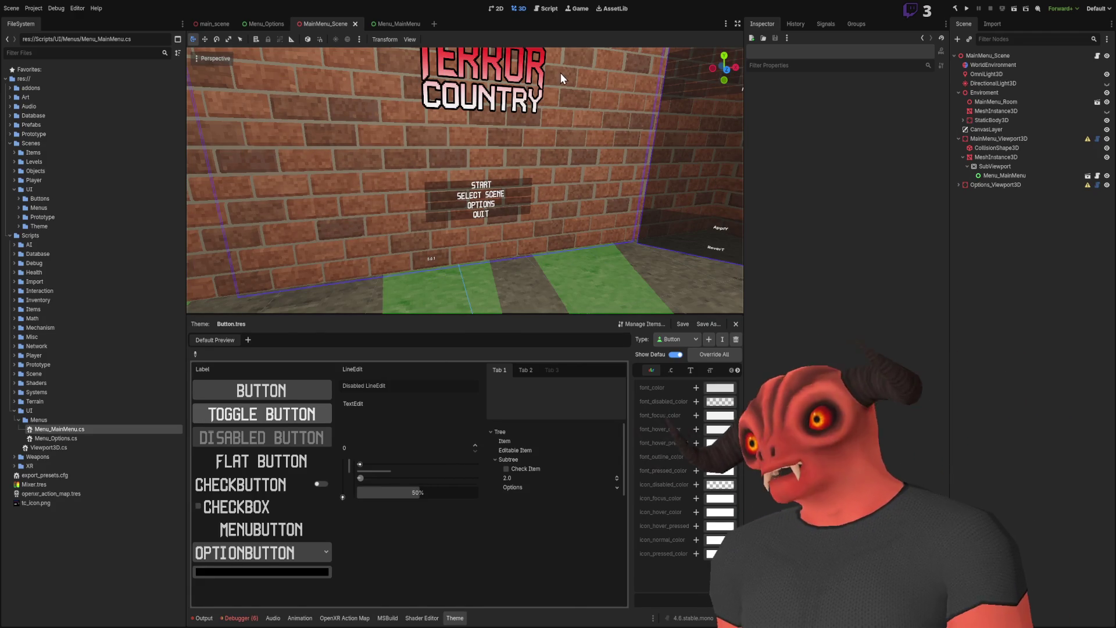
- Toggle the NewGame overlay on and off, recheck the 3D menu scene, then return to Photoshop
{"action": "left_click", "coordinate": [388, 23]}
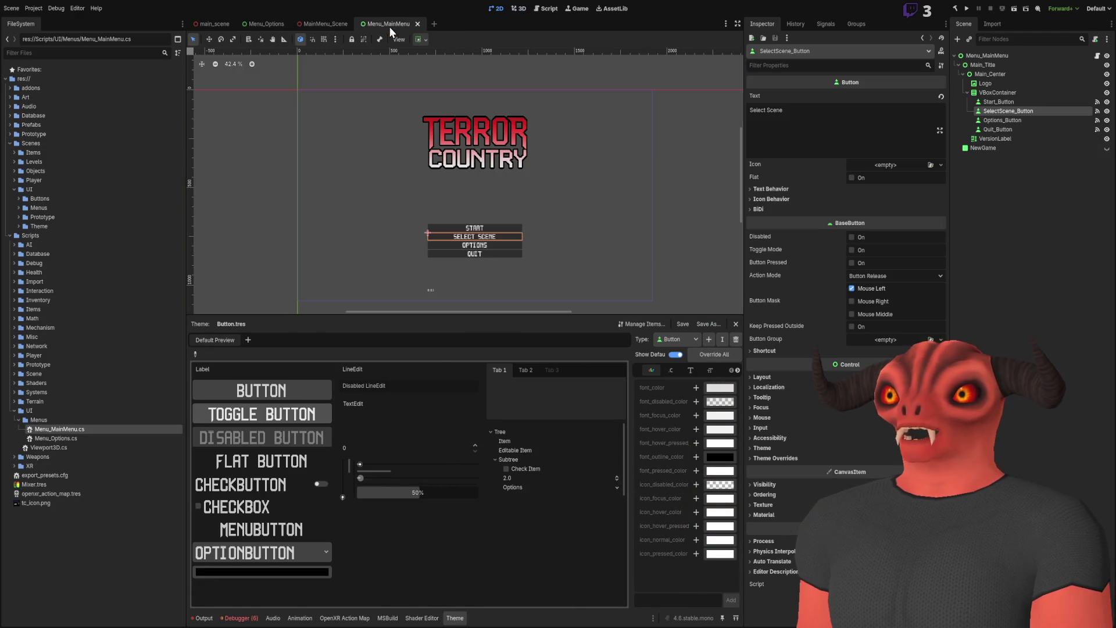
{"action": "left_click", "coordinate": [310, 25]}
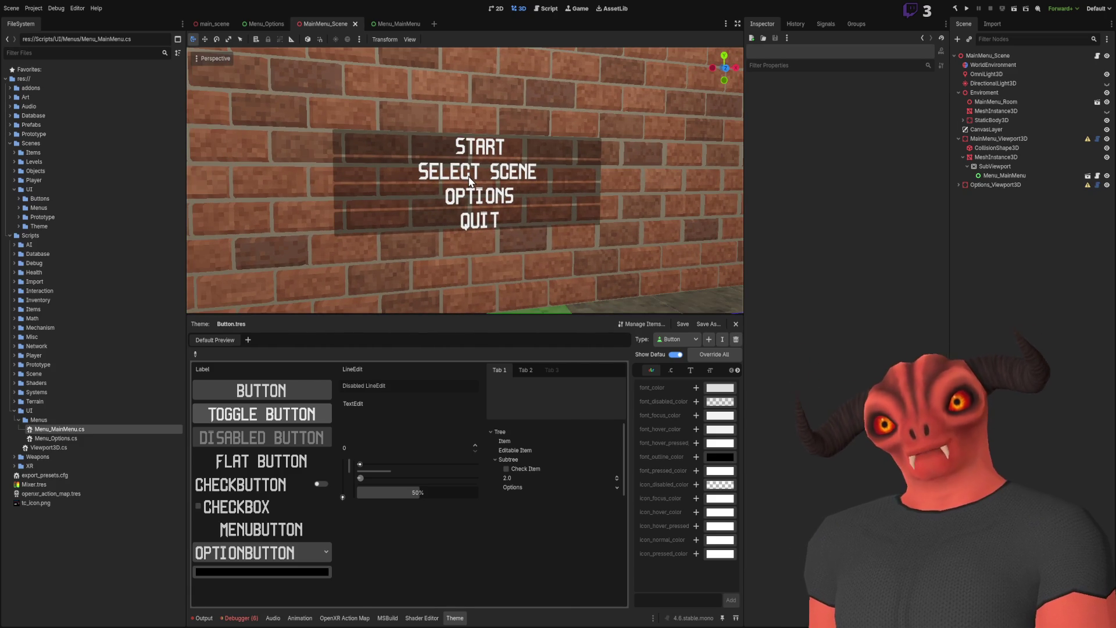
{"action": "left_click", "coordinate": [388, 24]}
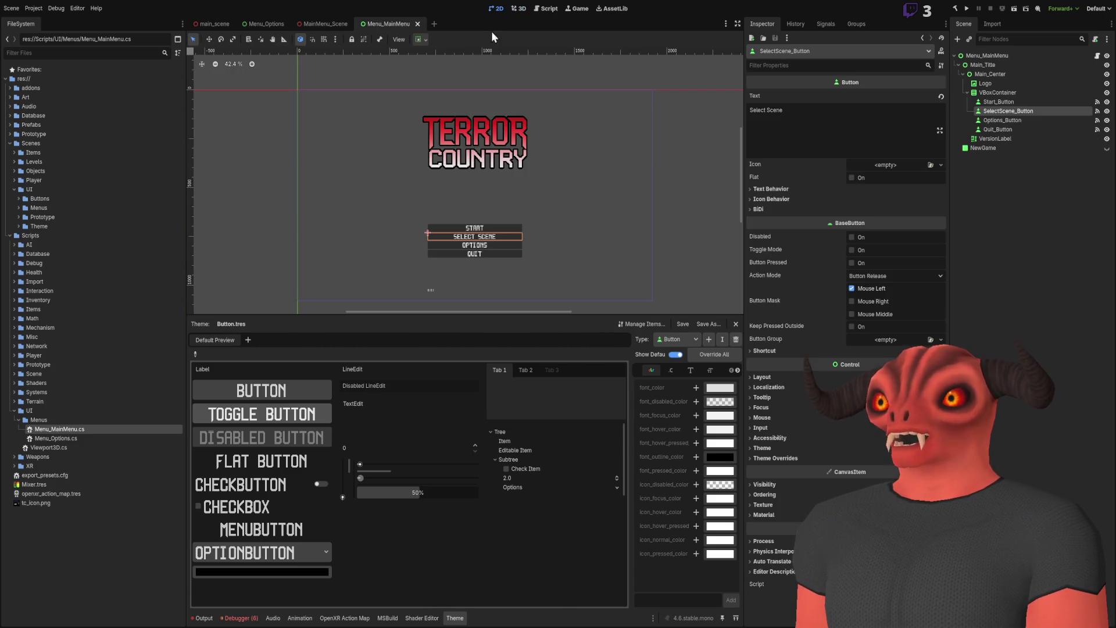
{"action": "left_click", "coordinate": [1056, 148]}
{"action": "left_click", "coordinate": [1107, 149]}
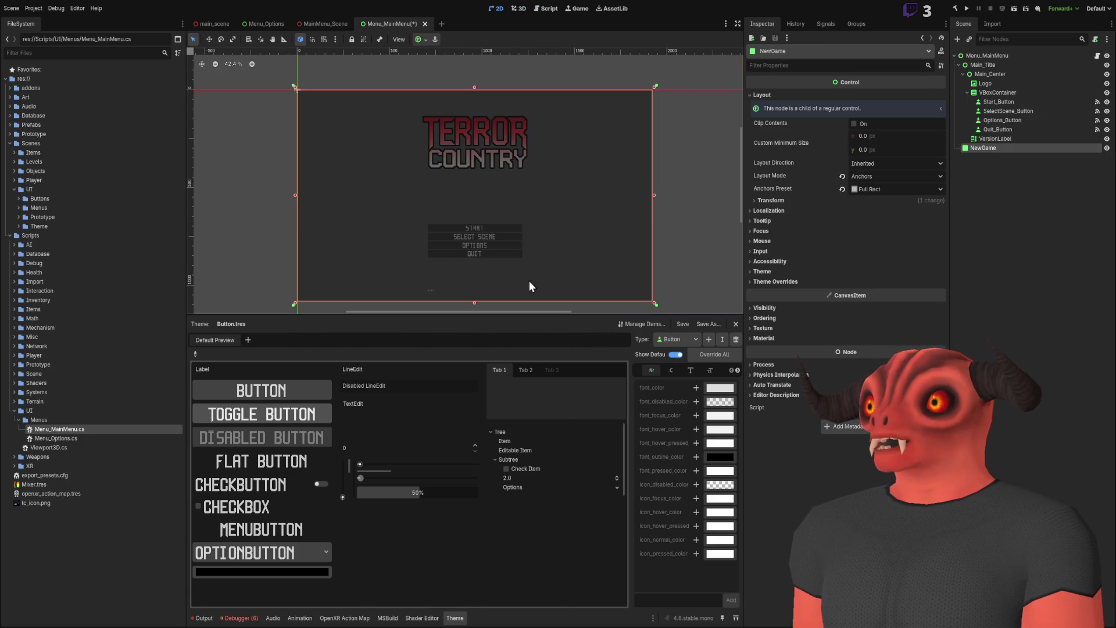
{"action": "left_click", "coordinate": [1107, 148]}
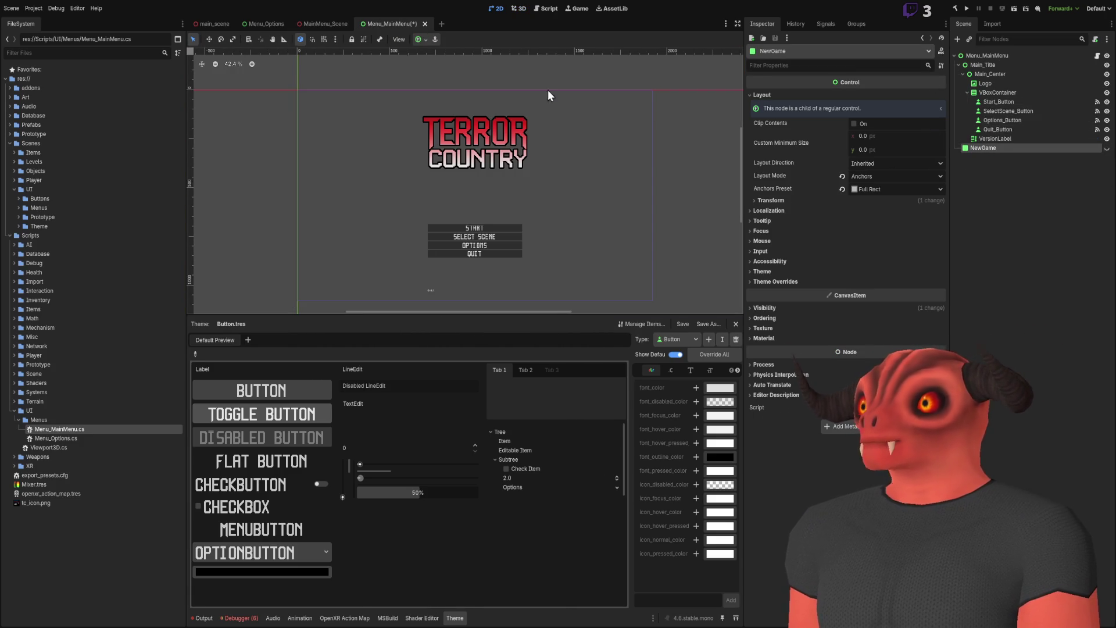
{"action": "left_click", "coordinate": [323, 24]}
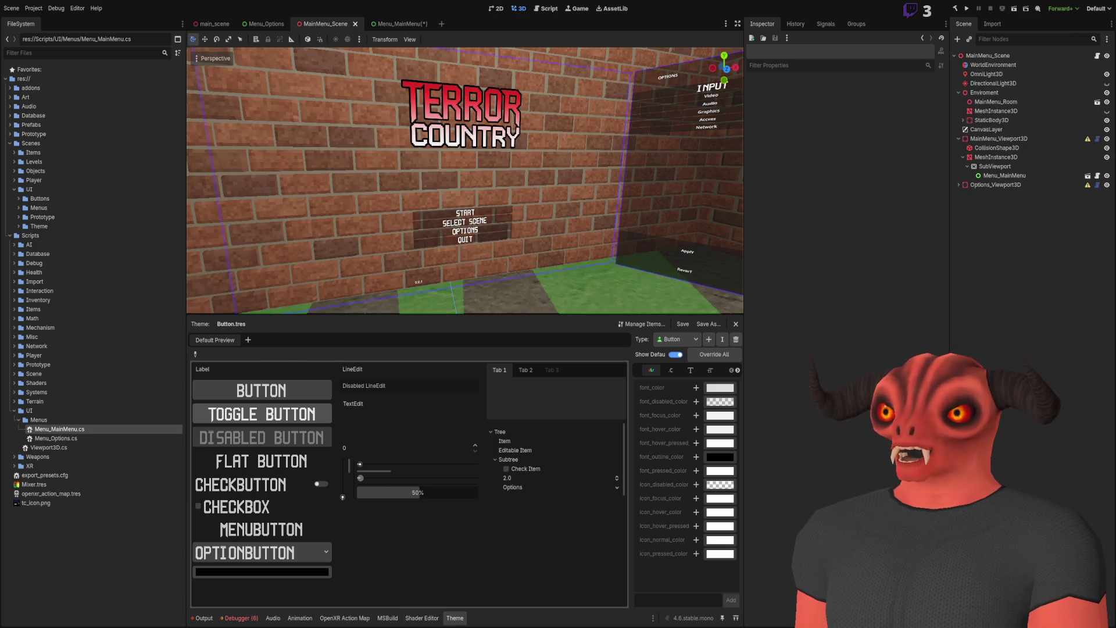
{"action": "key", "text": "alt+Tab"}
{"action": "key", "text": "alt+Tab"}
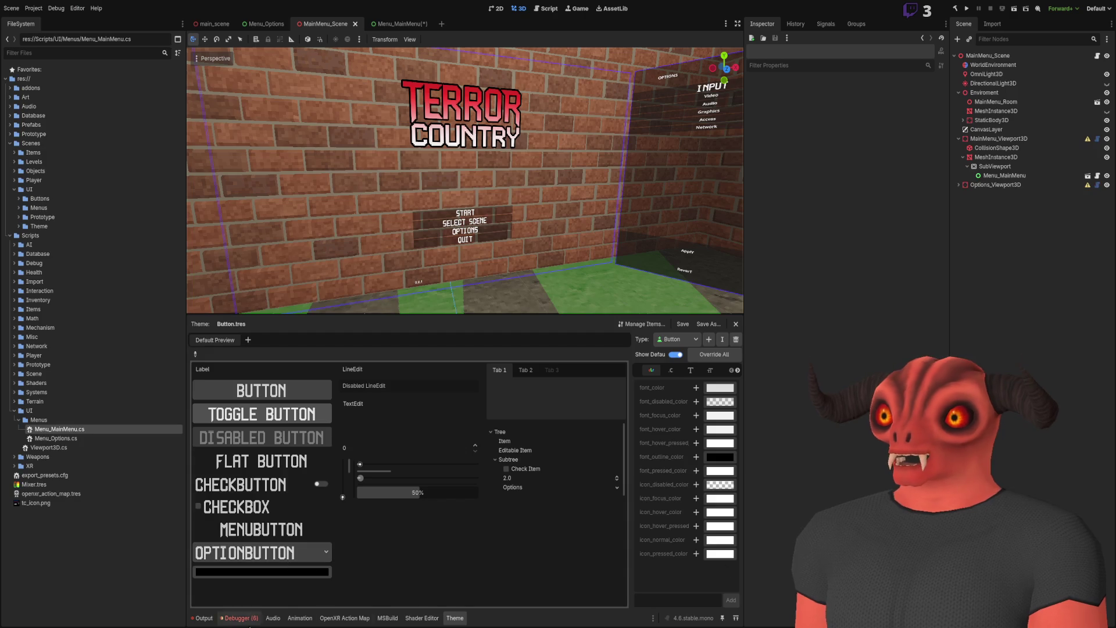
{"action": "key", "text": "alt+Tab"}
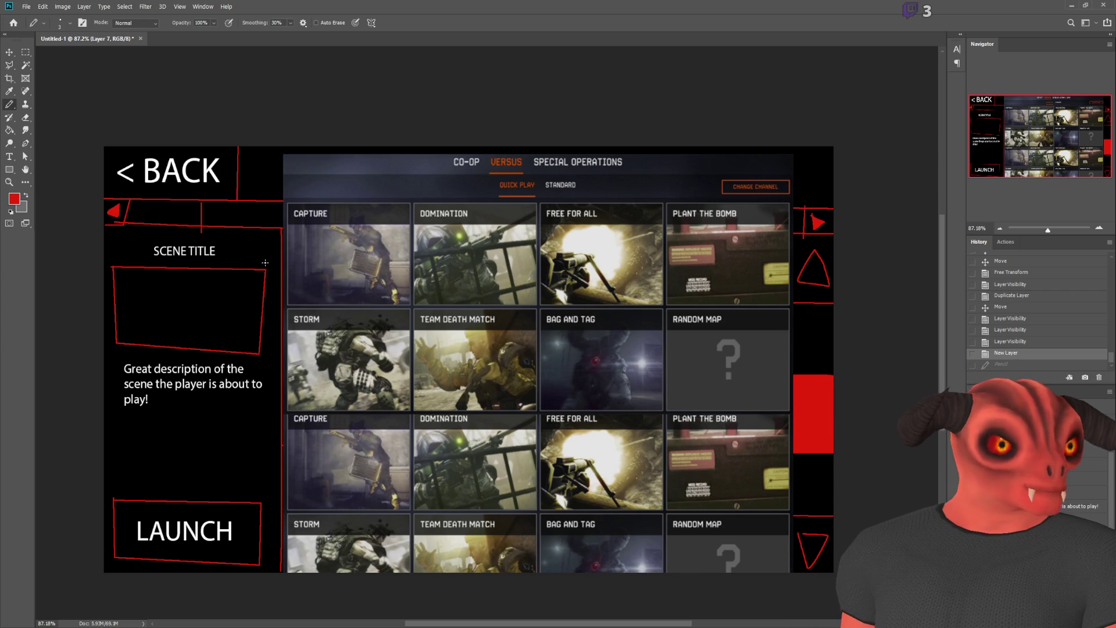
- Move the Warface screenshot up-left and Free Transform it to cover the canvas
{"action": "scroll", "coordinate": [315, 258], "scroll_direction": "down", "scroll_amount": 2}
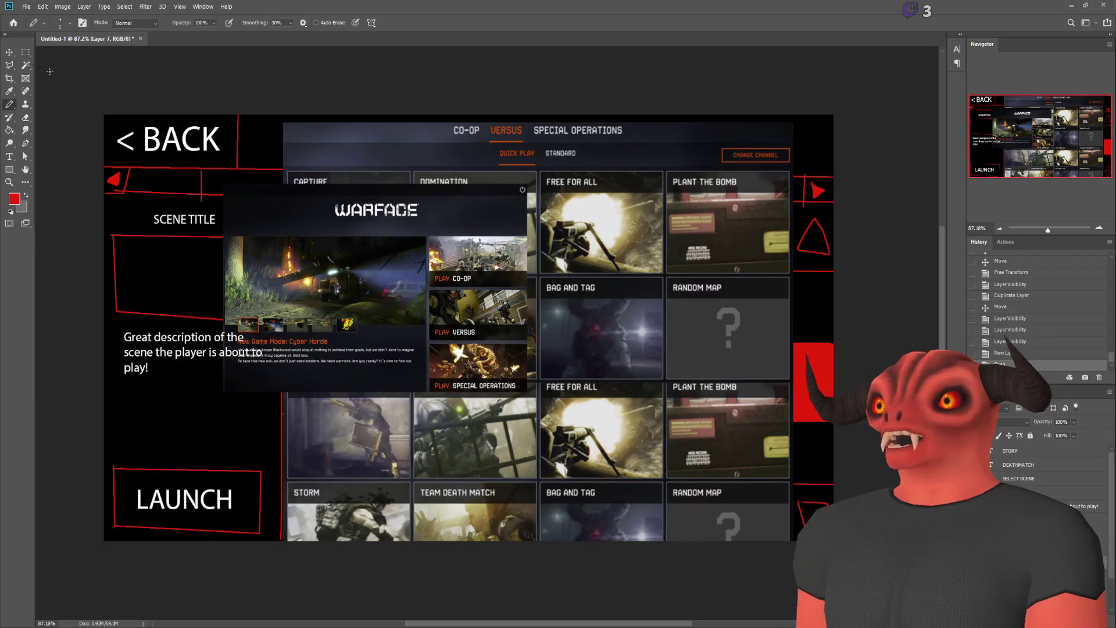
{"action": "key", "text": "v"}
{"action": "left_click_drag", "start_coordinate": [349, 261], "coordinate": [280, 226]}
{"action": "key", "text": "ctrl+t"}
{"action": "left_click_drag", "start_coordinate": [463, 359], "coordinate": [480, 372]}
{"action": "left_click_drag", "start_coordinate": [533, 400], "coordinate": [655, 362]}
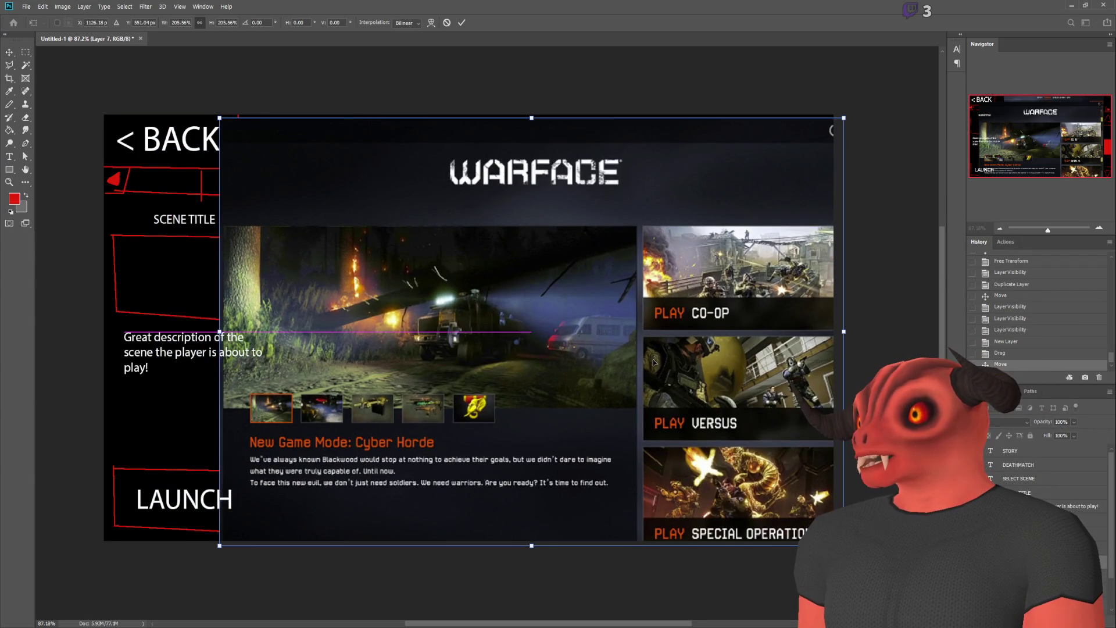
{"action": "left_click_drag", "start_coordinate": [720, 279], "coordinate": [686, 272]}
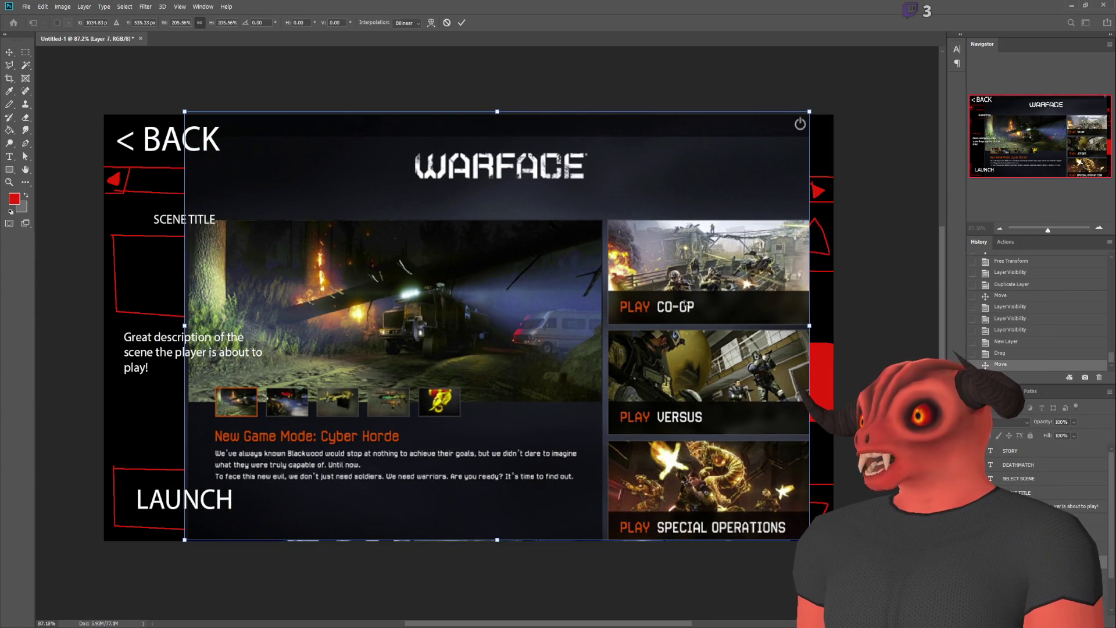
{"action": "mouse_move", "coordinate": [709, 409]}
{"action": "left_mouse_down"}
{"action": "mouse_move", "coordinate": [644, 407]}
{"action": "mouse_move", "coordinate": [708, 405]}
{"action": "left_mouse_up"}
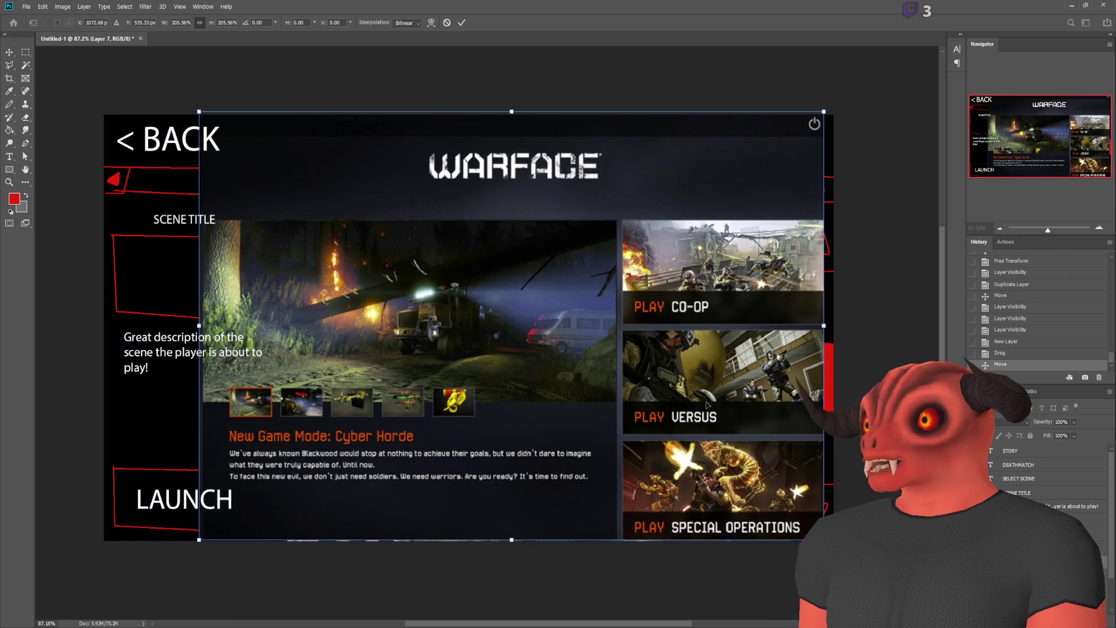
{"action": "key", "text": "Return"}
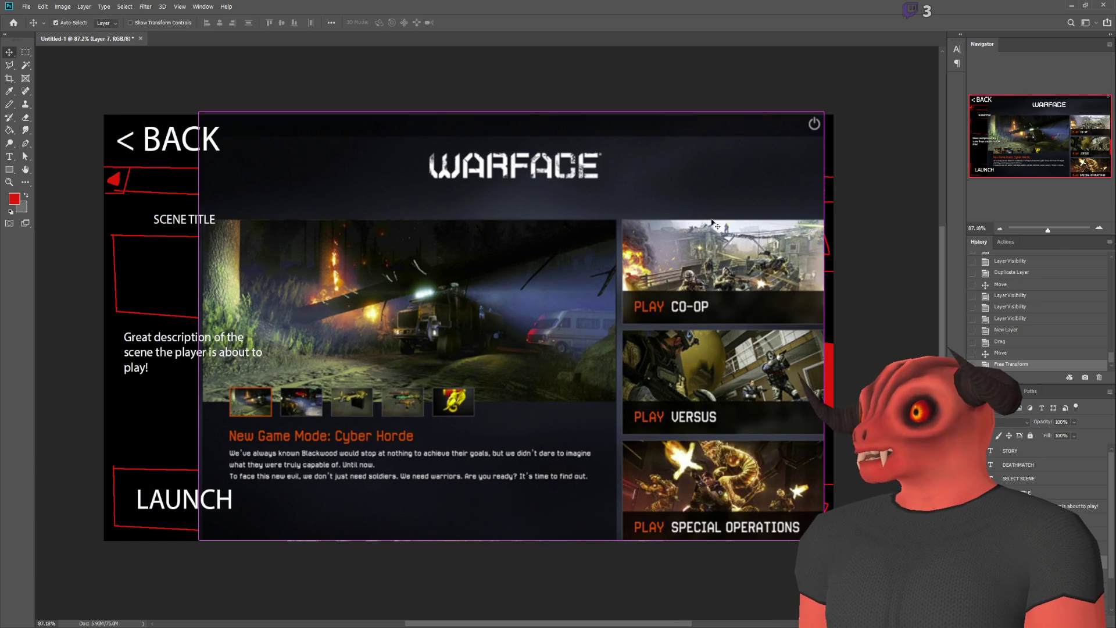
- Undo and redo the Warface transform, then hide the Warface layer to reveal the card grid
{"action": "key", "text": "ctrl+z"}
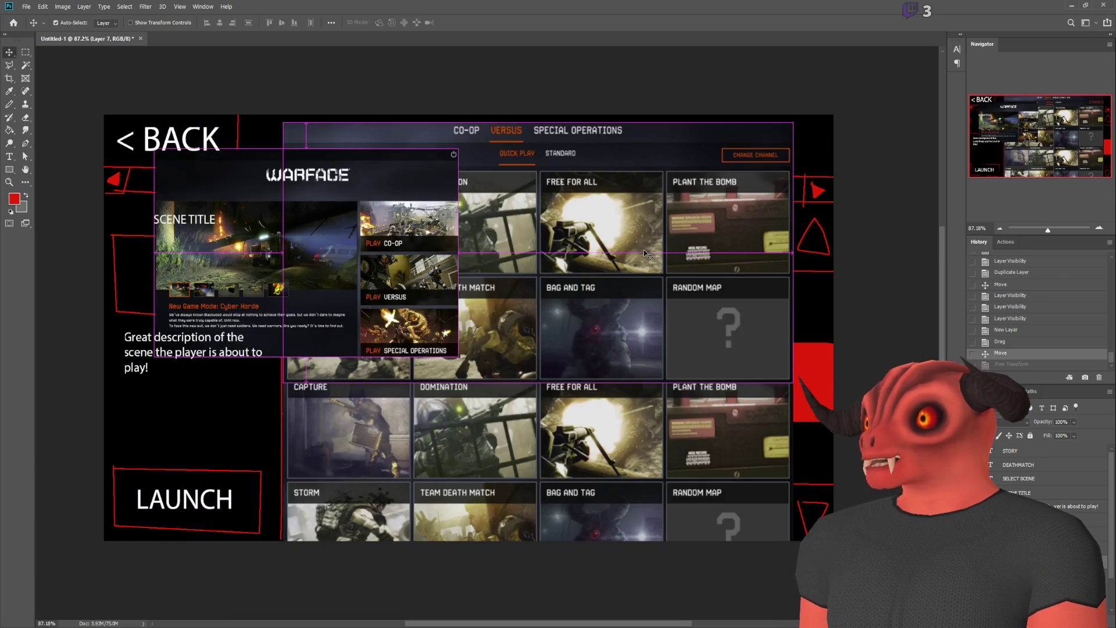
{"action": "key", "text": "ctrl+z"}
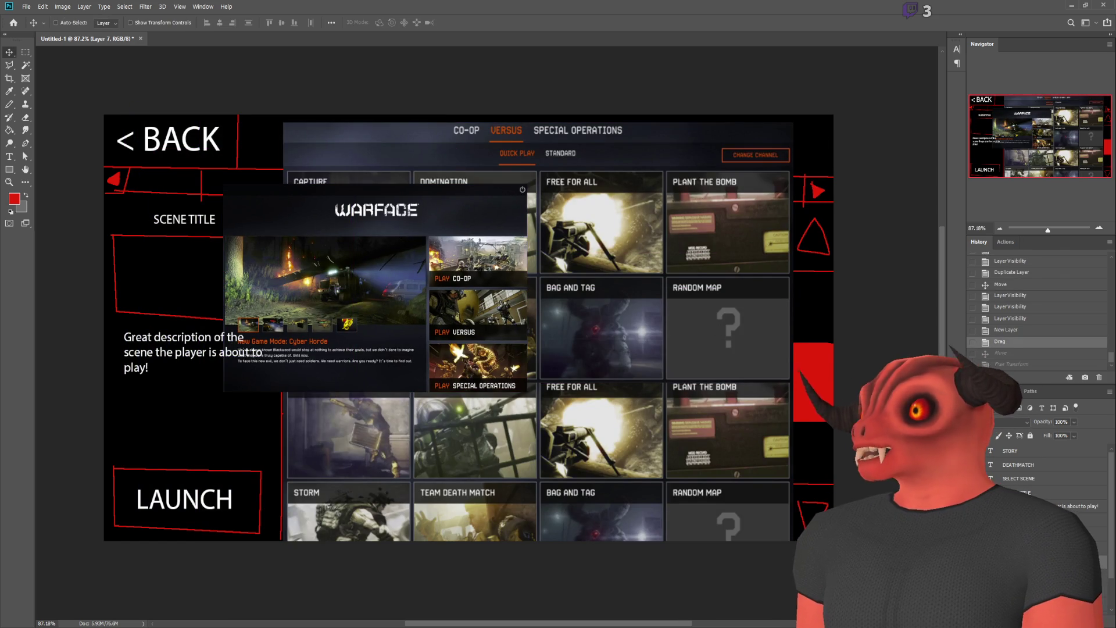
{"action": "key", "text": "ctrl+shift+z"}
{"action": "key", "text": "ctrl+shift+z"}
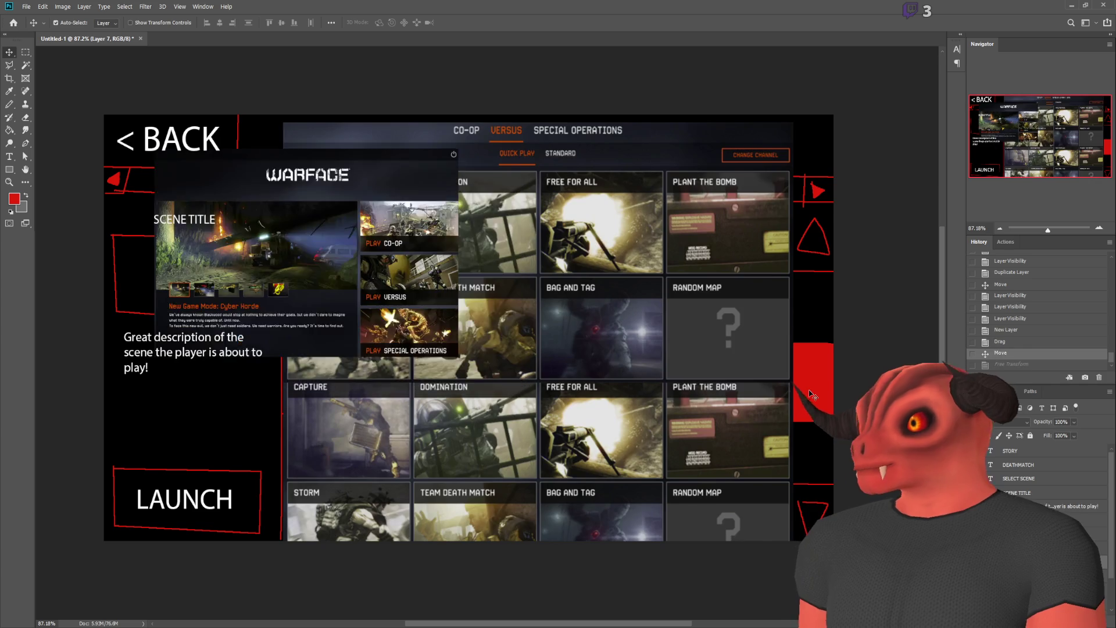
{"action": "key", "text": "ctrl+comma"}
{"action": "scroll", "coordinate": [456, 120], "scroll_direction": "up", "scroll_amount": 5}
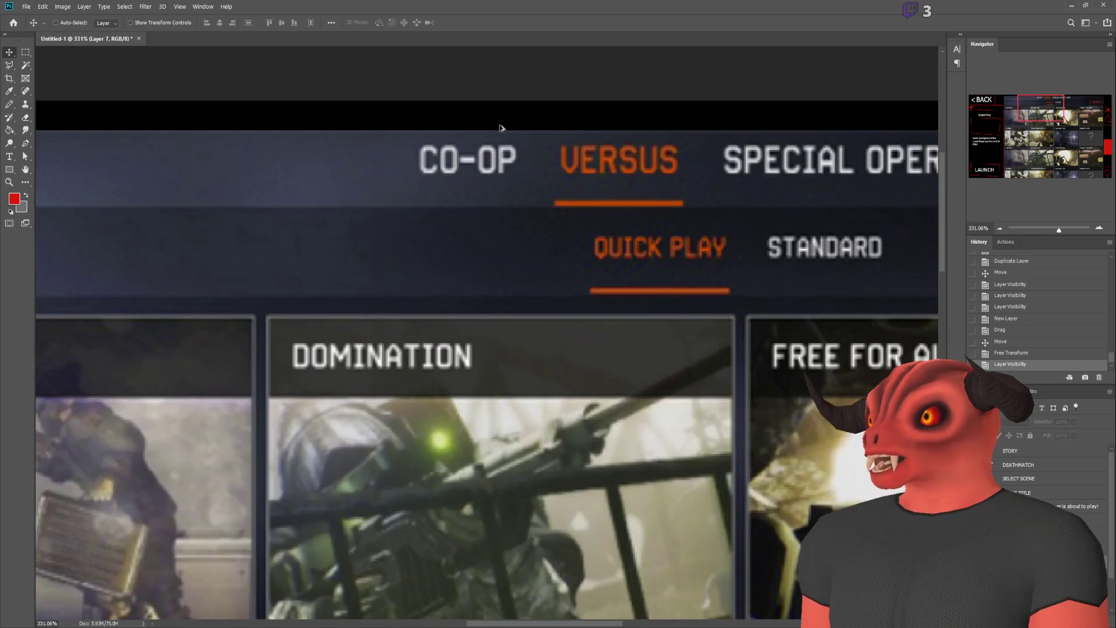
{"action": "left_click_drag", "start_coordinate": [1059, 105], "coordinate": [1063, 104]}
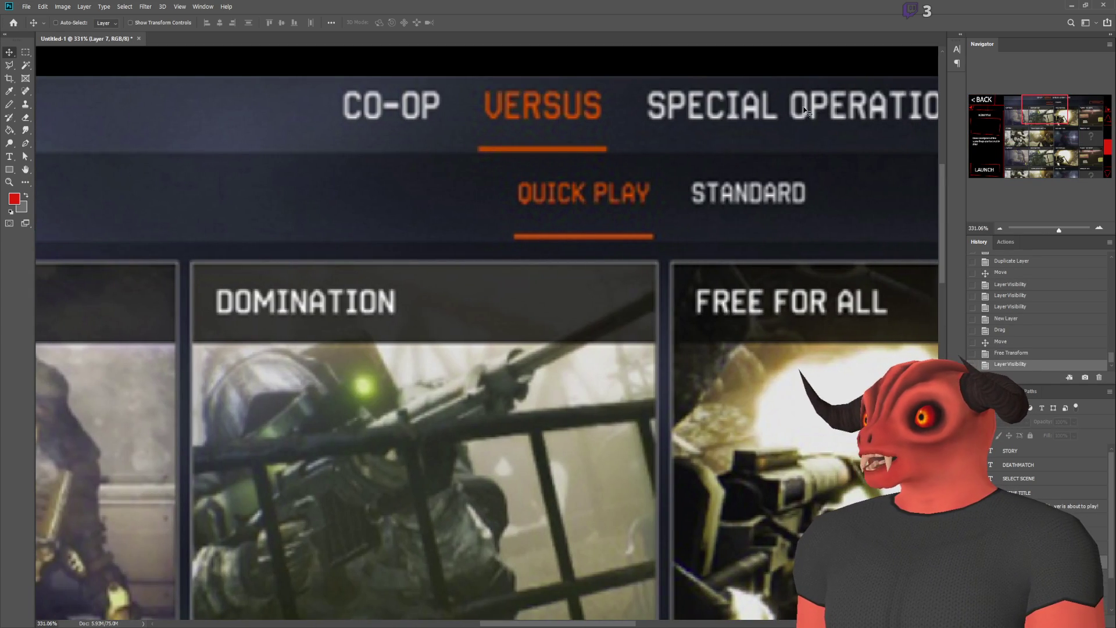
{"action": "left_click_drag", "start_coordinate": [1041, 123], "coordinate": [1049, 123]}
{"action": "scroll", "coordinate": [615, 402], "scroll_direction": "down", "scroll_amount": 5}
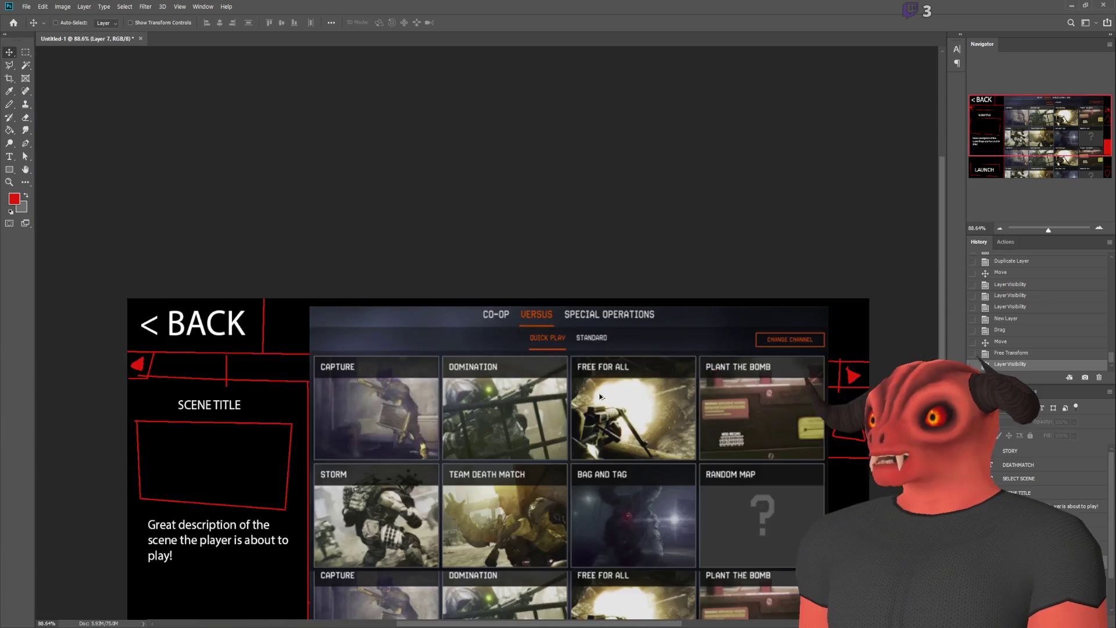
{"action": "scroll", "coordinate": [615, 402], "scroll_direction": "down", "scroll_amount": 3}
{"action": "scroll", "coordinate": [616, 402], "scroll_direction": "up", "scroll_amount": 1}
{"action": "scroll", "coordinate": [616, 402], "scroll_direction": "down", "scroll_amount": 1}
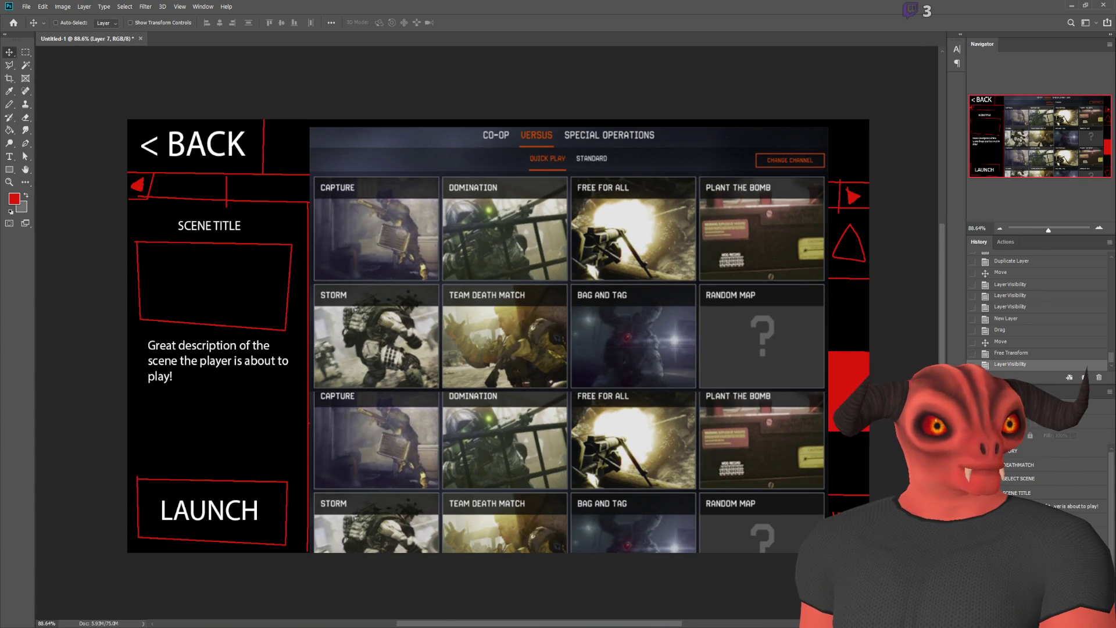
{"action": "key", "text": "alt+Tab"}
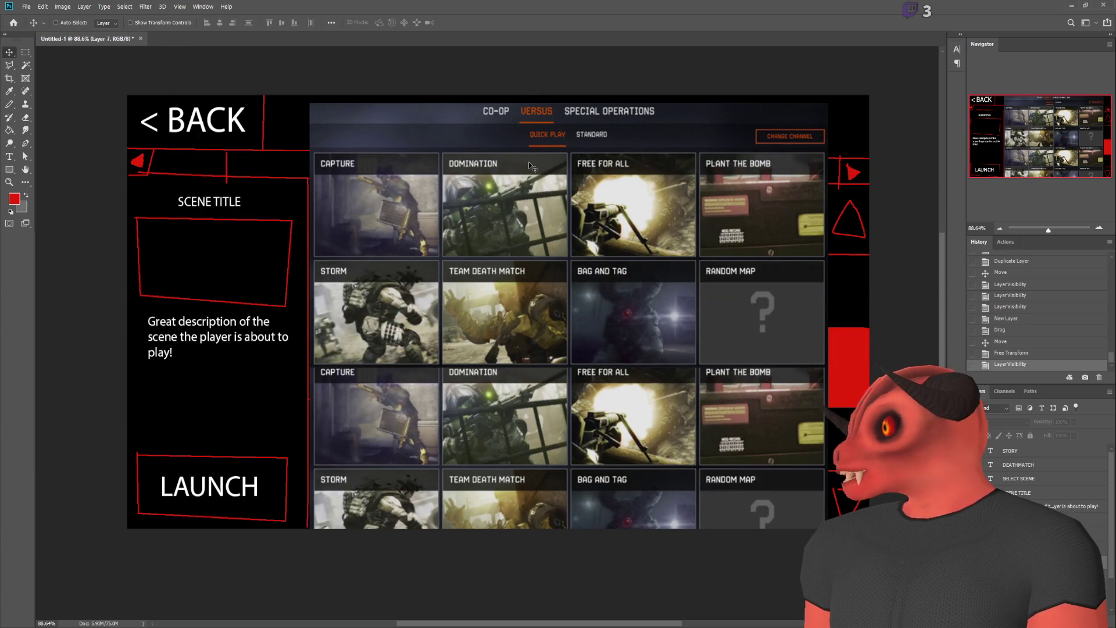
{"action": "key", "text": "m"}
{"action": "scroll", "coordinate": [453, 198], "scroll_direction": "up", "scroll_amount": 2}
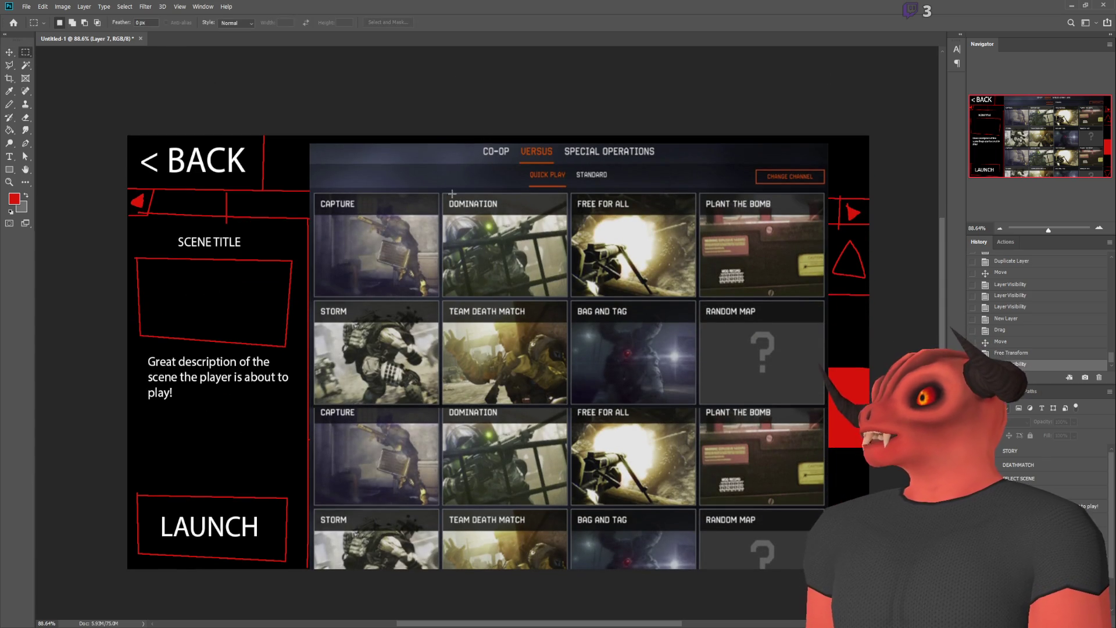
{"action": "scroll", "coordinate": [453, 198], "scroll_direction": "up", "scroll_amount": 3}
{"action": "scroll", "coordinate": [453, 197], "scroll_direction": "down", "scroll_amount": 3}
{"action": "scroll", "coordinate": [372, 221], "scroll_direction": "up", "scroll_amount": 3}
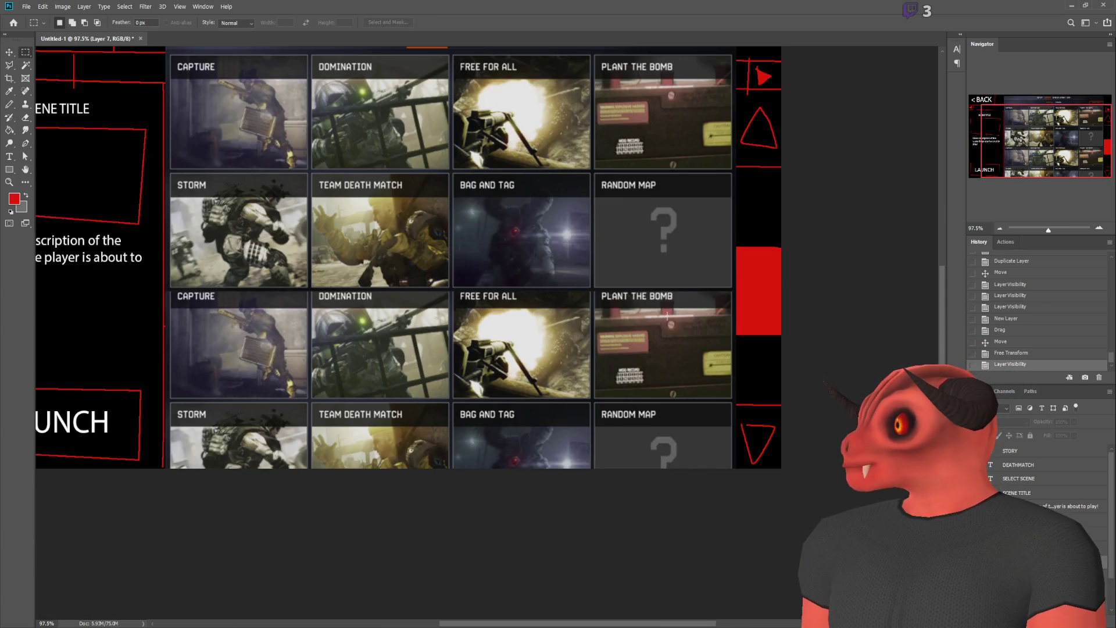
{"action": "scroll", "coordinate": [334, 234], "scroll_direction": "down", "scroll_amount": 2}
{"action": "scroll", "coordinate": [334, 233], "scroll_direction": "up", "scroll_amount": 2}
{"action": "scroll", "coordinate": [407, 407], "scroll_direction": "down", "scroll_amount": 2}
{"action": "scroll", "coordinate": [489, 575], "scroll_direction": "up", "scroll_amount": 1}
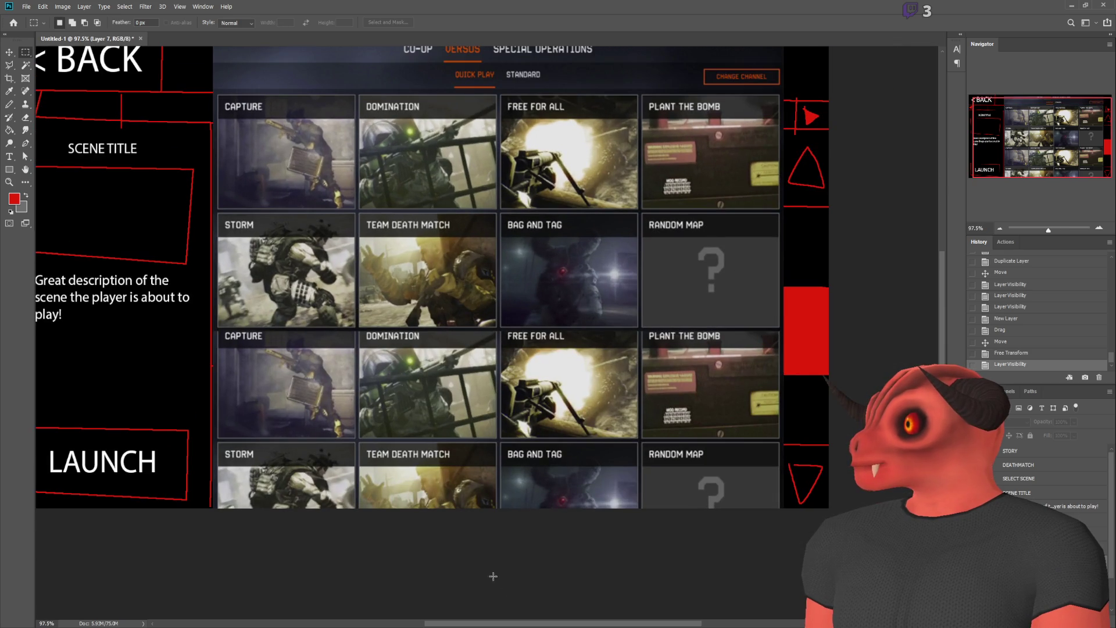
{"action": "scroll", "coordinate": [567, 273], "scroll_direction": "down", "scroll_amount": 1}
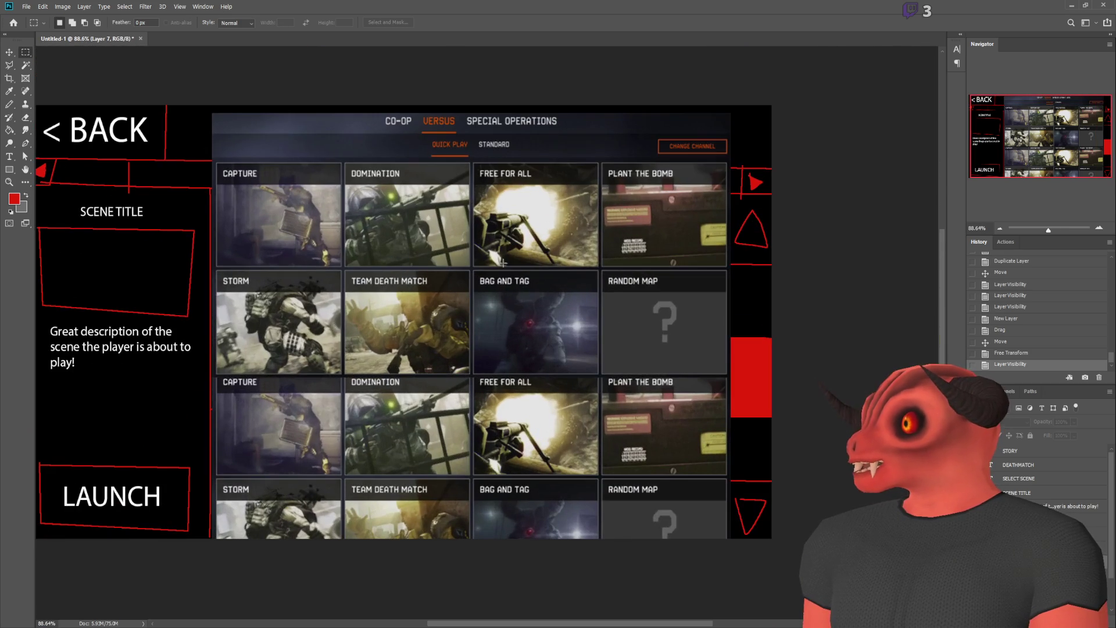
{"action": "left_click_drag", "start_coordinate": [213, 270], "coordinate": [724, 379]}
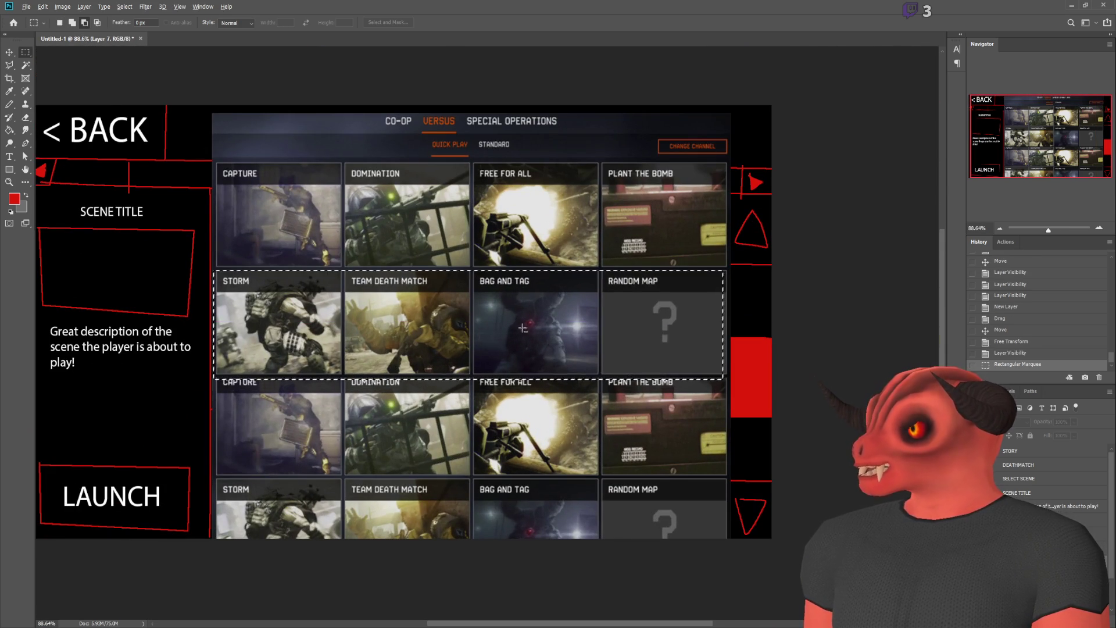
{"action": "scroll", "coordinate": [205, 310], "scroll_direction": "left", "scroll_amount": 2}
{"action": "left_click", "coordinate": [719, 331]}
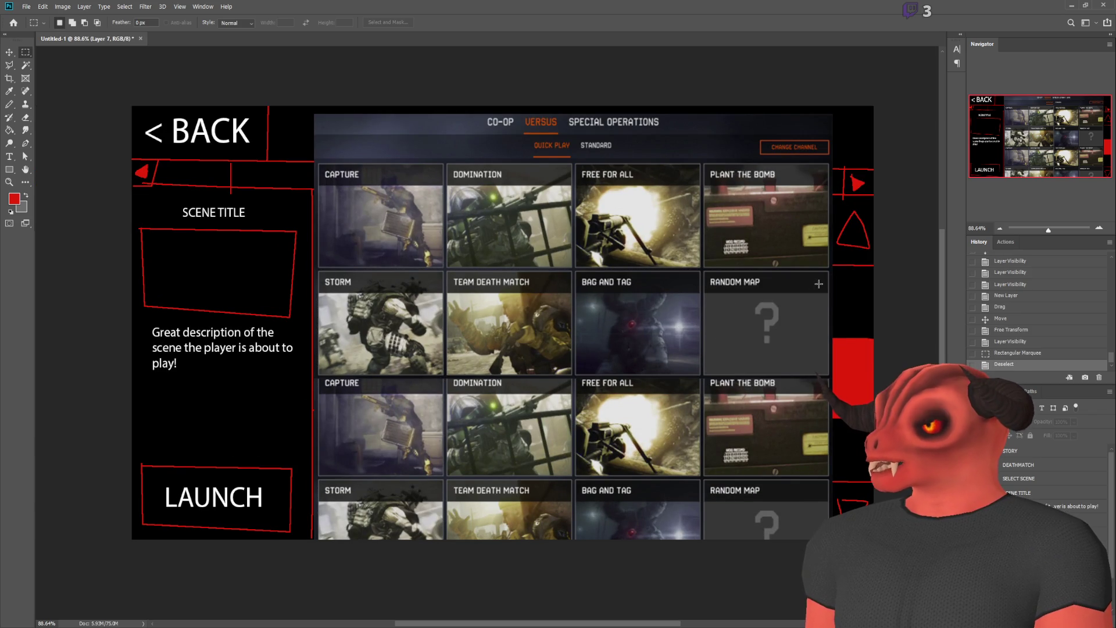
{"action": "mouse_move", "coordinate": [123, 200]}
{"action": "left_mouse_down"}
{"action": "mouse_move", "coordinate": [296, 342]}
{"action": "mouse_move", "coordinate": [306, 519]}
{"action": "left_mouse_up"}
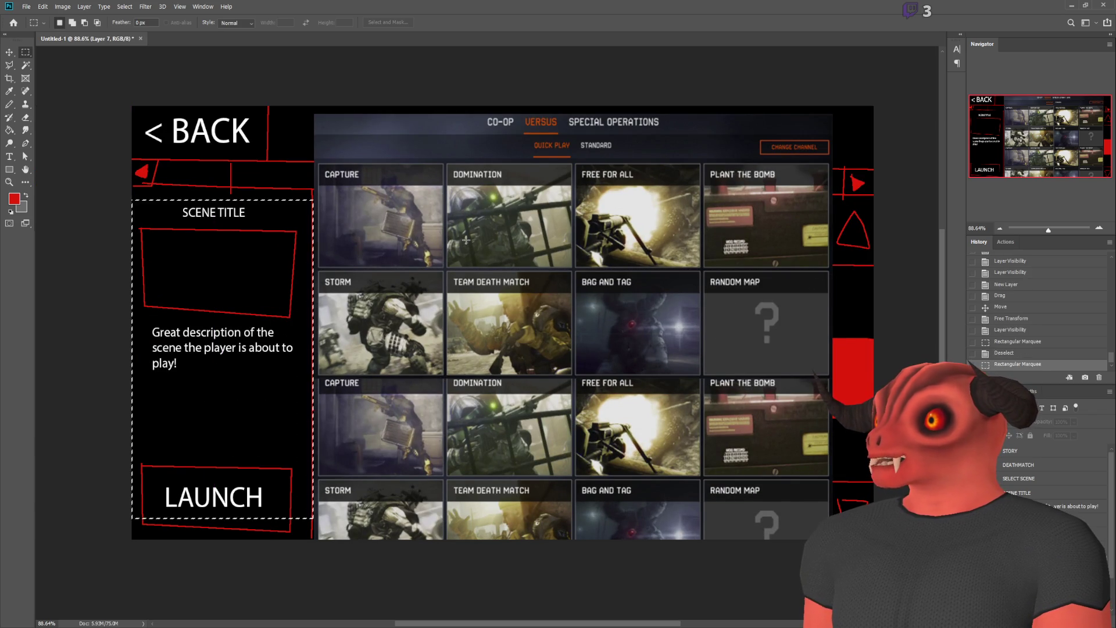
{"action": "left_click_drag", "start_coordinate": [138, 195], "coordinate": [317, 382]}
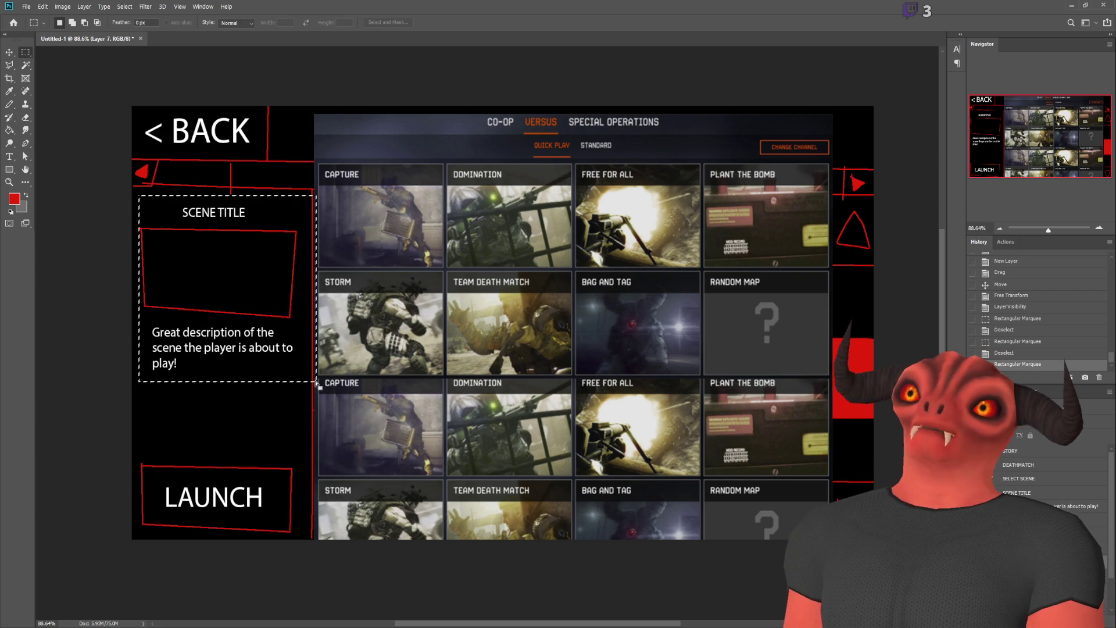
{"action": "mouse_move", "coordinate": [137, 450]}
{"action": "left_mouse_down"}
{"action": "mouse_move", "coordinate": [319, 552]}
{"action": "mouse_move", "coordinate": [297, 560]}
{"action": "left_mouse_up"}
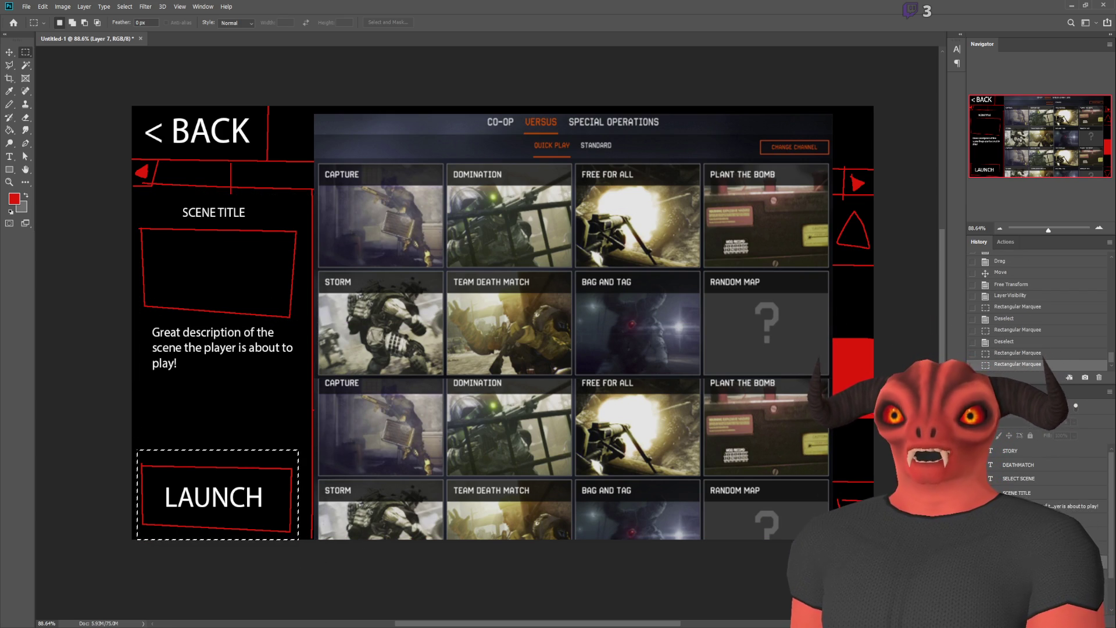
{"action": "key", "text": "ctrl+d"}
{"action": "left_click", "coordinate": [9, 104]}
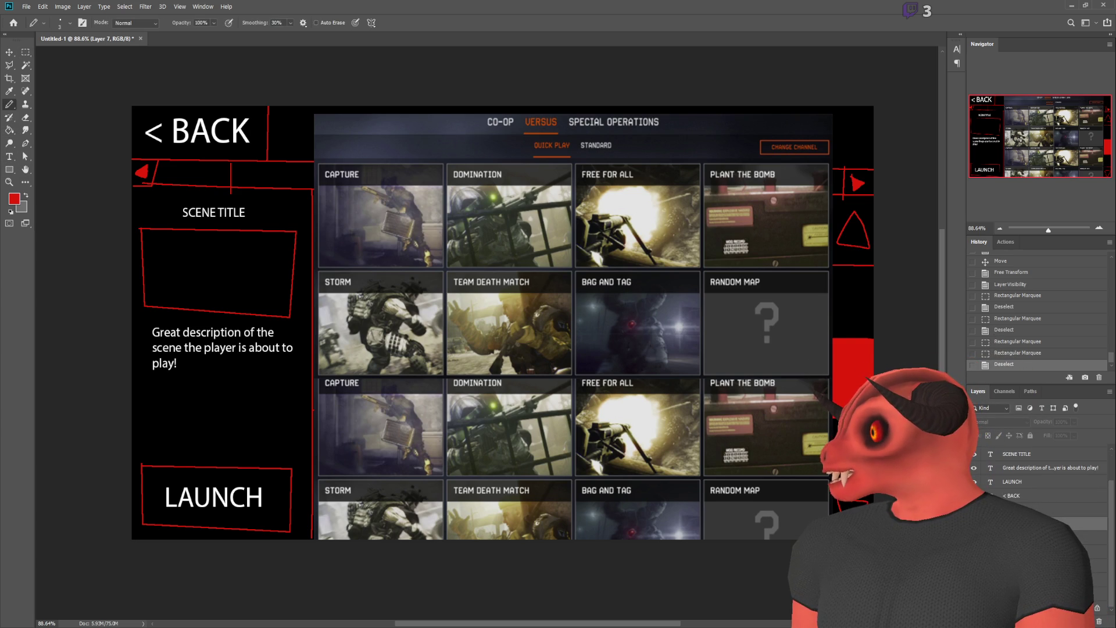
- Pencil a red box above LAUNCH and put a centred 'Options' text label inside it
{"action": "scroll", "coordinate": [55, 398], "scroll_direction": "up", "scroll_amount": 3}
{"action": "mouse_move", "coordinate": [250, 463]}
{"action": "left_mouse_down"}
{"action": "mouse_move", "coordinate": [465, 530]}
{"action": "mouse_move", "coordinate": [496, 489]}
{"action": "mouse_move", "coordinate": [224, 460]}
{"action": "mouse_move", "coordinate": [239, 460]}
{"action": "left_mouse_up"}
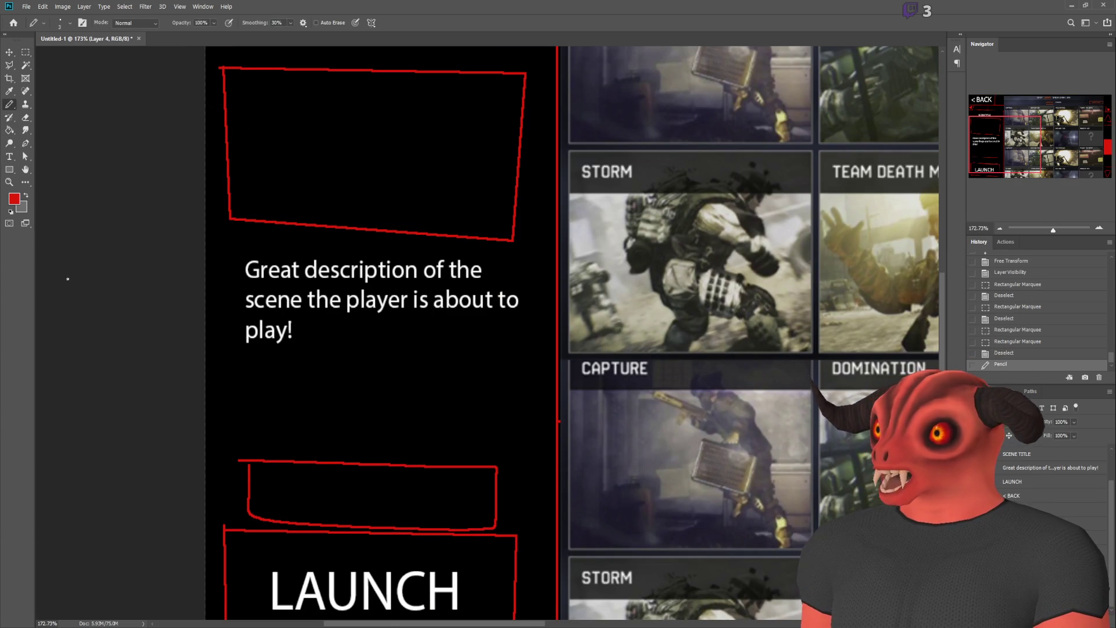
{"action": "left_click", "coordinate": [9, 157]}
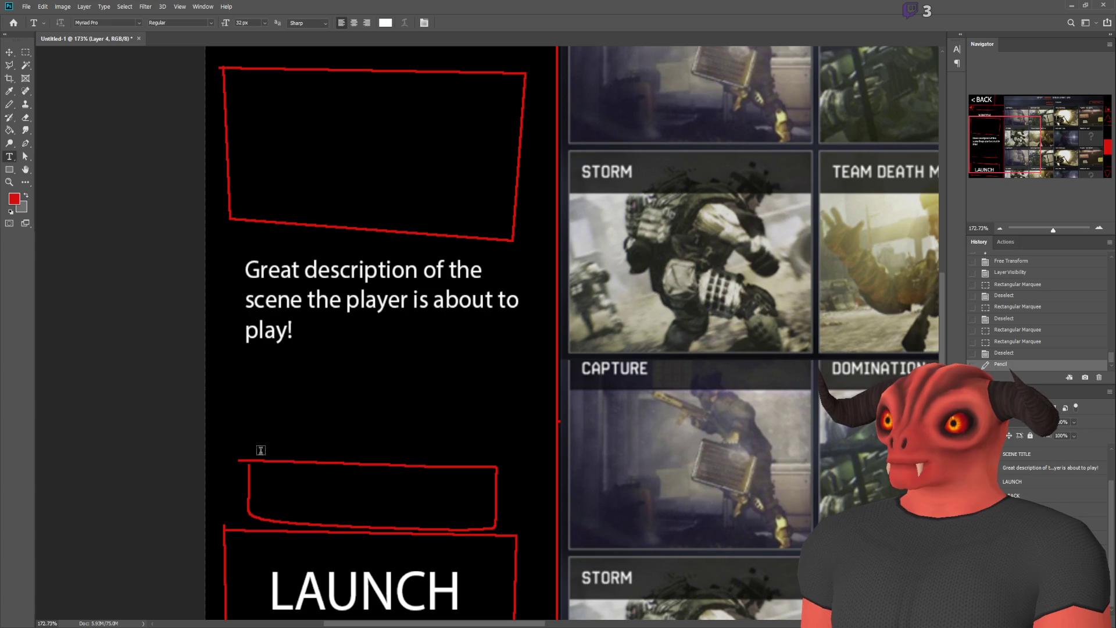
{"action": "left_click", "coordinate": [301, 493]}
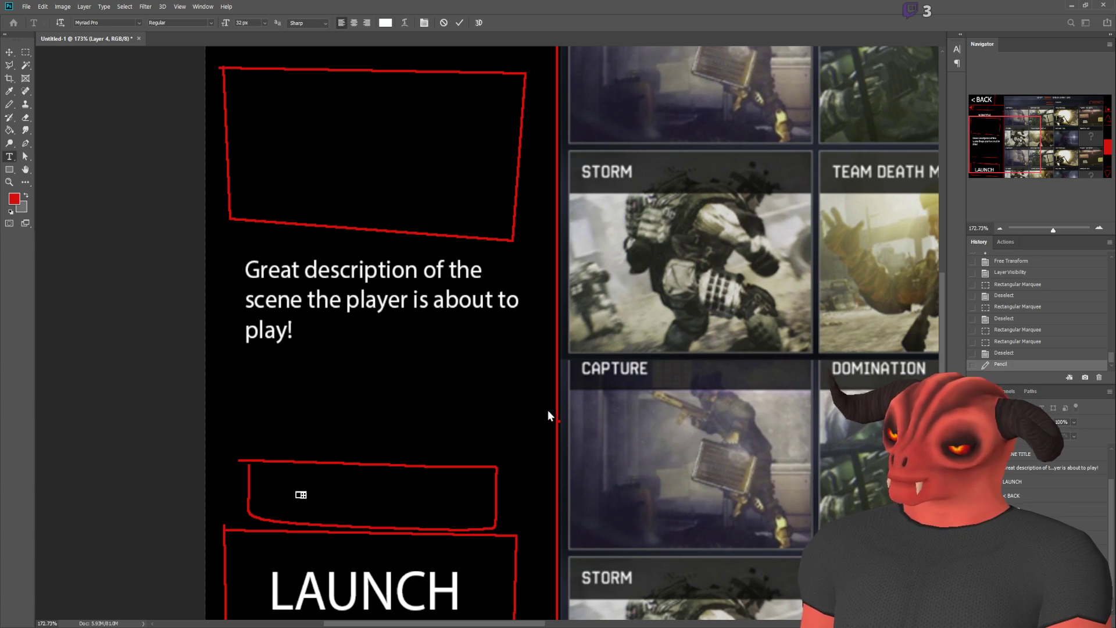
{"action": "left_click", "coordinate": [290, 500]}
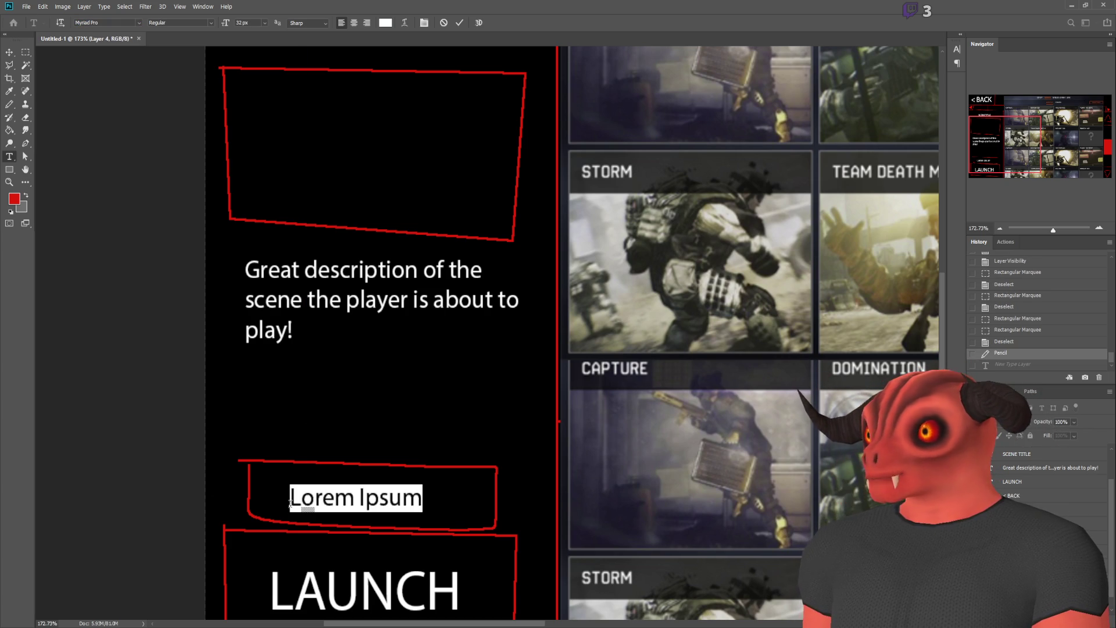
{"action": "type", "text": "Options"}
{"action": "left_click_drag", "start_coordinate": [364, 527], "coordinate": [399, 520]}
{"action": "left_click", "coordinate": [26, 51]}
{"action": "scroll", "coordinate": [533, 430], "scroll_direction": "down", "scroll_amount": 2}
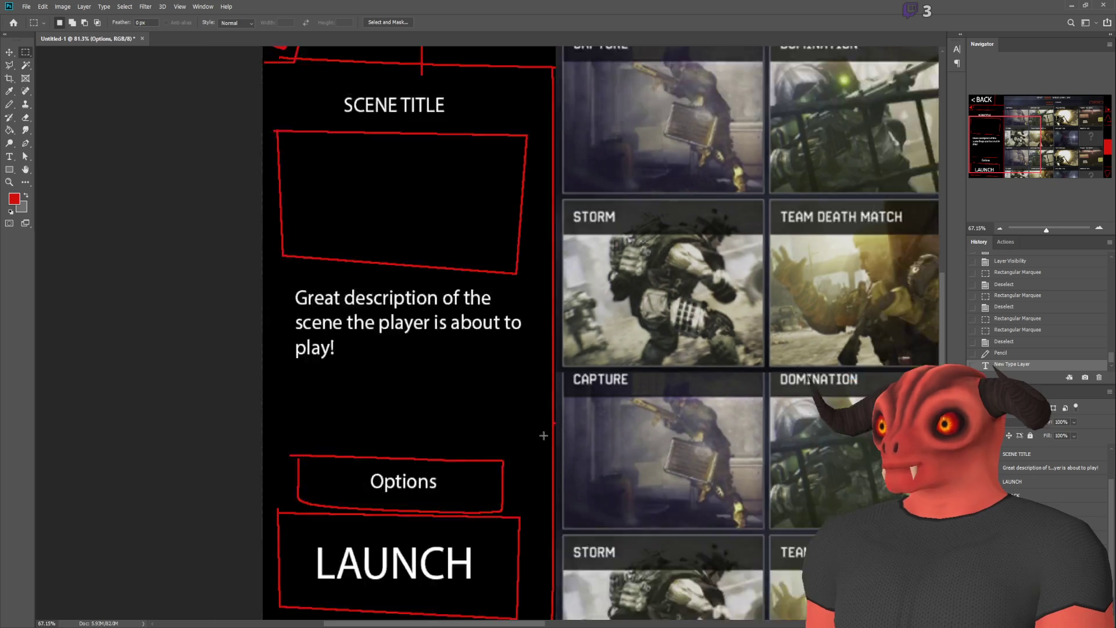
{"action": "scroll", "coordinate": [534, 430], "scroll_direction": "down", "scroll_amount": 3}
{"action": "scroll", "coordinate": [137, 402], "scroll_direction": "up", "scroll_amount": 2}
- Drop the selection around Options and marquee the CO-OP/VERSUS tab strip above the card grid
{"action": "mouse_move", "coordinate": [149, 348]}
{"action": "left_mouse_down"}
{"action": "mouse_move", "coordinate": [211, 399]}
{"action": "mouse_move", "coordinate": [269, 421]}
{"action": "left_mouse_up"}
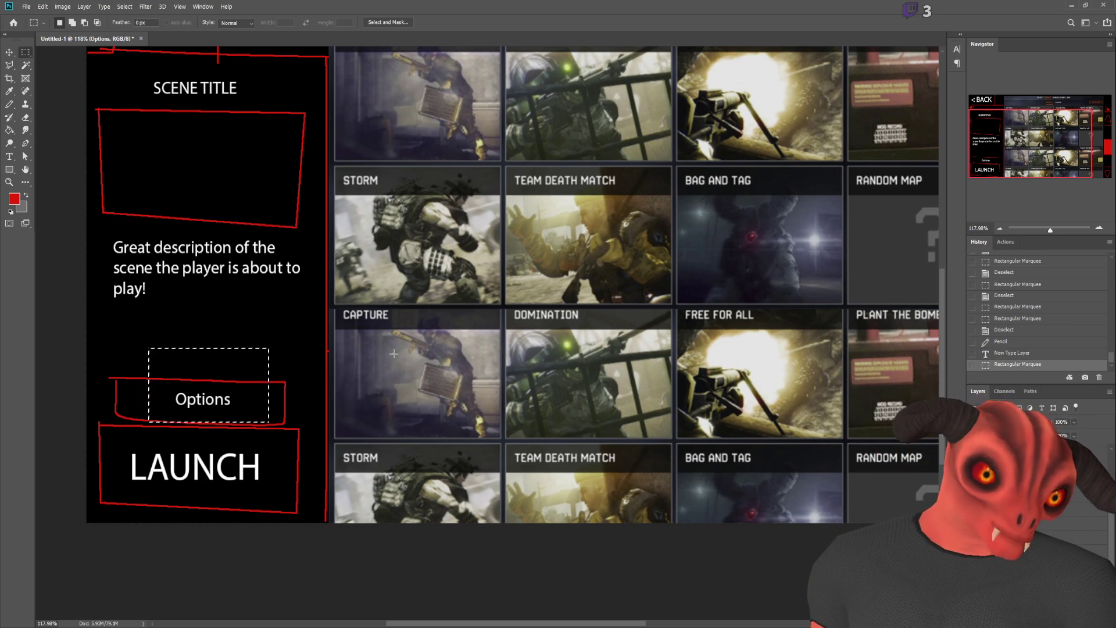
{"action": "key", "text": "ctrl+d"}
{"action": "scroll", "coordinate": [847, 269], "scroll_direction": "down", "scroll_amount": 5}
{"action": "scroll", "coordinate": [847, 268], "scroll_direction": "up", "scroll_amount": 3}
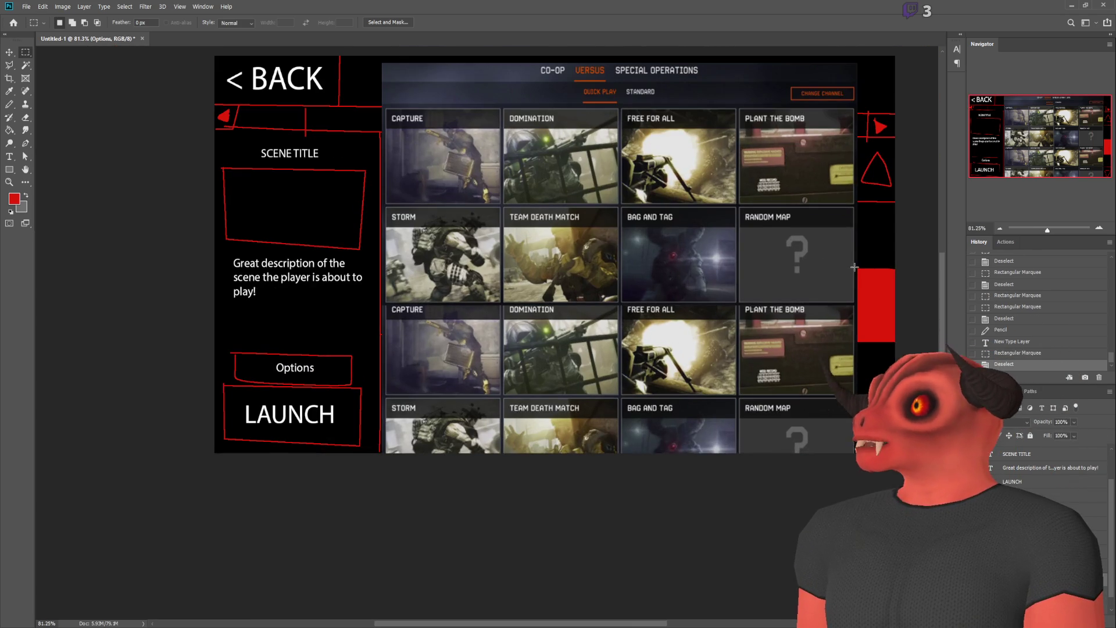
{"action": "scroll", "coordinate": [870, 257], "scroll_direction": "up", "scroll_amount": 1}
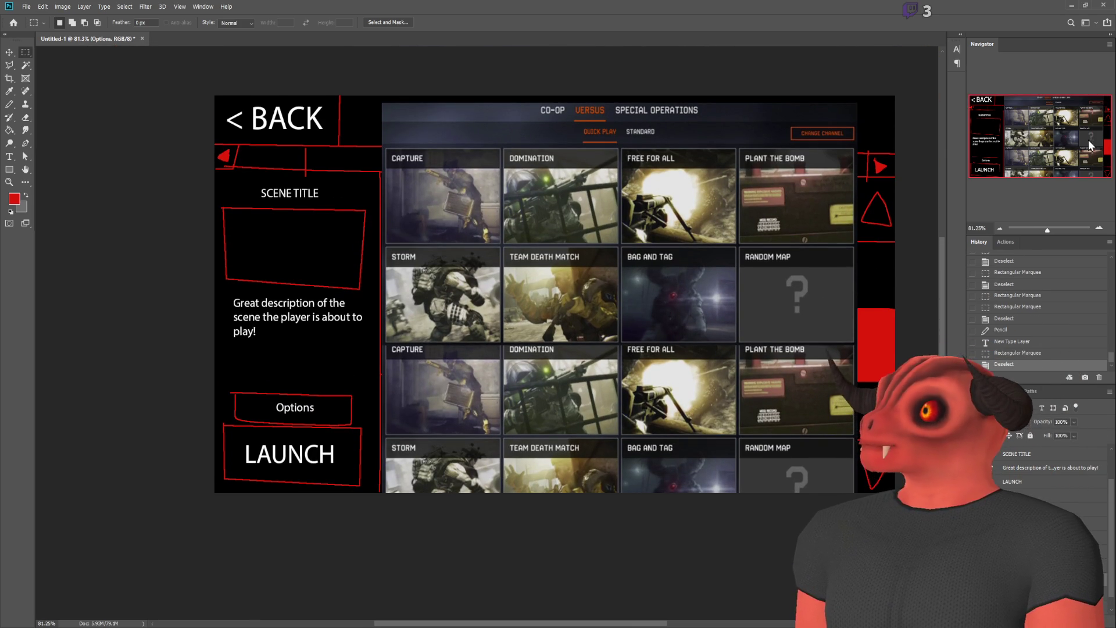
{"action": "scroll", "coordinate": [861, 268], "scroll_direction": "down", "scroll_amount": 3}
{"action": "scroll", "coordinate": [861, 267], "scroll_direction": "up", "scroll_amount": 4}
{"action": "scroll", "coordinate": [854, 268], "scroll_direction": "down", "scroll_amount": 1}
{"action": "scroll", "coordinate": [598, 255], "scroll_direction": "up", "scroll_amount": 1}
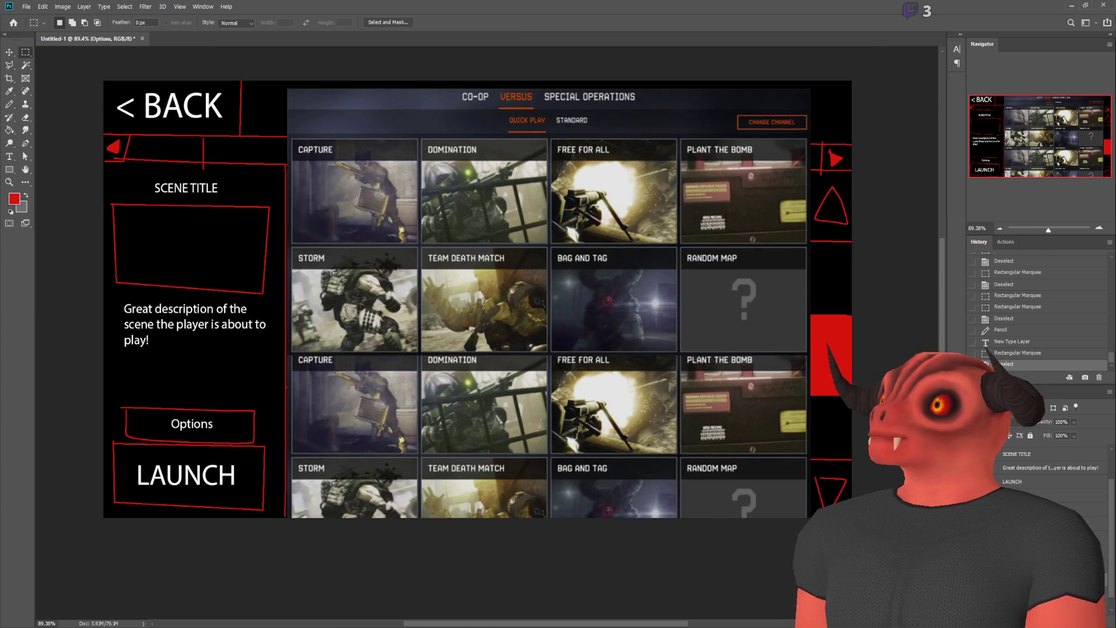
{"action": "scroll", "coordinate": [478, 316], "scroll_direction": "up", "scroll_amount": 1}
{"action": "mouse_move", "coordinate": [260, 111]}
{"action": "left_mouse_down"}
{"action": "mouse_move", "coordinate": [731, 171]}
{"action": "mouse_move", "coordinate": [822, 170]}
{"action": "left_mouse_up"}
- Erase the selected mode-tab strip to black, comparing it with the original via undo/redo
{"action": "key", "text": "Delete"}
{"action": "key", "text": "ctrl+d"}
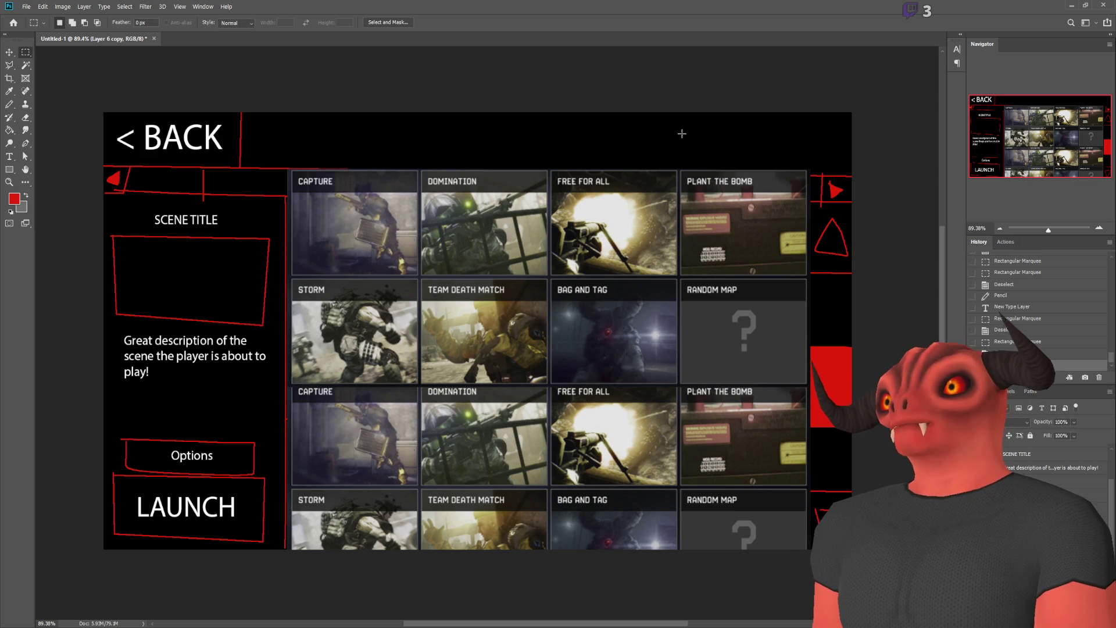
{"action": "key", "text": "ctrl+z"}
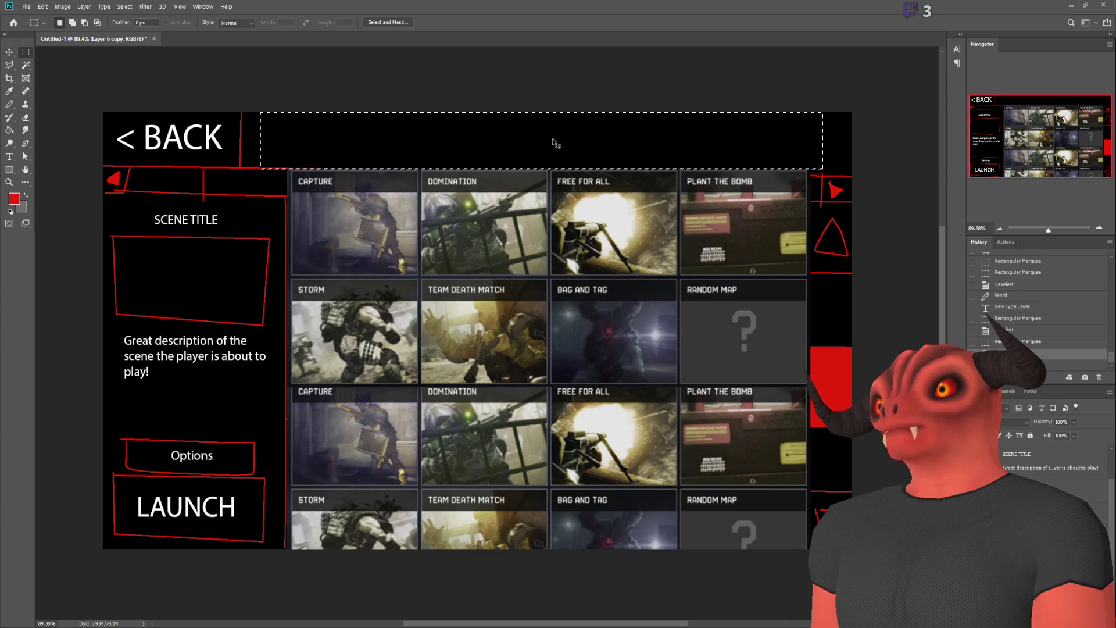
{"action": "key", "text": "ctrl+z"}
{"action": "key", "text": "ctrl+shift+z"}
{"action": "key", "text": "ctrl+d"}
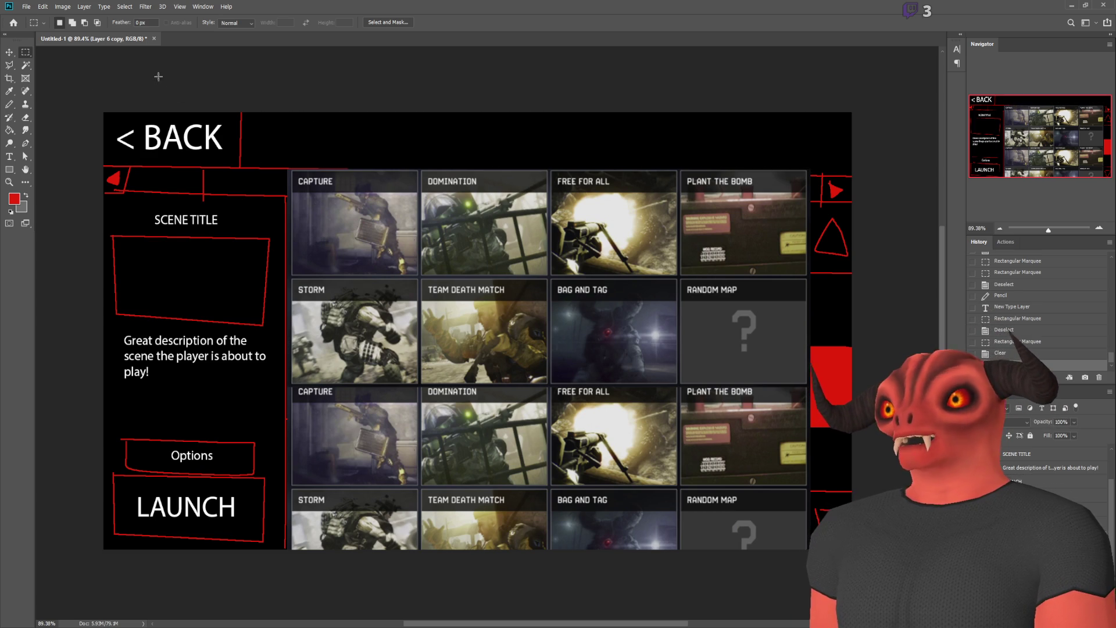
- Push the card grid's top edge below the header and narrow it evenly on both sides
{"action": "left_click", "coordinate": [10, 156]}
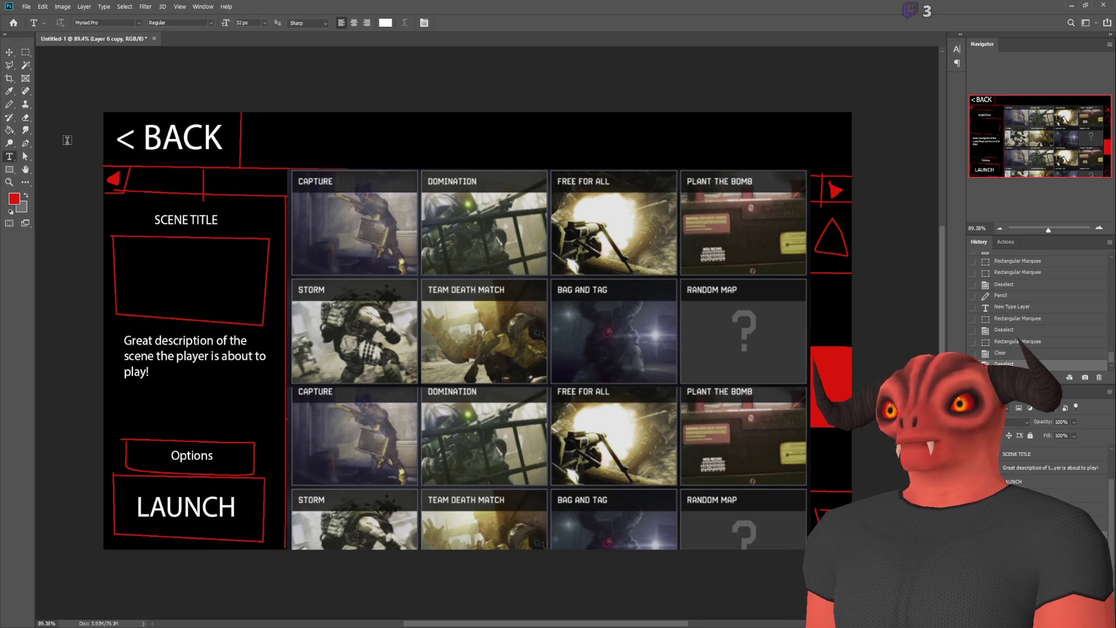
{"action": "left_click", "coordinate": [9, 53]}
{"action": "key", "text": "ctrl+t"}
{"action": "mouse_move", "coordinate": [548, 170]}
{"action": "left_mouse_down"}
{"action": "mouse_move", "coordinate": [548, 225]}
{"action": "mouse_move", "coordinate": [548, 200]}
{"action": "left_mouse_up"}
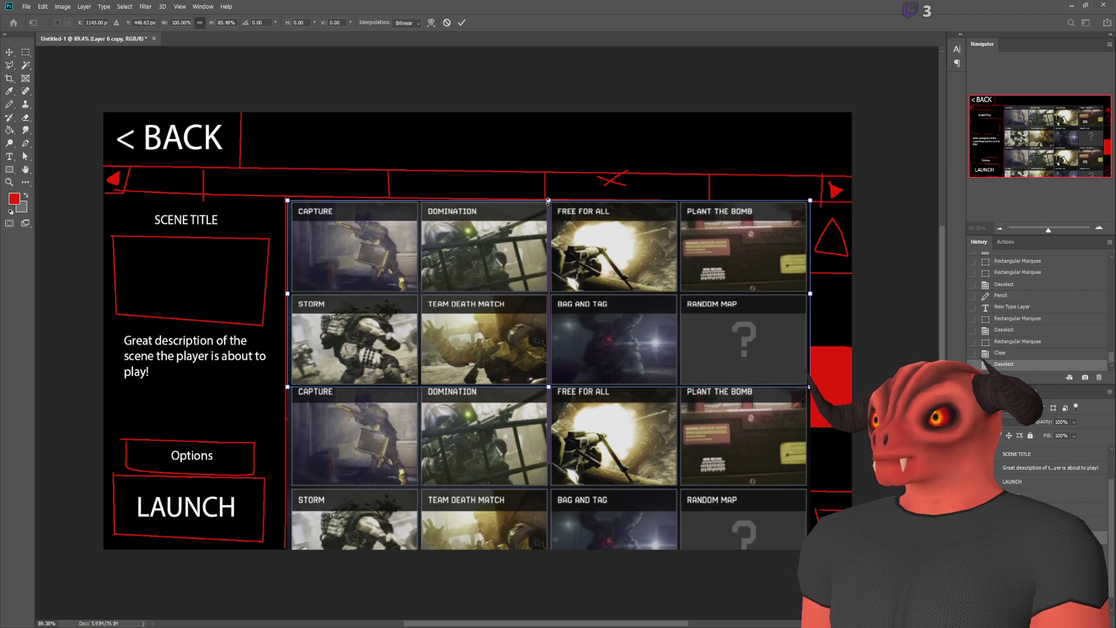
{"action": "left_click_drag", "start_coordinate": [810, 200], "coordinate": [774, 200]}
{"action": "key", "text": "Return"}
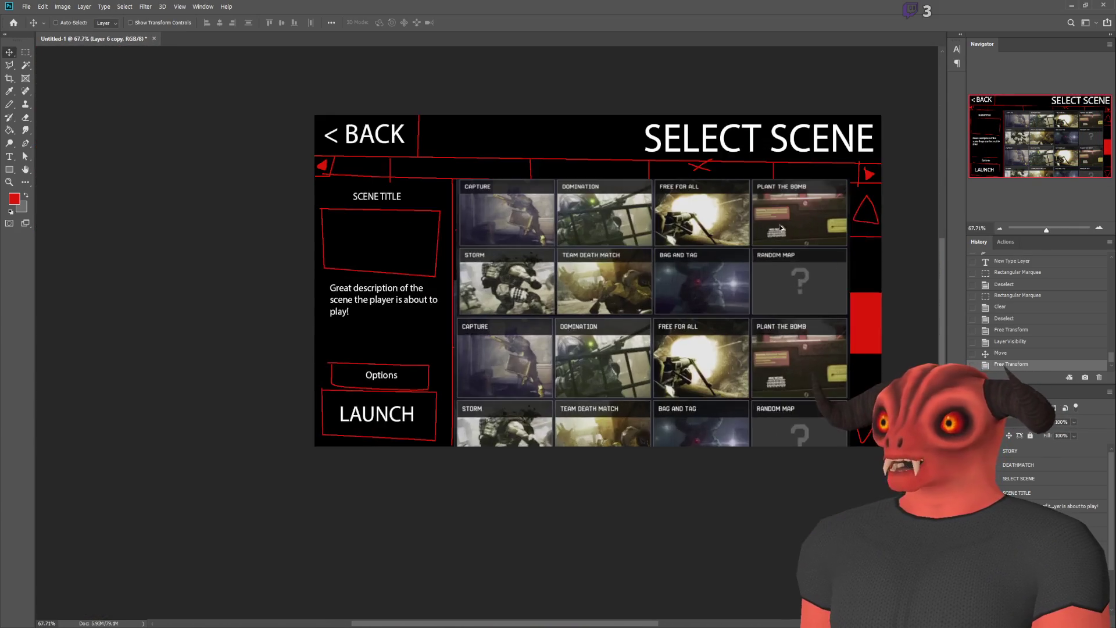
{"action": "scroll", "coordinate": [760, 154], "scroll_direction": "down", "scroll_amount": 3}
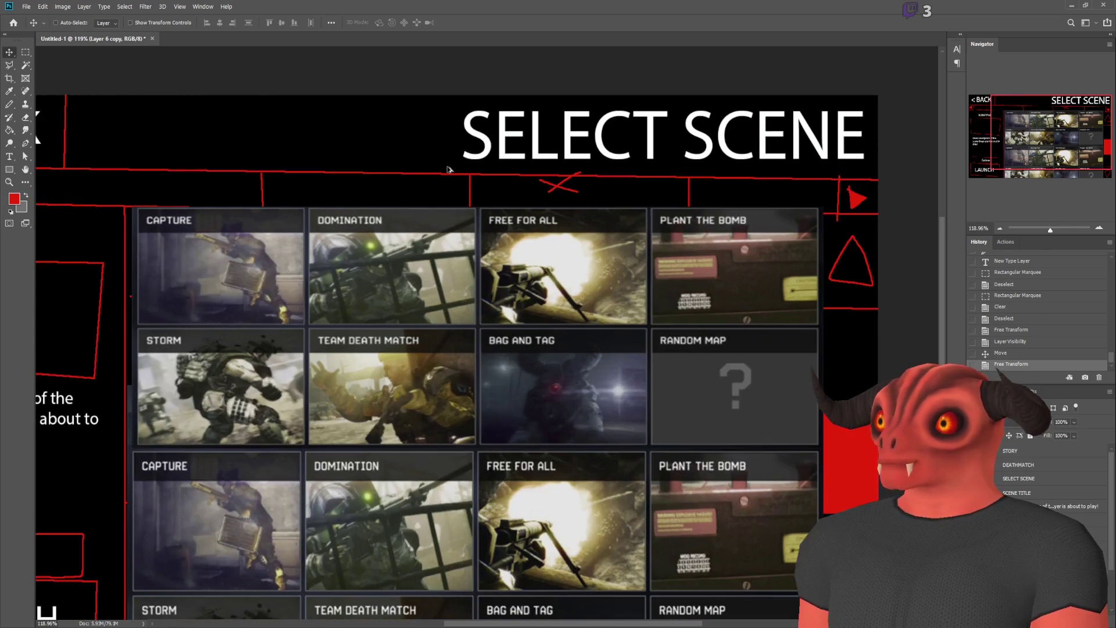
{"action": "key", "text": "alt+Tab"}
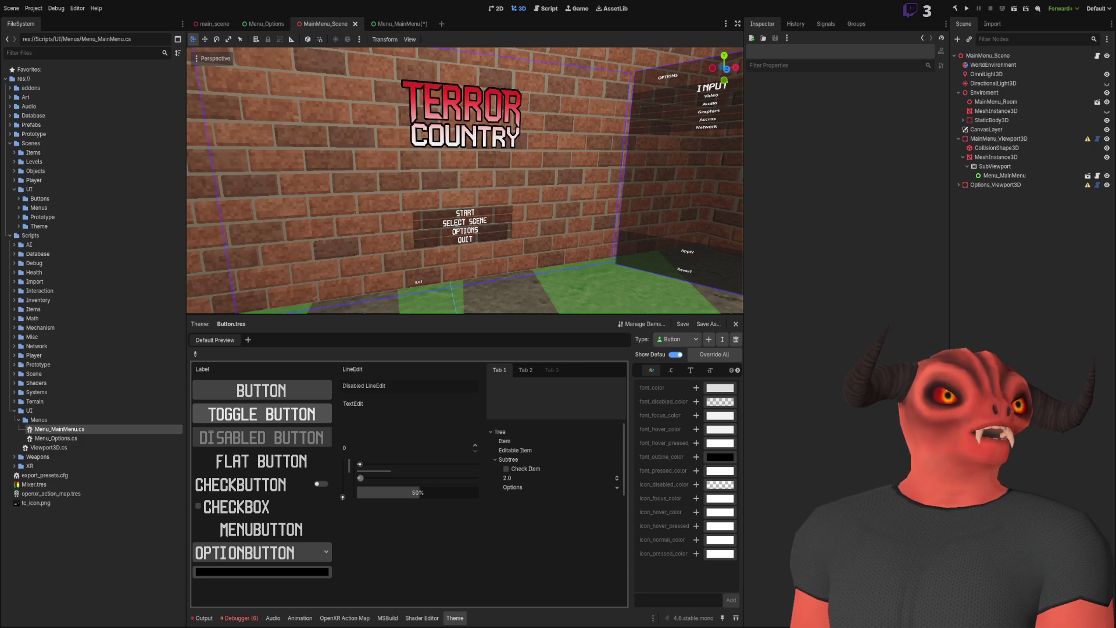
{"action": "key", "text": "alt+Tab"}
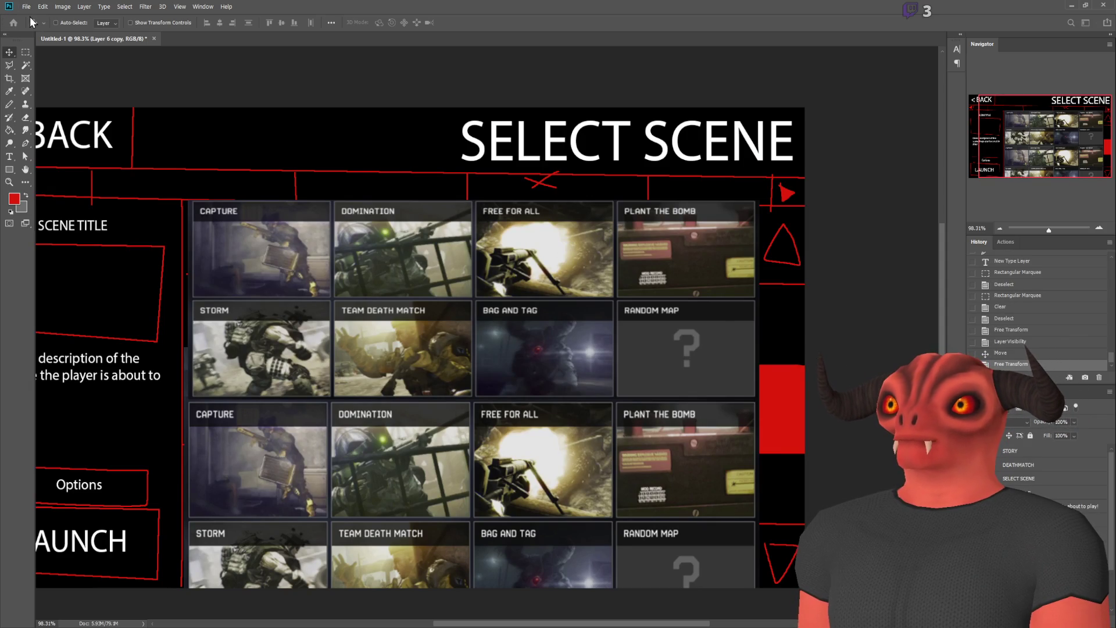
- Create a clipboard-sized document and paste the Trap Auto Recharge screenshot into it
{"action": "key", "text": "ctrl+v"}
{"action": "key", "text": "ctrl+0"}
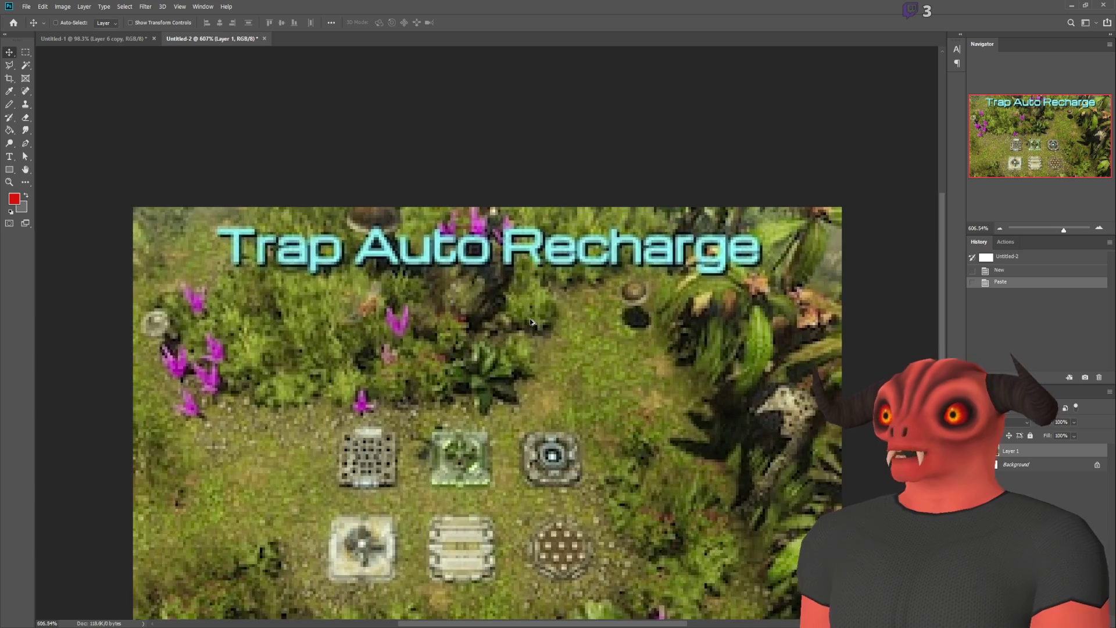
{"action": "scroll", "coordinate": [530, 319], "scroll_direction": "down", "scroll_amount": 3}
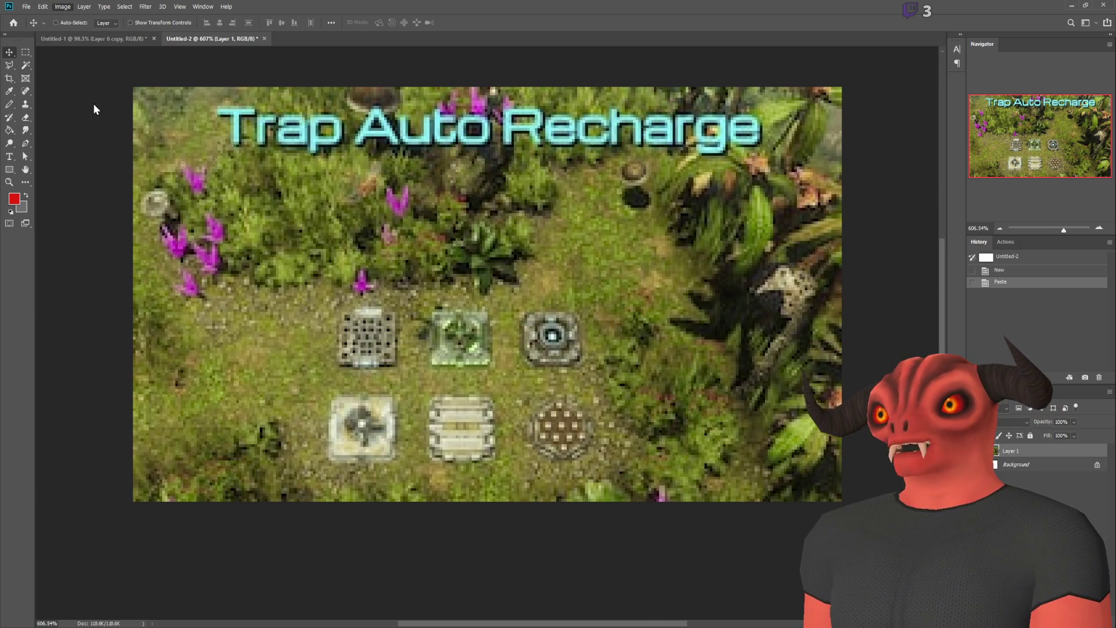
{"action": "key", "text": "h"}
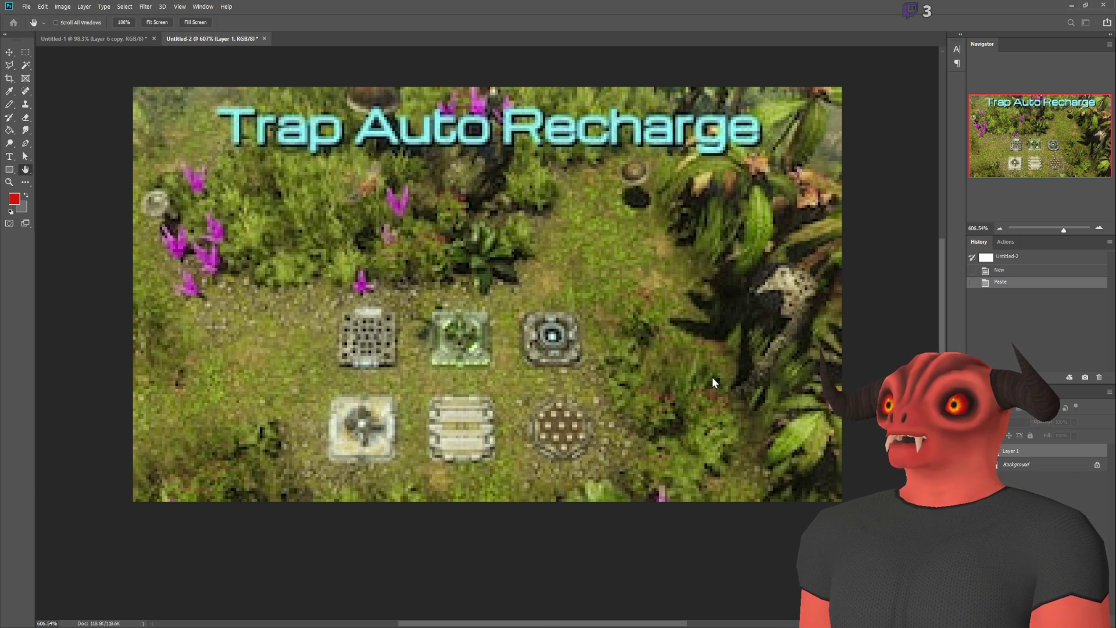
- Try an Image Size change, undo it, then copy the whole screenshot
{"action": "key", "text": "ctrl+alt+i"}
{"action": "key", "text": "Return"}
{"action": "scroll", "coordinate": [561, 295], "scroll_direction": "down", "scroll_amount": 6, "text": "alt"}
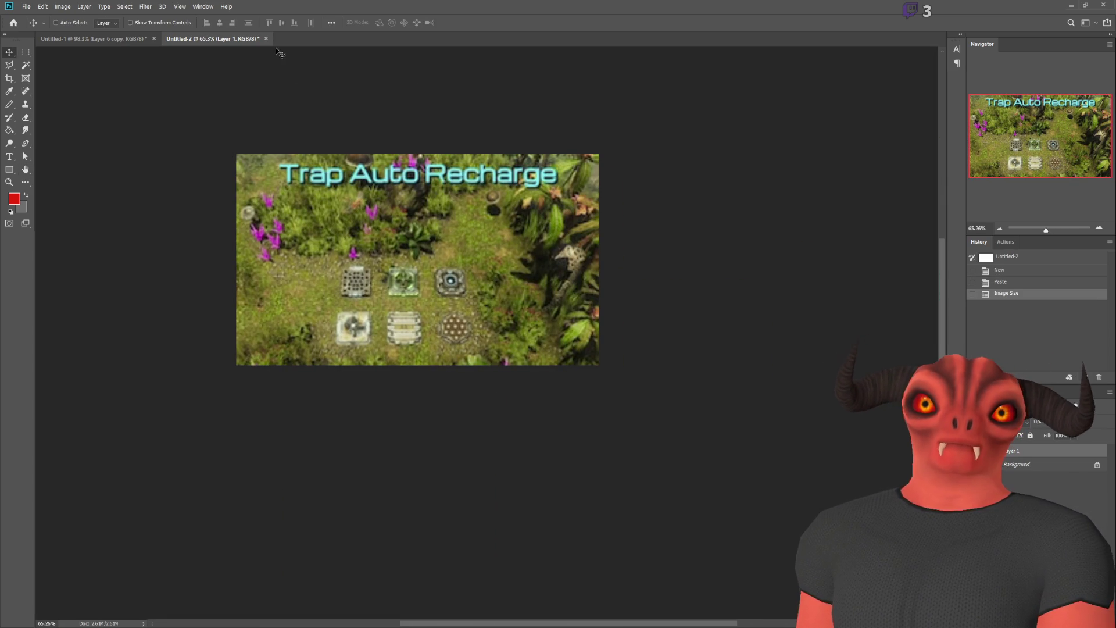
{"action": "key", "text": "ctrl+z"}
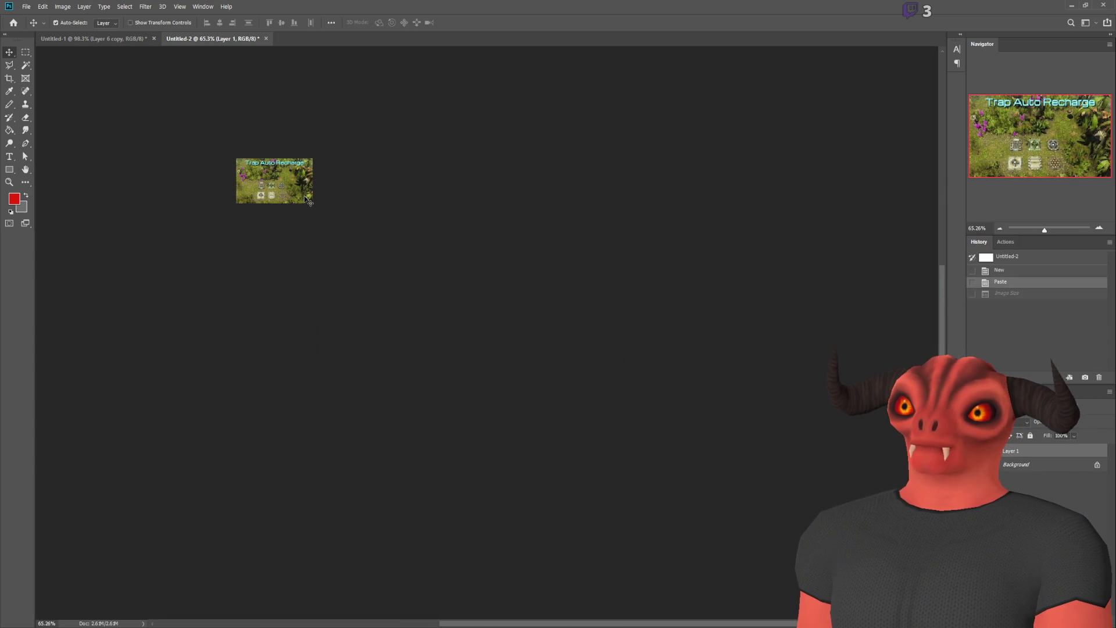
{"action": "scroll", "coordinate": [425, 234], "scroll_direction": "up", "scroll_amount": 6, "text": "alt"}
{"action": "scroll", "coordinate": [389, 222], "scroll_direction": "up", "scroll_amount": 1, "text": "alt"}
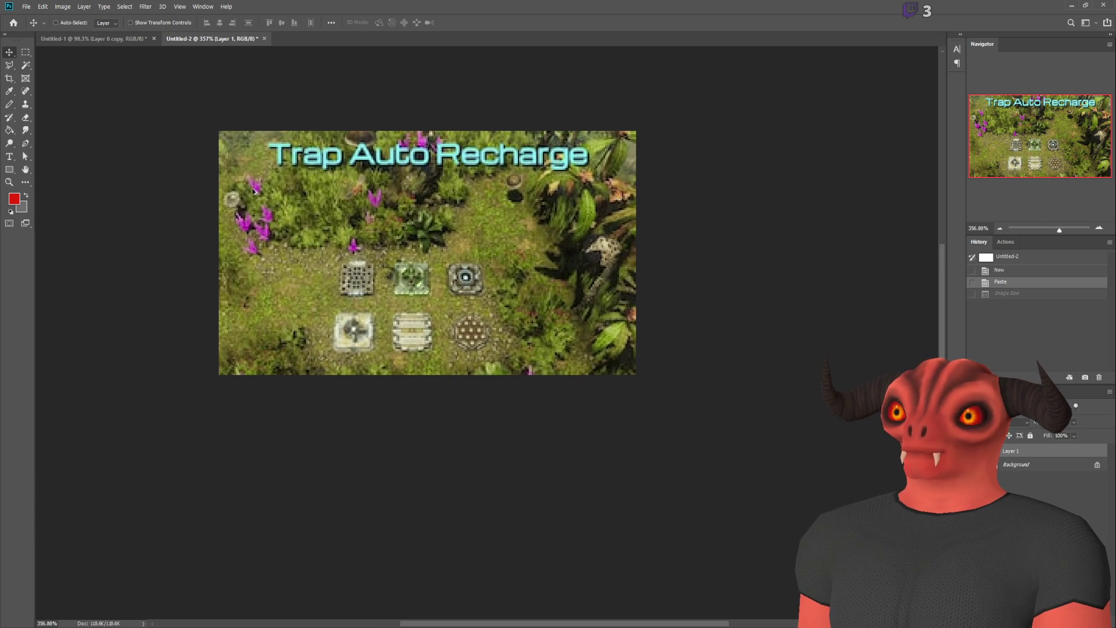
{"action": "key", "text": "ctrl+a"}
{"action": "key", "text": "ctrl+c"}
- Paste the Trap Auto Recharge screenshot into Untitled-1, try moving and enlarging it, then undo both
{"action": "left_click", "coordinate": [103, 40]}
{"action": "key", "text": "ctrl+v"}
{"action": "scroll", "coordinate": [81, 102], "scroll_direction": "down", "scroll_amount": 5, "text": "alt"}
{"action": "left_click_drag", "start_coordinate": [387, 257], "coordinate": [247, 182]}
{"action": "key", "text": "ctrl+t"}
{"action": "left_click_drag", "start_coordinate": [274, 223], "coordinate": [556, 373]}
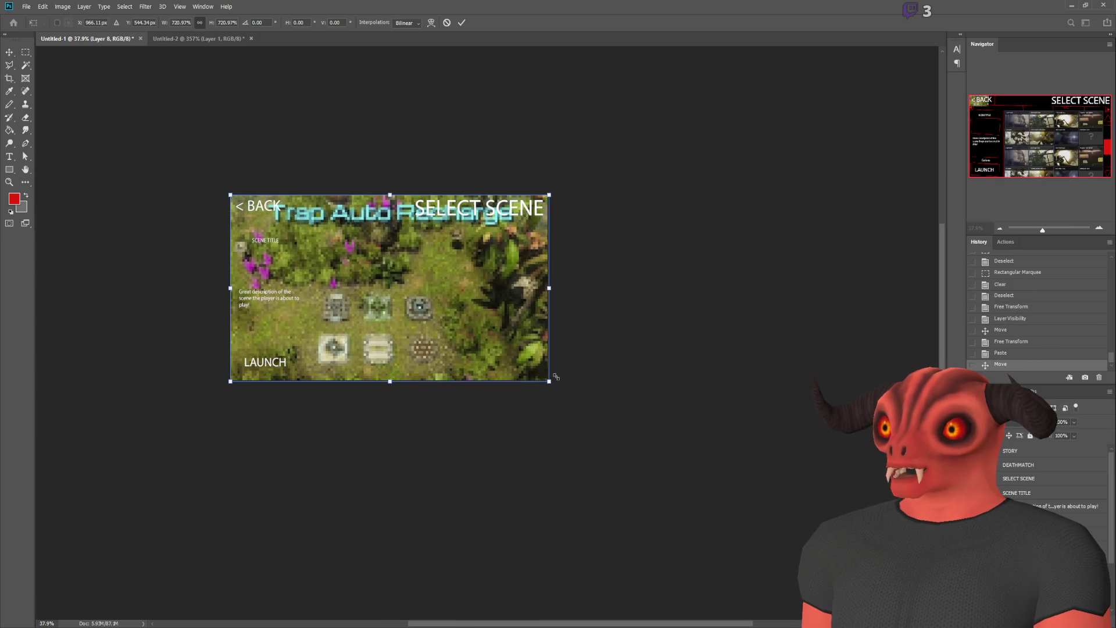
{"action": "key", "text": "Return"}
{"action": "scroll", "coordinate": [307, 207], "scroll_direction": "up", "scroll_amount": 3}
{"action": "key", "text": "ctrl+z"}
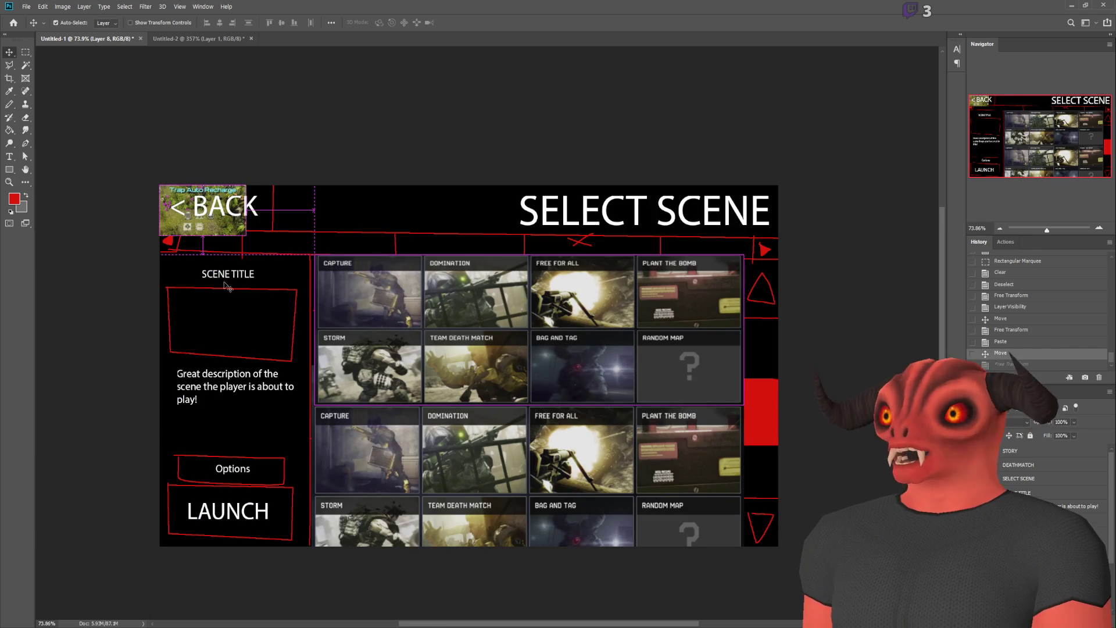
{"action": "key", "text": "ctrl+z"}
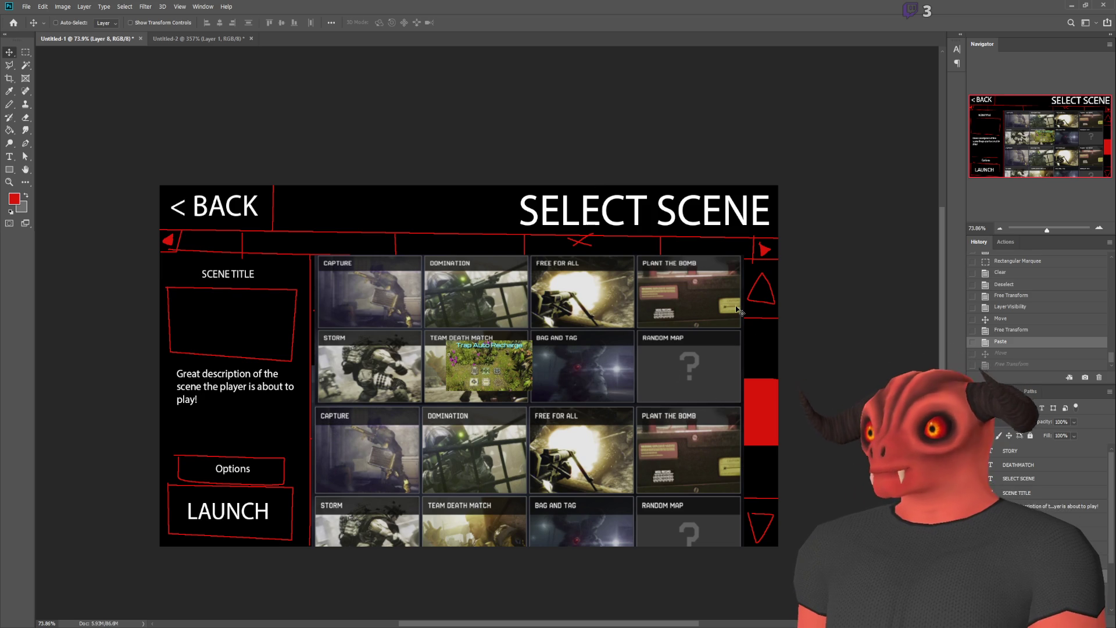
- Hide the Trap Auto Recharge layer and drag the SELECT SCENE heading left beside < BACK
{"action": "left_click", "coordinate": [26, 53]}
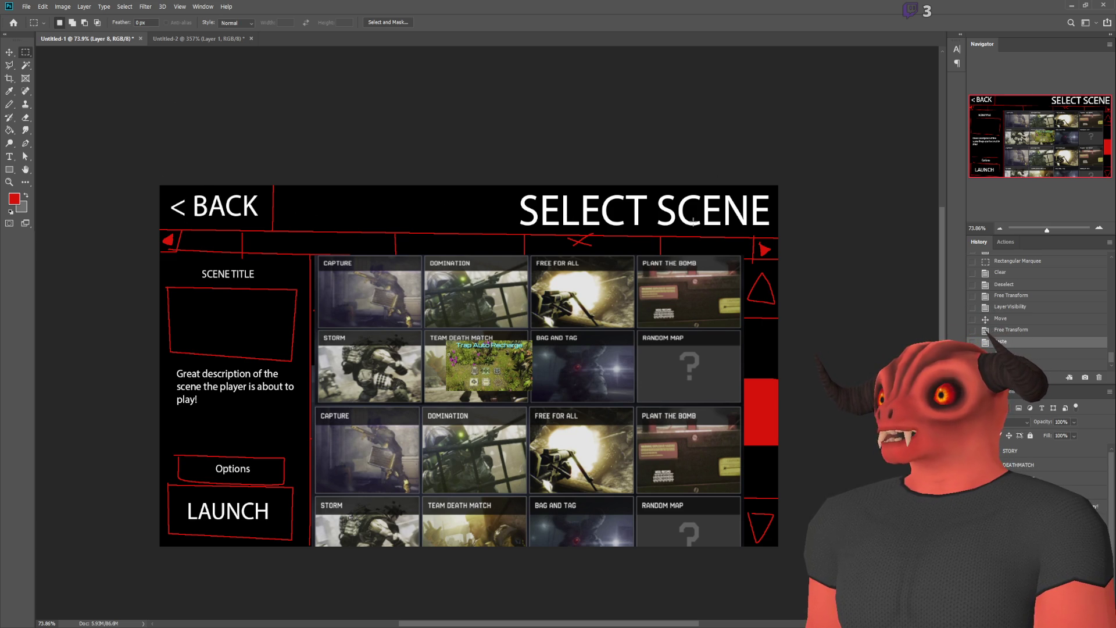
{"action": "left_click", "coordinate": [10, 53]}
{"action": "mouse_move", "coordinate": [486, 353]}
{"action": "left_mouse_down"}
{"action": "mouse_move", "coordinate": [326, 349]}
{"action": "mouse_move", "coordinate": [210, 297]}
{"action": "left_mouse_up"}
{"action": "key", "text": "ctrl+z"}
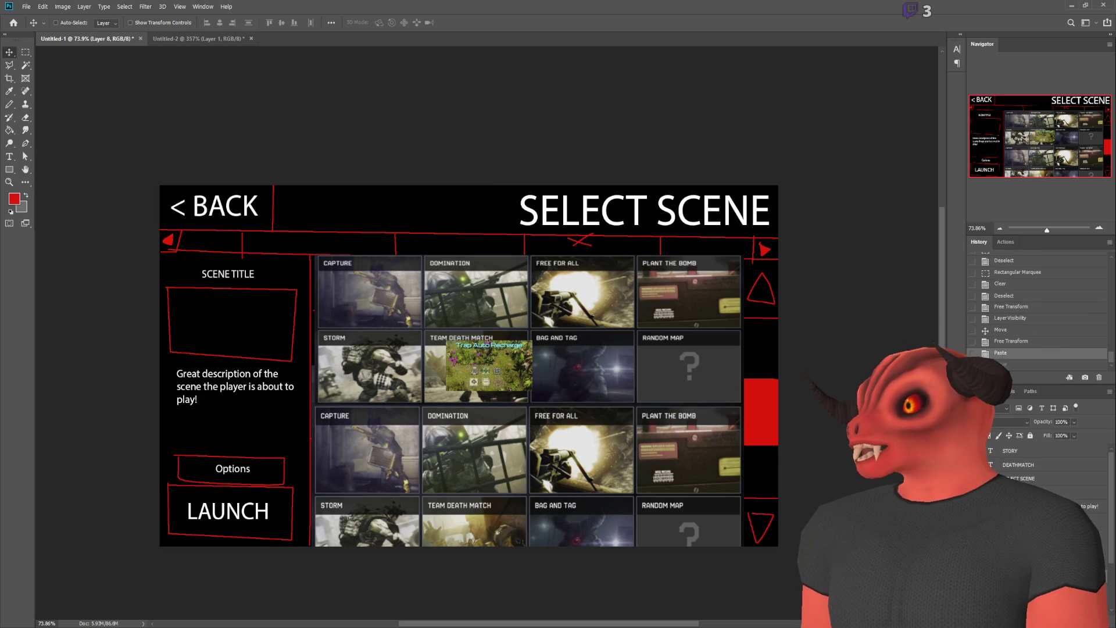
{"action": "key", "text": "ctrl+comma"}
{"action": "left_click", "coordinate": [1019, 478]}
{"action": "mouse_move", "coordinate": [579, 298]}
{"action": "left_mouse_down"}
{"action": "mouse_move", "coordinate": [218, 300]}
{"action": "mouse_move", "coordinate": [369, 299]}
{"action": "left_mouse_up"}
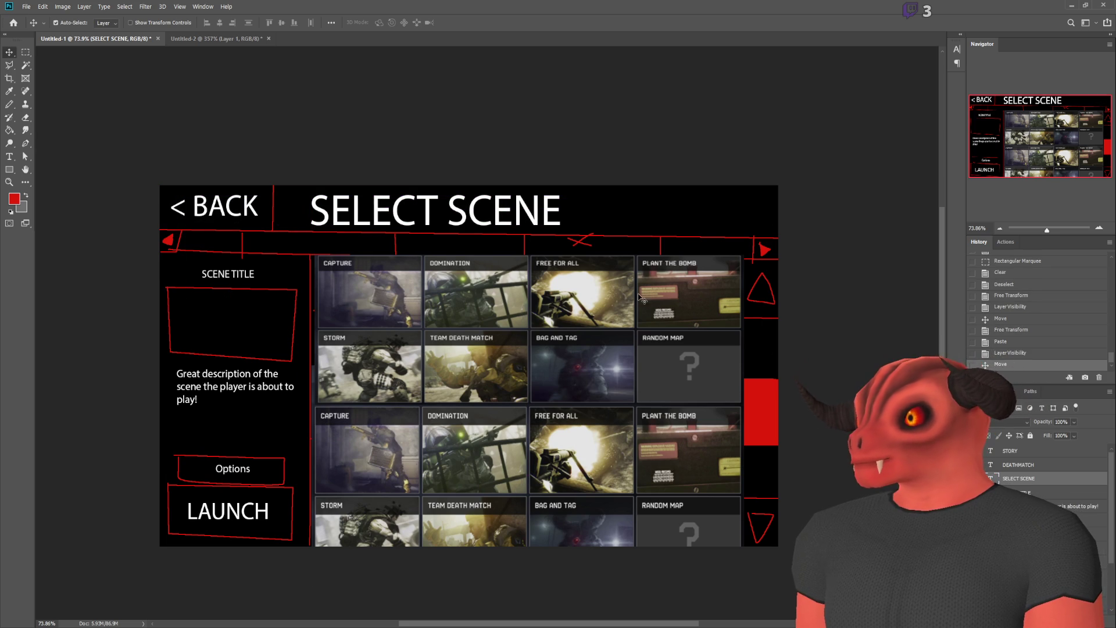
- Scale the SELECT SCENE heading to about 40% and place it above < BACK
{"action": "key", "text": "ctrl+t"}
{"action": "mouse_move", "coordinate": [314, 191]}
{"action": "left_mouse_down"}
{"action": "mouse_move", "coordinate": [469, 217]}
{"action": "mouse_move", "coordinate": [416, 205]}
{"action": "mouse_move", "coordinate": [453, 214]}
{"action": "mouse_move", "coordinate": [249, 240]}
{"action": "mouse_move", "coordinate": [212, 198]}
{"action": "left_mouse_up"}
{"action": "scroll", "coordinate": [224, 201], "scroll_direction": "up", "scroll_amount": 5}
{"action": "scroll", "coordinate": [478, 239], "scroll_direction": "down", "scroll_amount": 4}
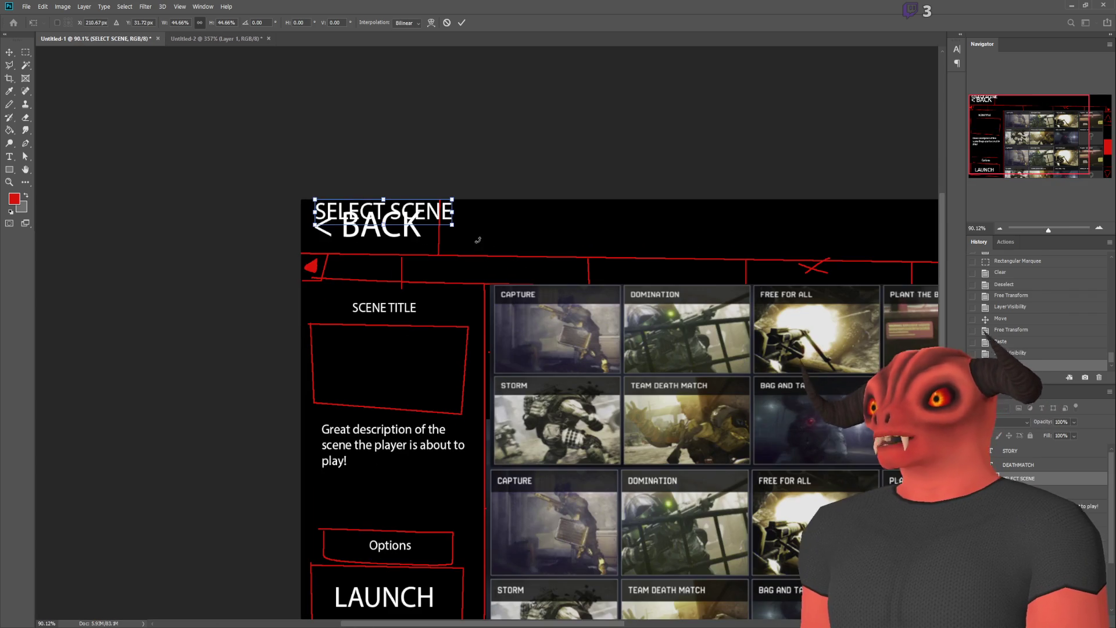
{"action": "key", "text": "Return"}
- Toggle the red sketch layers' visibility, leaving the red guide lines shown
{"action": "scroll", "coordinate": [1047, 471], "scroll_direction": "down", "scroll_amount": 3}
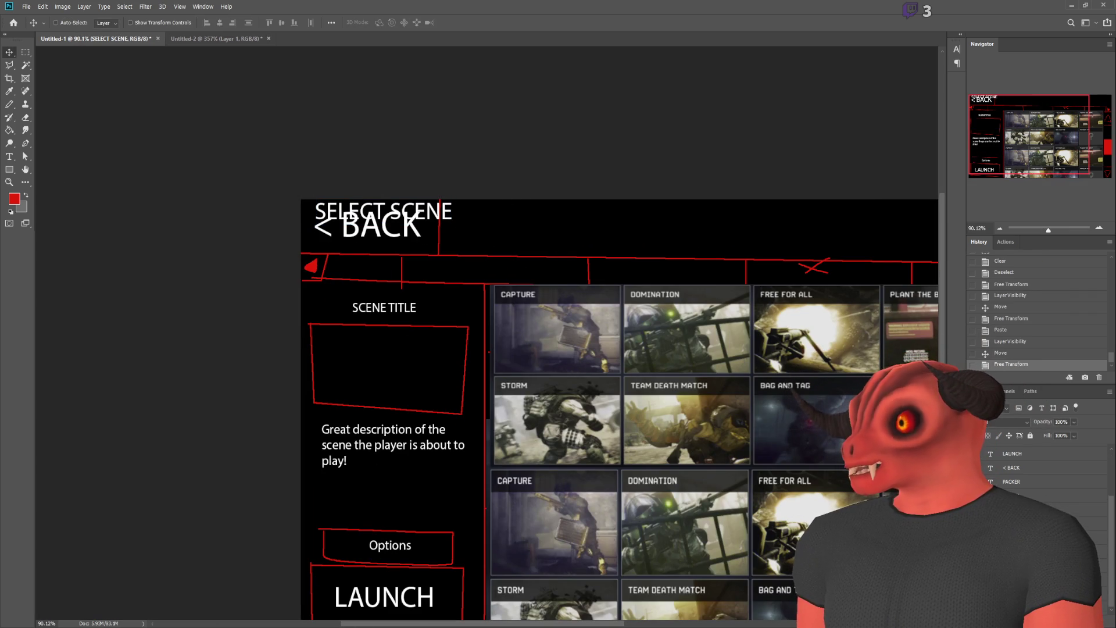
{"action": "left_click", "coordinate": [1012, 510]}
{"action": "left_click", "coordinate": [977, 510]}
{"action": "left_click", "coordinate": [977, 523]}
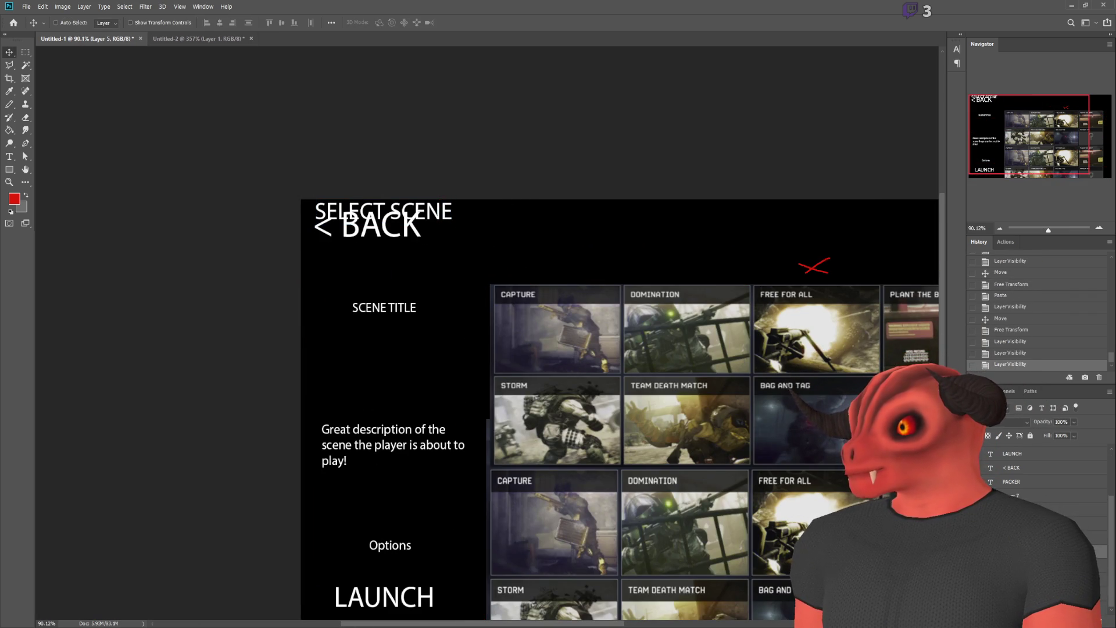
{"action": "scroll", "coordinate": [690, 374], "scroll_direction": "down", "scroll_amount": 3}
{"action": "left_click", "coordinate": [1011, 523]}
{"action": "left_click", "coordinate": [976, 523]}
{"action": "scroll", "coordinate": [697, 335], "scroll_direction": "up", "scroll_amount": 5}
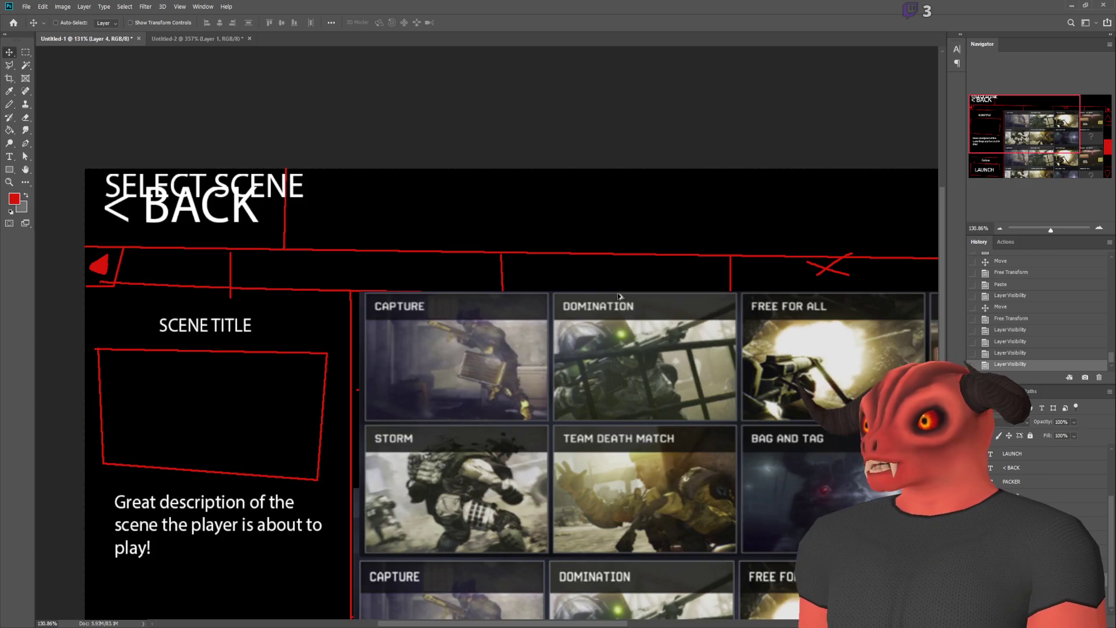
- Marquee-select the left part of the red arrow bar and move it to the right
{"action": "left_click", "coordinate": [26, 54]}
{"action": "left_click_drag", "start_coordinate": [85, 240], "coordinate": [245, 305]}
{"action": "left_click", "coordinate": [9, 52]}
{"action": "left_click_drag", "start_coordinate": [146, 272], "coordinate": [409, 278]}
{"action": "key", "text": "ctrl+d"}
- Draw a vertical red pencil line down to the tab bar at the line junction
{"action": "left_click", "coordinate": [9, 105]}
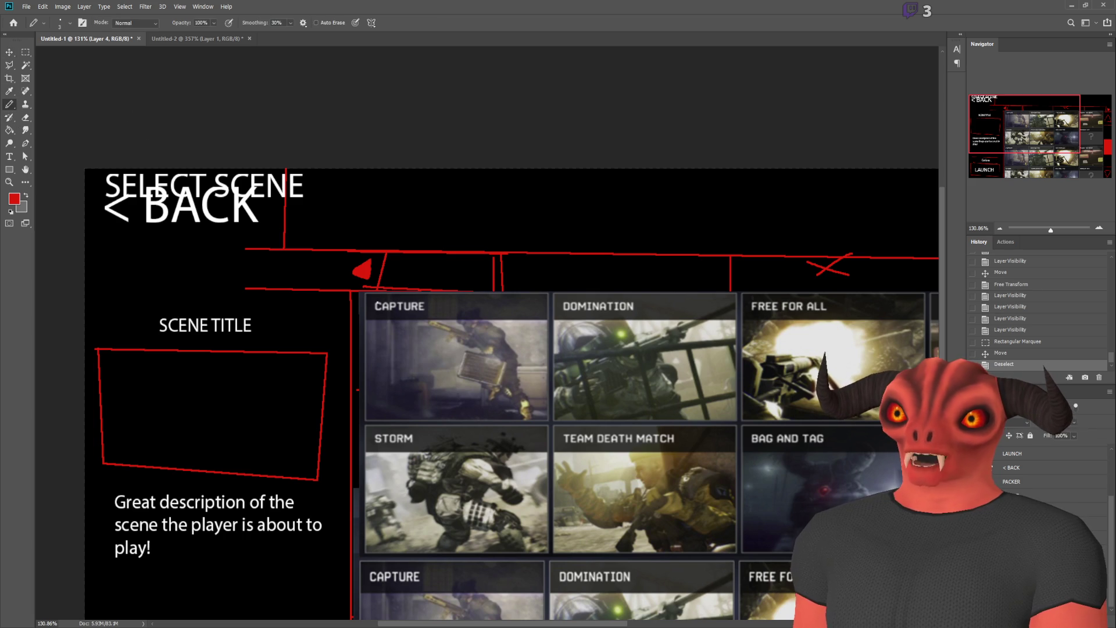
{"action": "left_click", "coordinate": [349, 289]}
{"action": "left_click_drag", "start_coordinate": [352, 164], "coordinate": [351, 250]}
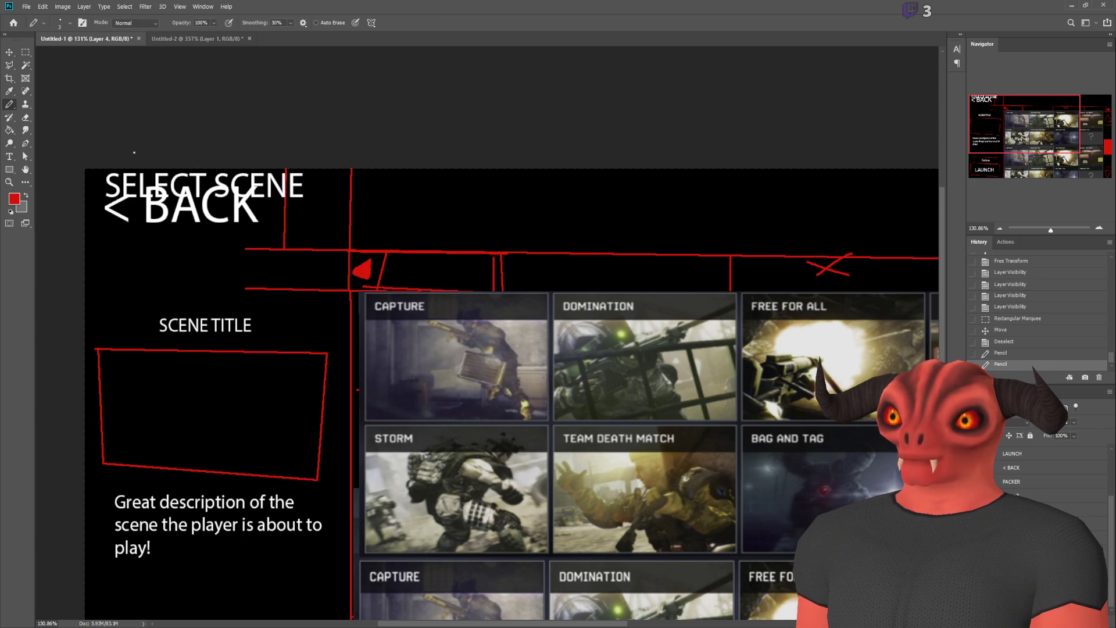
- Delete the leftover red lines above the left info panel
{"action": "left_click", "coordinate": [26, 53]}
{"action": "mouse_move", "coordinate": [198, 168]}
{"action": "left_mouse_down"}
{"action": "mouse_move", "coordinate": [365, 338]}
{"action": "mouse_move", "coordinate": [353, 288]}
{"action": "mouse_move", "coordinate": [348, 296]}
{"action": "mouse_move", "coordinate": [331, 278]}
{"action": "left_mouse_up"}
{"action": "key", "text": "Delete"}
{"action": "key", "text": "ctrl+d"}
- Select the red tab bar with its arrow triangles and move it up
{"action": "scroll", "coordinate": [331, 278], "scroll_direction": "down", "scroll_amount": 5}
{"action": "scroll", "coordinate": [304, 193], "scroll_direction": "up", "scroll_amount": 4}
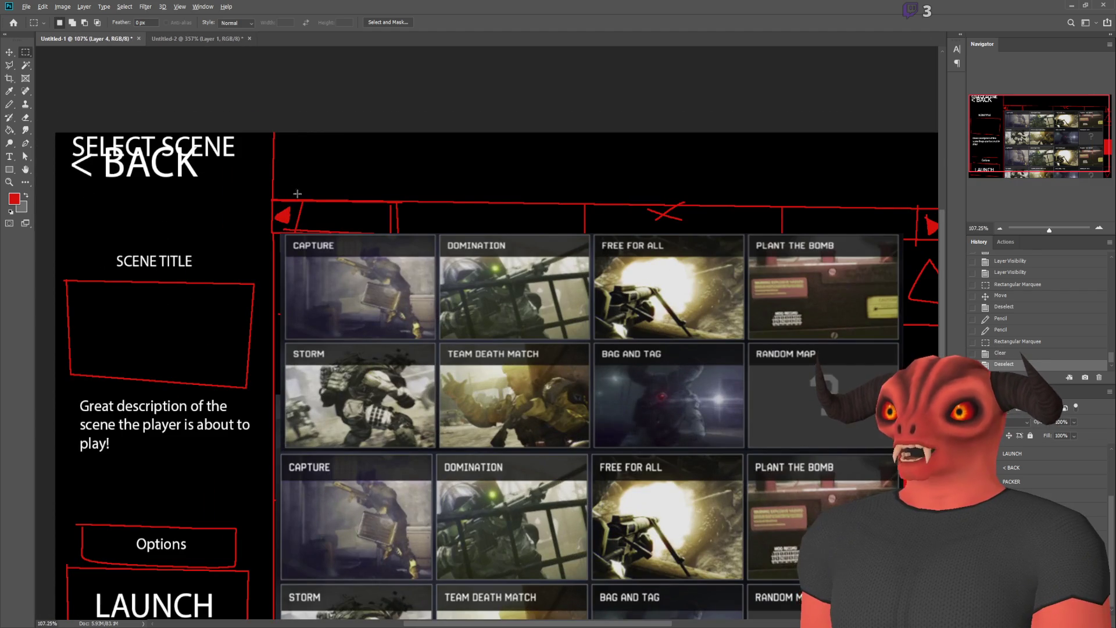
{"action": "scroll", "coordinate": [280, 198], "scroll_direction": "up", "scroll_amount": 1}
{"action": "mouse_move", "coordinate": [856, 175]}
{"action": "left_mouse_down"}
{"action": "mouse_move", "coordinate": [262, 369]}
{"action": "mouse_move", "coordinate": [93, 375]}
{"action": "mouse_move", "coordinate": [111, 385]}
{"action": "left_mouse_up"}
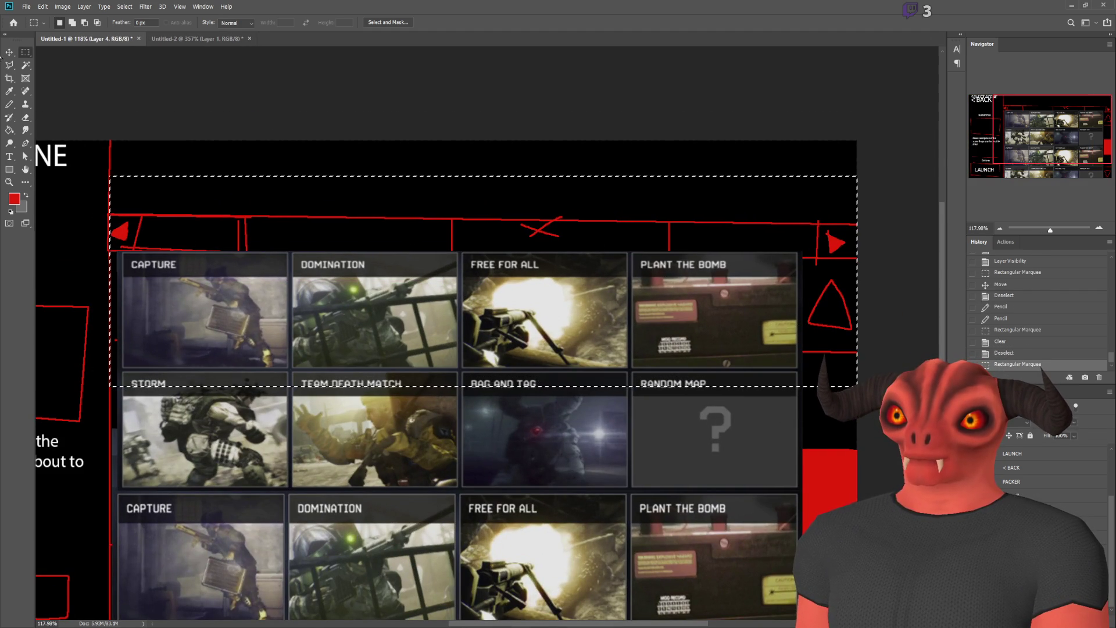
{"action": "left_click", "coordinate": [10, 52]}
{"action": "mouse_move", "coordinate": [285, 325]}
{"action": "left_mouse_down"}
{"action": "mouse_move", "coordinate": [285, 255]}
{"action": "mouse_move", "coordinate": [286, 289]}
{"action": "left_mouse_up"}
{"action": "key", "text": "Up"}
{"action": "key", "text": "Up"}
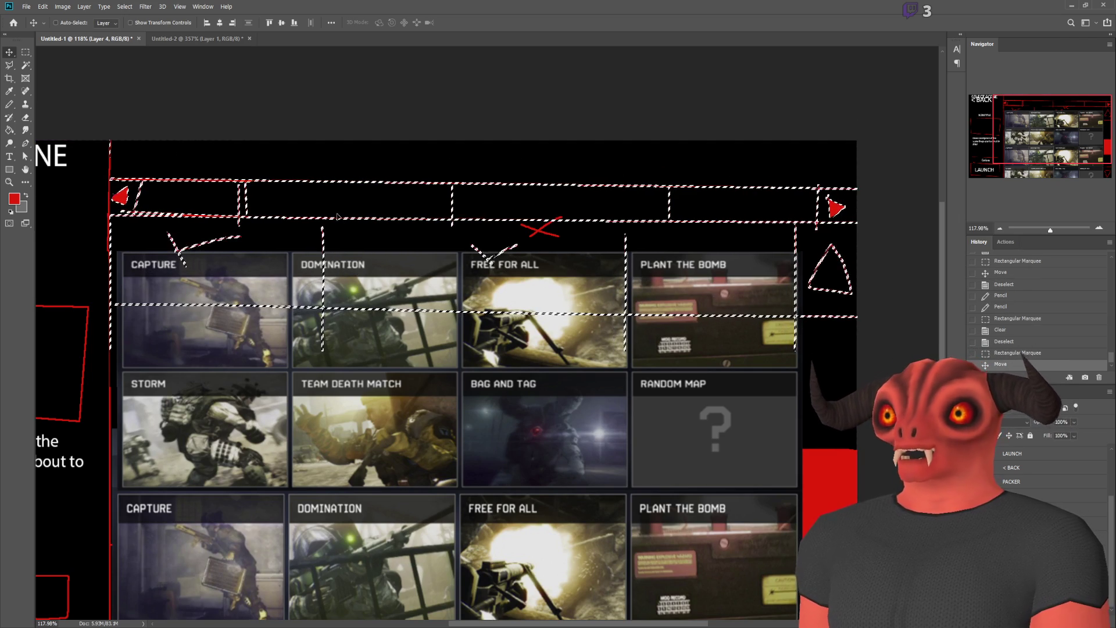
{"action": "key", "text": "m"}
{"action": "key", "text": "ctrl+d"}
{"action": "scroll", "coordinate": [344, 244], "scroll_direction": "down", "scroll_amount": 5}
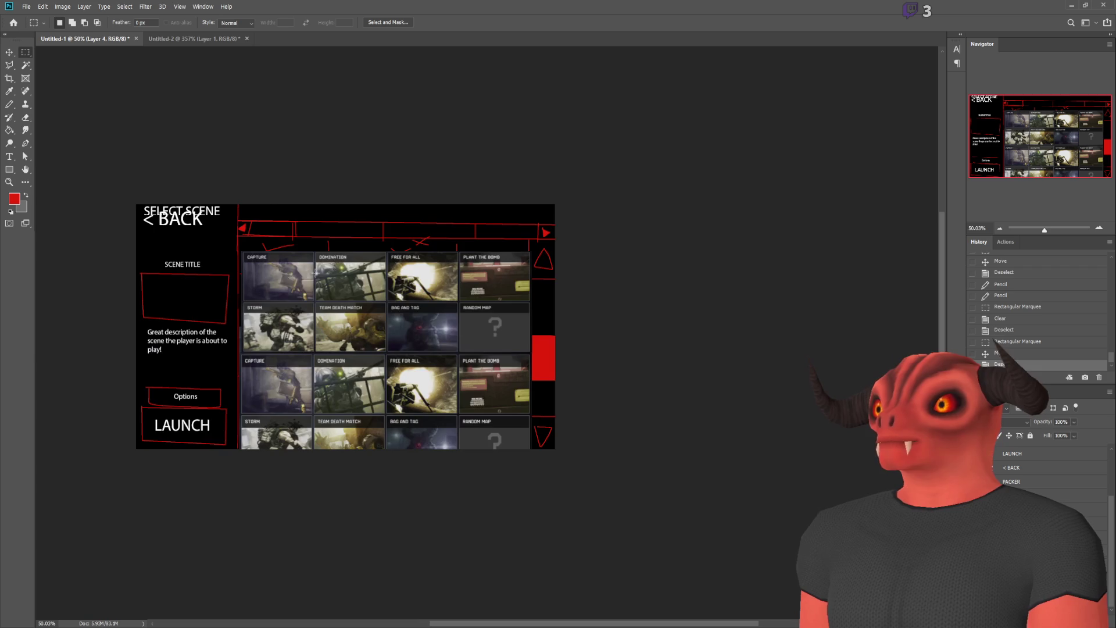
{"action": "scroll", "coordinate": [127, 288], "scroll_direction": "up", "scroll_amount": 3}
{"action": "scroll", "coordinate": [198, 258], "scroll_direction": "up", "scroll_amount": 2}
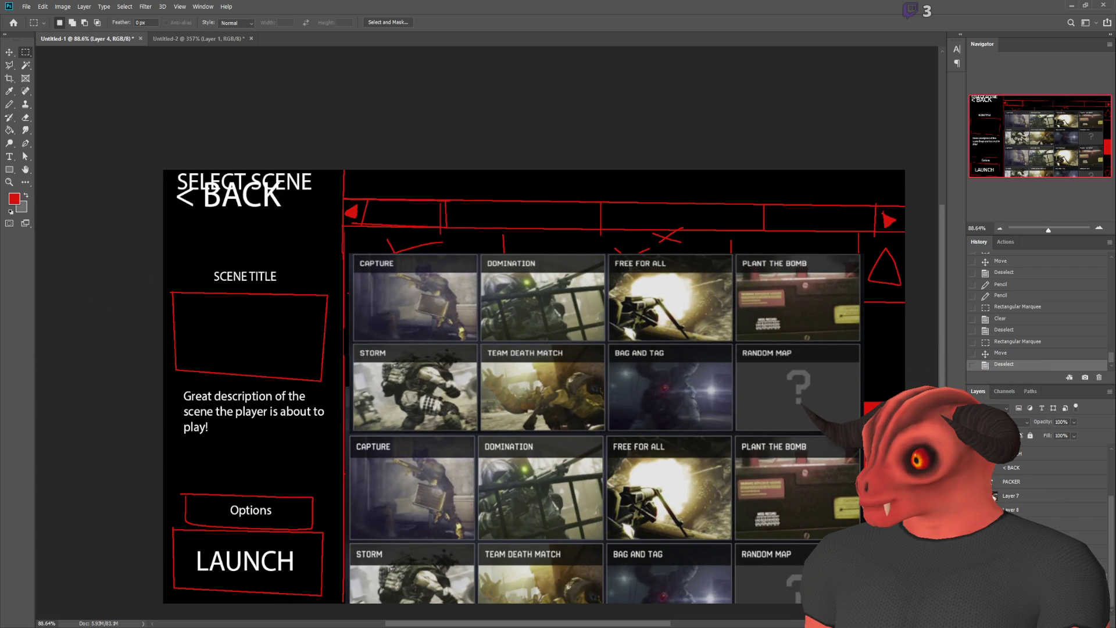
- Nudge the SELECT SCENE heading down and scale it up to about 122%
{"action": "scroll", "coordinate": [1000, 509], "scroll_direction": "up", "scroll_amount": 3}
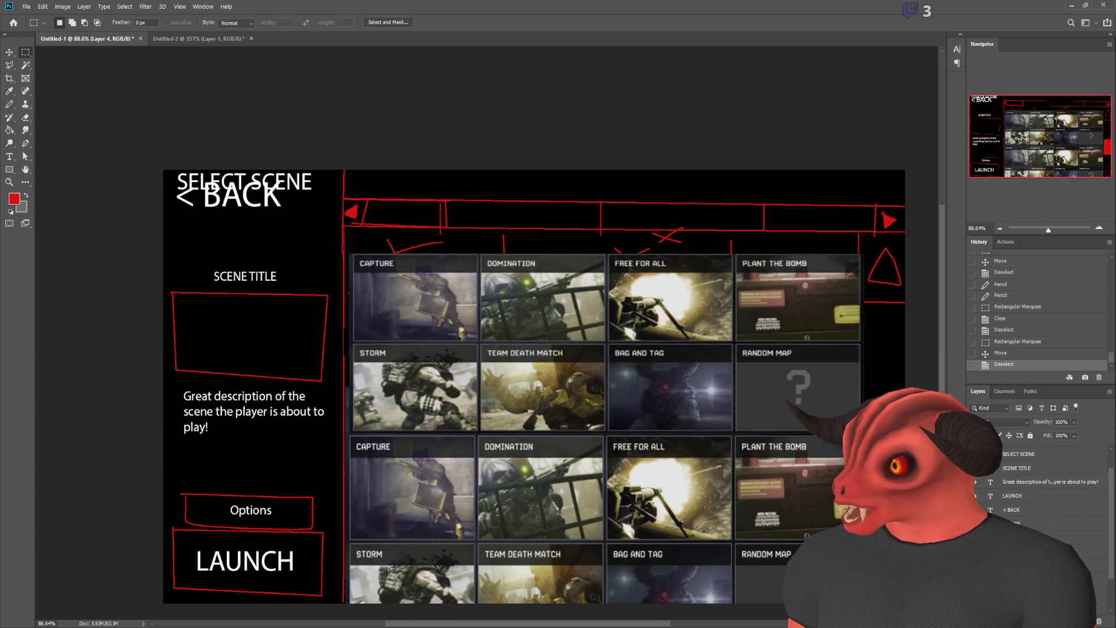
{"action": "left_click", "coordinate": [1011, 486]}
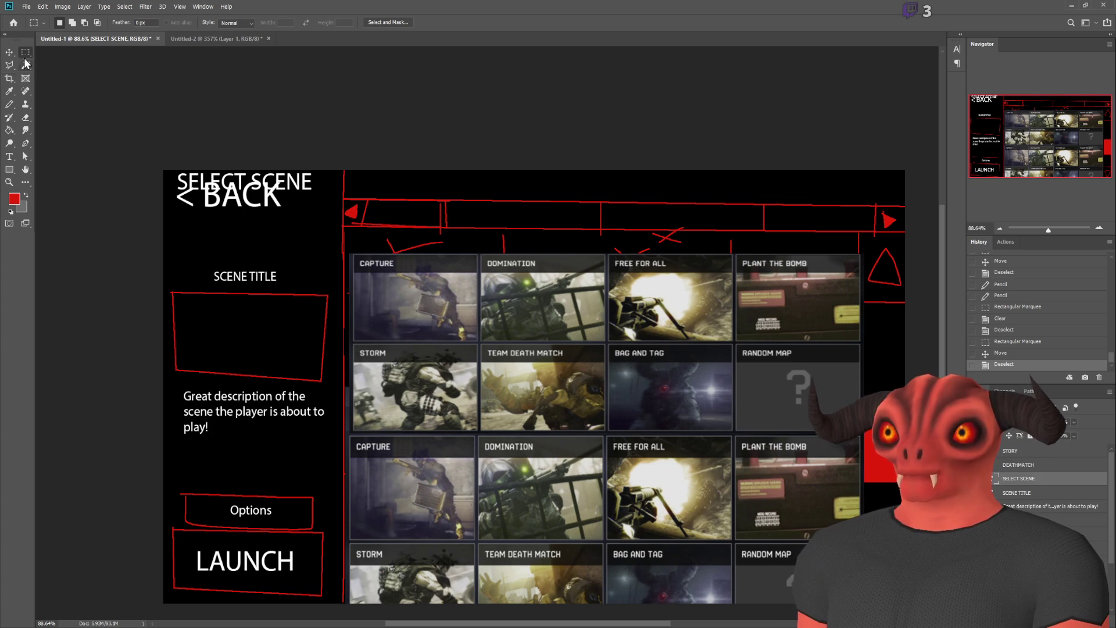
{"action": "key", "text": "v"}
{"action": "mouse_move", "coordinate": [240, 146]}
{"action": "left_mouse_down"}
{"action": "mouse_move", "coordinate": [237, 158]}
{"action": "mouse_move", "coordinate": [230, 149]}
{"action": "left_mouse_up"}
{"action": "key", "text": "ctrl+t"}
{"action": "mouse_move", "coordinate": [303, 201]}
{"action": "left_mouse_down"}
{"action": "mouse_move", "coordinate": [331, 231]}
{"action": "mouse_move", "coordinate": [317, 197]}
{"action": "left_mouse_up"}
{"action": "key", "text": "Return"}
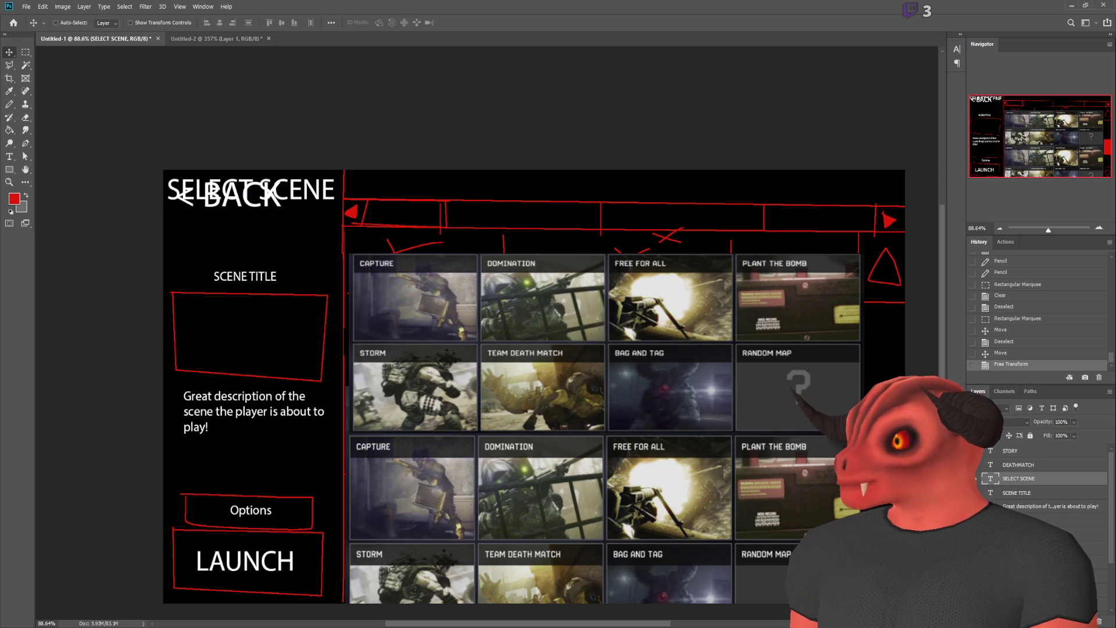
- Move the < BACK label out from behind the heading and down onto the Options box
{"action": "left_click", "coordinate": [243, 195], "text": "ctrl"}
{"action": "mouse_move", "coordinate": [243, 195]}
{"action": "left_mouse_down"}
{"action": "mouse_move", "coordinate": [243, 235]}
{"action": "mouse_move", "coordinate": [263, 216]}
{"action": "mouse_move", "coordinate": [206, 227]}
{"action": "mouse_move", "coordinate": [259, 220]}
{"action": "left_mouse_up"}
{"action": "key", "text": "ctrl+t"}
{"action": "scroll", "coordinate": [211, 225], "scroll_direction": "down", "scroll_amount": 3}
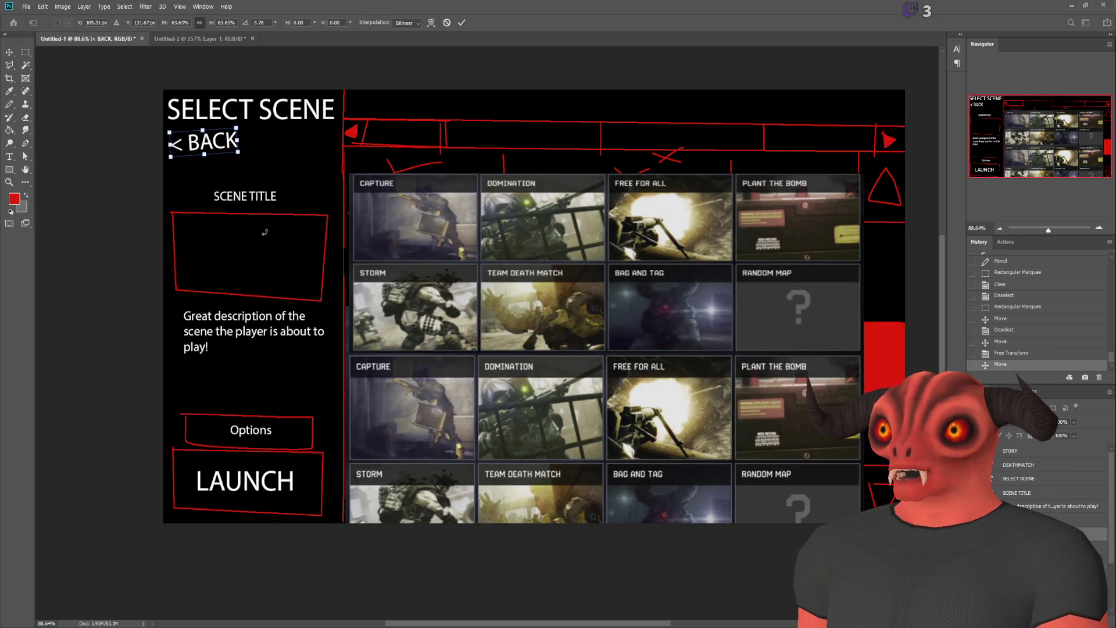
{"action": "key", "text": "Return"}
{"action": "mouse_move", "coordinate": [228, 144]}
{"action": "left_mouse_down"}
{"action": "mouse_move", "coordinate": [318, 246]}
{"action": "mouse_move", "coordinate": [337, 469]}
{"action": "mouse_move", "coordinate": [218, 509]}
{"action": "mouse_move", "coordinate": [223, 426]}
{"action": "left_mouse_up"}
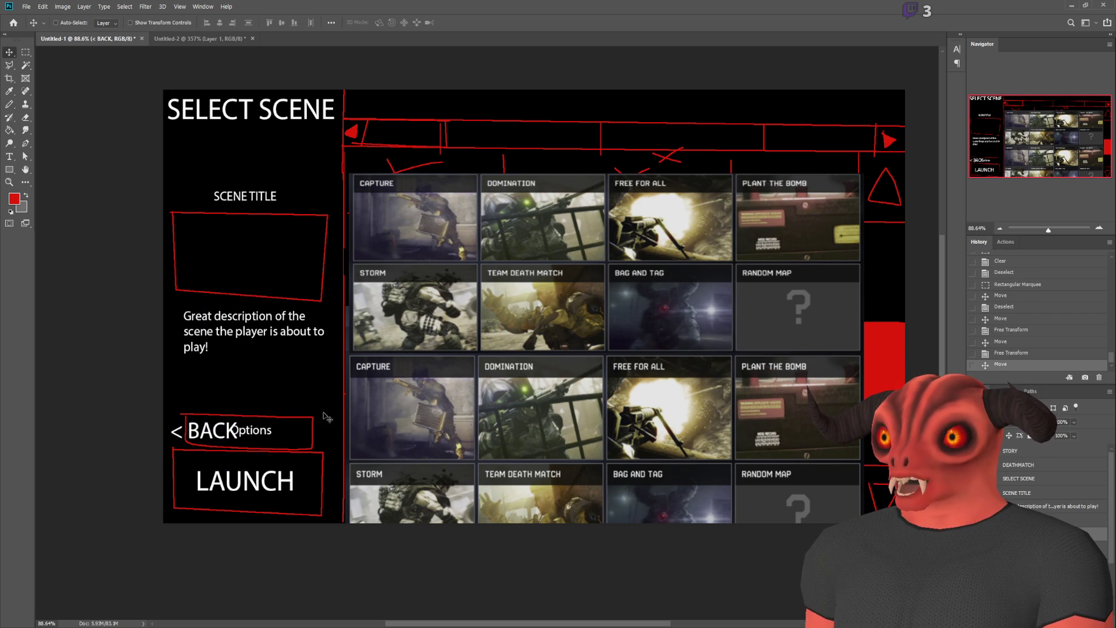
- Select the red outline boxes layer and toggle its visibility off and back on
{"action": "scroll", "coordinate": [201, 442], "scroll_direction": "up", "scroll_amount": 3}
{"action": "scroll", "coordinate": [201, 442], "scroll_direction": "down", "scroll_amount": 3}
{"action": "scroll", "coordinate": [209, 431], "scroll_direction": "up", "scroll_amount": 3}
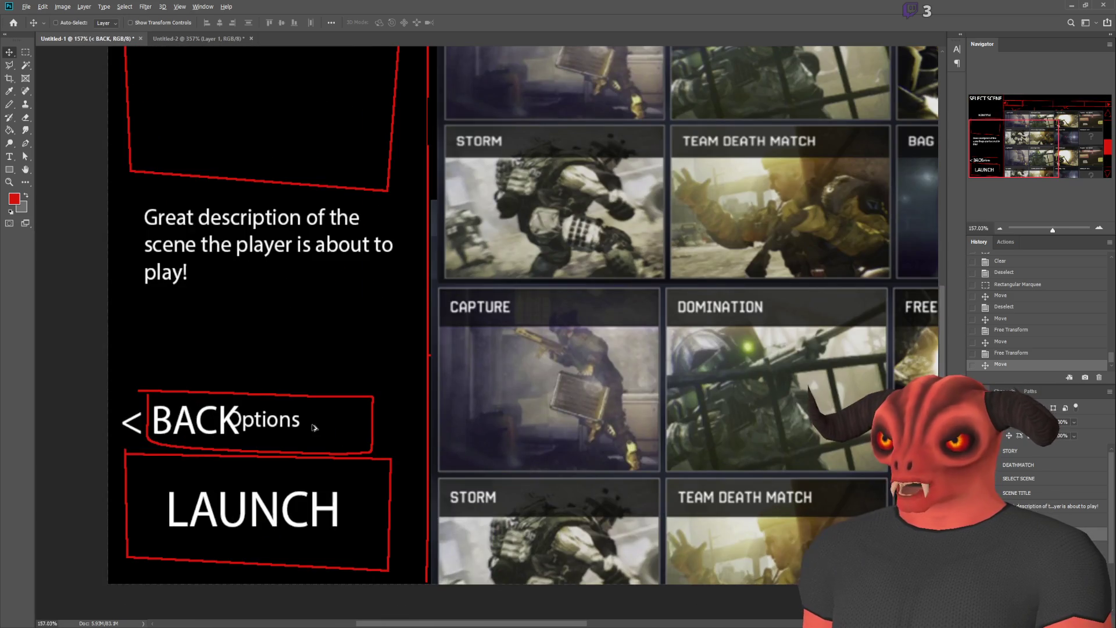
{"action": "scroll", "coordinate": [289, 430], "scroll_direction": "down", "scroll_amount": 1}
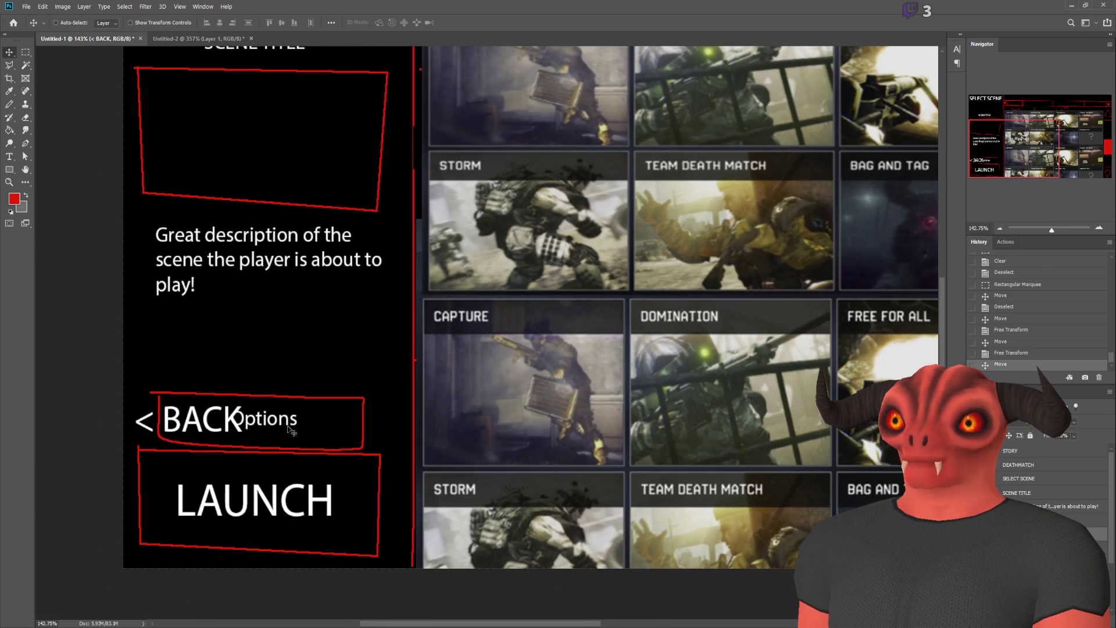
{"action": "left_click", "coordinate": [1046, 576]}
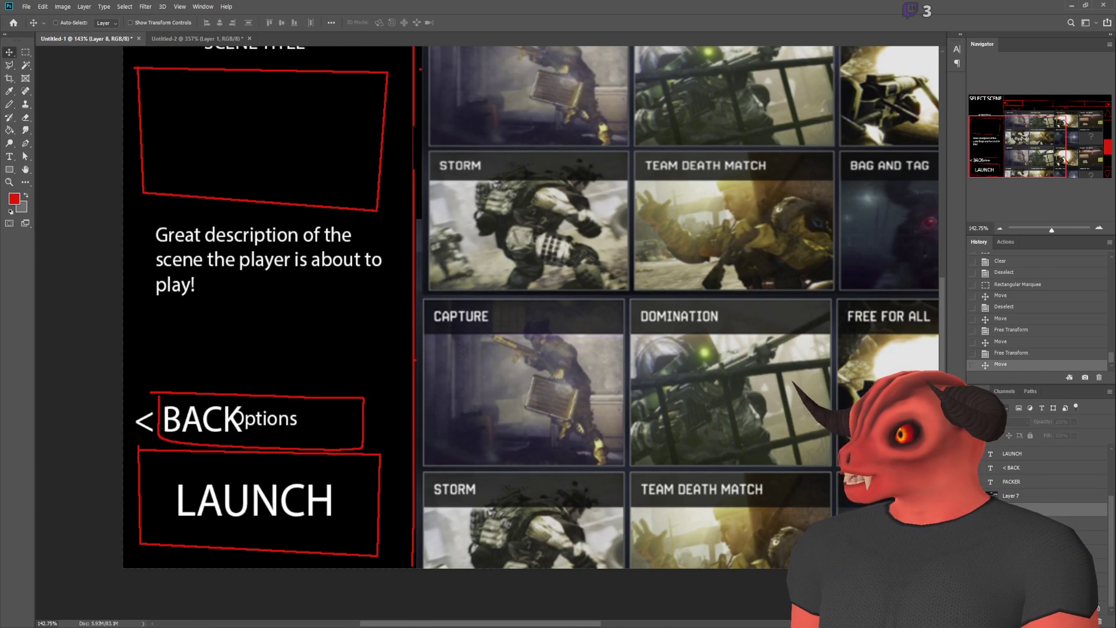
{"action": "left_click", "coordinate": [976, 576]}
{"action": "double_click", "coordinate": [976, 576]}
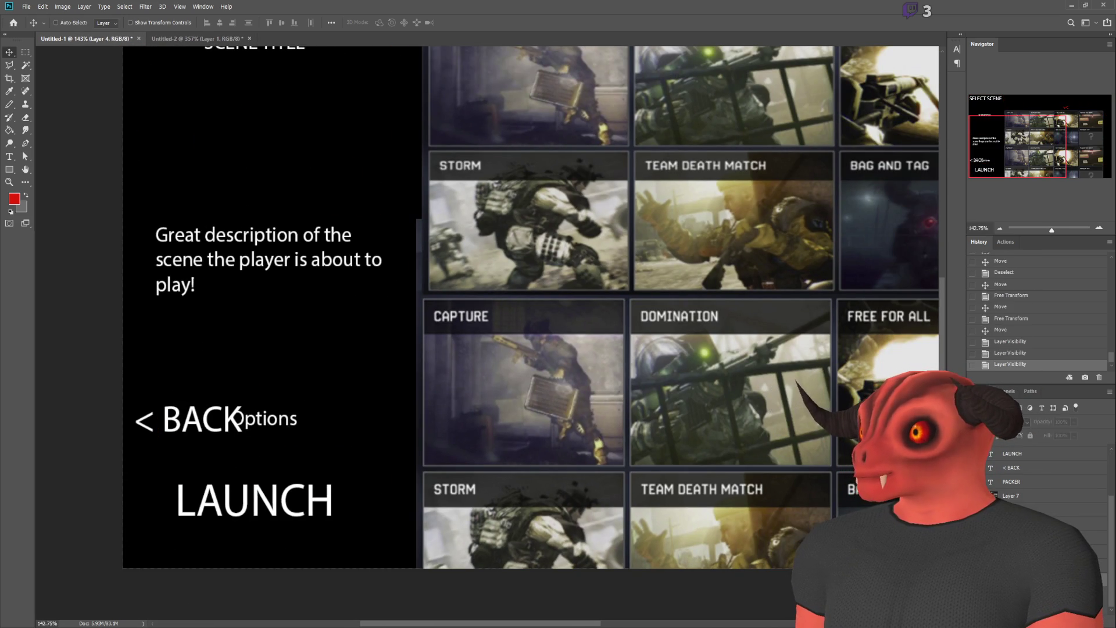
{"action": "left_click", "coordinate": [977, 575]}
- Select the Options outline, excluding its right edge, and shift it to the right
{"action": "left_click", "coordinate": [25, 52]}
{"action": "scroll", "coordinate": [191, 371], "scroll_direction": "up", "scroll_amount": 5}
{"action": "mouse_move", "coordinate": [81, 295]}
{"action": "left_mouse_down"}
{"action": "mouse_move", "coordinate": [561, 514]}
{"action": "mouse_move", "coordinate": [560, 498]}
{"action": "left_mouse_up"}
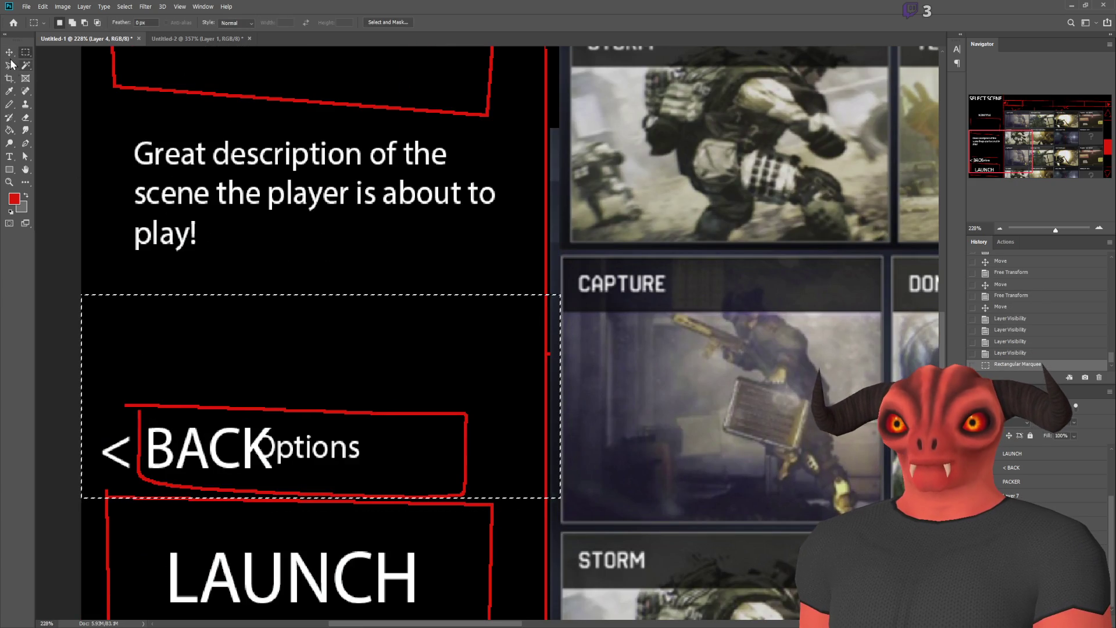
{"action": "key", "text": "v"}
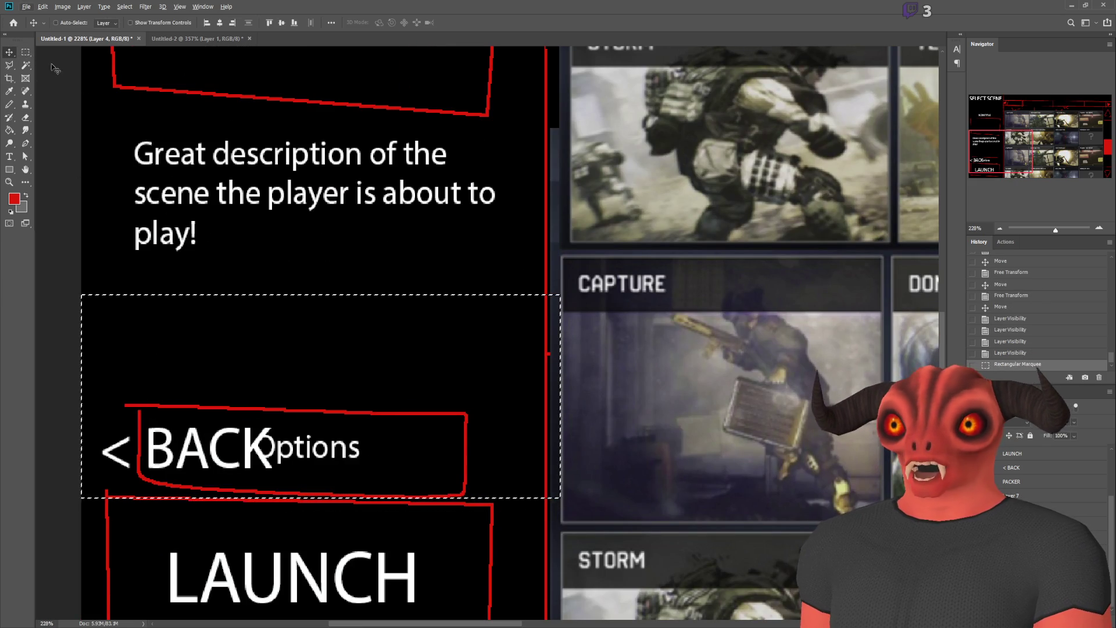
{"action": "key", "text": "m"}
{"action": "left_click_drag", "start_coordinate": [497, 270], "coordinate": [636, 546]}
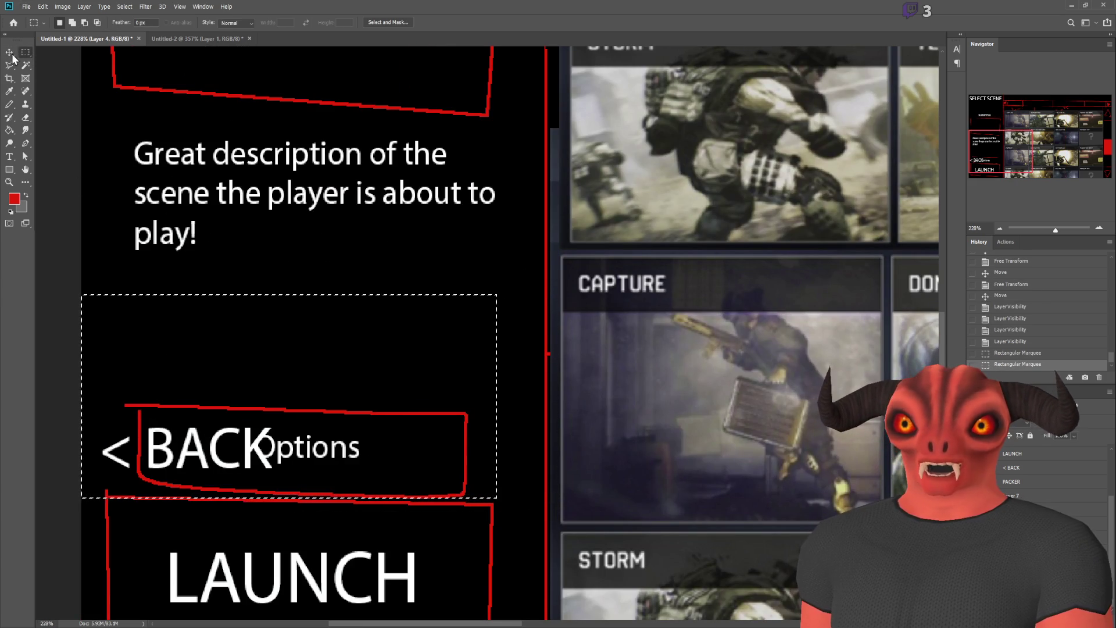
{"action": "key", "text": "v"}
{"action": "left_click_drag", "start_coordinate": [381, 364], "coordinate": [381, 378]}
{"action": "key", "text": "ctrl+z"}
{"action": "left_click_drag", "start_coordinate": [372, 449], "coordinate": [431, 445]}
{"action": "key", "text": "ctrl+d"}
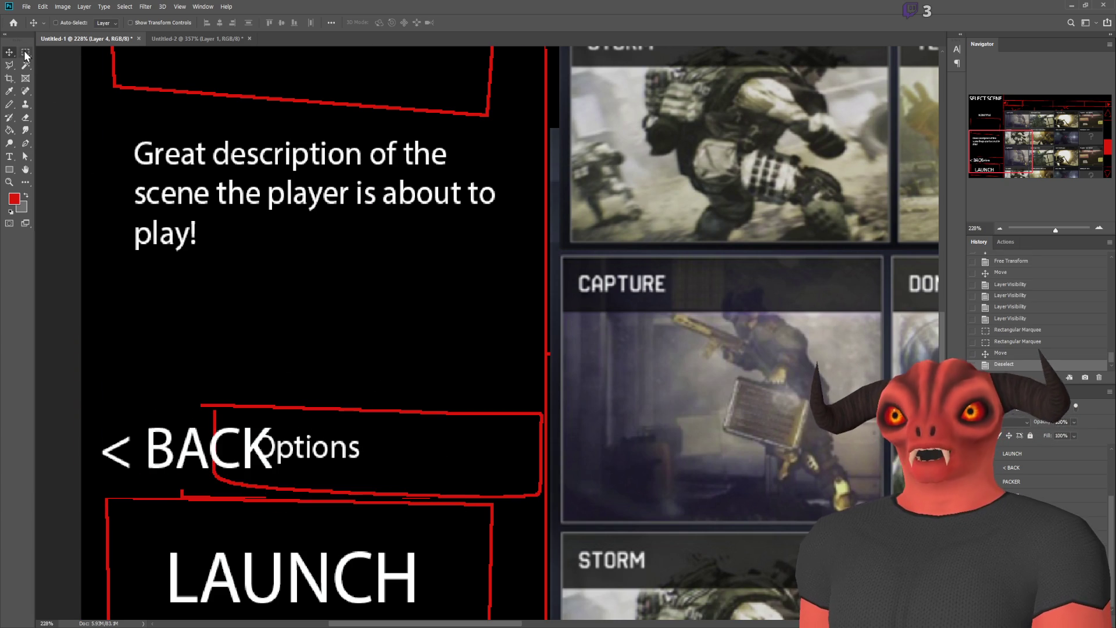
- Delete BACK from the label, leaving only the '<' arrow, and move it toward Options
{"action": "left_click", "coordinate": [1035, 533]}
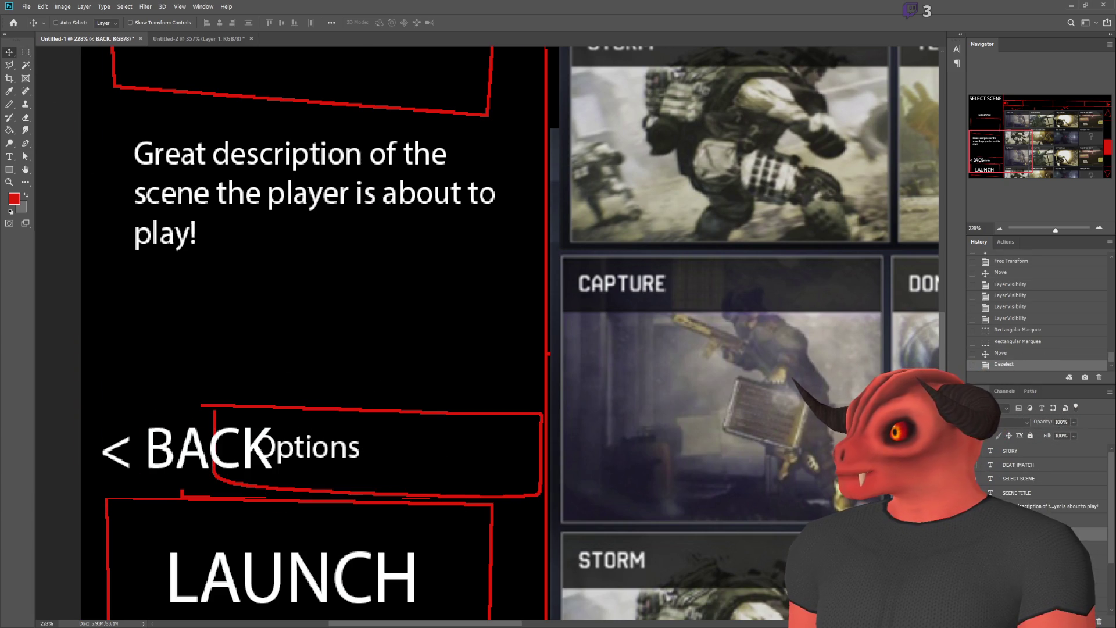
{"action": "left_click", "coordinate": [13, 158]}
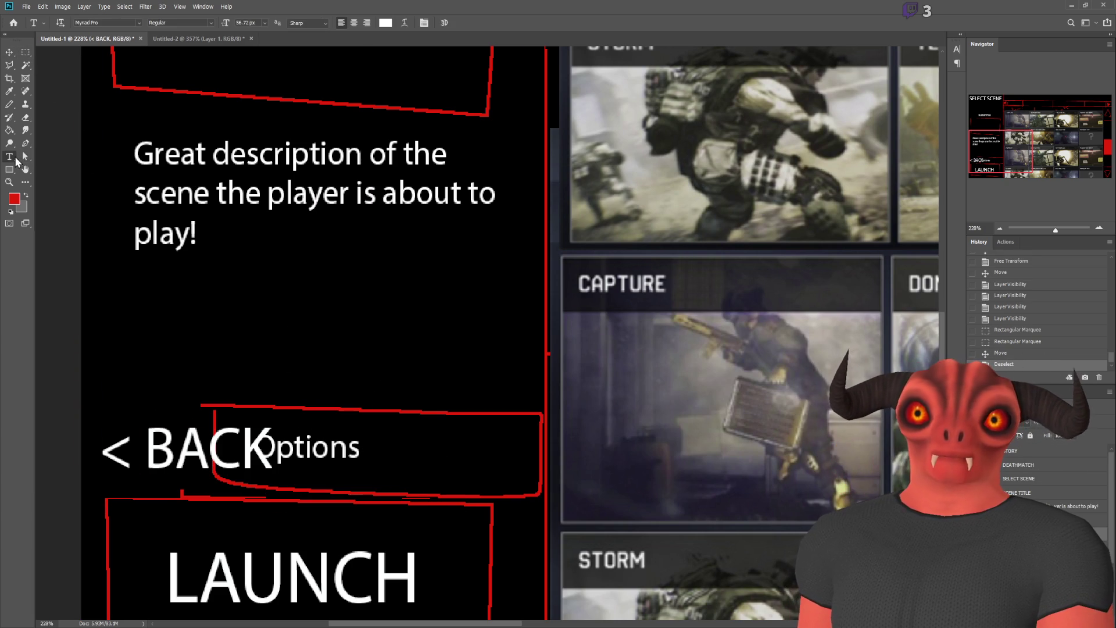
{"action": "double_click", "coordinate": [161, 459]}
{"action": "key", "text": "BackSpace"}
{"action": "left_click", "coordinate": [9, 52]}
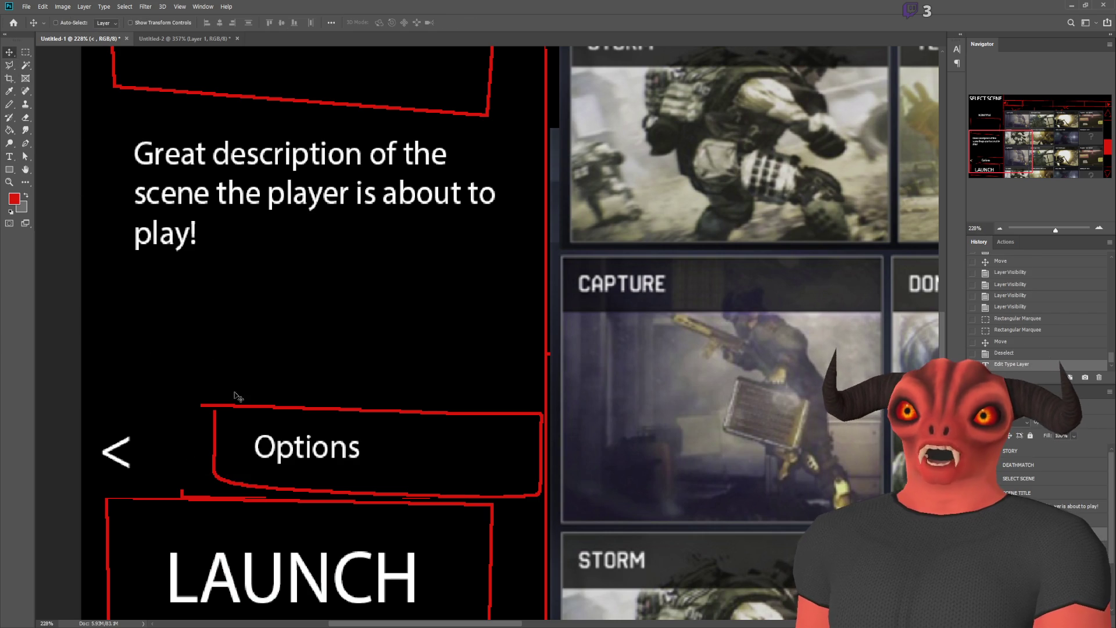
{"action": "left_click", "coordinate": [278, 385]}
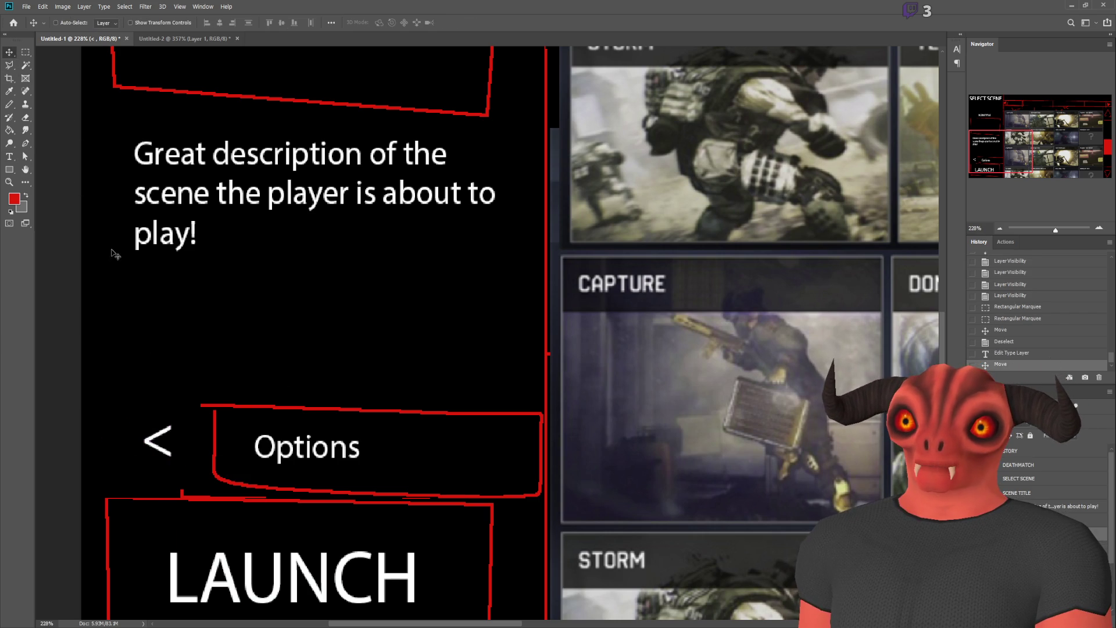
- Draw straight red pencil lines along the Options box top-left, left side and bottom
{"action": "left_click", "coordinate": [9, 105]}
{"action": "left_click", "coordinate": [286, 417], "text": "ctrl"}
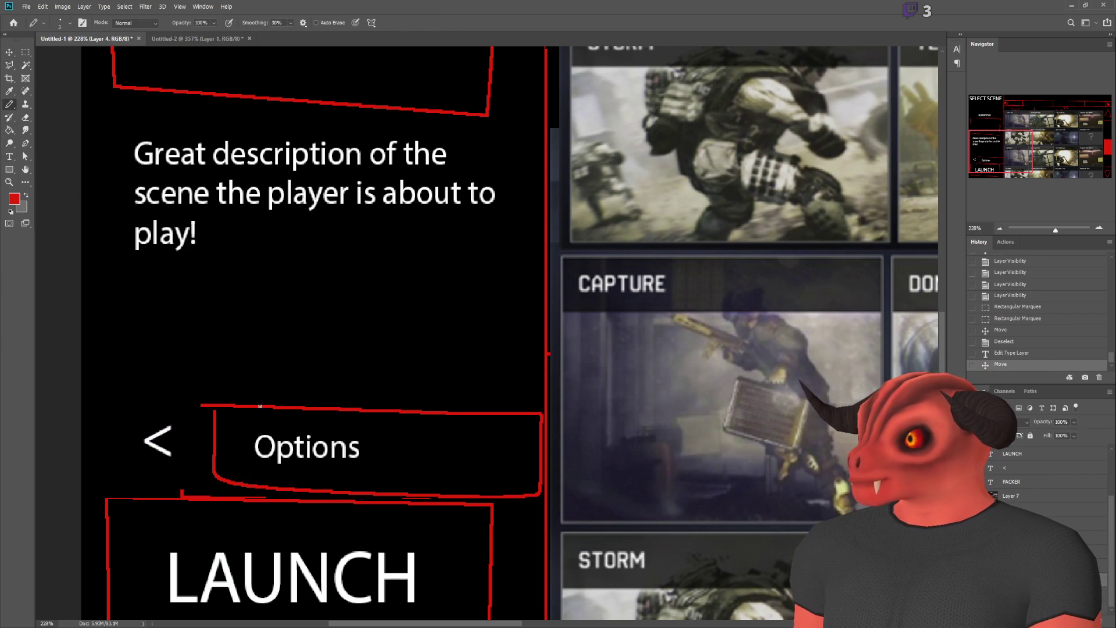
{"action": "left_click_drag", "start_coordinate": [222, 400], "coordinate": [206, 405]}
{"action": "left_click", "coordinate": [111, 400], "text": "shift"}
{"action": "left_click", "coordinate": [105, 482], "text": "shift"}
{"action": "left_click", "coordinate": [220, 481], "text": "shift"}
{"action": "scroll", "coordinate": [283, 393], "scroll_direction": "down", "scroll_amount": 5}
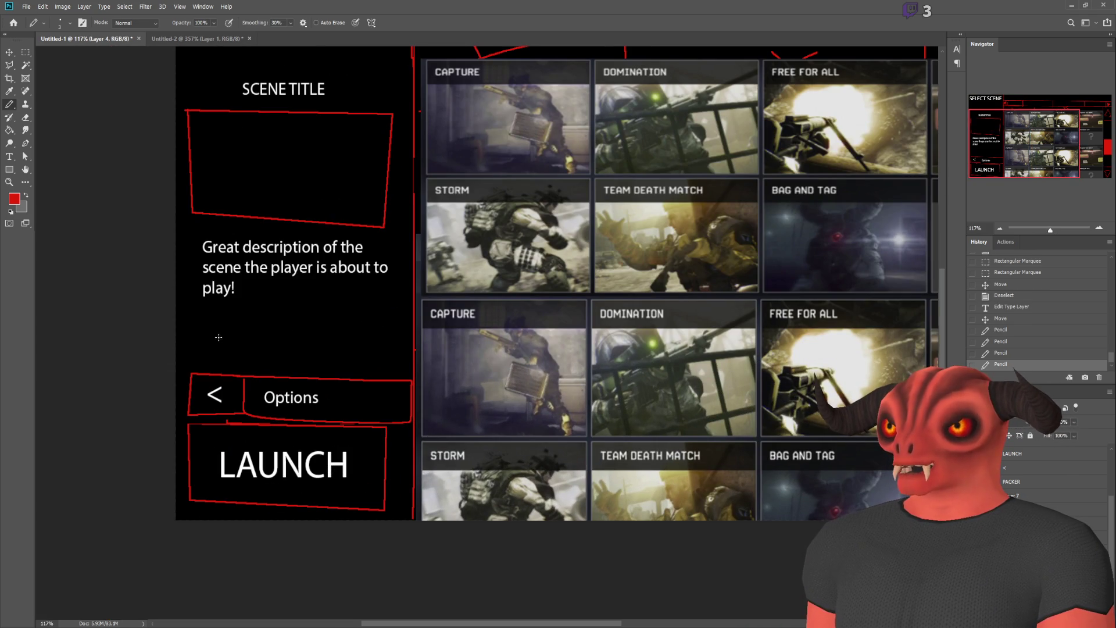
- Copy the Options box outline onto its own layer and move it down over LAUNCH
{"action": "left_click_drag", "start_coordinate": [218, 338], "coordinate": [237, 366]}
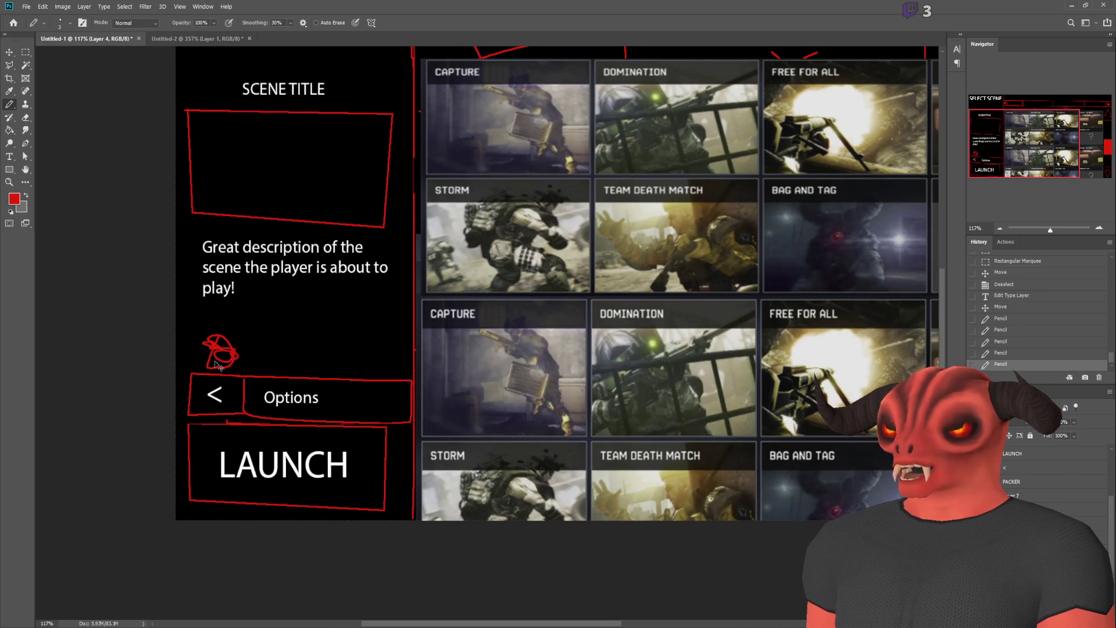
{"action": "key", "text": "ctrl+z"}
{"action": "scroll", "coordinate": [666, 361], "scroll_direction": "down", "scroll_amount": 3}
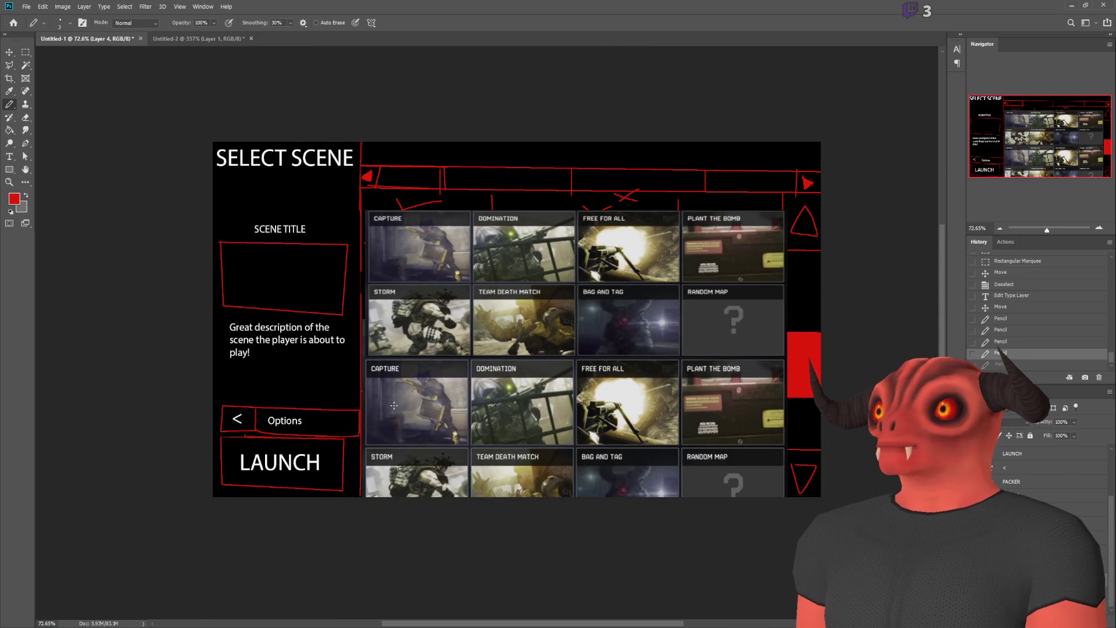
{"action": "scroll", "coordinate": [394, 405], "scroll_direction": "up", "scroll_amount": 1}
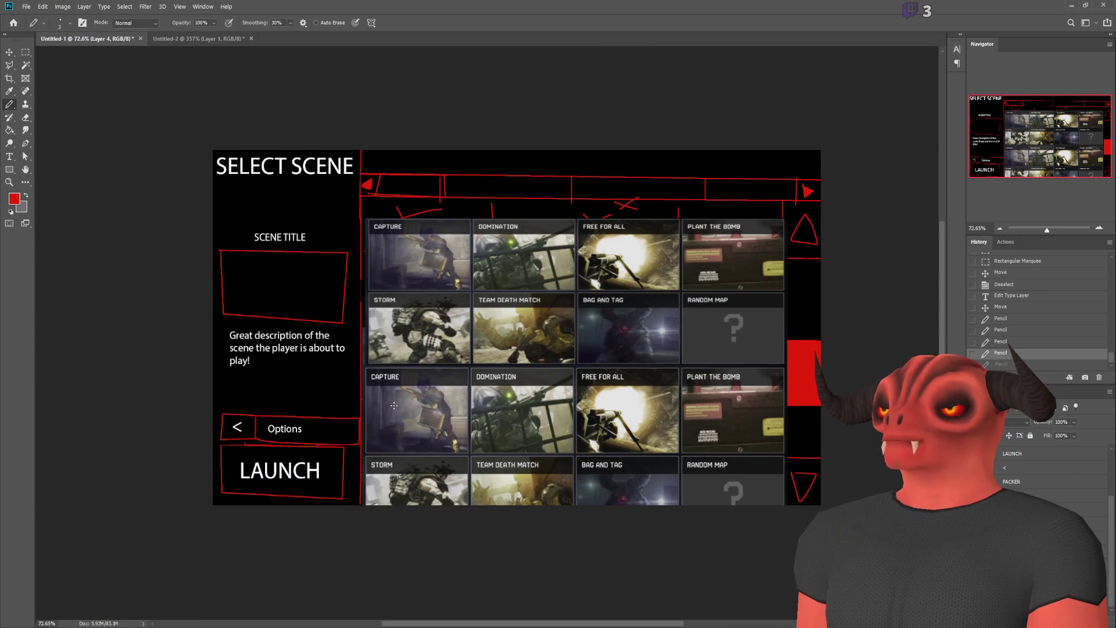
{"action": "left_click", "coordinate": [25, 53]}
{"action": "scroll", "coordinate": [183, 453], "scroll_direction": "up", "scroll_amount": 3}
{"action": "left_click_drag", "start_coordinate": [246, 358], "coordinate": [494, 438]}
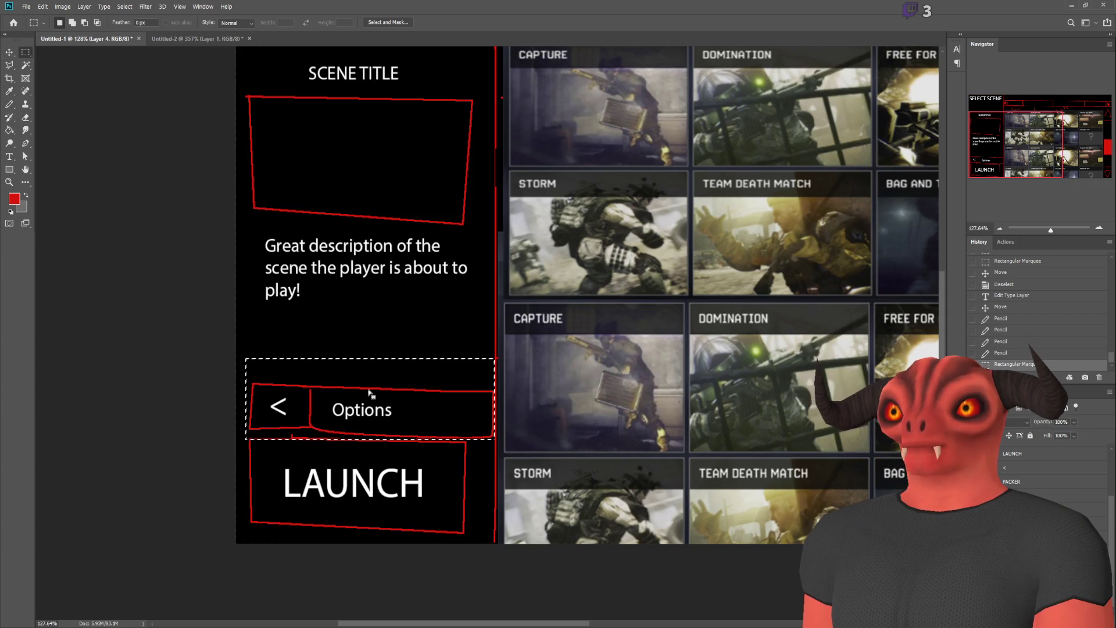
{"action": "key", "text": "ctrl+j"}
{"action": "left_click", "coordinate": [10, 51]}
{"action": "left_click_drag", "start_coordinate": [448, 217], "coordinate": [448, 324]}
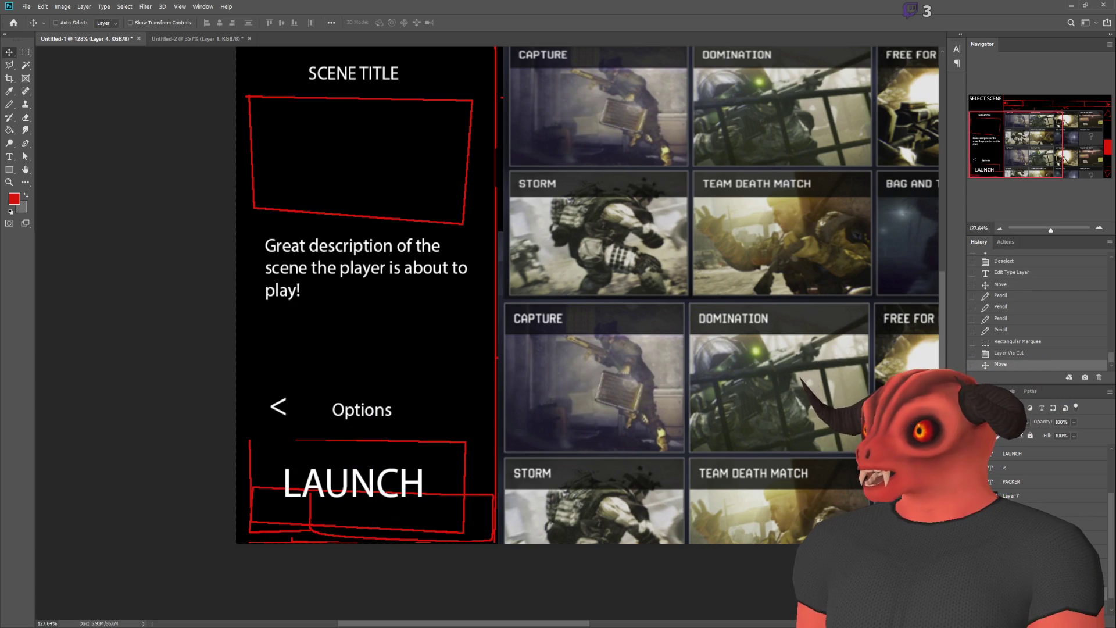
- Cut the LAUNCH box outline onto its own layer and move it up over Options
{"action": "left_click", "coordinate": [26, 52]}
{"action": "mouse_move", "coordinate": [245, 391]}
{"action": "left_mouse_down"}
{"action": "mouse_move", "coordinate": [387, 498]}
{"action": "mouse_move", "coordinate": [480, 534]}
{"action": "left_mouse_up"}
{"action": "key", "text": "ctrl+shift+j"}
{"action": "left_click", "coordinate": [9, 52]}
{"action": "left_click_drag", "start_coordinate": [409, 500], "coordinate": [425, 451]}
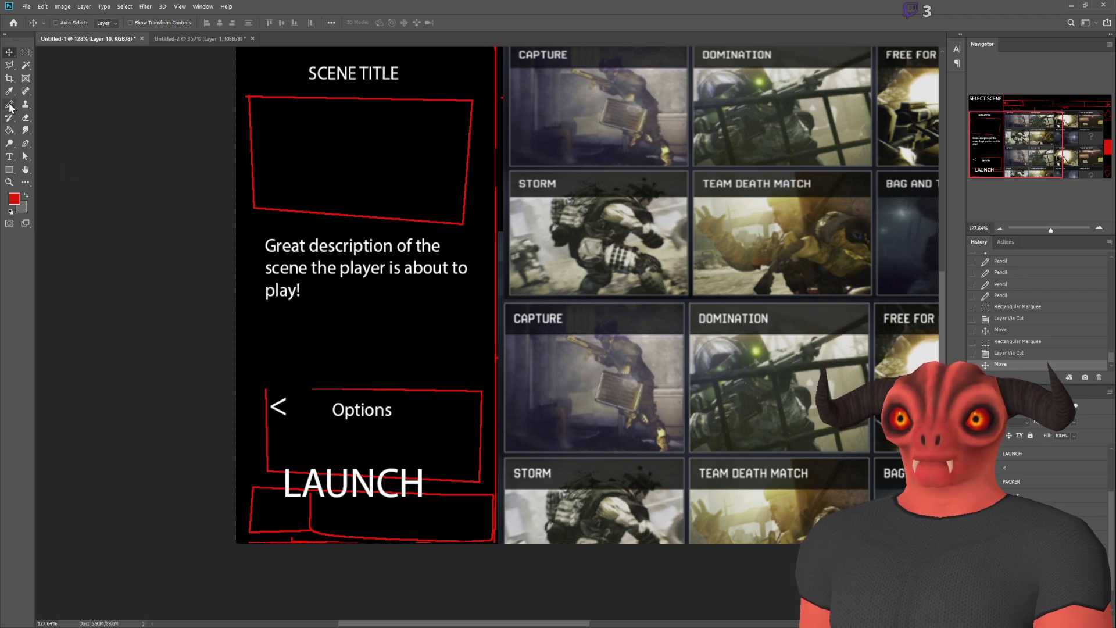
- Extend the Options box top edge with a red pencil line
{"action": "left_click", "coordinate": [10, 111]}
{"action": "scroll", "coordinate": [289, 337], "scroll_direction": "up", "scroll_amount": 5}
{"action": "mouse_move", "coordinate": [296, 387]}
{"action": "left_mouse_down"}
{"action": "mouse_move", "coordinate": [379, 389]}
{"action": "mouse_move", "coordinate": [197, 386]}
{"action": "left_mouse_up"}
{"action": "scroll", "coordinate": [506, 419], "scroll_direction": "down", "scroll_amount": 3}
{"action": "scroll", "coordinate": [510, 417], "scroll_direction": "up", "scroll_amount": 2}
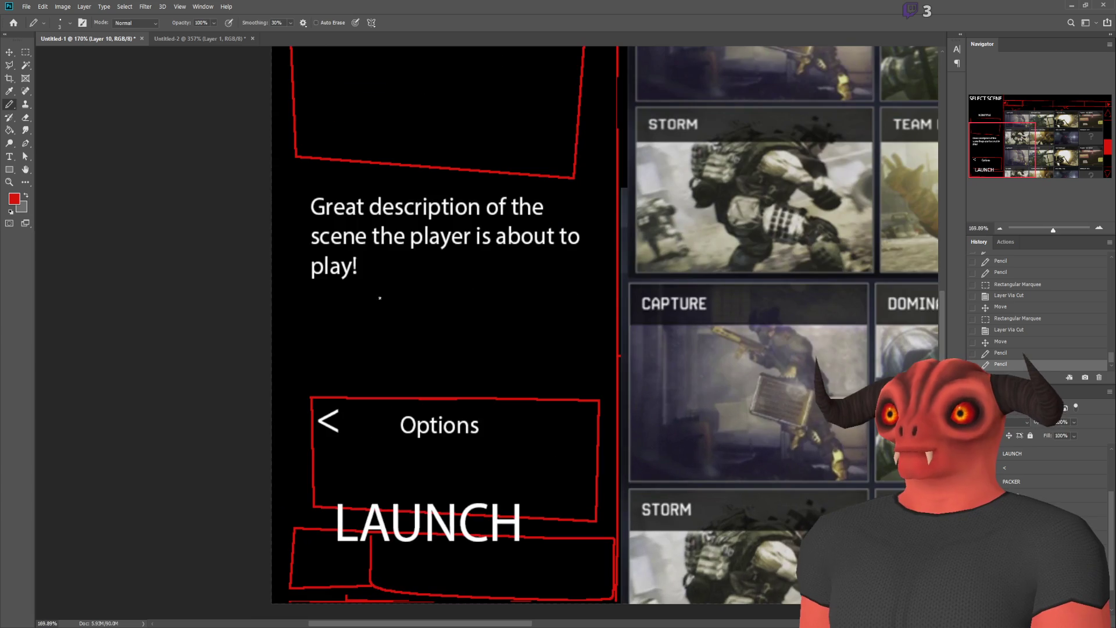
- Move the LAUNCH text up into the upper box
{"action": "left_click", "coordinate": [9, 54]}
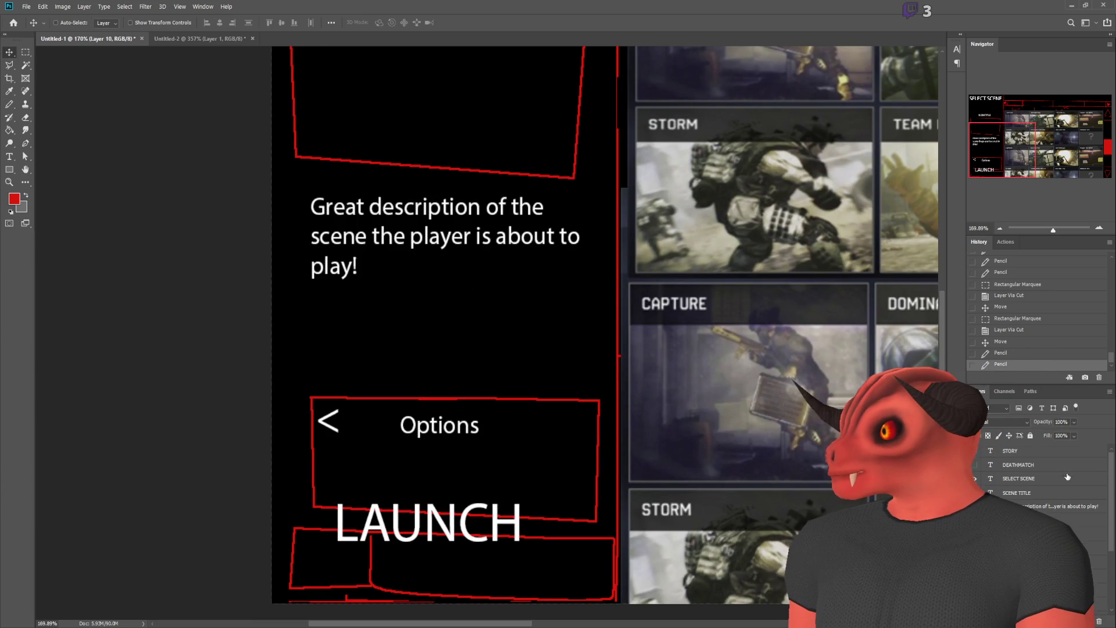
{"action": "left_click", "coordinate": [1029, 534]}
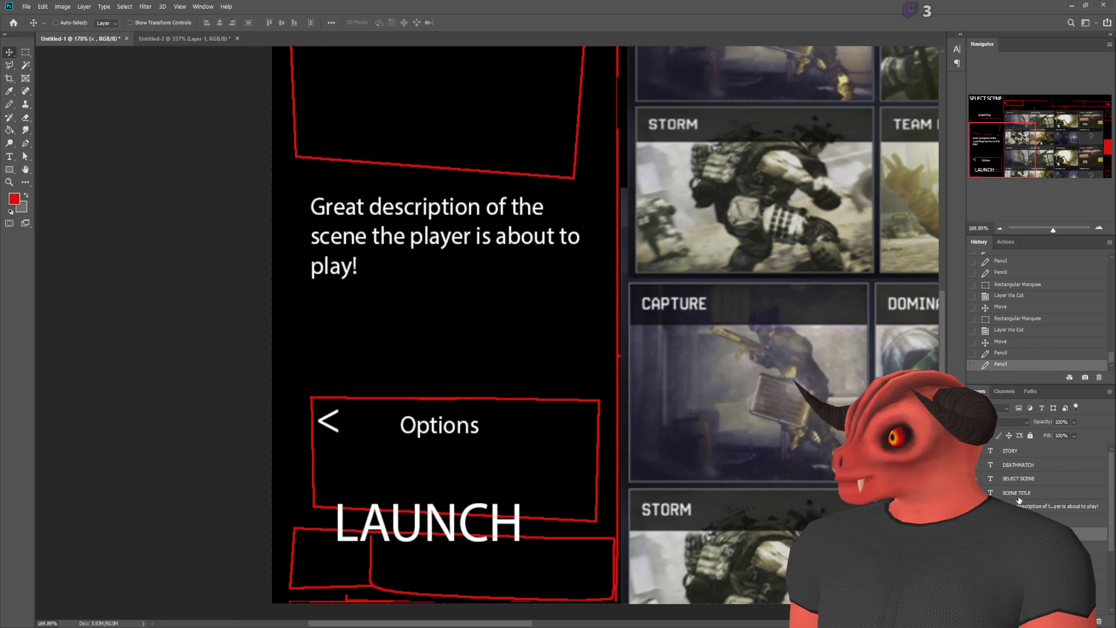
{"action": "scroll", "coordinate": [436, 429], "scroll_direction": "down", "scroll_amount": 1}
{"action": "left_click_drag", "start_coordinate": [436, 429], "coordinate": [445, 555]}
{"action": "left_click_drag", "start_coordinate": [428, 482], "coordinate": [455, 416]}
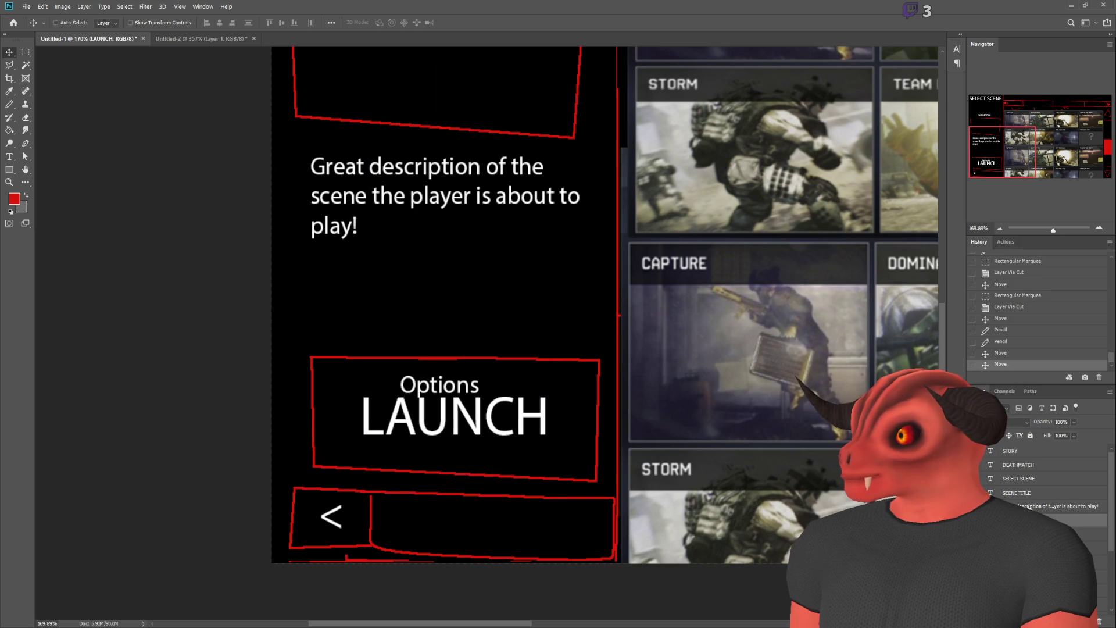
{"action": "scroll", "coordinate": [1029, 508], "scroll_direction": "down", "scroll_amount": 3}
- Stack the Options layer above '<' and move the Options text into the bottom box
{"action": "left_click", "coordinate": [1023, 538]}
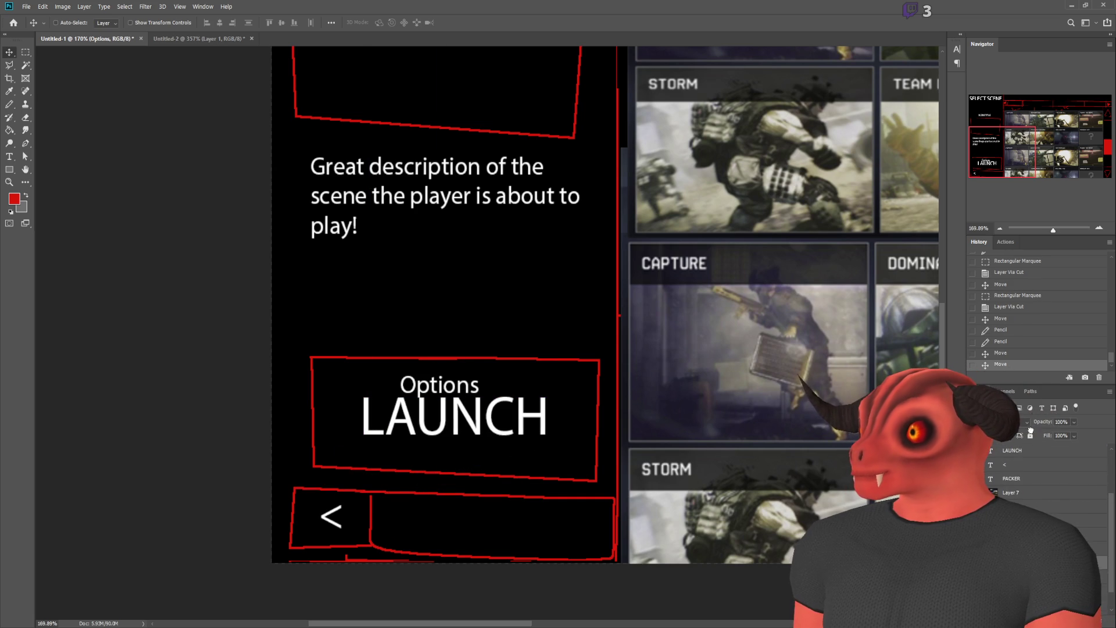
{"action": "left_click_drag", "start_coordinate": [1022, 463], "coordinate": [1021, 463]}
{"action": "mouse_move", "coordinate": [494, 420]}
{"action": "left_mouse_down"}
{"action": "mouse_move", "coordinate": [518, 536]}
{"action": "mouse_move", "coordinate": [538, 560]}
{"action": "left_mouse_up"}
{"action": "scroll", "coordinate": [731, 384], "scroll_direction": "down", "scroll_amount": 5}
{"action": "scroll", "coordinate": [732, 385], "scroll_direction": "up", "scroll_amount": 2}
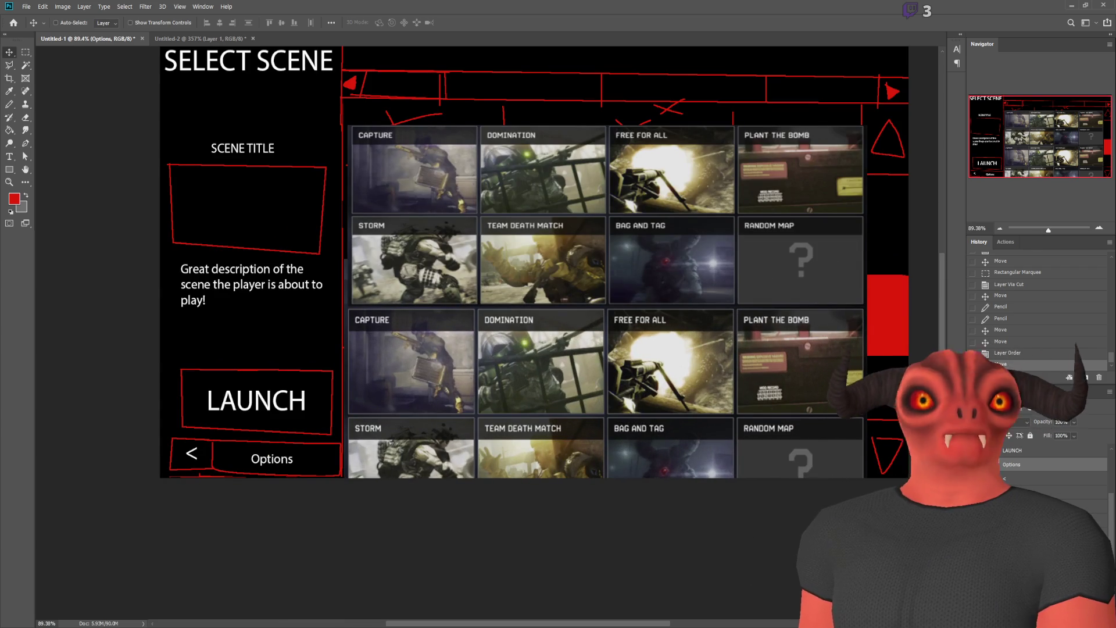
{"action": "key", "text": "alt+Tab"}
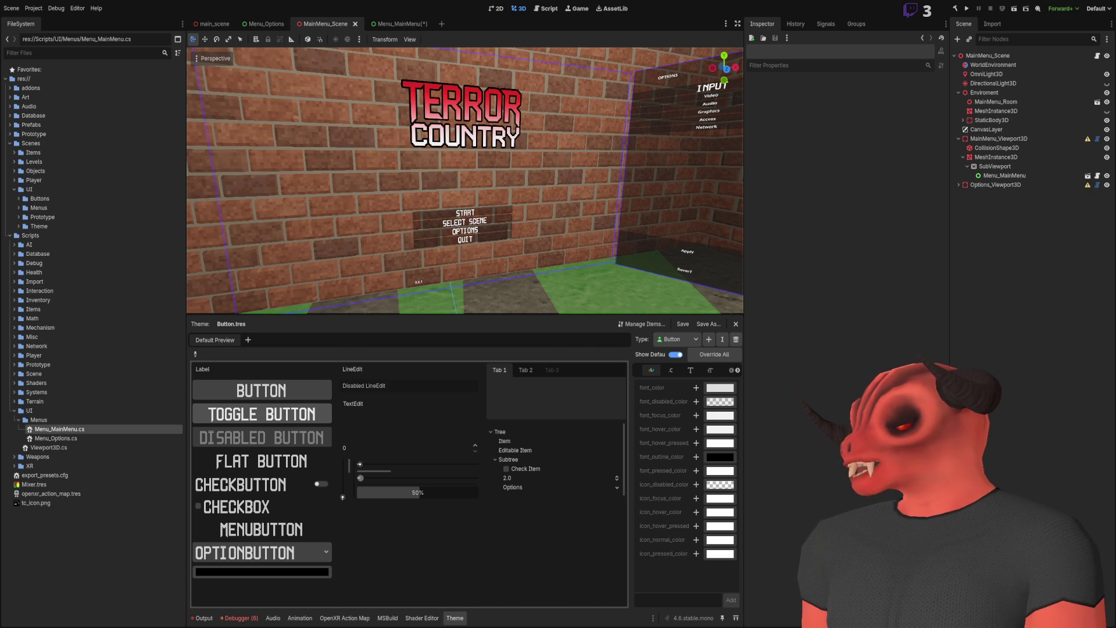
{"action": "key", "text": "alt+Tab"}
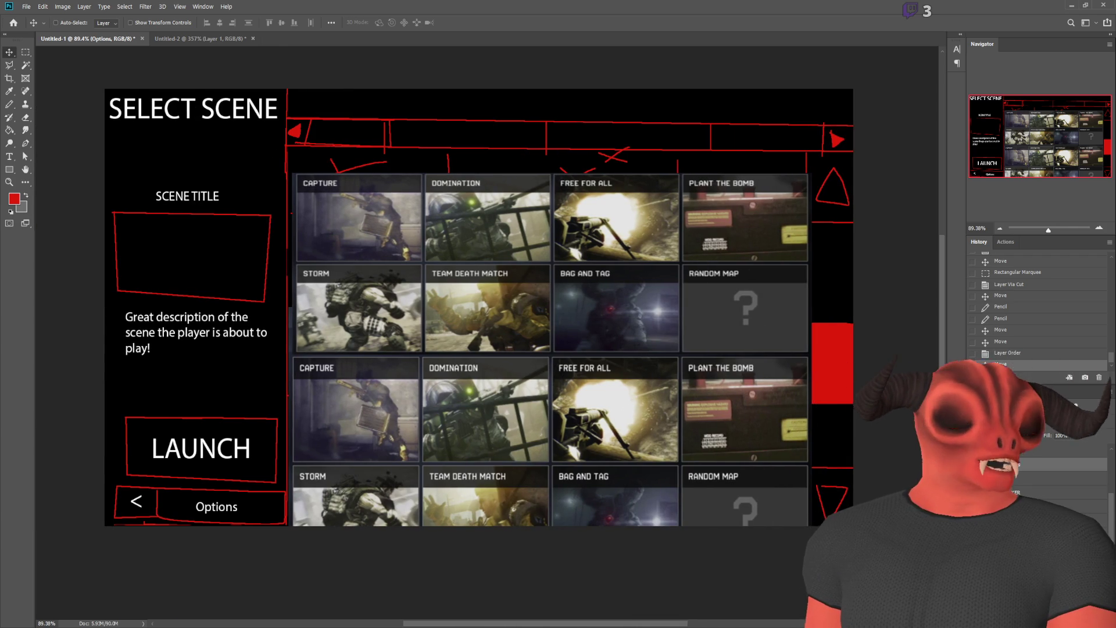
{"action": "key", "text": "alt+Tab"}
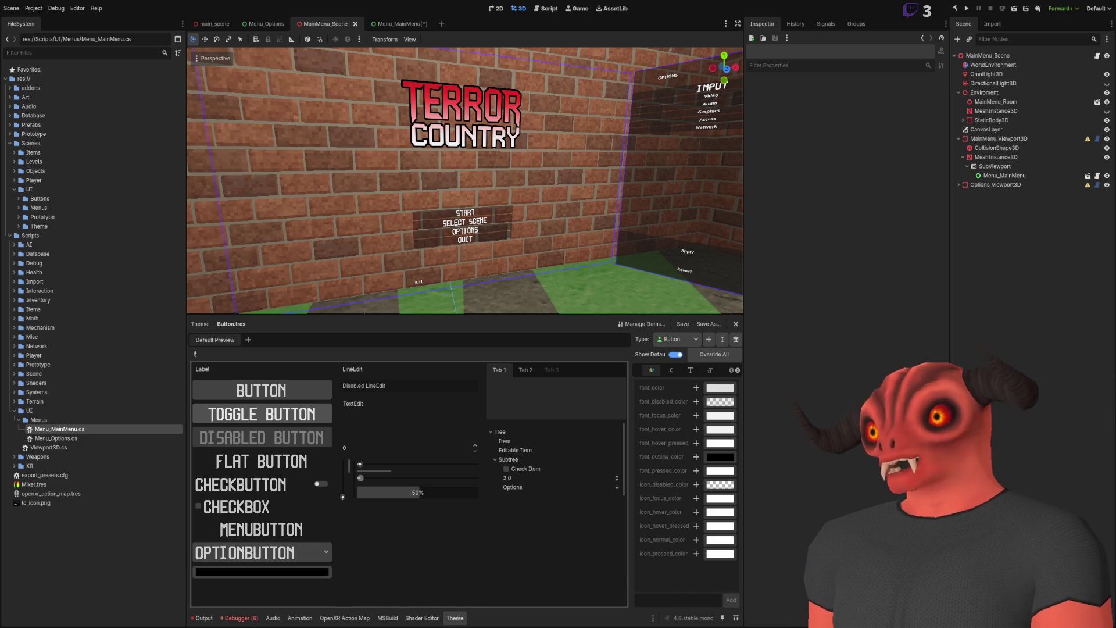
{"action": "key", "text": "alt+Tab"}
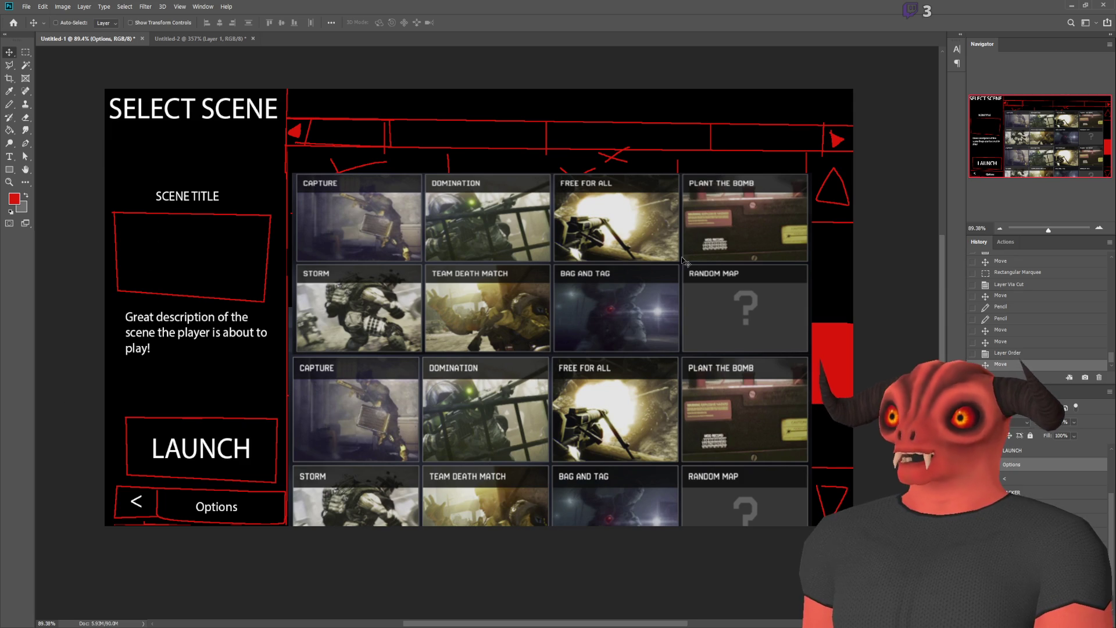
{"action": "key", "text": "m"}
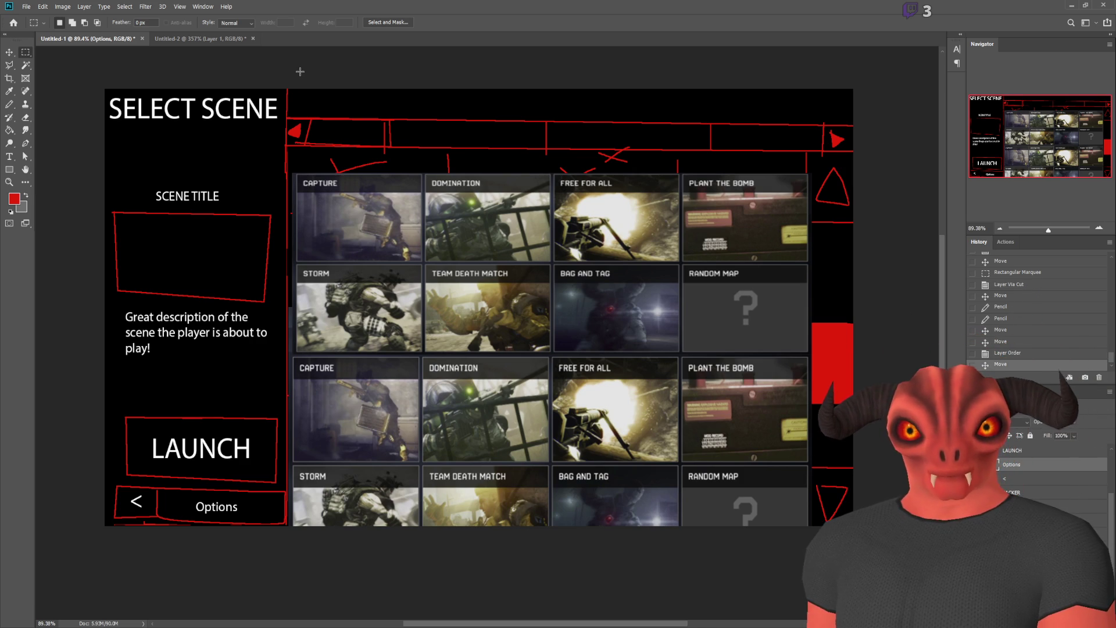
{"action": "scroll", "coordinate": [656, 232], "scroll_direction": "up", "scroll_amount": 3}
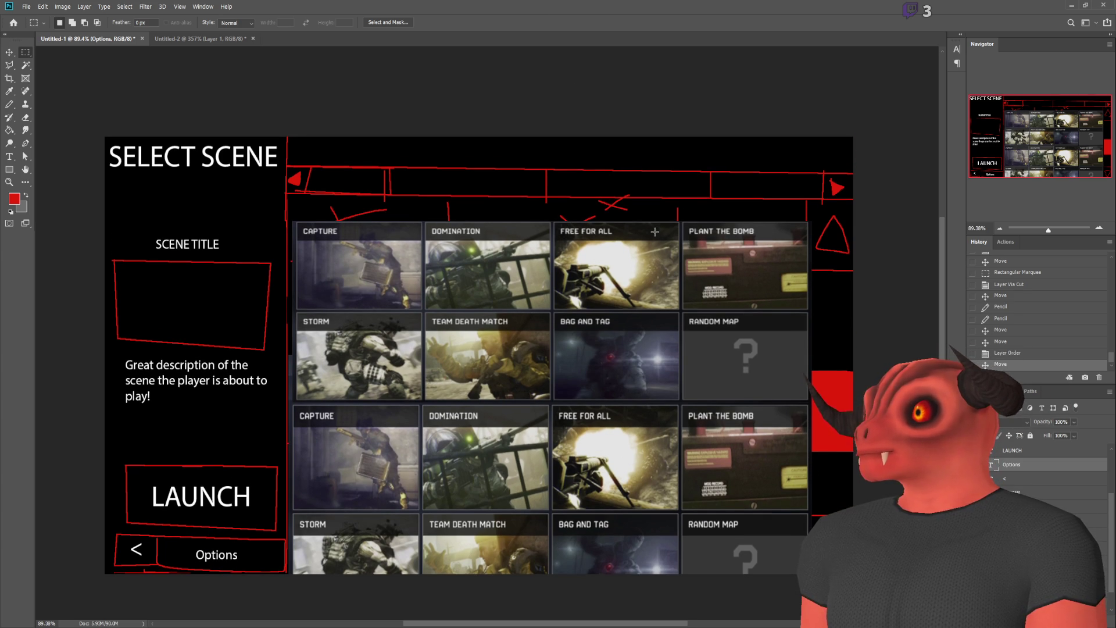
- Stretch the top of the upper scene-card grid up to meet the tab bar
{"action": "left_click", "coordinate": [671, 234], "text": "ctrl"}
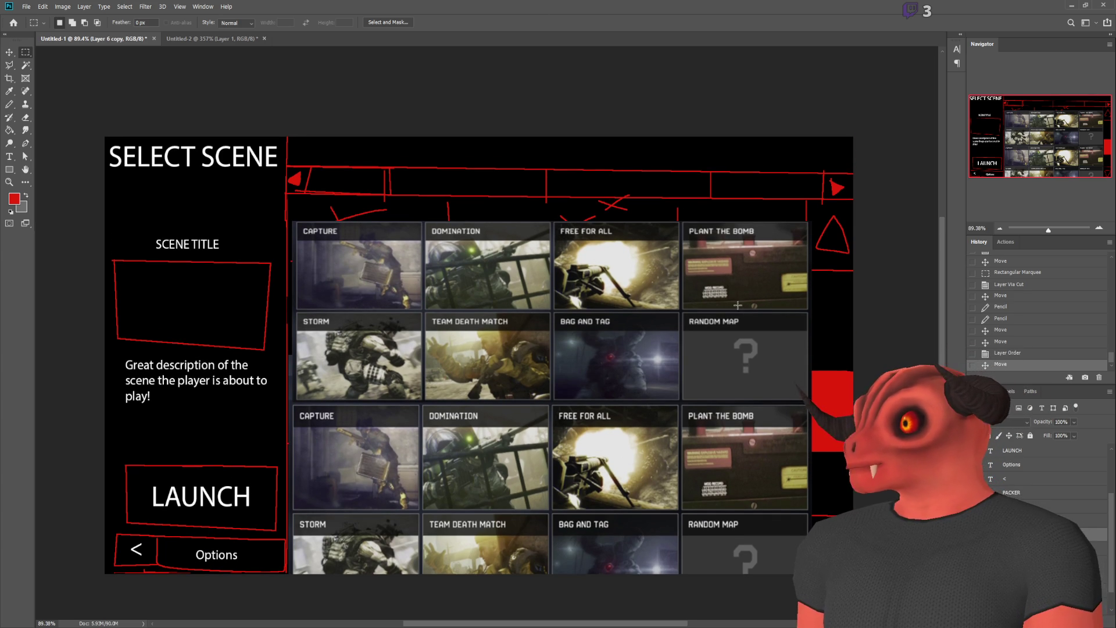
{"action": "key", "text": "ctrl+t"}
{"action": "left_click_drag", "start_coordinate": [548, 220], "coordinate": [553, 194]}
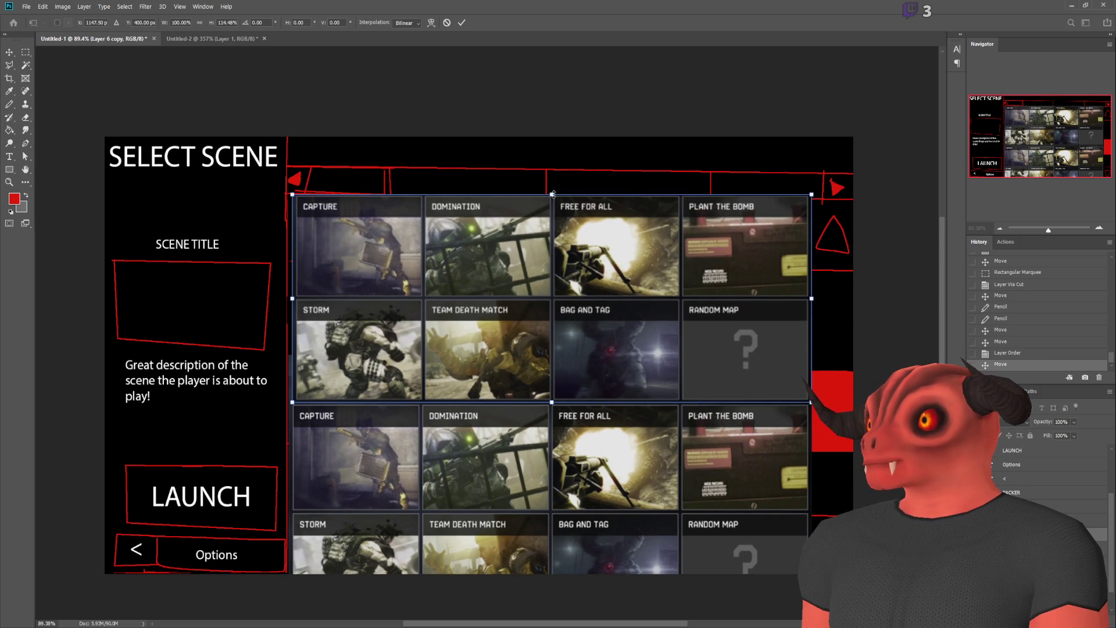
{"action": "key", "text": "Return"}
{"action": "key", "text": "m"}
{"action": "scroll", "coordinate": [553, 194], "scroll_direction": "down", "scroll_amount": 2}
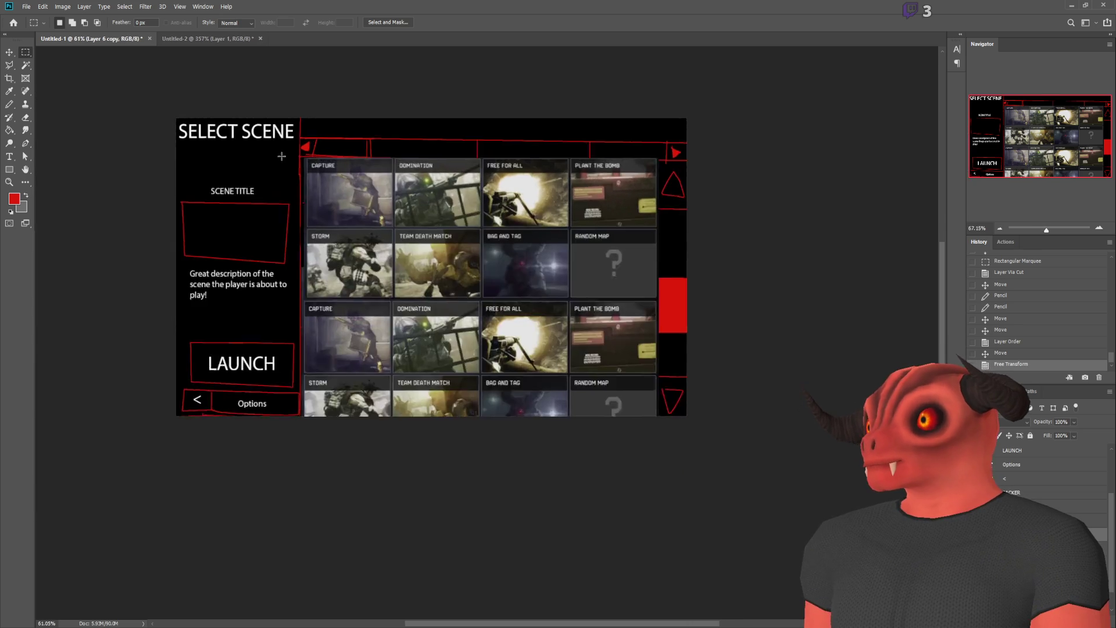
{"action": "scroll", "coordinate": [398, 154], "scroll_direction": "up", "scroll_amount": 1}
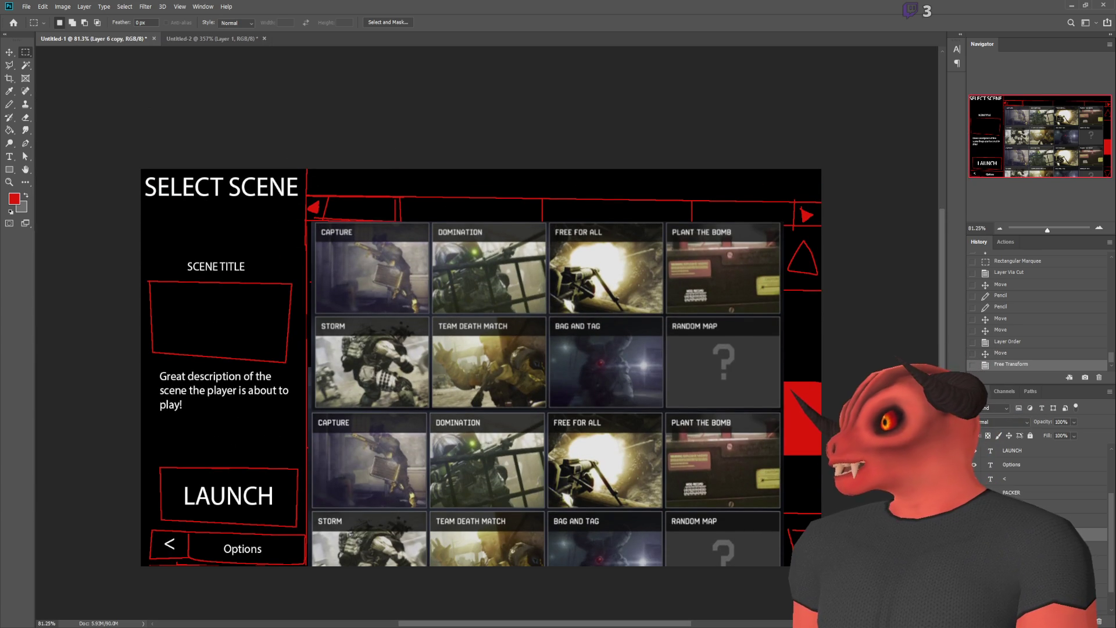
- Marquee the red tab bar on Layer 4 and stretch it upward
{"action": "left_click", "coordinate": [357, 193], "text": "ctrl"}
{"action": "scroll", "coordinate": [357, 192], "scroll_direction": "up", "scroll_amount": 3}
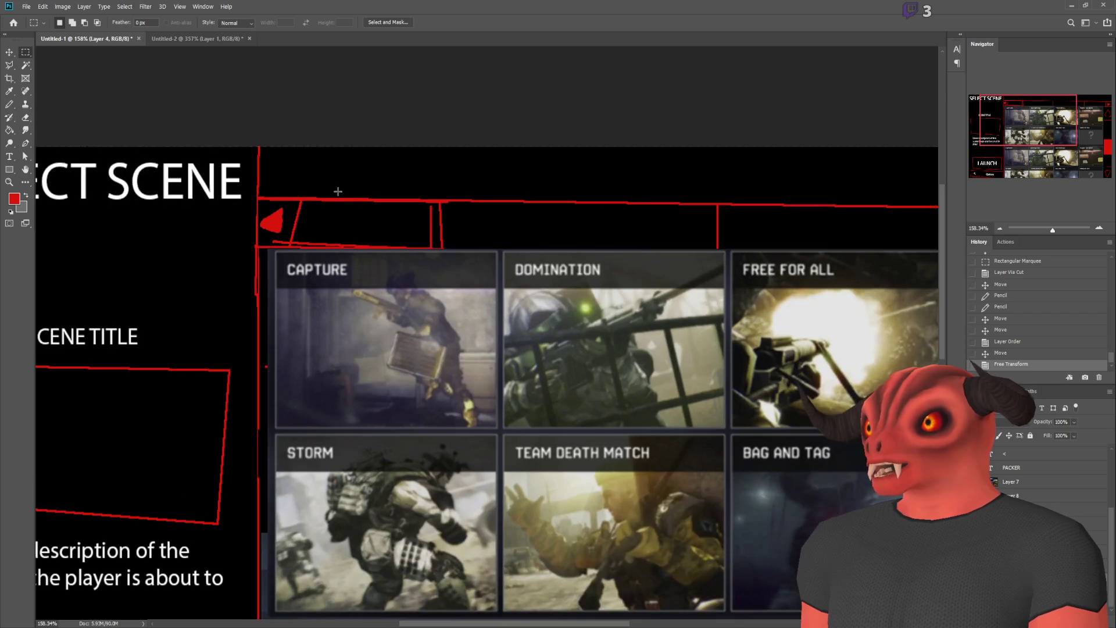
{"action": "scroll", "coordinate": [227, 174], "scroll_direction": "down", "scroll_amount": 1}
{"action": "mouse_move", "coordinate": [247, 188]}
{"action": "left_mouse_down"}
{"action": "mouse_move", "coordinate": [930, 230]}
{"action": "mouse_move", "coordinate": [822, 239]}
{"action": "left_mouse_up"}
{"action": "key", "text": "ctrl+t"}
{"action": "mouse_move", "coordinate": [425, 189]}
{"action": "left_mouse_down"}
{"action": "mouse_move", "coordinate": [425, 138]}
{"action": "mouse_move", "coordinate": [427, 150]}
{"action": "left_mouse_up"}
{"action": "key", "text": "Return"}
{"action": "key", "text": "ctrl+d"}
- Undo that stretch and redo it with a slightly taller red tab bar
{"action": "key", "text": "ctrl+z"}
{"action": "key", "text": "ctrl+z"}
{"action": "key", "text": "ctrl+t"}
{"action": "left_click_drag", "start_coordinate": [410, 190], "coordinate": [429, 155]}
{"action": "key", "text": "Return"}
{"action": "key", "text": "ctrl+d"}
{"action": "scroll", "coordinate": [739, 214], "scroll_direction": "down", "scroll_amount": 3}
{"action": "scroll", "coordinate": [739, 214], "scroll_direction": "up", "scroll_amount": 3}
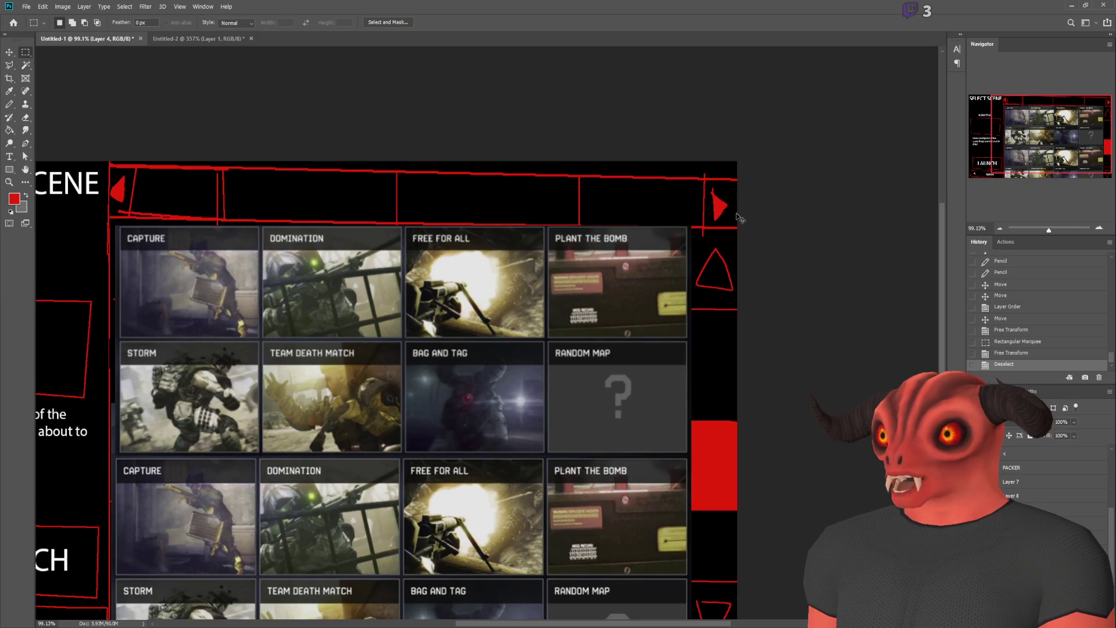
- Compare the mockup with the Godot editor, then start transforming the layer's contents again
{"action": "key", "text": "ctrl+t"}
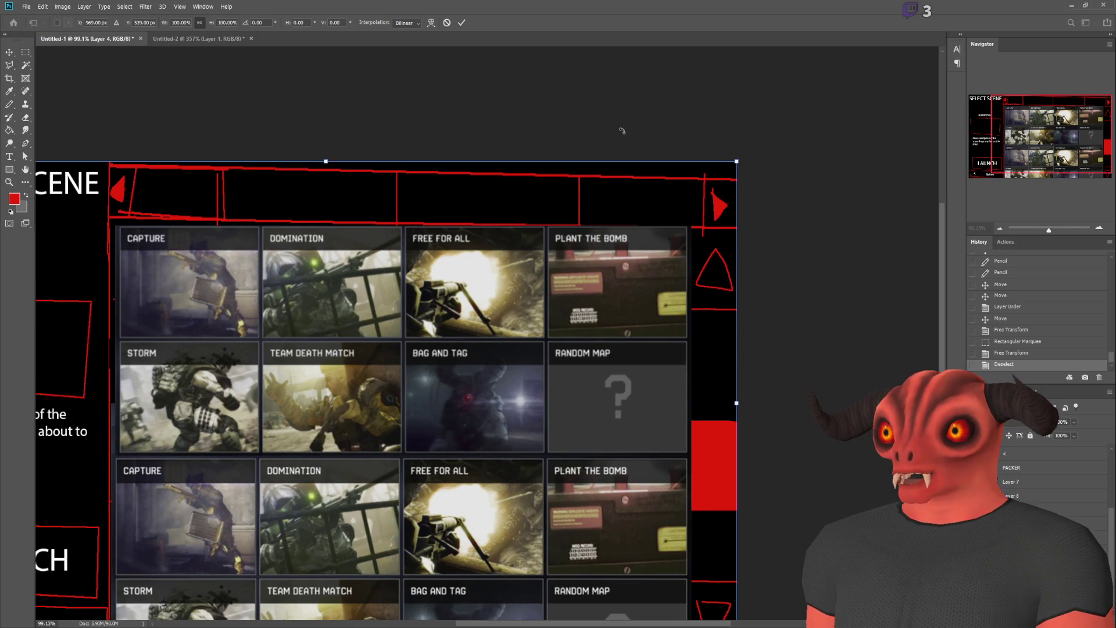
{"action": "key", "text": "Escape"}
{"action": "scroll", "coordinate": [626, 136], "scroll_direction": "up", "scroll_amount": 5}
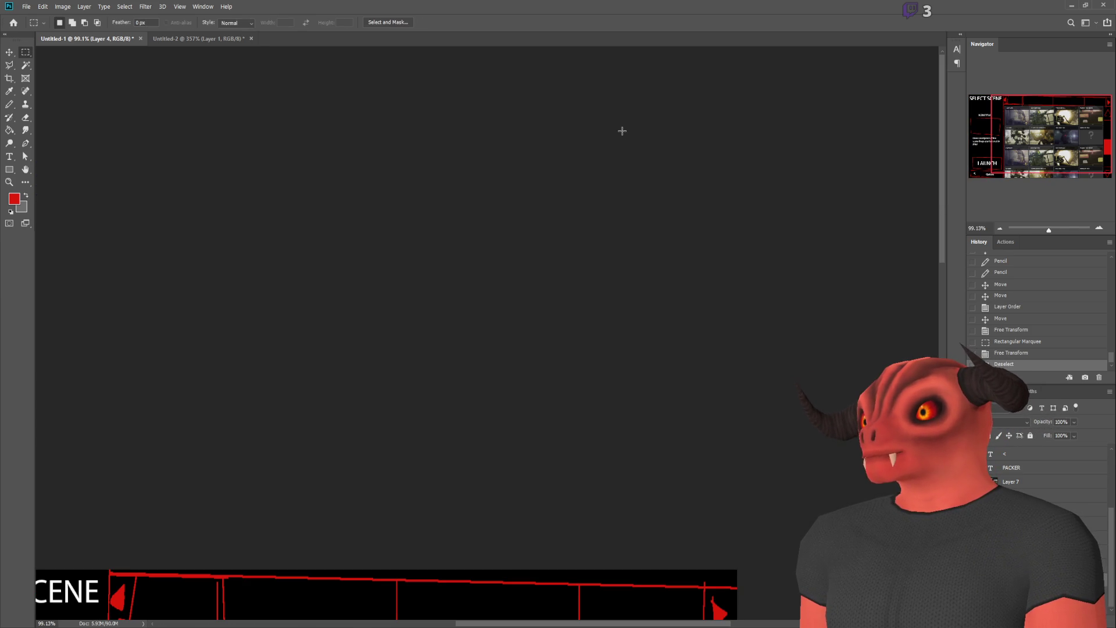
{"action": "scroll", "coordinate": [622, 131], "scroll_direction": "down", "scroll_amount": 6}
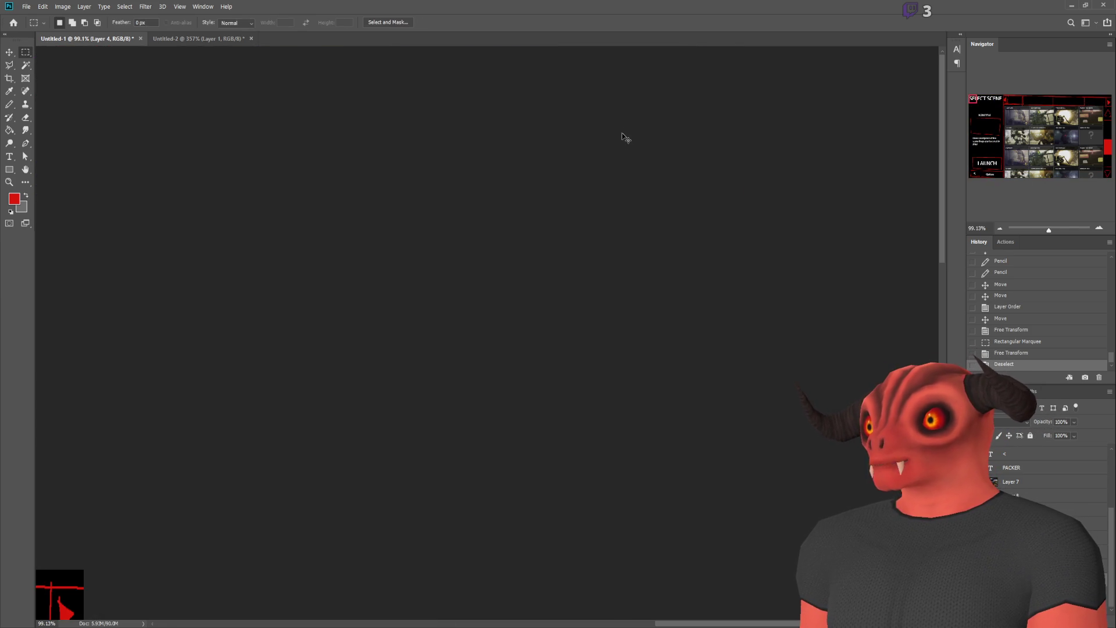
{"action": "scroll", "coordinate": [622, 147], "scroll_direction": "up", "scroll_amount": 3}
{"action": "scroll", "coordinate": [598, 142], "scroll_direction": "down", "scroll_amount": 1}
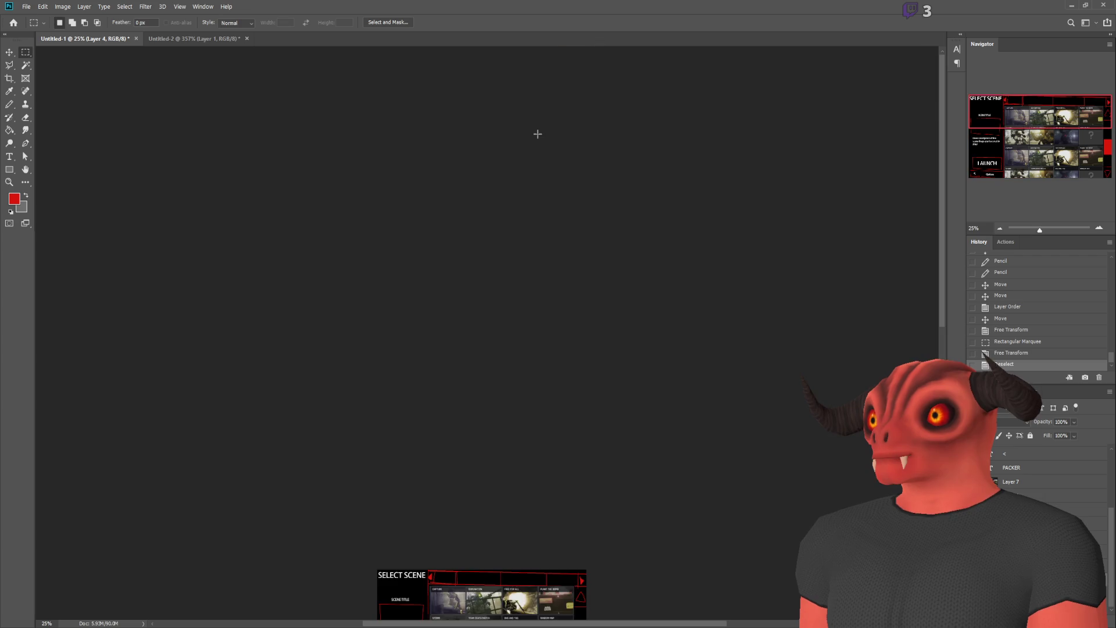
{"action": "scroll", "coordinate": [538, 132], "scroll_direction": "down", "scroll_amount": 3}
{"action": "key", "text": "alt+Tab"}
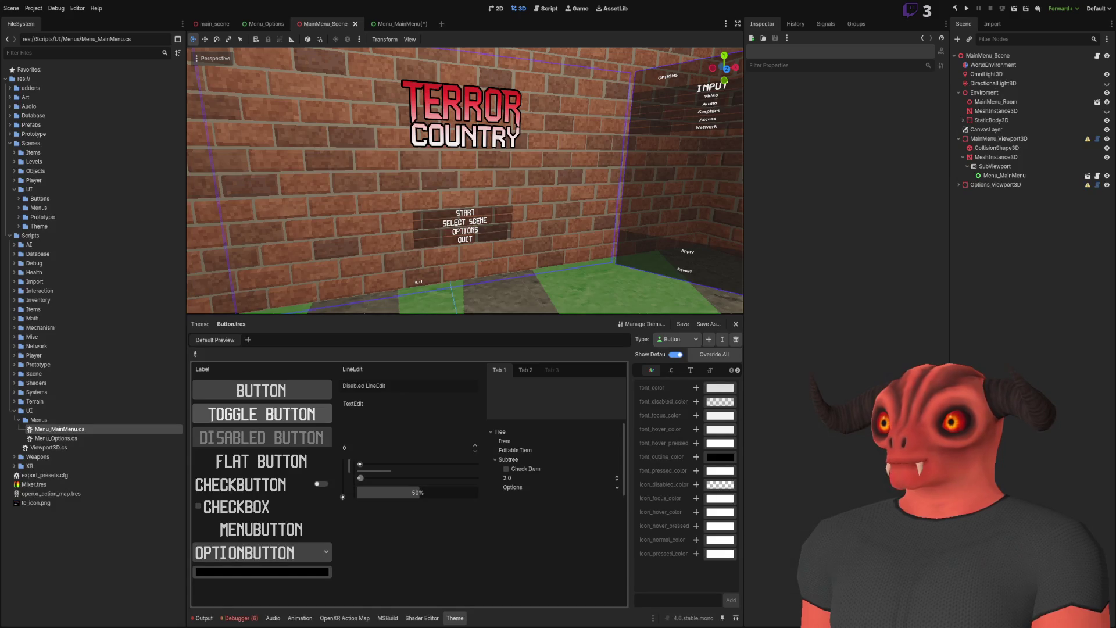
{"action": "key", "text": "alt+Tab"}
{"action": "scroll", "coordinate": [424, 216], "scroll_direction": "up", "scroll_amount": 3}
{"action": "scroll", "coordinate": [504, 175], "scroll_direction": "up", "scroll_amount": 4}
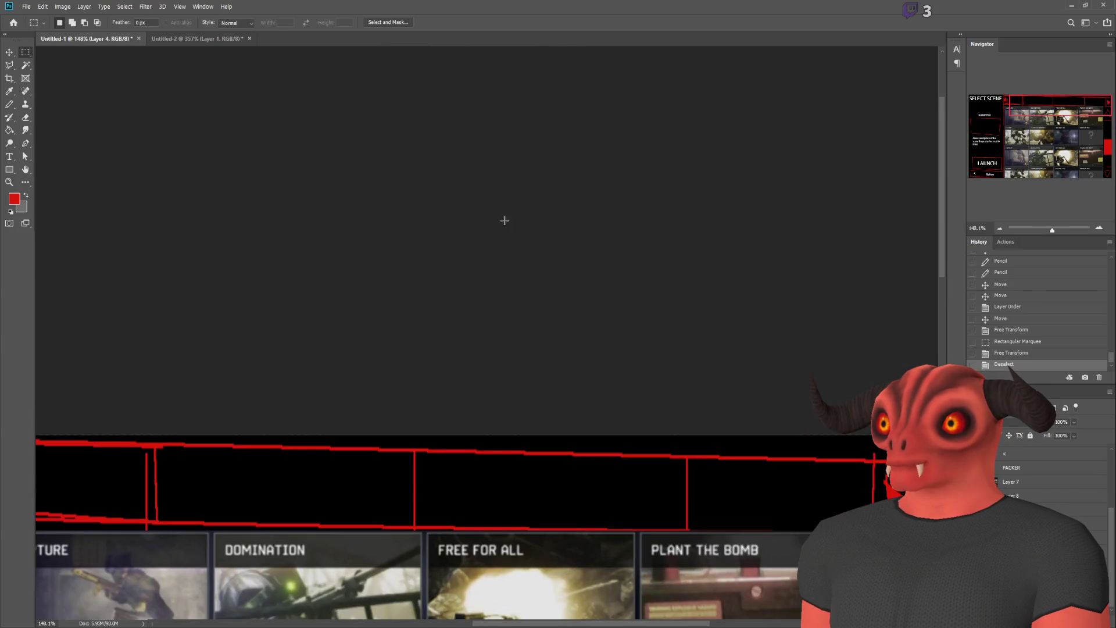
{"action": "key", "text": "ctrl+t"}
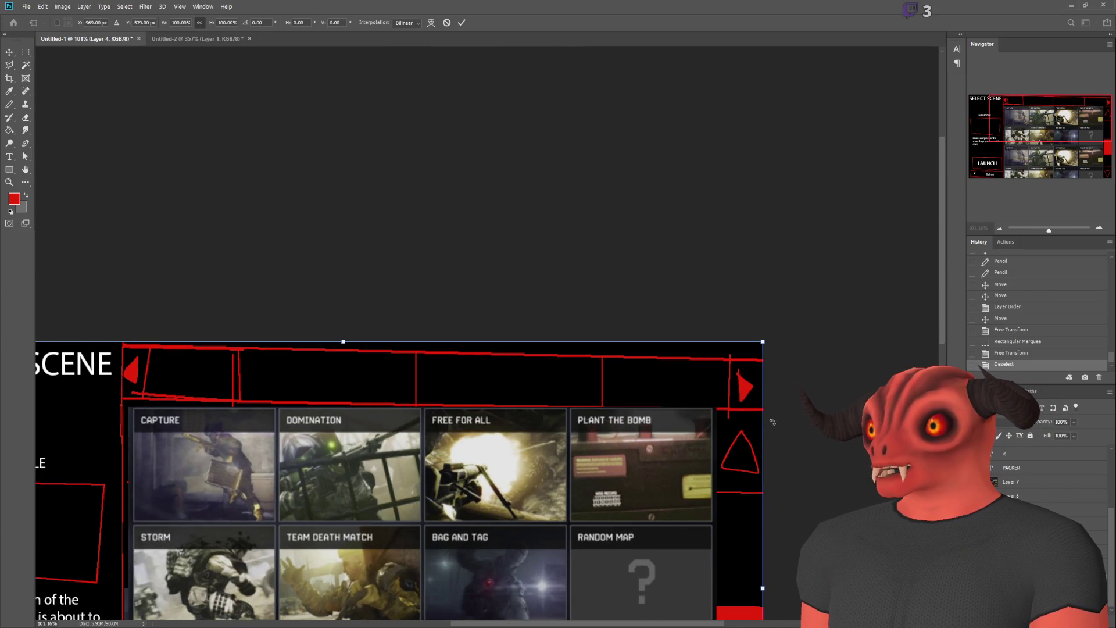
- Cancel the unwanted transform, restore the tab-bar selection and start Free Transform again
{"action": "key", "text": "Escape"}
{"action": "key", "text": "ctrl+z"}
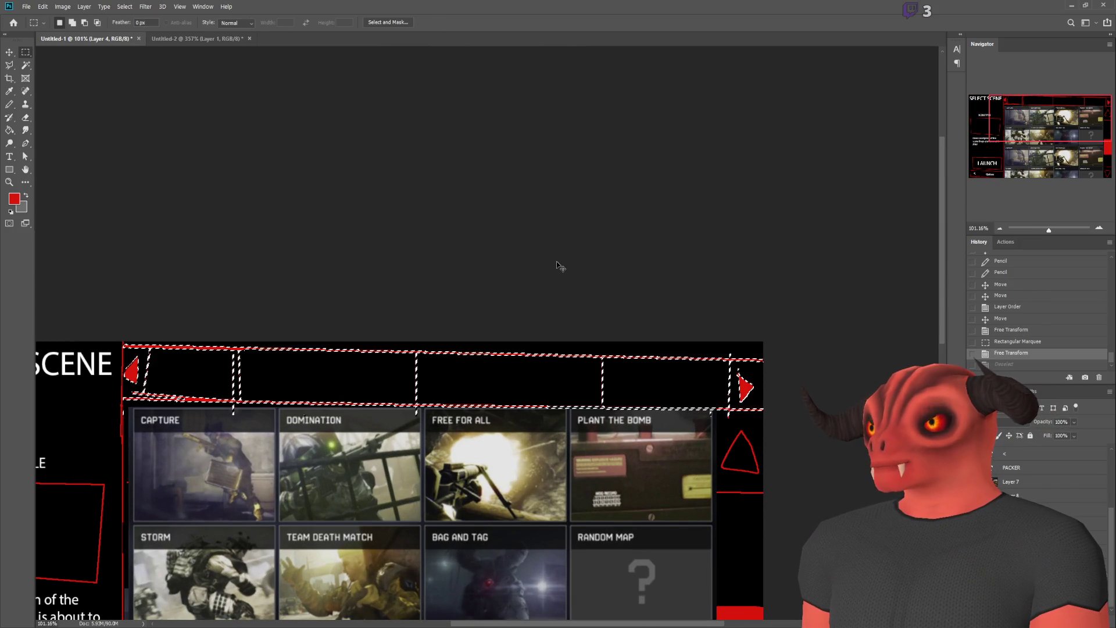
{"action": "key", "text": "ctrl+t"}
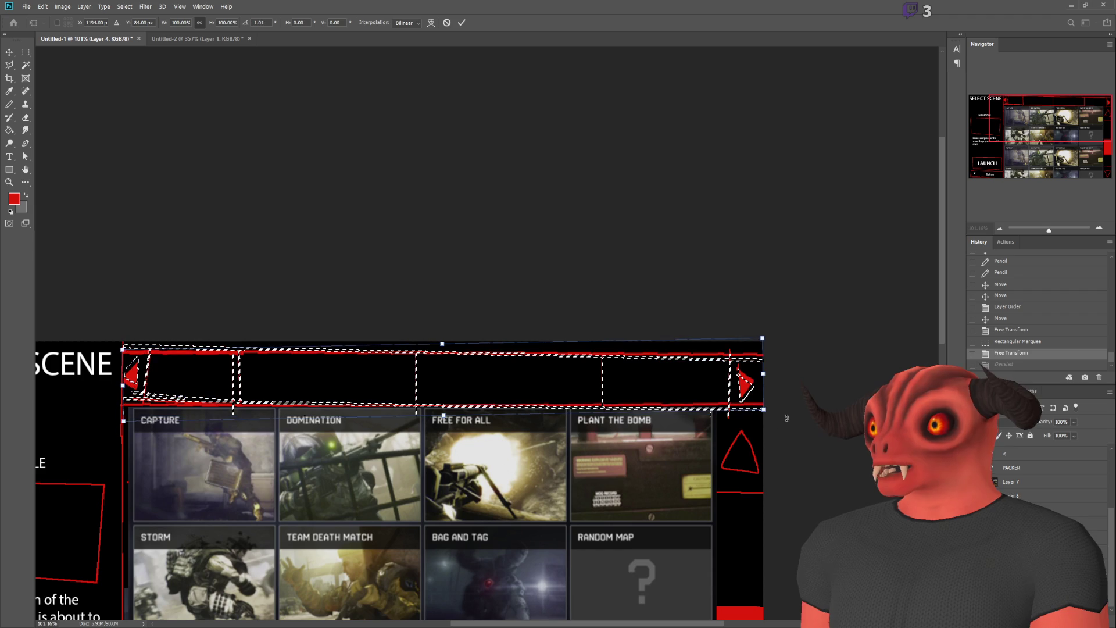
- Rotate and nudge the tab-bar outline level above the grid, then apply and deselect
{"action": "left_click_drag", "start_coordinate": [787, 417], "coordinate": [786, 426]}
{"action": "left_click_drag", "start_coordinate": [559, 374], "coordinate": [504, 372]}
{"action": "left_click_drag", "start_coordinate": [781, 412], "coordinate": [704, 403]}
{"action": "left_click_drag", "start_coordinate": [609, 380], "coordinate": [610, 377]}
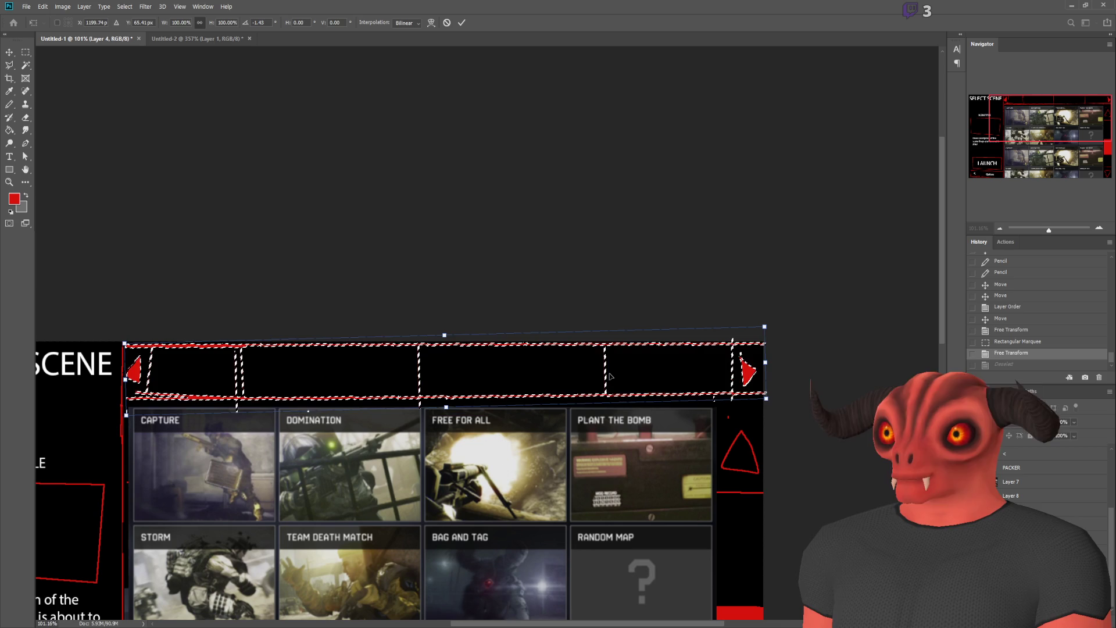
{"action": "key", "text": "Left"}
{"action": "key", "text": "Left"}
{"action": "key", "text": "Left"}
{"action": "key", "text": "Up"}
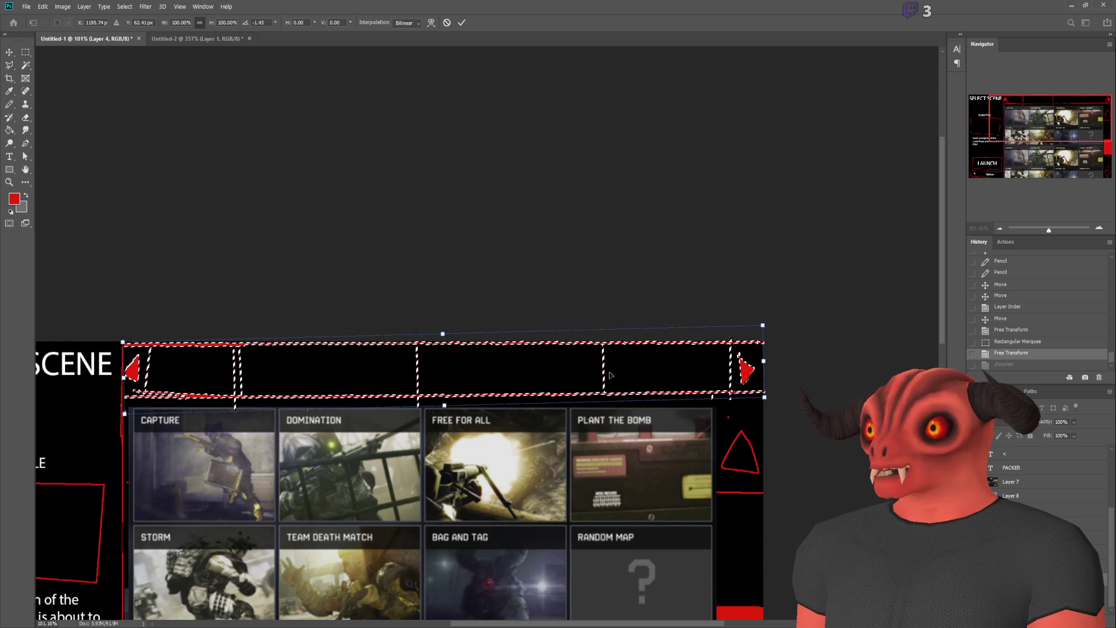
{"action": "key", "text": "Return"}
{"action": "key", "text": "ctrl+d"}
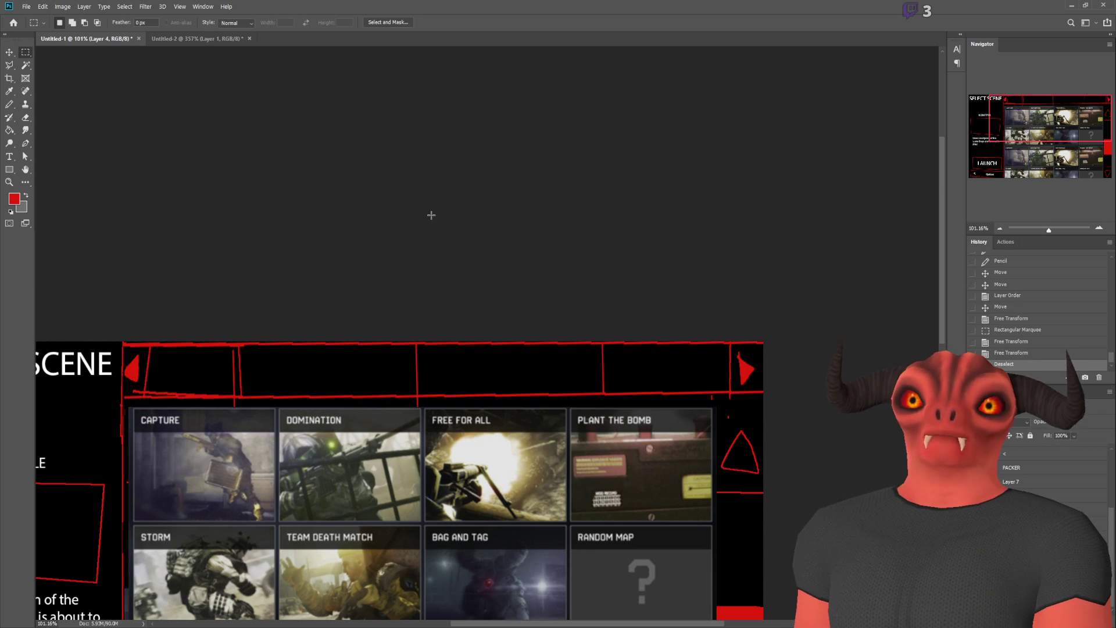
{"action": "scroll", "coordinate": [413, 210], "scroll_direction": "down", "scroll_amount": 5}
{"action": "scroll", "coordinate": [371, 409], "scroll_direction": "up", "scroll_amount": 3}
- Unhide the STORY and DEATHMATCH text layers and make STORY active
{"action": "left_click", "coordinate": [9, 156]}
{"action": "scroll", "coordinate": [1014, 475], "scroll_direction": "up", "scroll_amount": 3}
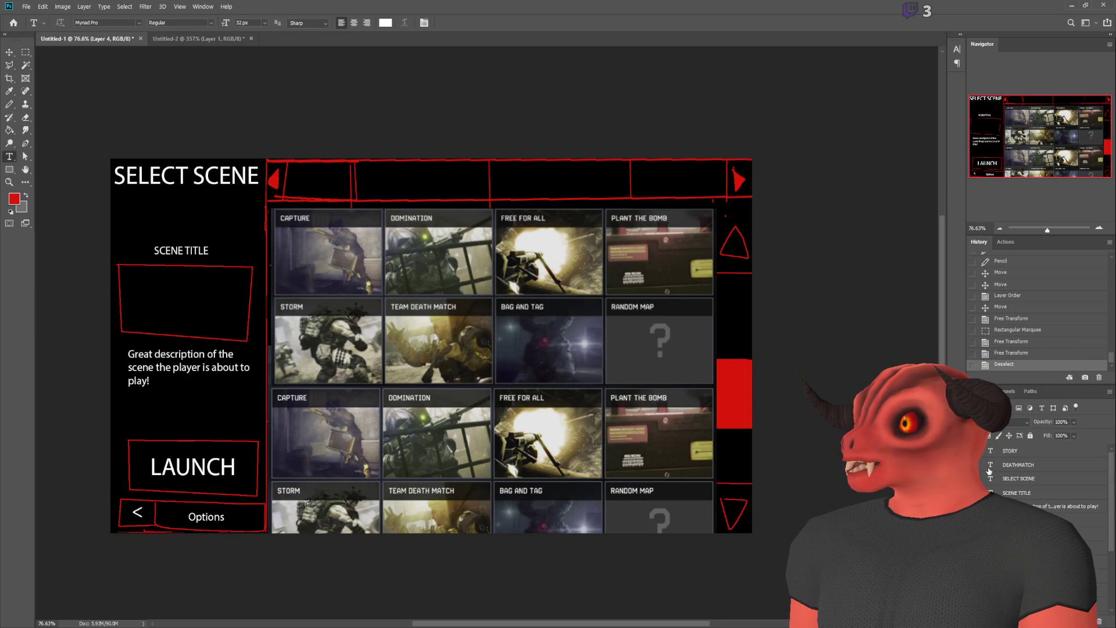
{"action": "left_click", "coordinate": [977, 450]}
{"action": "left_click", "coordinate": [977, 465]}
{"action": "left_click", "coordinate": [1012, 451]}
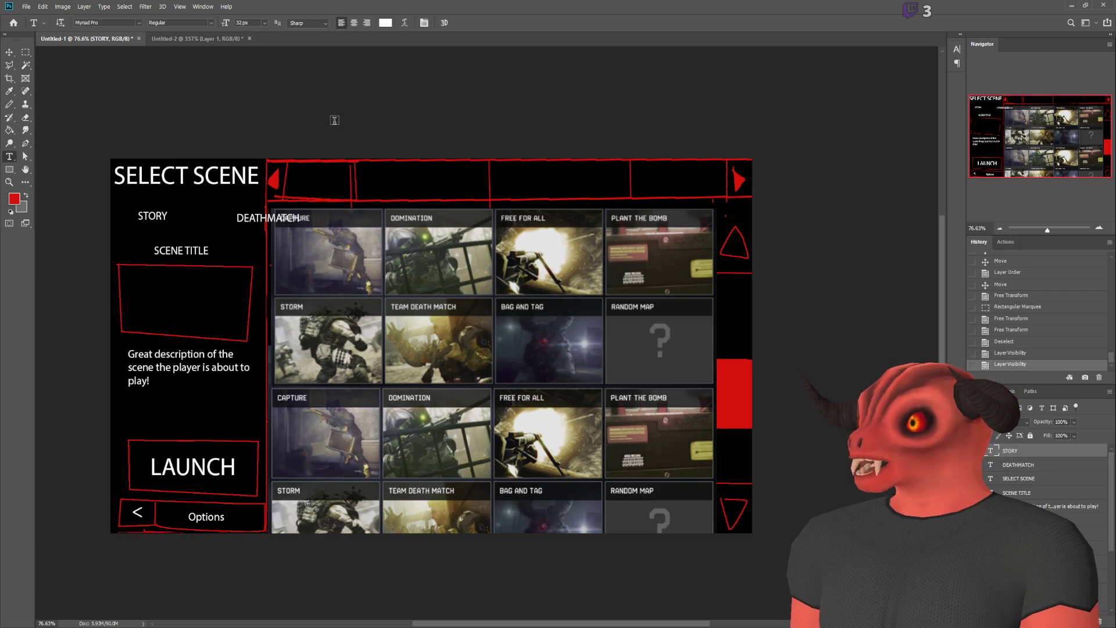
- Move STORY and DEATHMATCH side by side into the top tab bar
{"action": "left_click", "coordinate": [9, 52]}
{"action": "left_click_drag", "start_coordinate": [152, 216], "coordinate": [314, 178]}
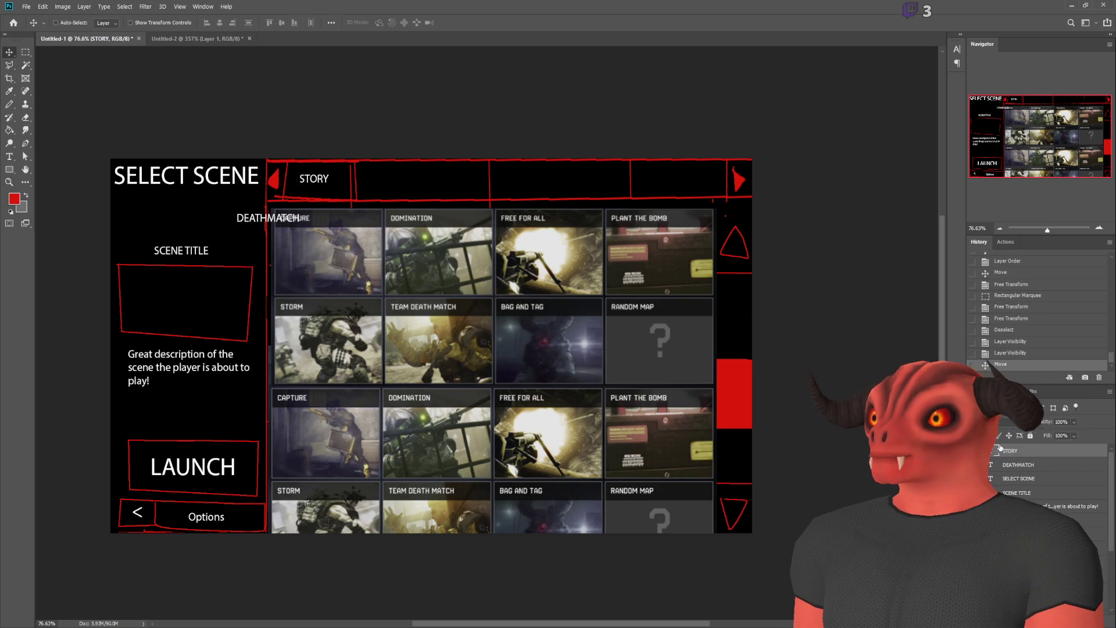
{"action": "left_click", "coordinate": [1014, 464]}
{"action": "mouse_move", "coordinate": [359, 269]}
{"action": "left_mouse_down"}
{"action": "mouse_move", "coordinate": [604, 245]}
{"action": "mouse_move", "coordinate": [471, 235]}
{"action": "left_mouse_up"}
{"action": "scroll", "coordinate": [339, 152], "scroll_direction": "up", "scroll_amount": 5}
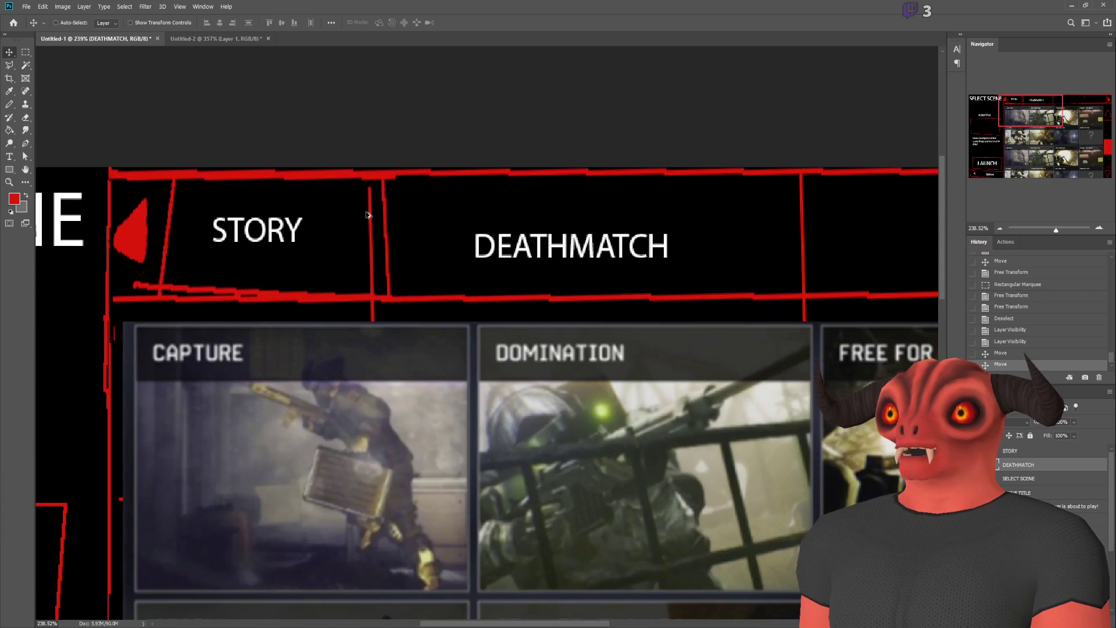
{"action": "left_click_drag", "start_coordinate": [439, 195], "coordinate": [334, 191]}
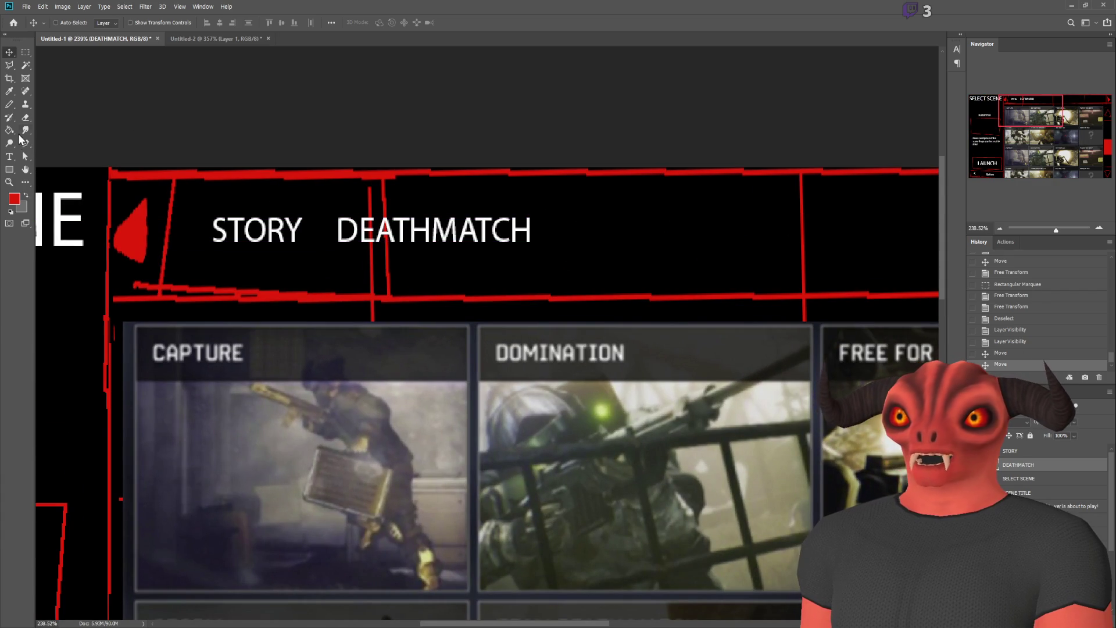
- On a new layer, pencil-draw outline boxes and a divider around STORY and DEATHMATCH
{"action": "left_click", "coordinate": [9, 104]}
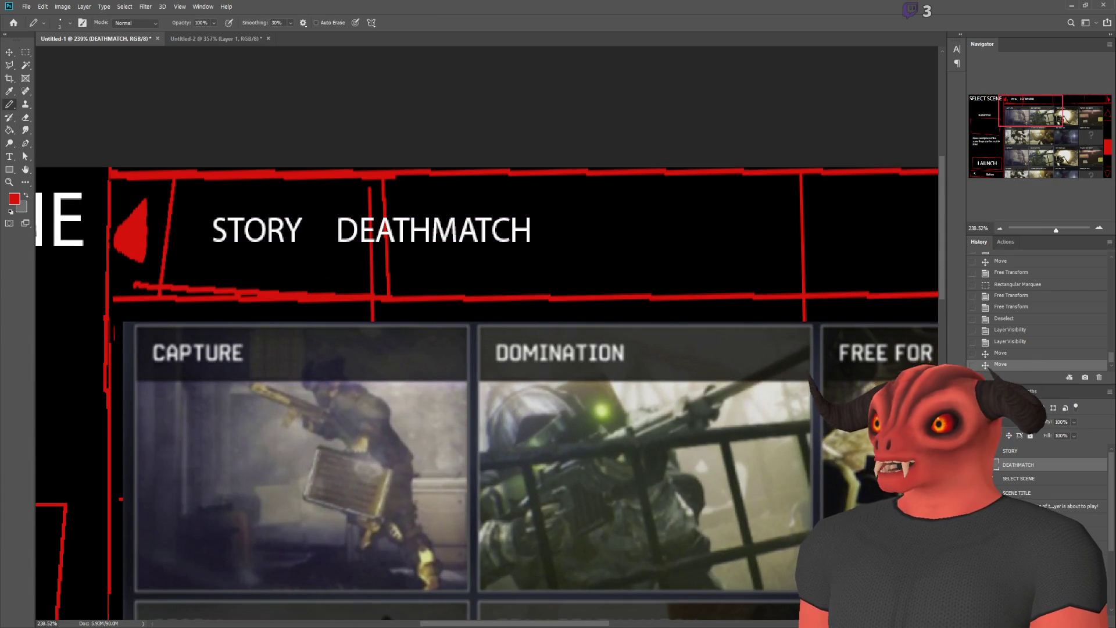
{"action": "key", "text": "ctrl+shift+alt+n"}
{"action": "left_click_drag", "start_coordinate": [313, 249], "coordinate": [314, 252]}
{"action": "left_click_drag", "start_coordinate": [324, 199], "coordinate": [322, 264]}
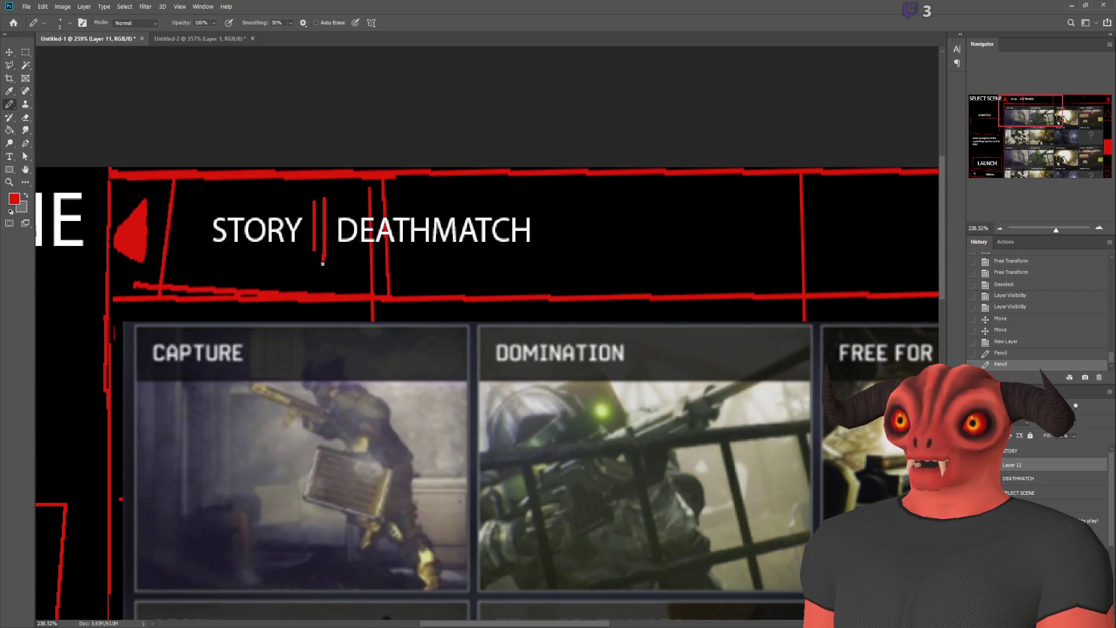
{"action": "left_click_drag", "start_coordinate": [203, 207], "coordinate": [318, 213]}
{"action": "left_click_drag", "start_coordinate": [311, 252], "coordinate": [206, 253]}
{"action": "left_click_drag", "start_coordinate": [205, 209], "coordinate": [204, 241]}
{"action": "mouse_move", "coordinate": [325, 198]}
{"action": "left_mouse_down"}
{"action": "mouse_move", "coordinate": [549, 198]}
{"action": "mouse_move", "coordinate": [573, 264]}
{"action": "mouse_move", "coordinate": [332, 261]}
{"action": "left_mouse_up"}
- On sketch Layer 4, marquee and delete the stray red lines inside the header
{"action": "scroll", "coordinate": [429, 256], "scroll_direction": "down", "scroll_amount": 5}
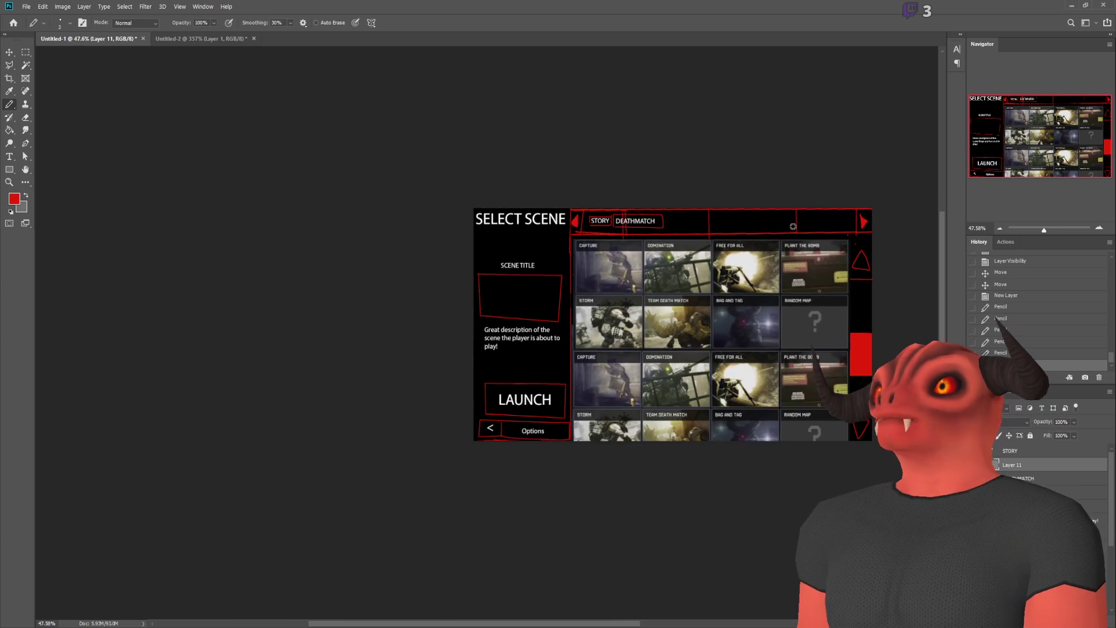
{"action": "scroll", "coordinate": [662, 231], "scroll_direction": "up", "scroll_amount": 4}
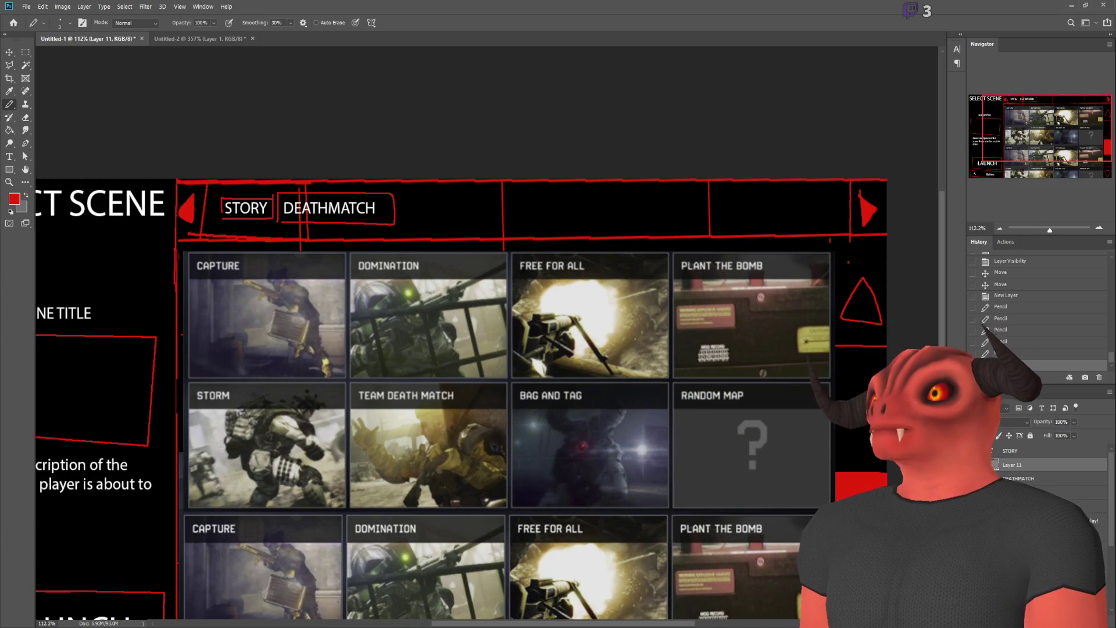
{"action": "scroll", "coordinate": [1041, 465], "scroll_direction": "down", "scroll_amount": 3}
{"action": "left_click", "coordinate": [1023, 523]}
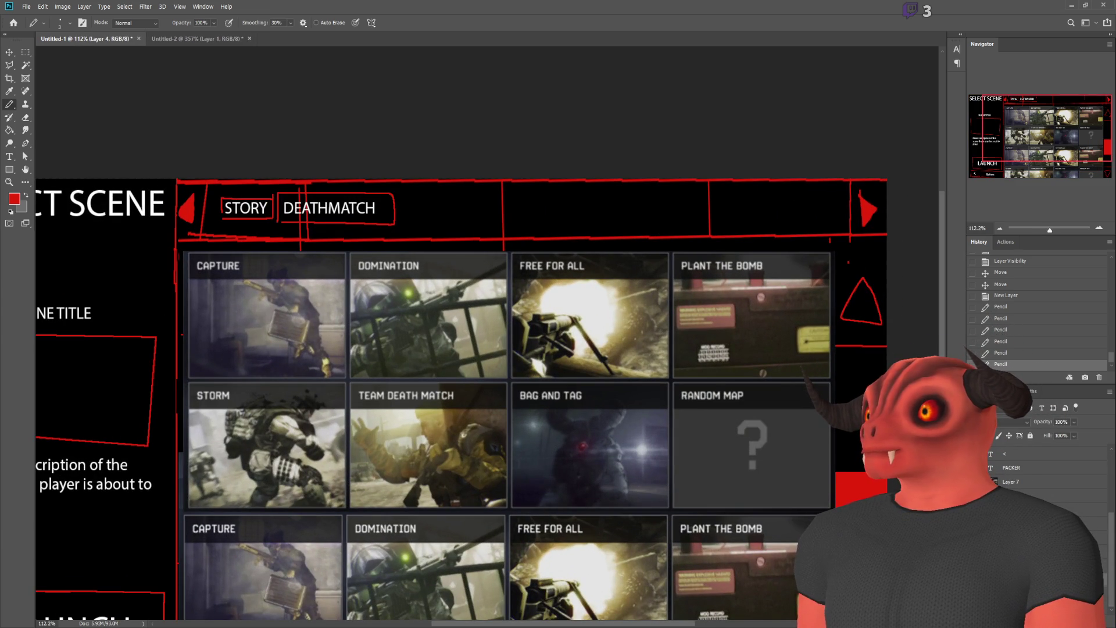
{"action": "key", "text": "m"}
{"action": "scroll", "coordinate": [212, 172], "scroll_direction": "up", "scroll_amount": 3}
{"action": "mouse_move", "coordinate": [276, 194]}
{"action": "left_mouse_down"}
{"action": "mouse_move", "coordinate": [953, 244]}
{"action": "mouse_move", "coordinate": [891, 262]}
{"action": "left_mouse_up"}
{"action": "key", "text": "Delete"}
{"action": "left_click_drag", "start_coordinate": [194, 261], "coordinate": [238, 269]}
{"action": "key", "text": "ctrl+d"}
{"action": "key", "text": "Delete"}
{"action": "key", "text": "ctrl+d"}
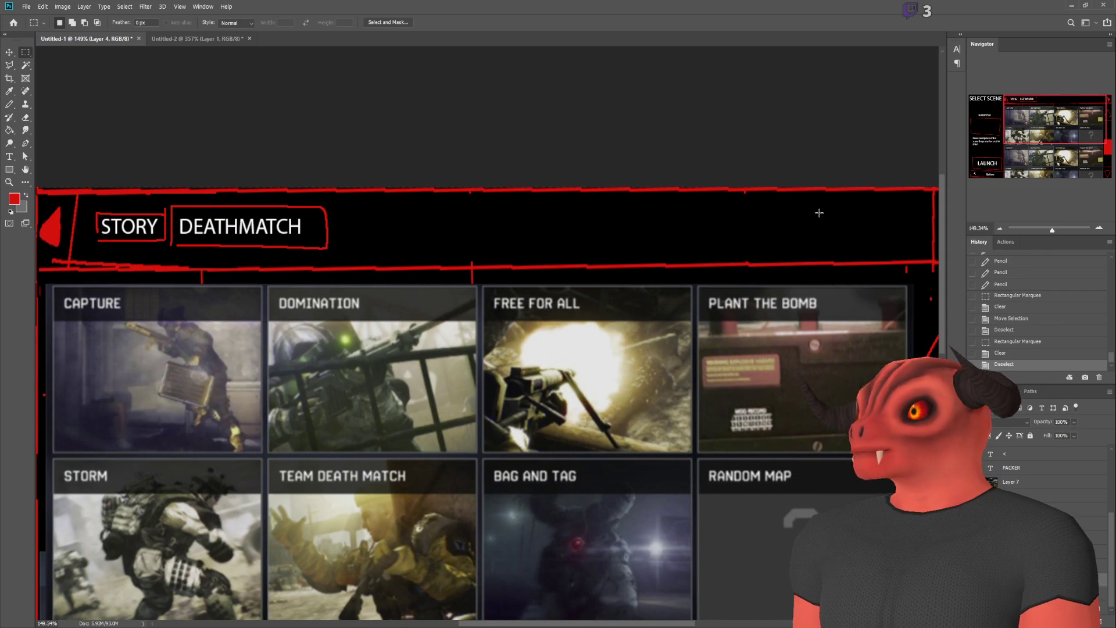
- Hide the top reference screenshot layer to reveal the red sketch grid
{"action": "scroll", "coordinate": [819, 213], "scroll_direction": "down", "scroll_amount": 4}
{"action": "scroll", "coordinate": [870, 258], "scroll_direction": "up", "scroll_amount": 2}
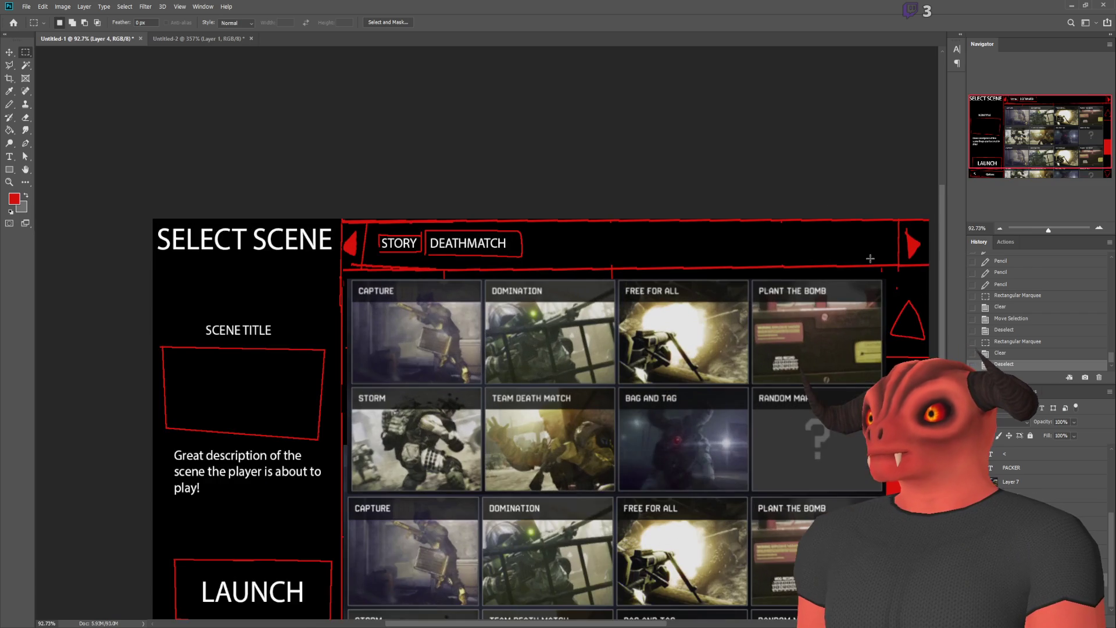
{"action": "scroll", "coordinate": [867, 260], "scroll_direction": "down", "scroll_amount": 2}
{"action": "scroll", "coordinate": [756, 378], "scroll_direction": "down", "scroll_amount": 2}
{"action": "scroll", "coordinate": [652, 495], "scroll_direction": "up", "scroll_amount": 2}
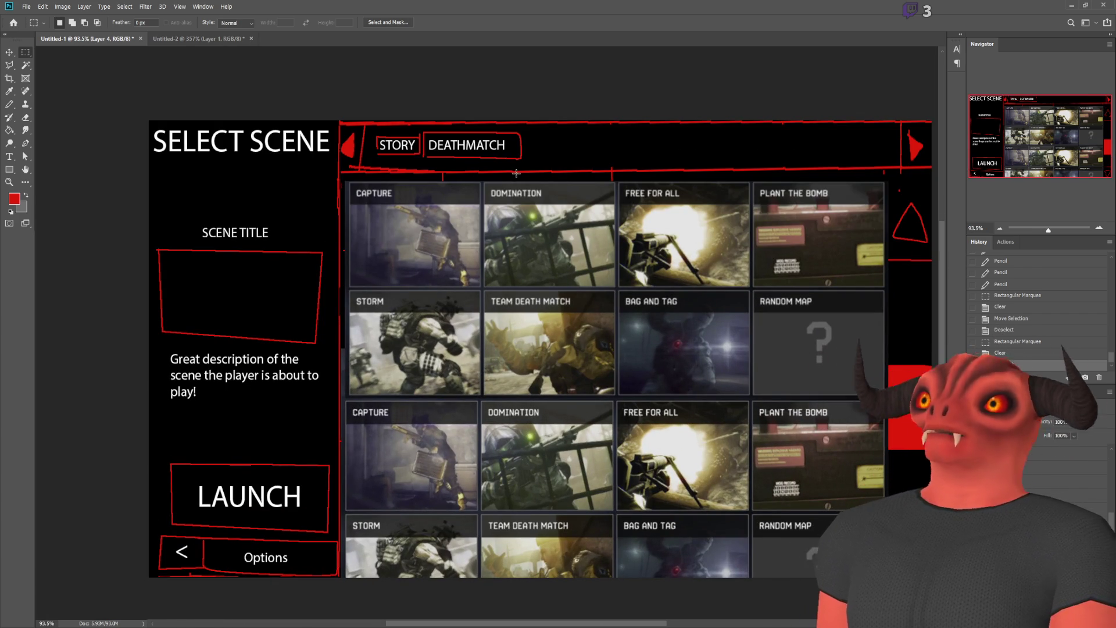
{"action": "left_click", "coordinate": [978, 453]}
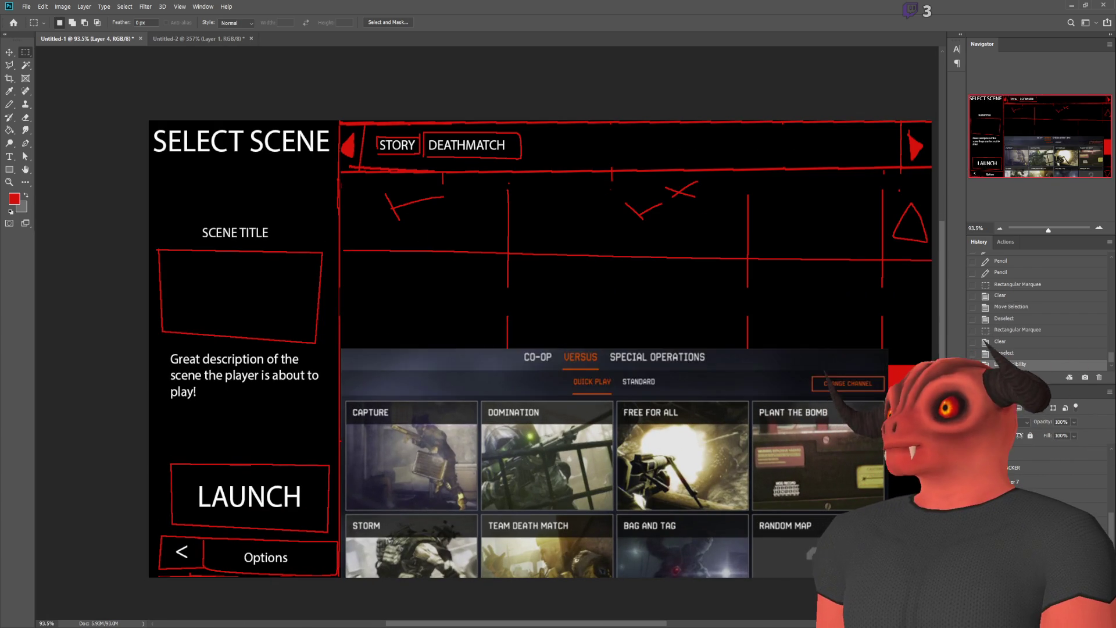
- Hide the remaining reference screenshot layer
{"action": "left_click", "coordinate": [979, 454]}
{"action": "scroll", "coordinate": [675, 364], "scroll_direction": "up", "scroll_amount": 1}
{"action": "scroll", "coordinate": [247, 432], "scroll_direction": "down", "scroll_amount": 1}
{"action": "scroll", "coordinate": [246, 432], "scroll_direction": "up", "scroll_amount": 1}
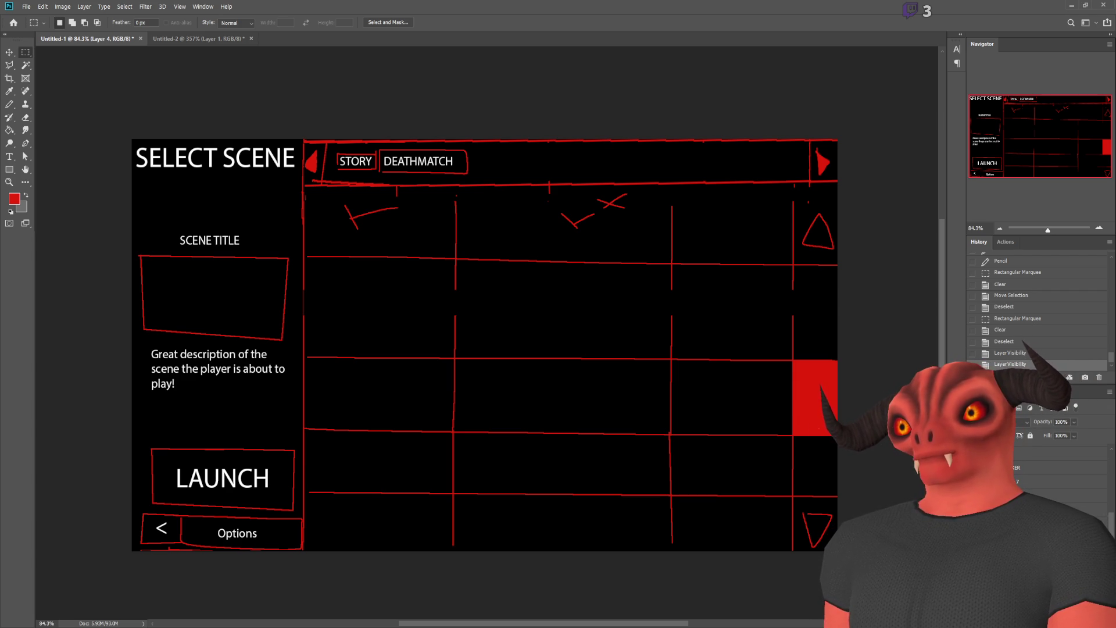
{"action": "scroll", "coordinate": [1046, 471], "scroll_direction": "up", "scroll_amount": 5}
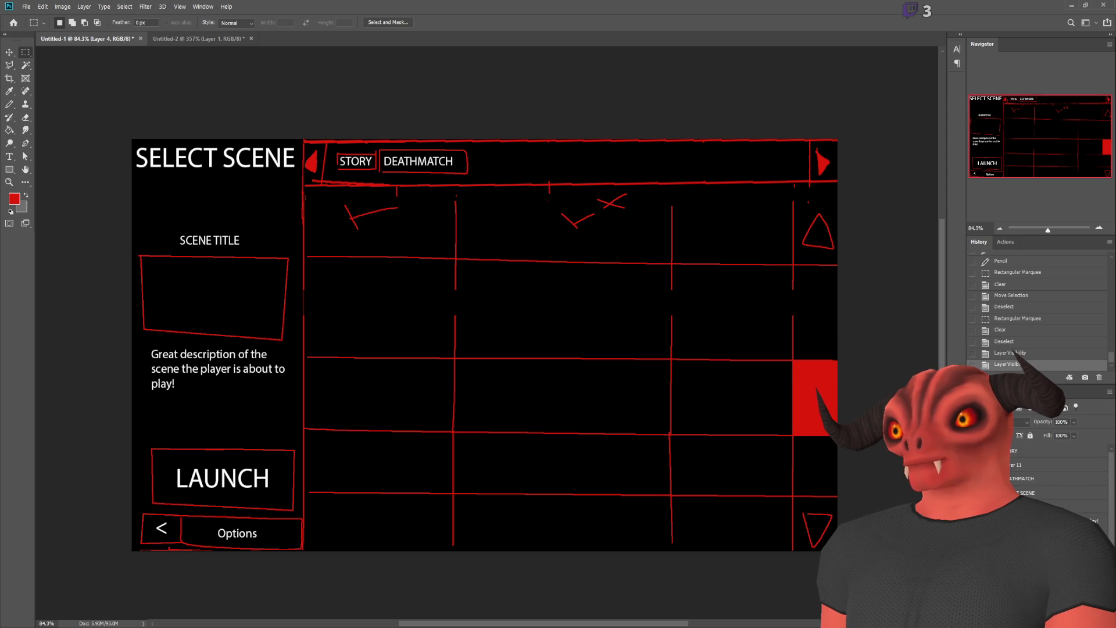
- Identify the layer holding the red x scribble and delete it
{"action": "left_click", "coordinate": [976, 478]}
{"action": "left_click", "coordinate": [976, 478]}
{"action": "scroll", "coordinate": [1047, 471], "scroll_direction": "down", "scroll_amount": 3}
{"action": "left_click", "coordinate": [976, 482]}
{"action": "left_click", "coordinate": [976, 482]}
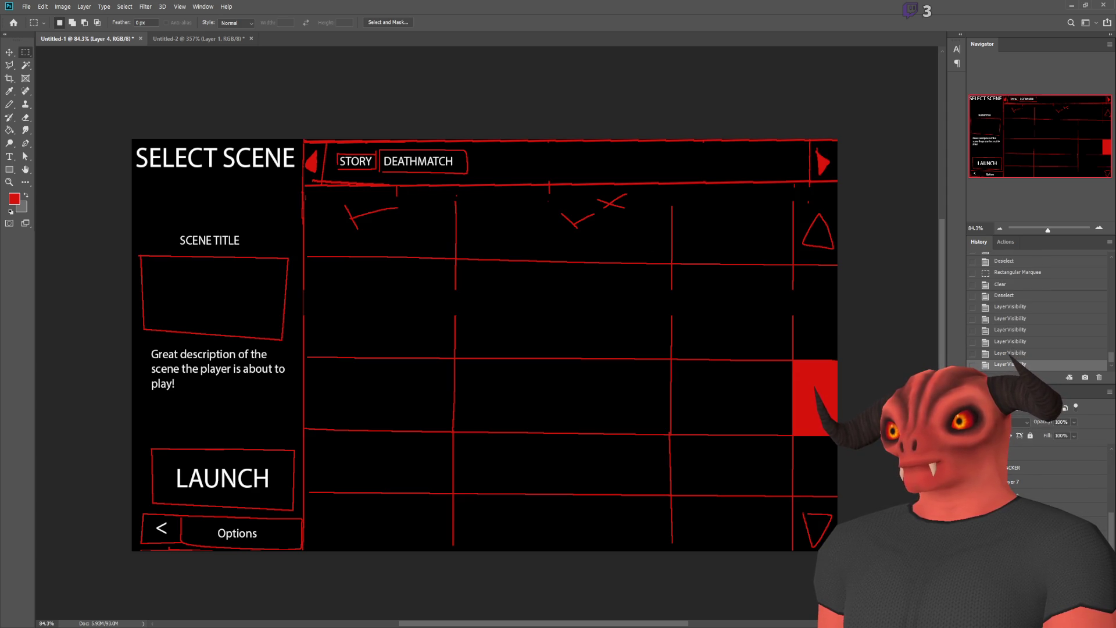
{"action": "left_click", "coordinate": [975, 481]}
{"action": "left_click", "coordinate": [976, 482]}
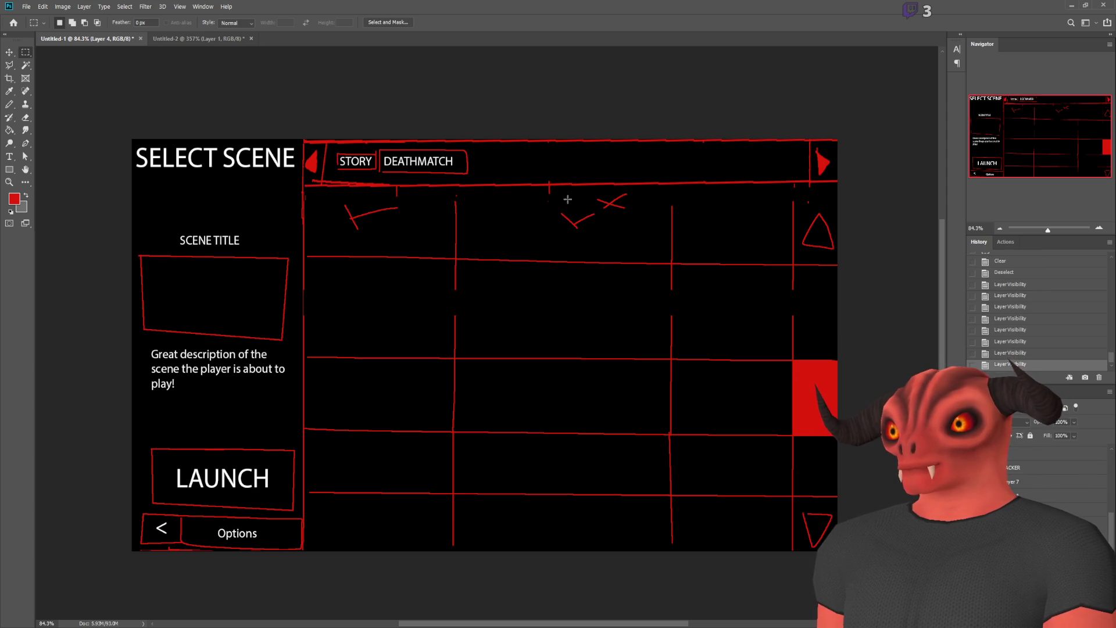
{"action": "left_click", "coordinate": [975, 481]}
{"action": "left_click", "coordinate": [976, 482]}
{"action": "key", "text": "Delete"}
- Toggle the Options and LAUNCH box outline layers to confirm their contents
{"action": "left_click", "coordinate": [975, 481]}
{"action": "left_click", "coordinate": [975, 482]}
{"action": "left_click", "coordinate": [976, 496]}
{"action": "left_click", "coordinate": [976, 496]}
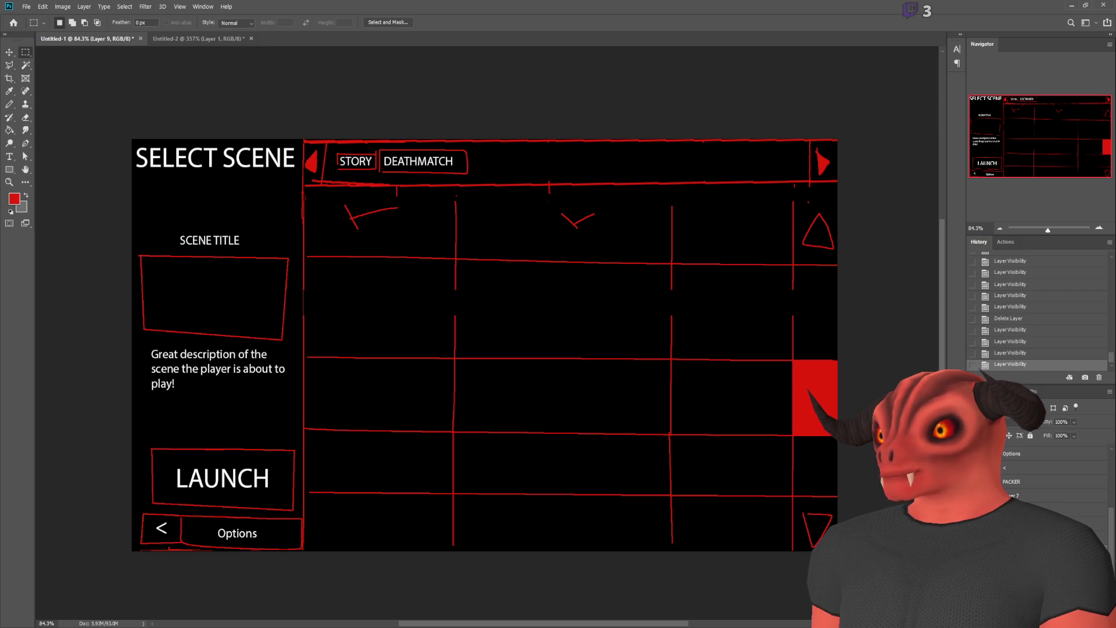
- Select and erase both red check marks, leaving the scene-card grid empty
{"action": "left_click_drag", "start_coordinate": [540, 188], "coordinate": [625, 241]}
{"action": "left_click_drag", "start_coordinate": [441, 238], "coordinate": [319, 195]}
{"action": "key", "text": "Delete"}
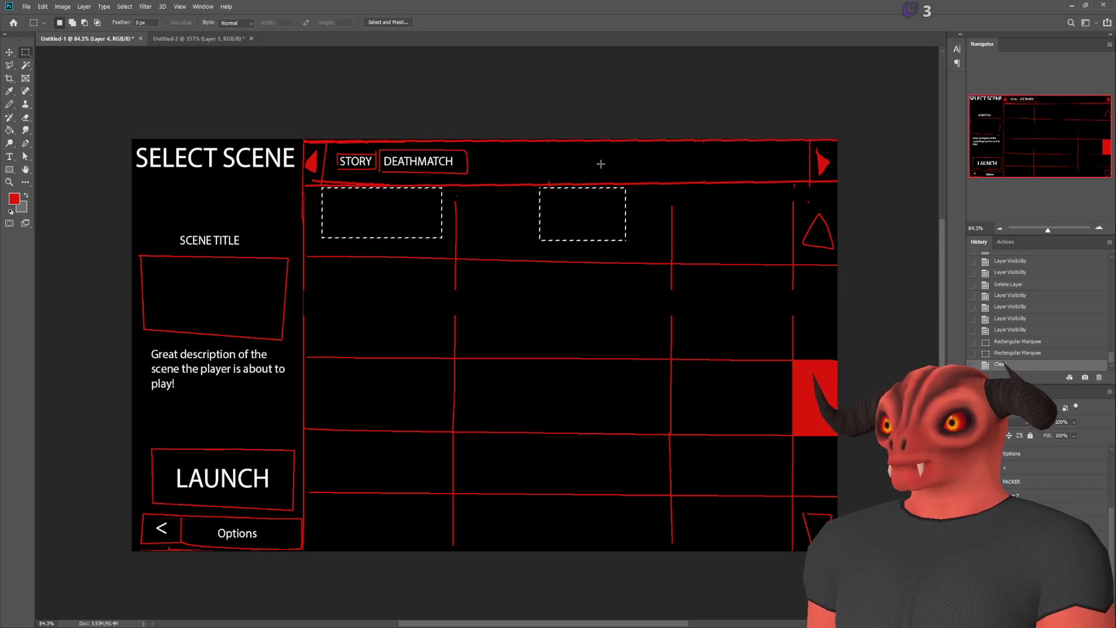
{"action": "key", "text": "ctrl+d"}
{"action": "scroll", "coordinate": [601, 168], "scroll_direction": "down", "scroll_amount": 4}
{"action": "scroll", "coordinate": [634, 195], "scroll_direction": "up", "scroll_amount": 5}
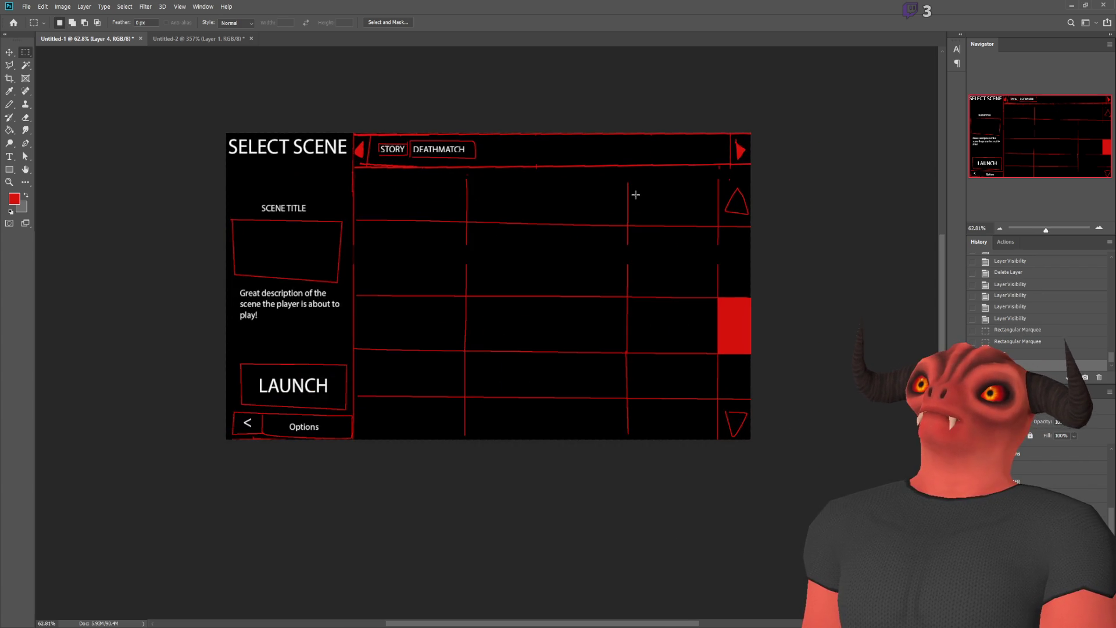
{"action": "scroll", "coordinate": [500, 196], "scroll_direction": "down", "scroll_amount": 1}
{"action": "scroll", "coordinate": [770, 212], "scroll_direction": "up", "scroll_amount": 2}
{"action": "scroll", "coordinate": [550, 232], "scroll_direction": "down", "scroll_amount": 2}
{"action": "scroll", "coordinate": [550, 231], "scroll_direction": "up", "scroll_amount": 2}
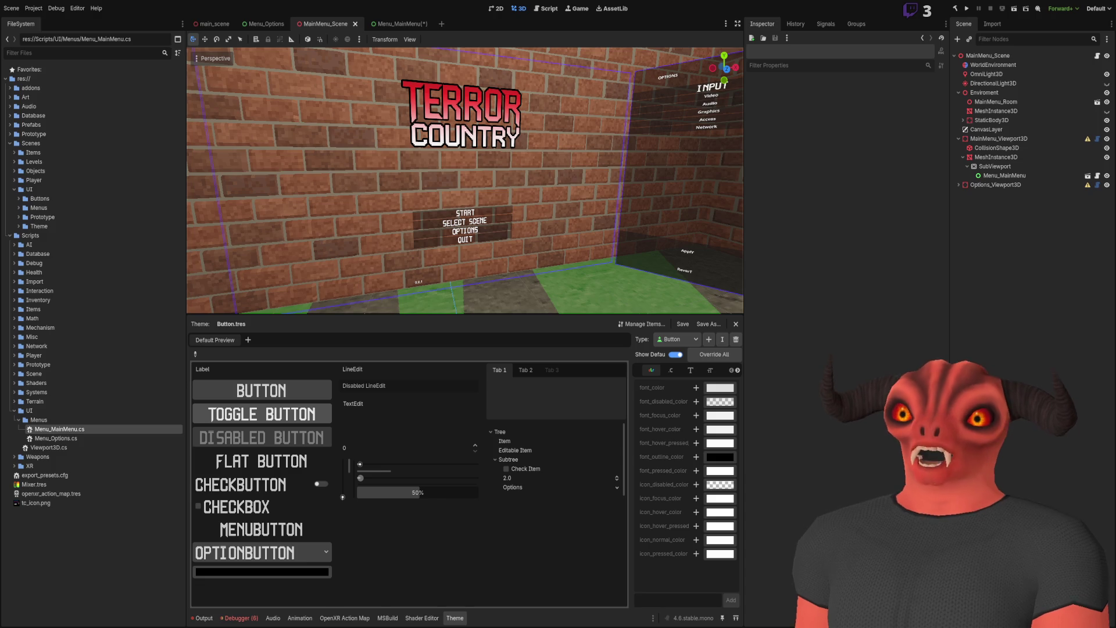
{"action": "key", "text": "alt+Tab"}
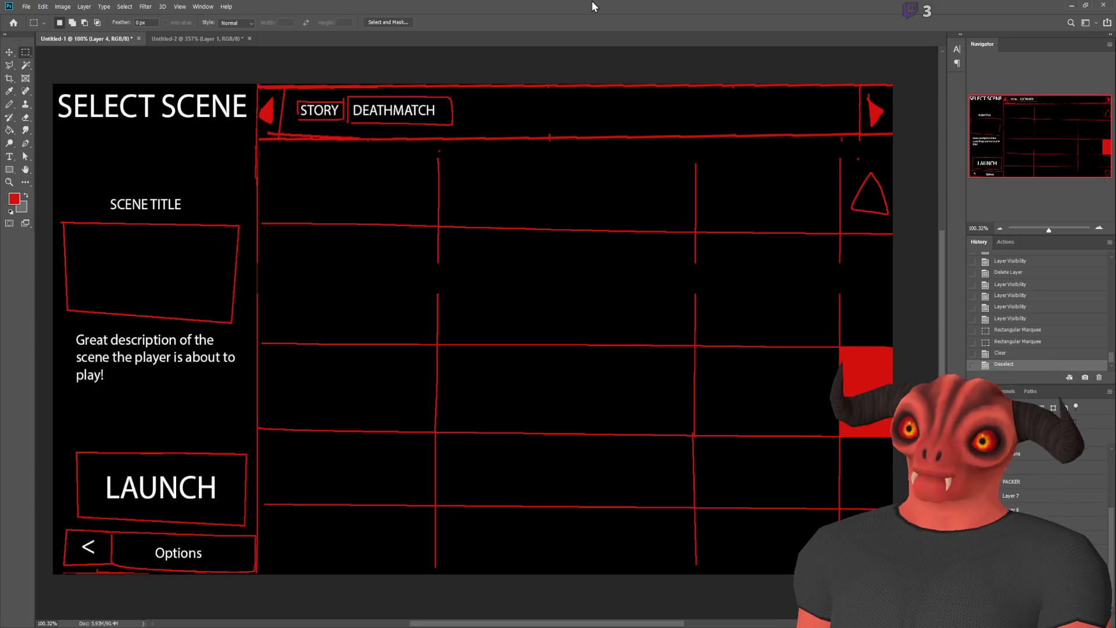
{"action": "key", "text": "alt+Tab"}
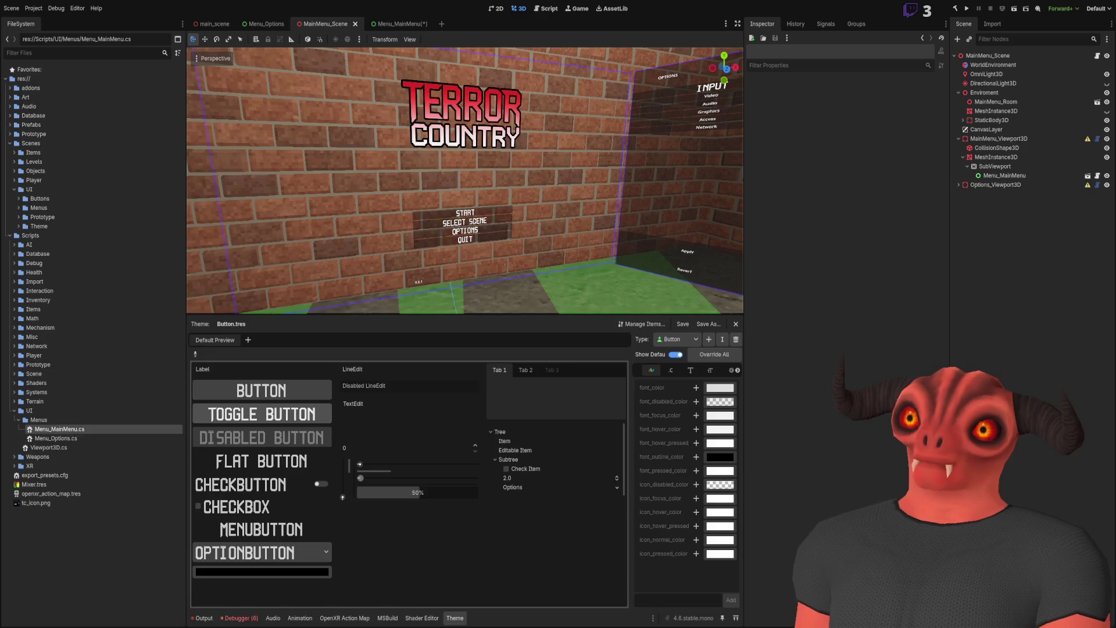
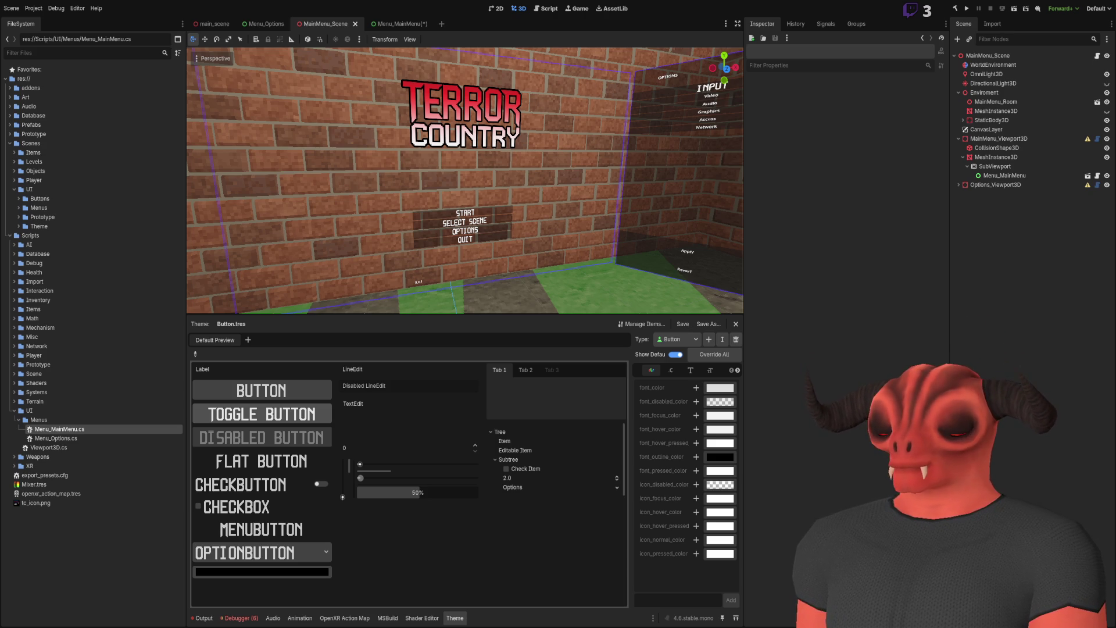
- Check the Select Scene mockup in Photoshop, then open the Menu_MainMenu scene in 2D
{"action": "key", "text": "alt+Tab"}
{"action": "key", "text": "alt+Tab"}
{"action": "key", "text": "alt+Tab"}
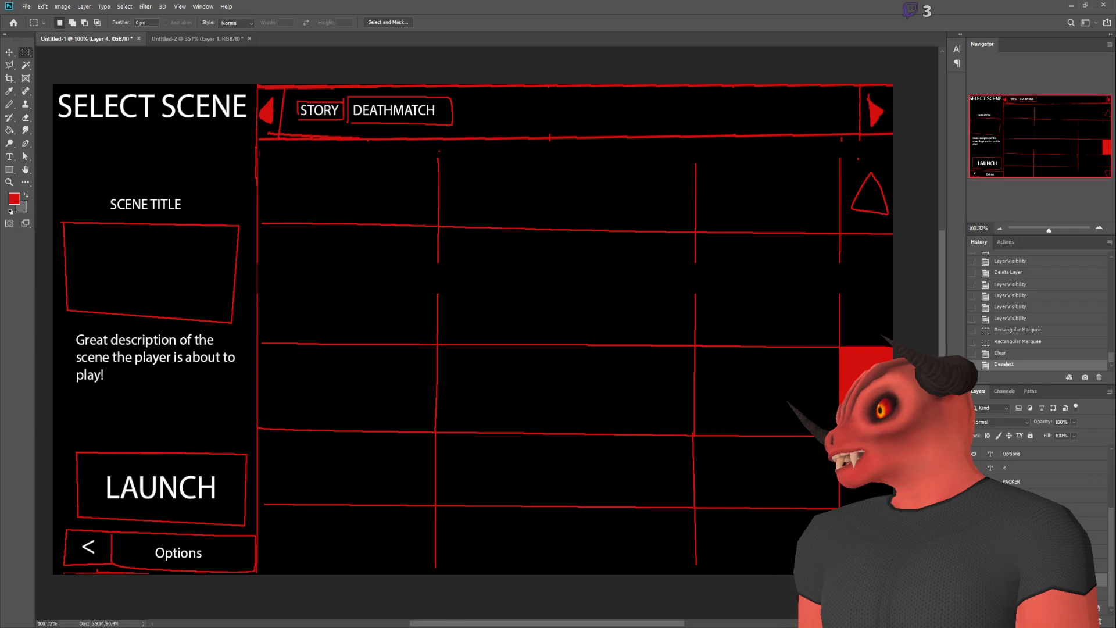
{"action": "key", "text": "alt+Tab"}
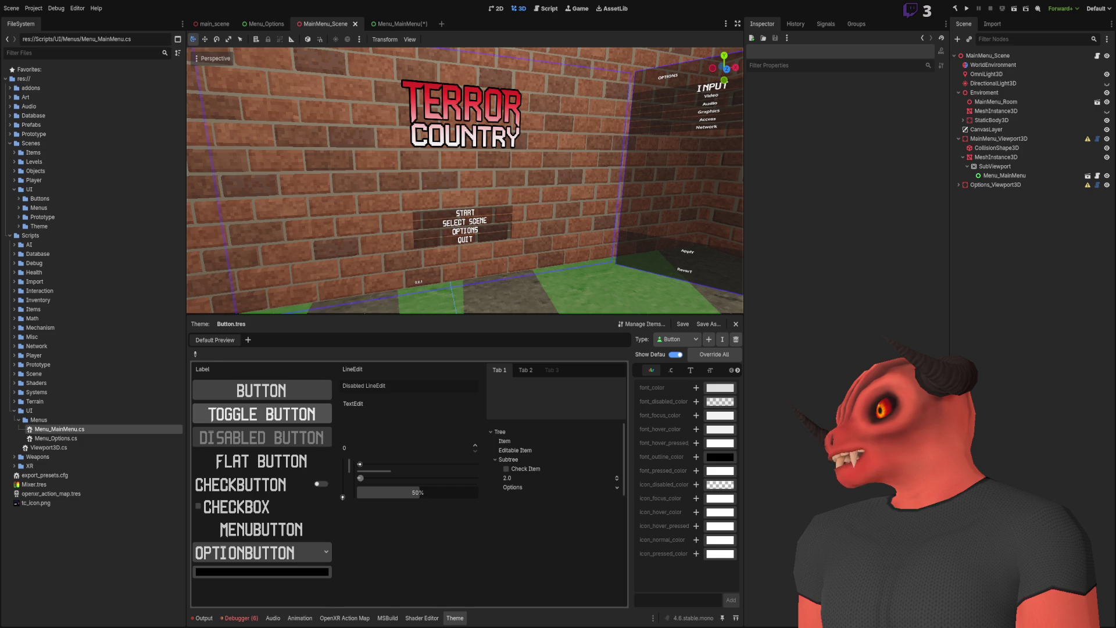
{"action": "key", "text": "alt+Tab"}
{"action": "left_click", "coordinate": [426, 21]}
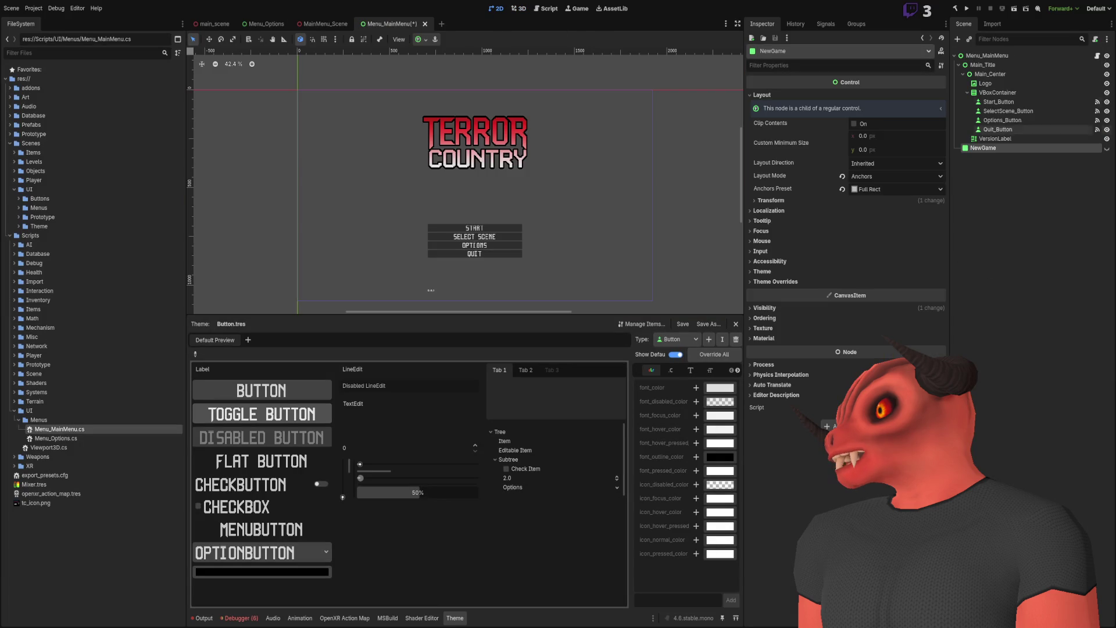
- Hide Main_Title, duplicate NewGame and hide the original, then select the 'Select Scene' notes heading
{"action": "left_click", "coordinate": [1107, 65]}
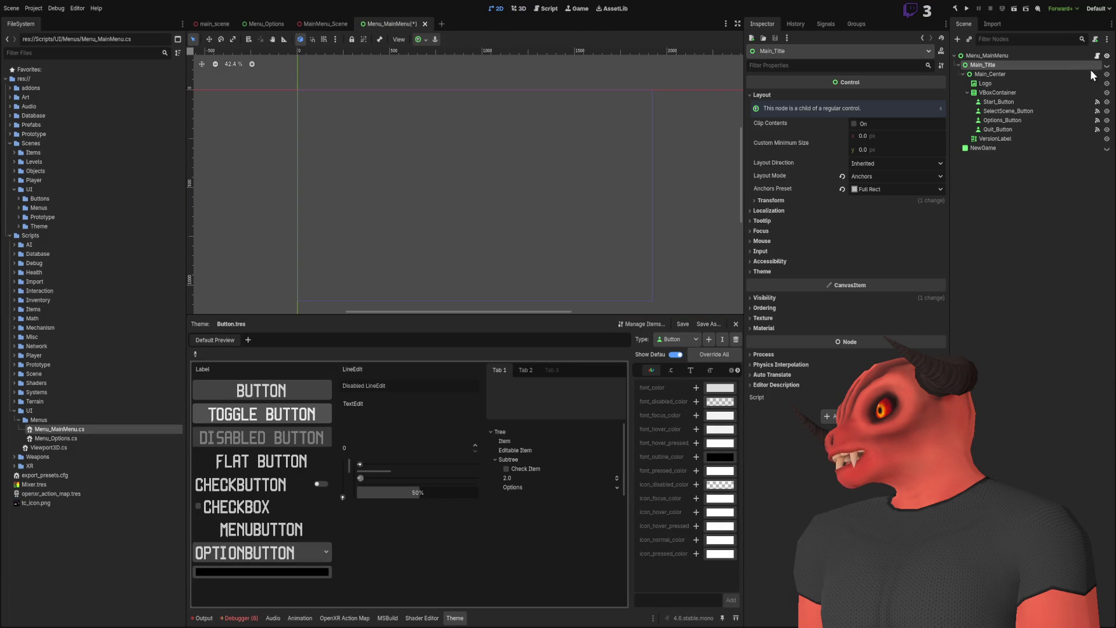
{"action": "left_click", "coordinate": [959, 65]}
{"action": "left_click", "coordinate": [1015, 75]}
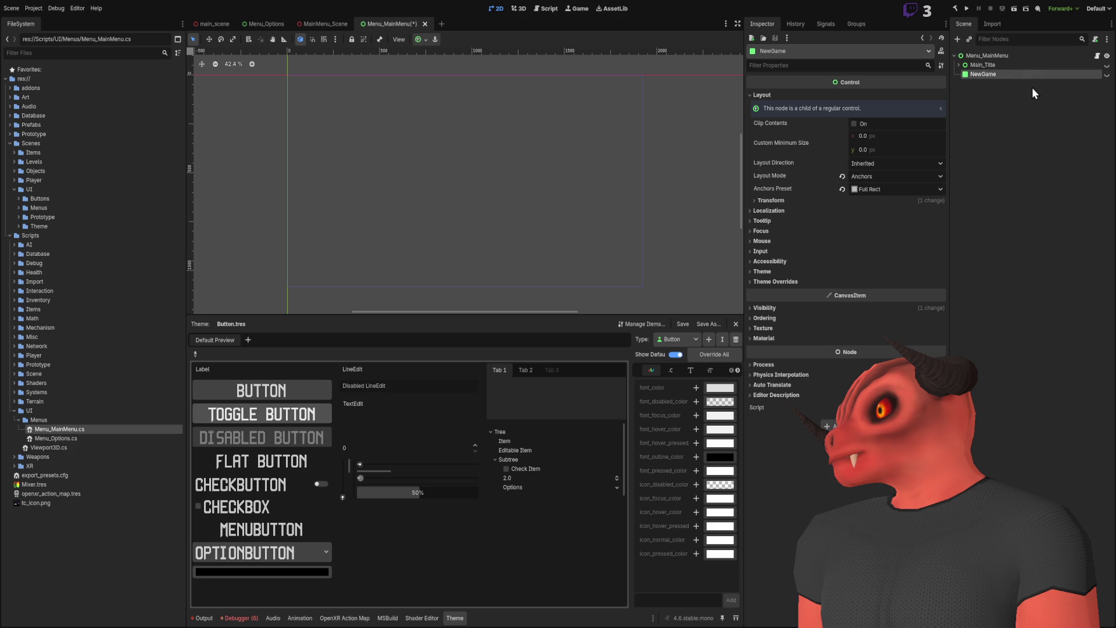
{"action": "key", "text": "ctrl+d"}
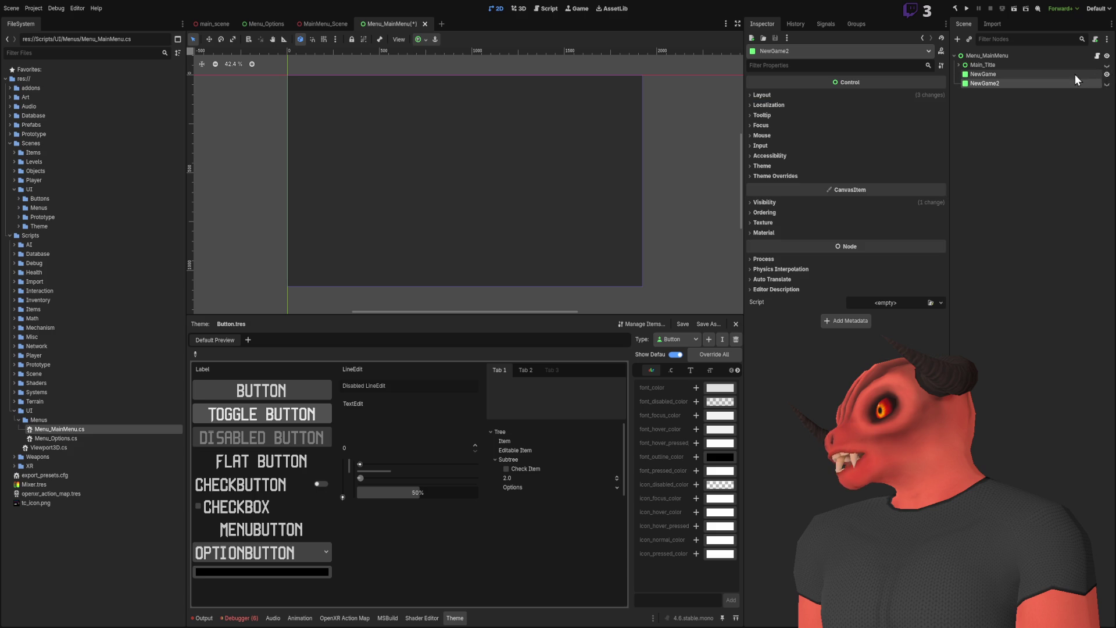
{"action": "left_click", "coordinate": [1107, 75]}
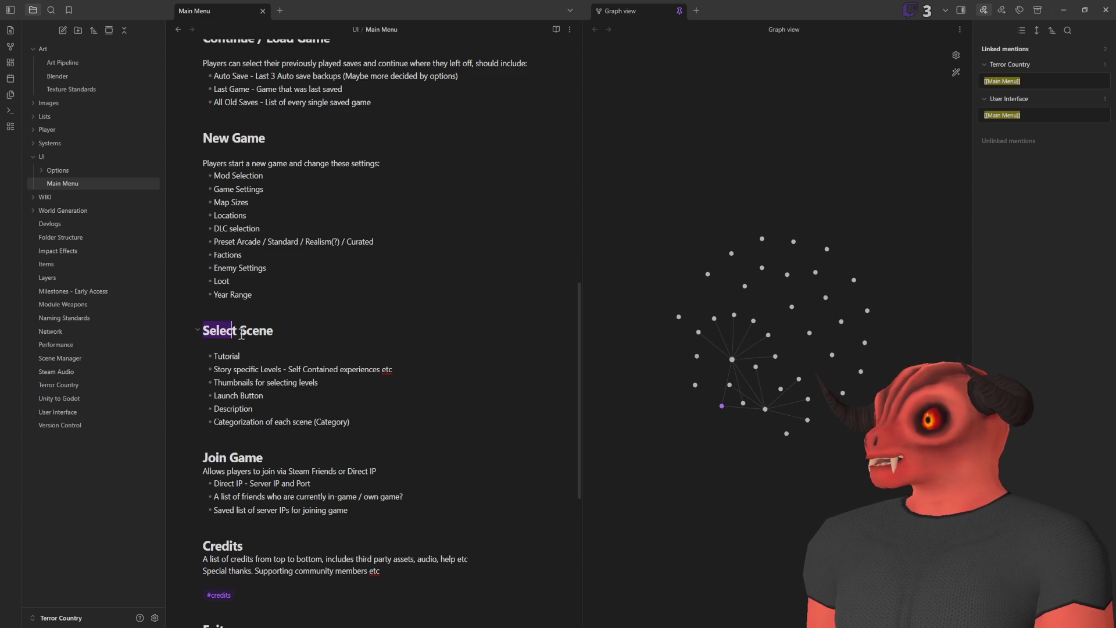
{"action": "left_click_drag", "start_coordinate": [241, 334], "coordinate": [279, 333]}
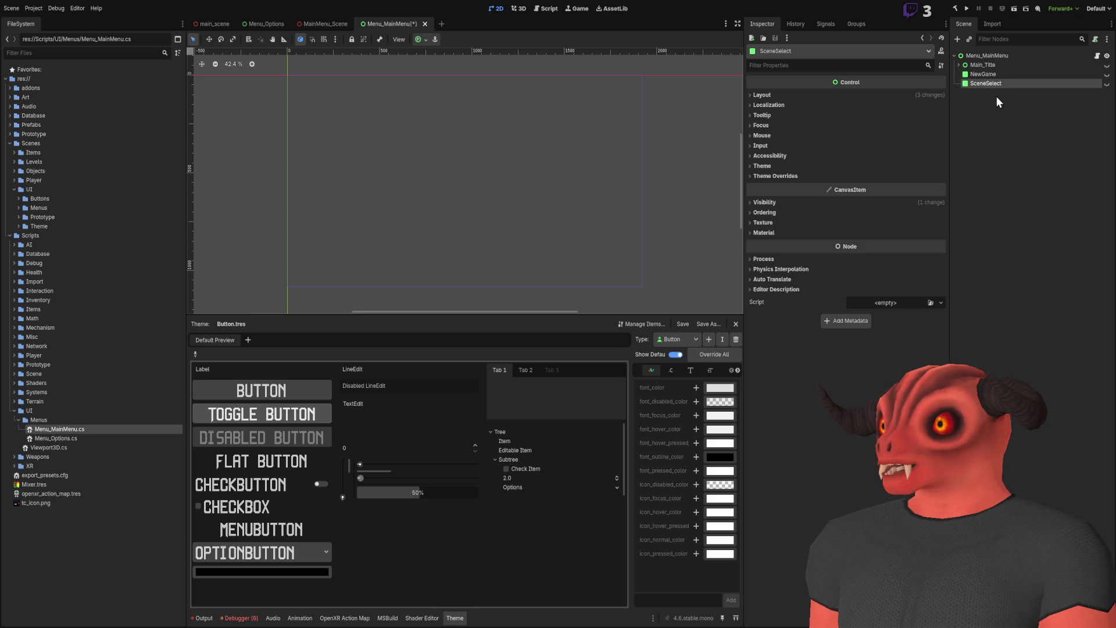
- Name the duplicated Control node SelectScene to match the notes heading
{"action": "left_click", "coordinate": [1001, 84]}
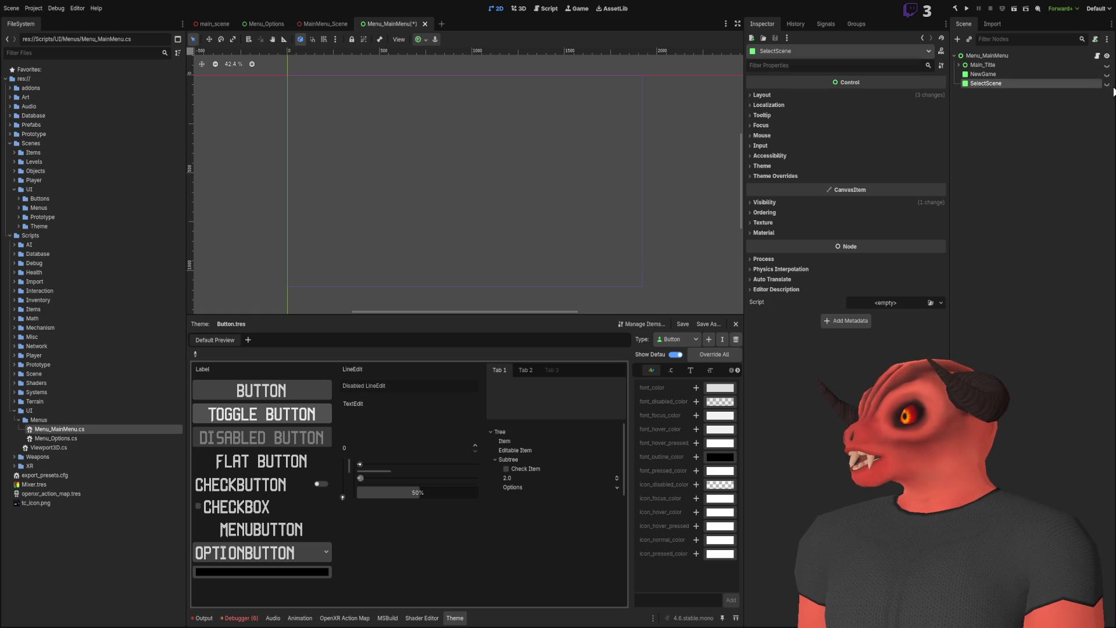
- Unhide SelectScene and add a RichTextLabel child to it, ready for text entry
{"action": "left_click", "coordinate": [1107, 84]}
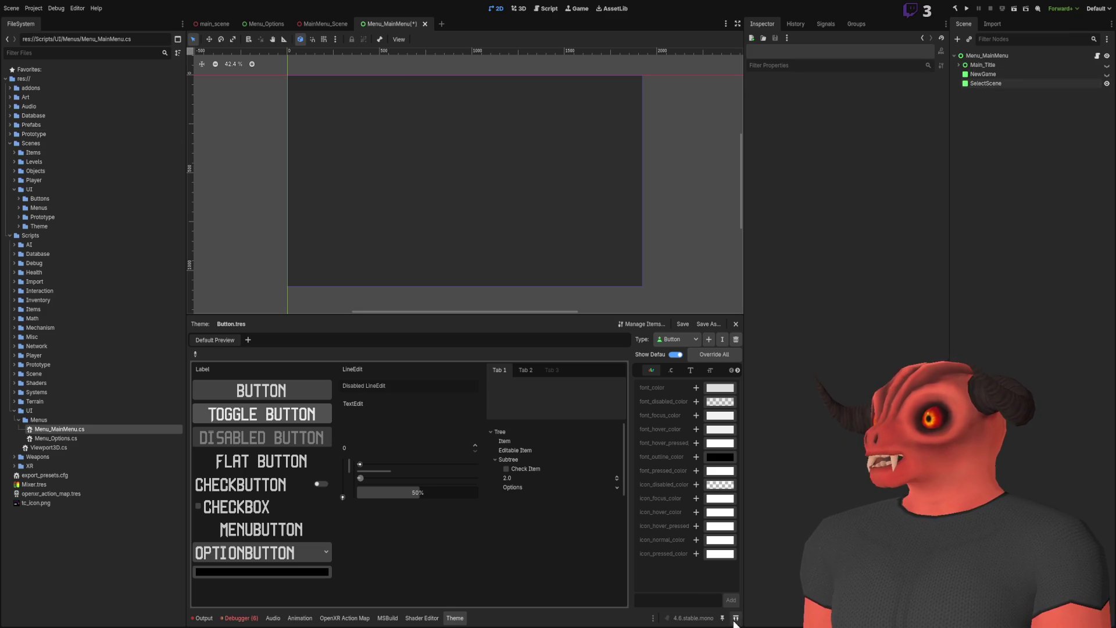
{"action": "key", "text": "alt+Tab"}
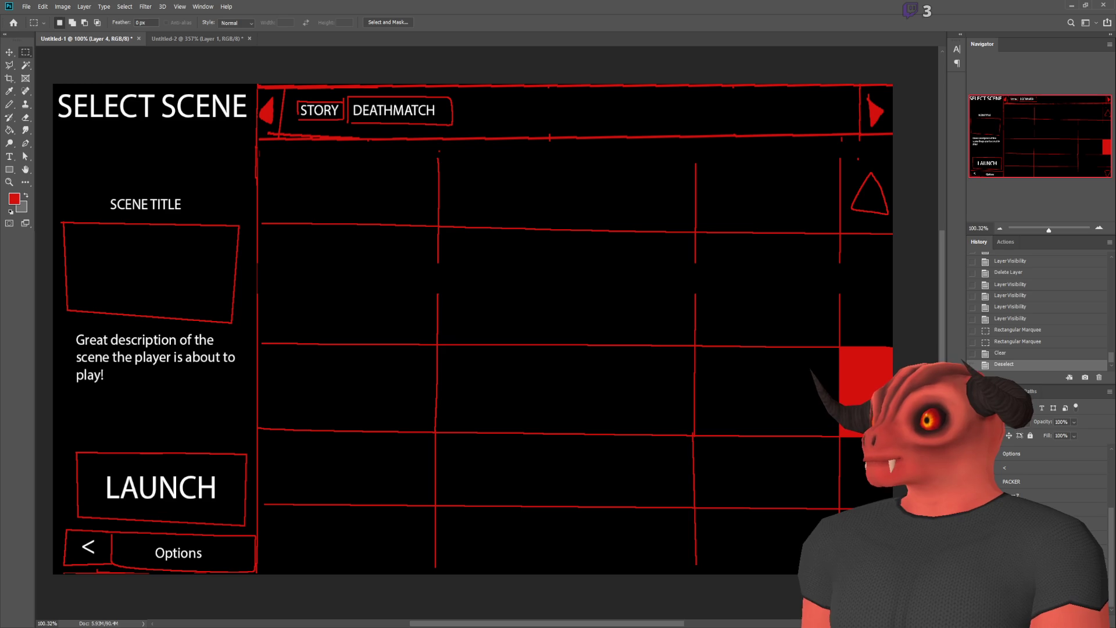
{"action": "key", "text": "alt+Tab"}
{"action": "left_click", "coordinate": [998, 83]}
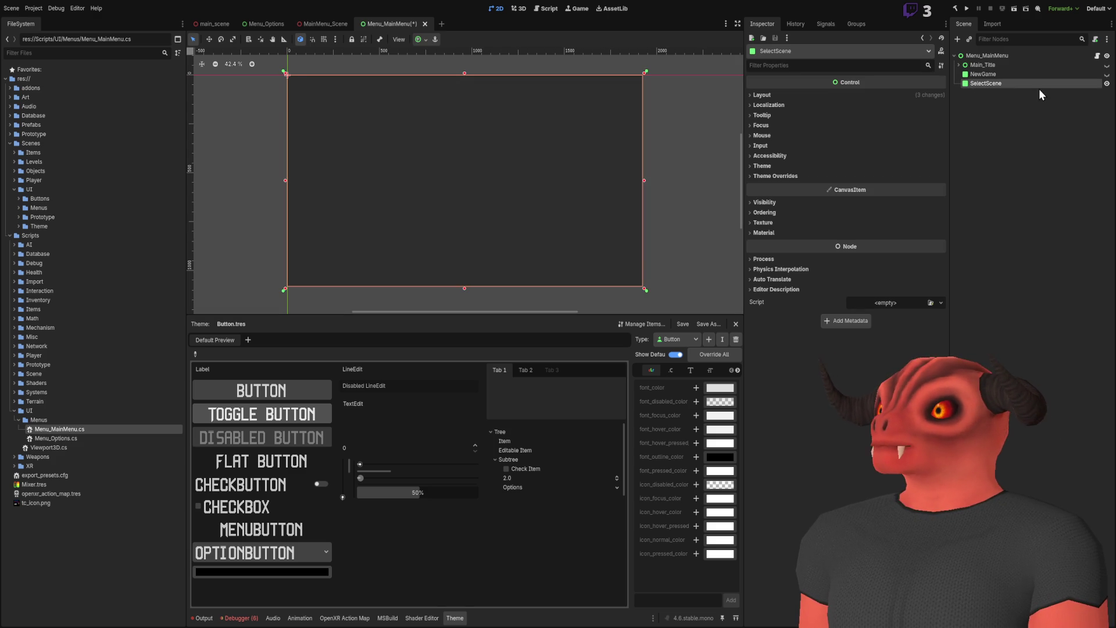
{"action": "key", "text": "ctrl+v"}
{"action": "left_click", "coordinate": [839, 120]}
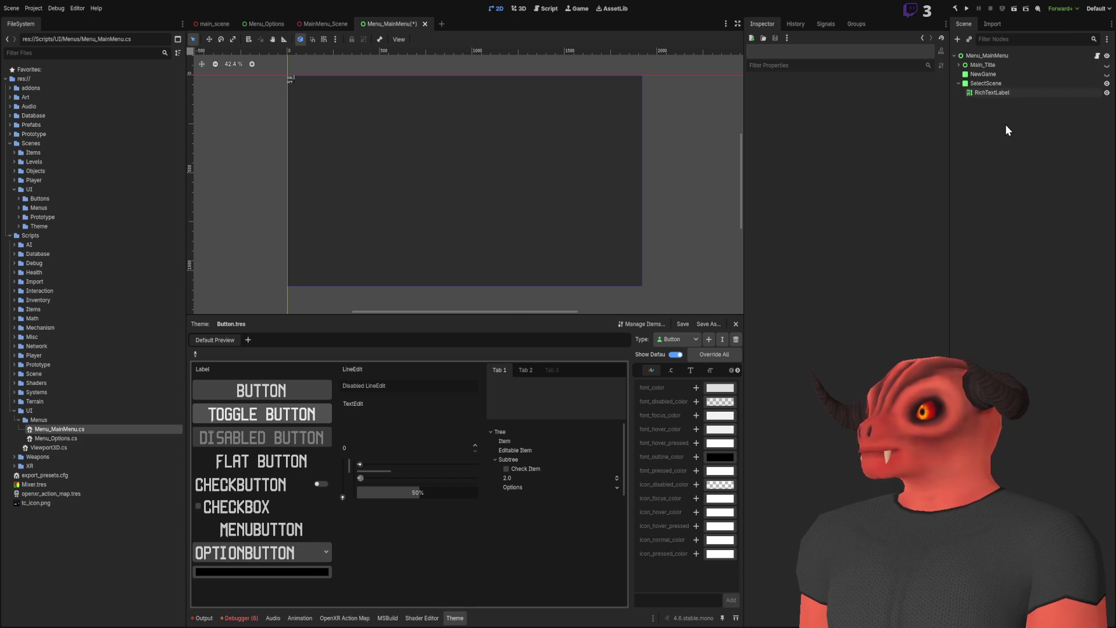
- Rename the new label node Title_RichTextLabel
{"action": "double_click", "coordinate": [1005, 94]}
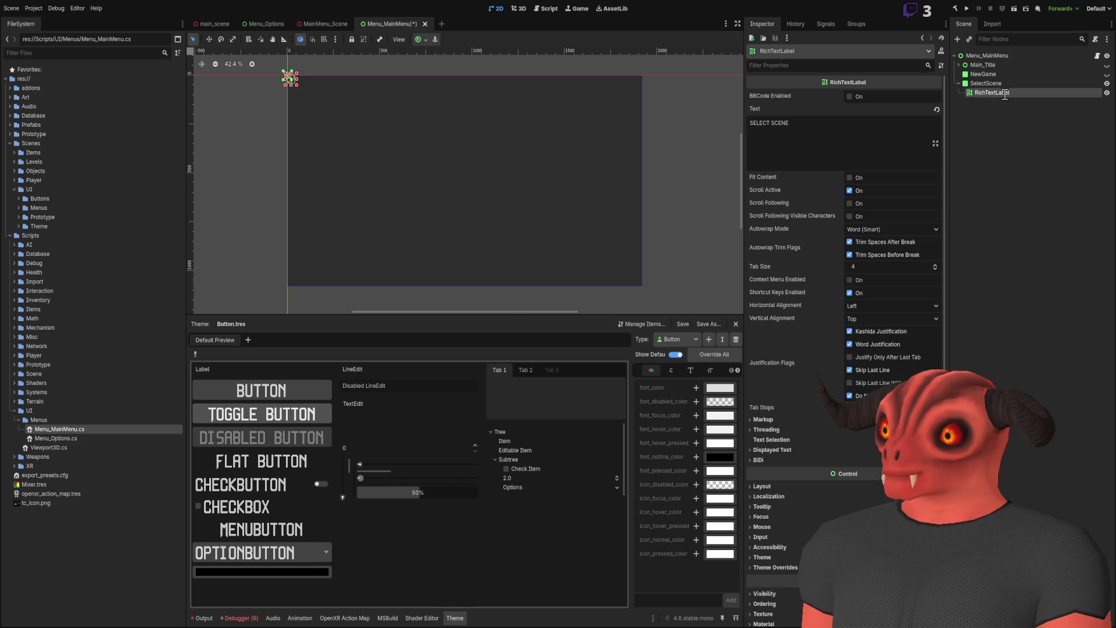
{"action": "key", "text": "Return"}
{"action": "scroll", "coordinate": [390, 188], "scroll_direction": "up", "scroll_amount": 6}
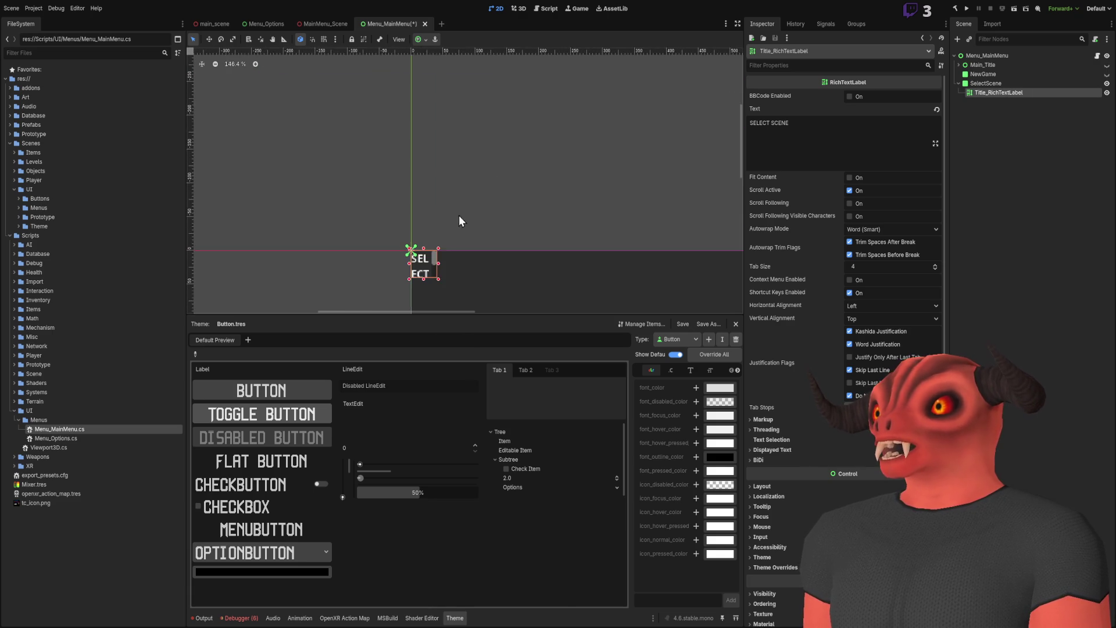
{"action": "scroll", "coordinate": [501, 131], "scroll_direction": "down", "scroll_amount": 5}
{"action": "scroll", "coordinate": [509, 154], "scroll_direction": "up", "scroll_amount": 6}
{"action": "scroll", "coordinate": [560, 167], "scroll_direction": "down", "scroll_amount": 6}
{"action": "left_click_drag", "start_coordinate": [560, 167], "coordinate": [315, 146]}
{"action": "scroll", "coordinate": [347, 140], "scroll_direction": "down", "scroll_amount": 5}
- Set Title_RichTextLabel's layout mode to Anchors and reset its right and bottom offsets
{"action": "left_click", "coordinate": [768, 487]}
{"action": "scroll", "coordinate": [768, 491], "scroll_direction": "down", "scroll_amount": 3}
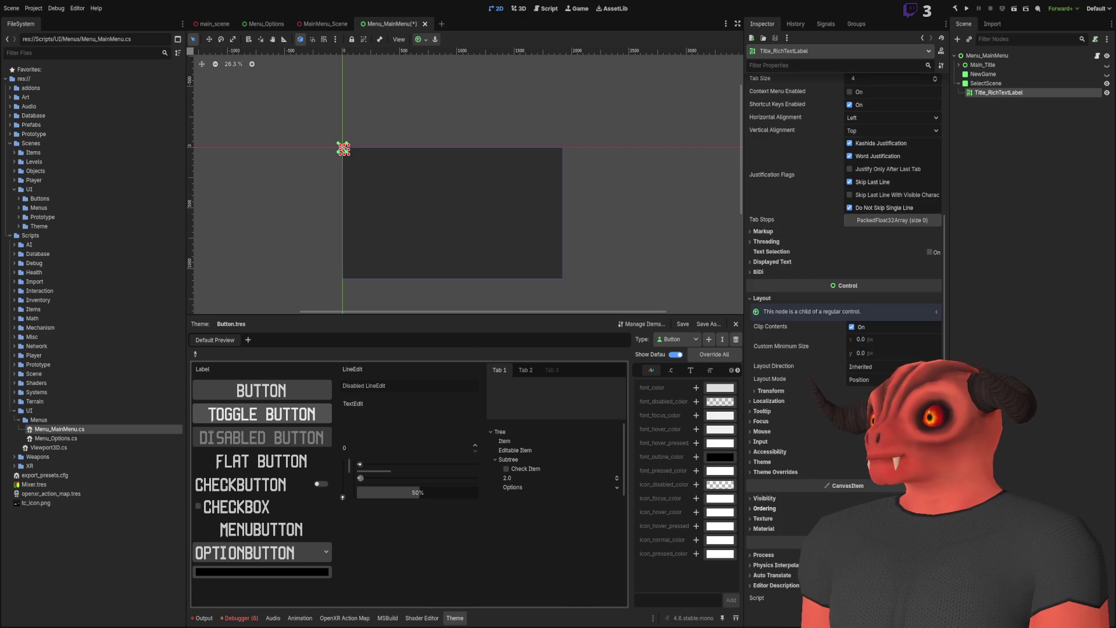
{"action": "left_click", "coordinate": [807, 298]}
{"action": "left_click", "coordinate": [811, 388]}
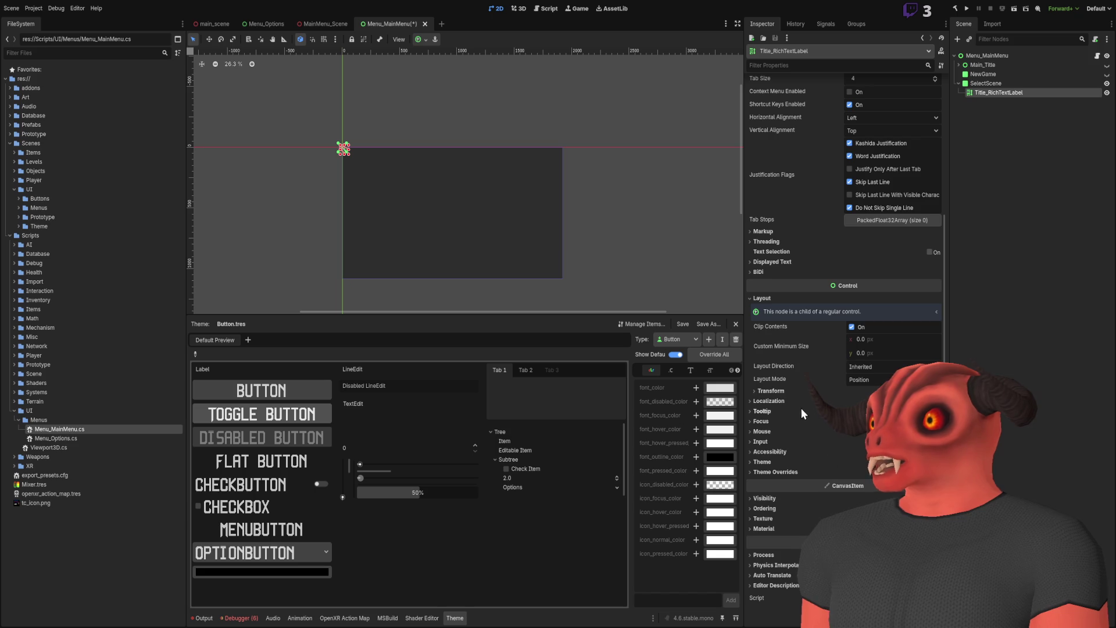
{"action": "left_click", "coordinate": [792, 391]}
{"action": "double_click", "coordinate": [784, 391]}
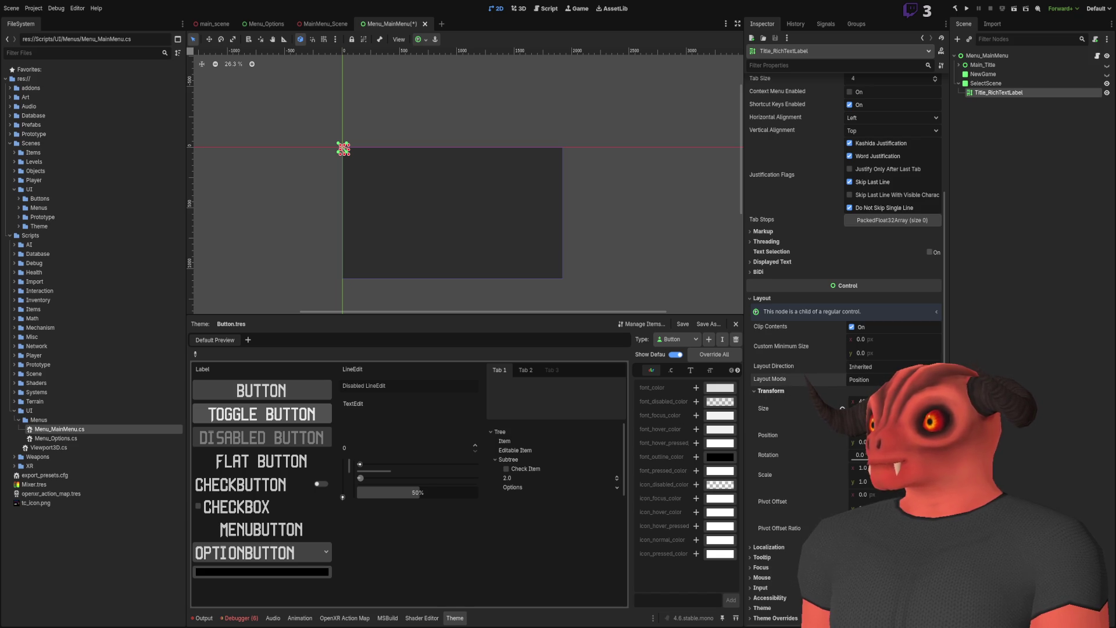
{"action": "left_click", "coordinate": [780, 391]}
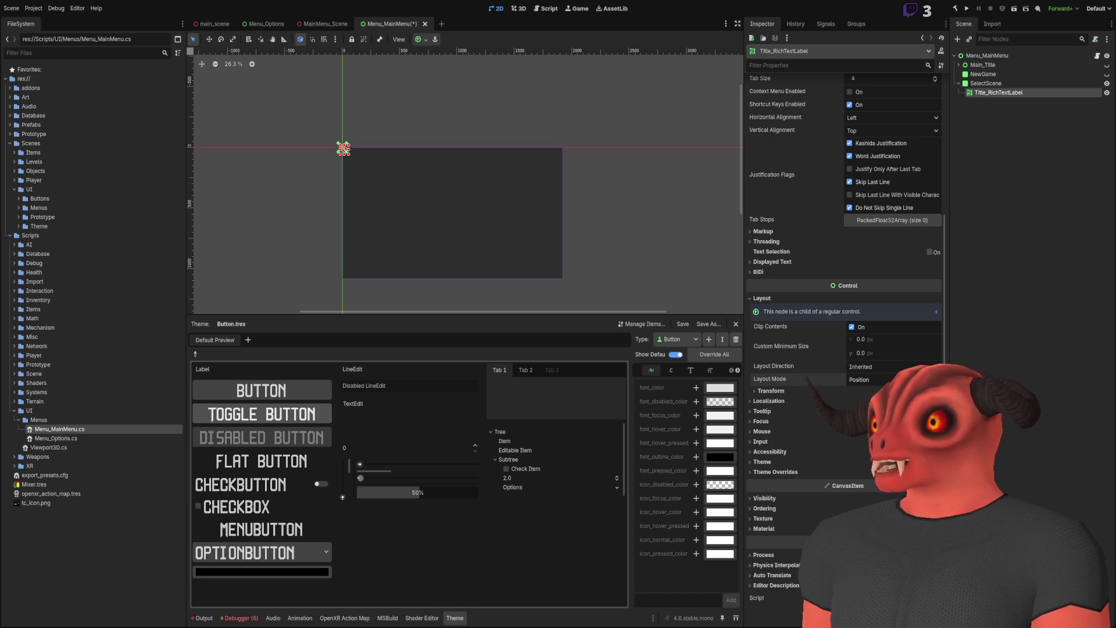
{"action": "left_click", "coordinate": [889, 379]}
{"action": "left_click", "coordinate": [890, 393]}
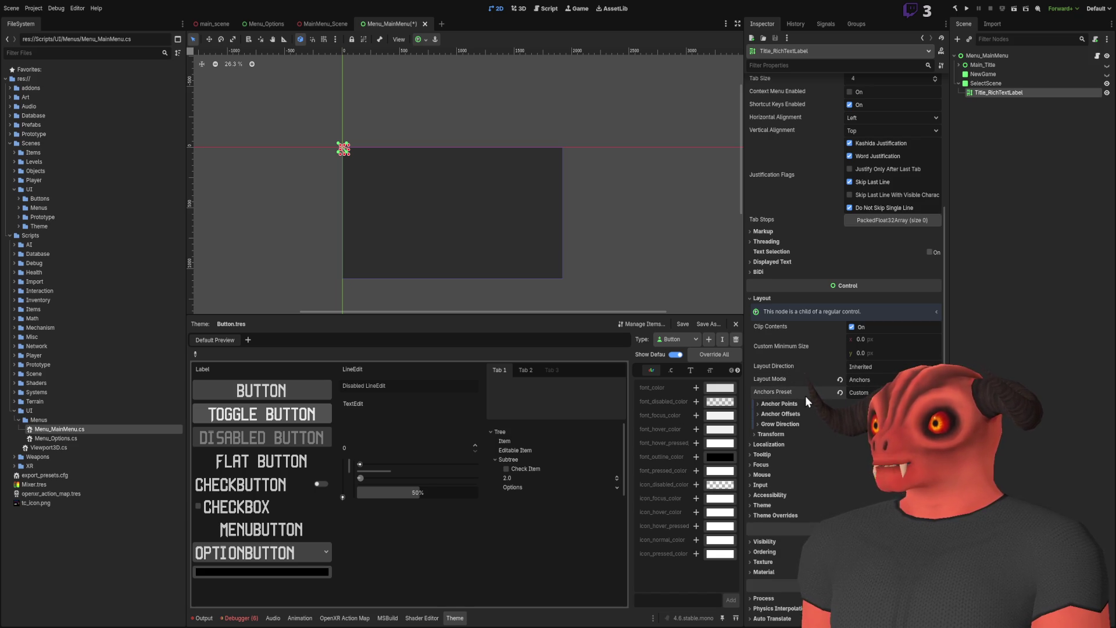
{"action": "left_click", "coordinate": [783, 411]}
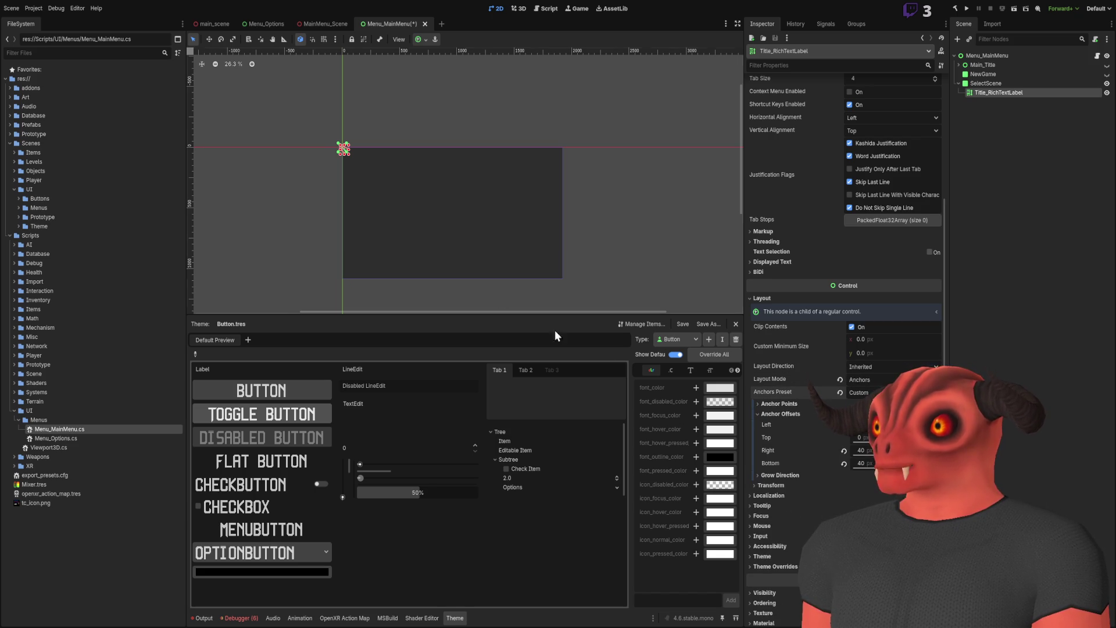
{"action": "scroll", "coordinate": [597, 299], "scroll_direction": "up", "scroll_amount": 5}
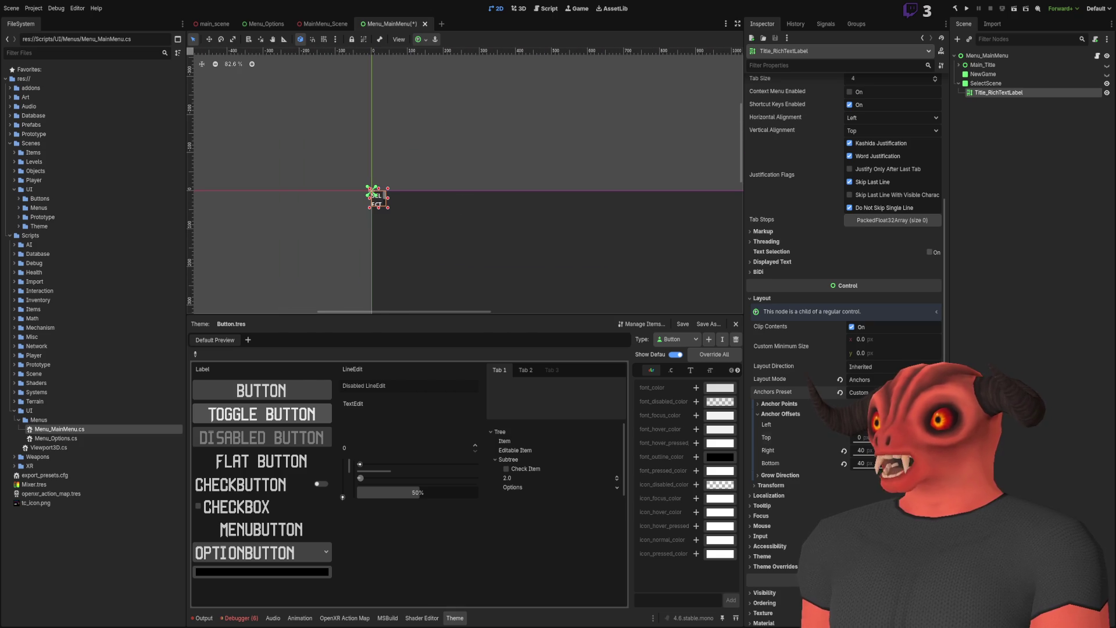
{"action": "left_click", "coordinate": [843, 451]}
{"action": "left_click", "coordinate": [844, 464]}
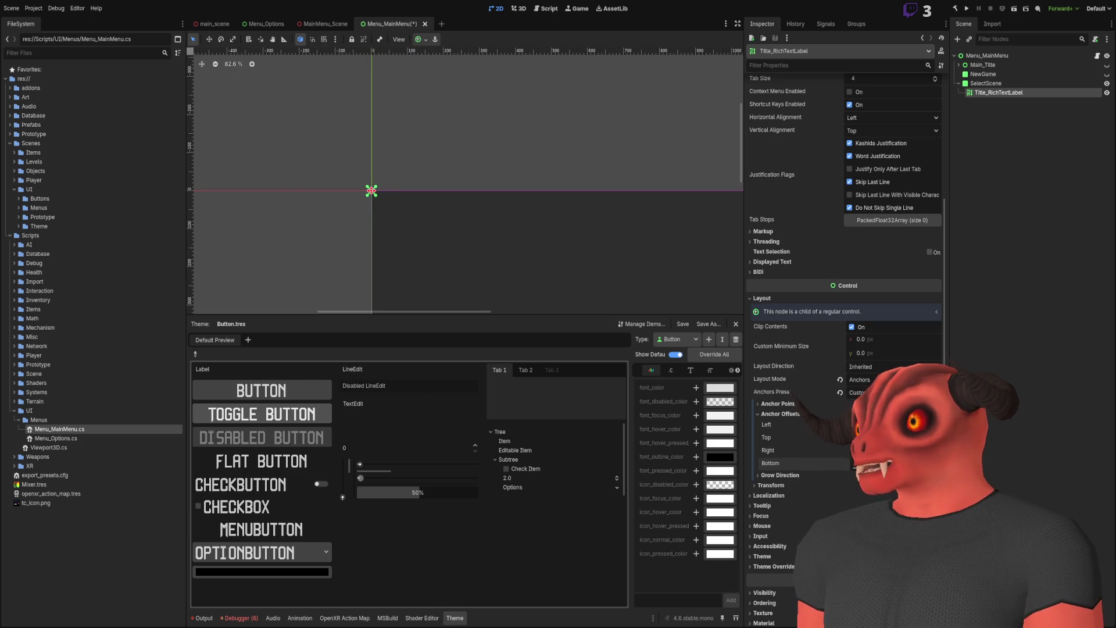
{"action": "left_click", "coordinate": [813, 403]}
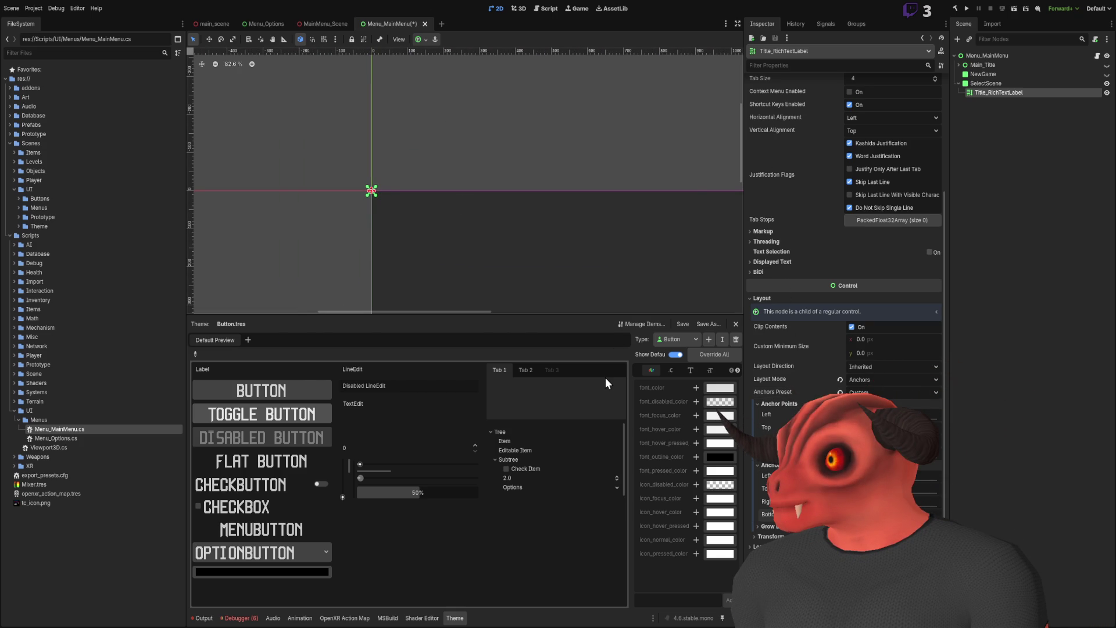
- Add an empty Control child node under SelectScene
{"action": "left_click", "coordinate": [1014, 83]}
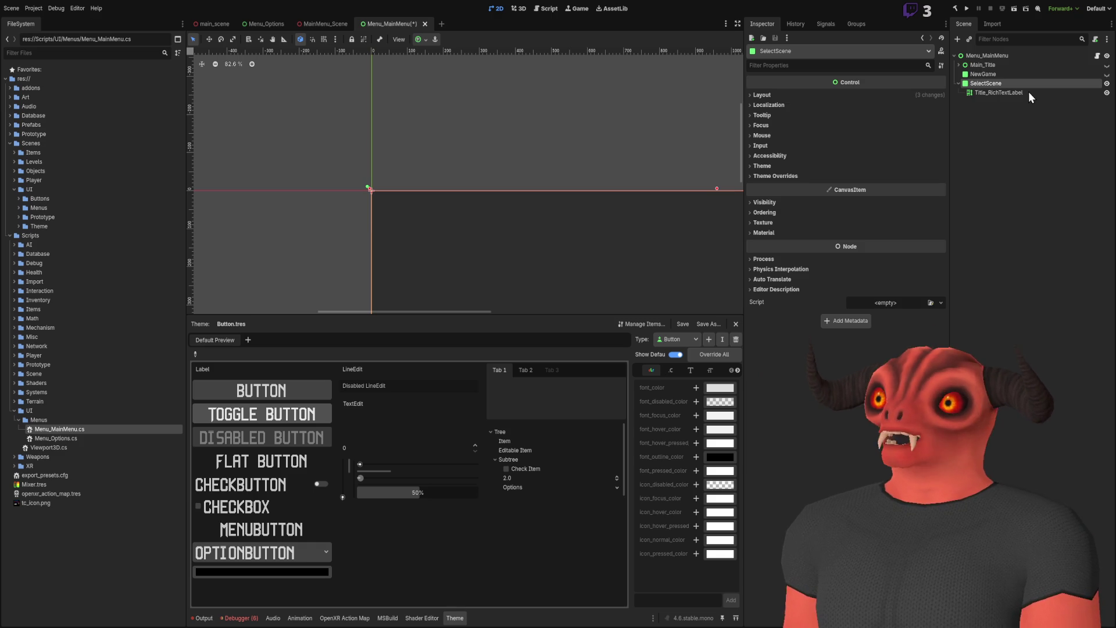
{"action": "key", "text": "ctrl+a"}
{"action": "key", "text": "Return"}
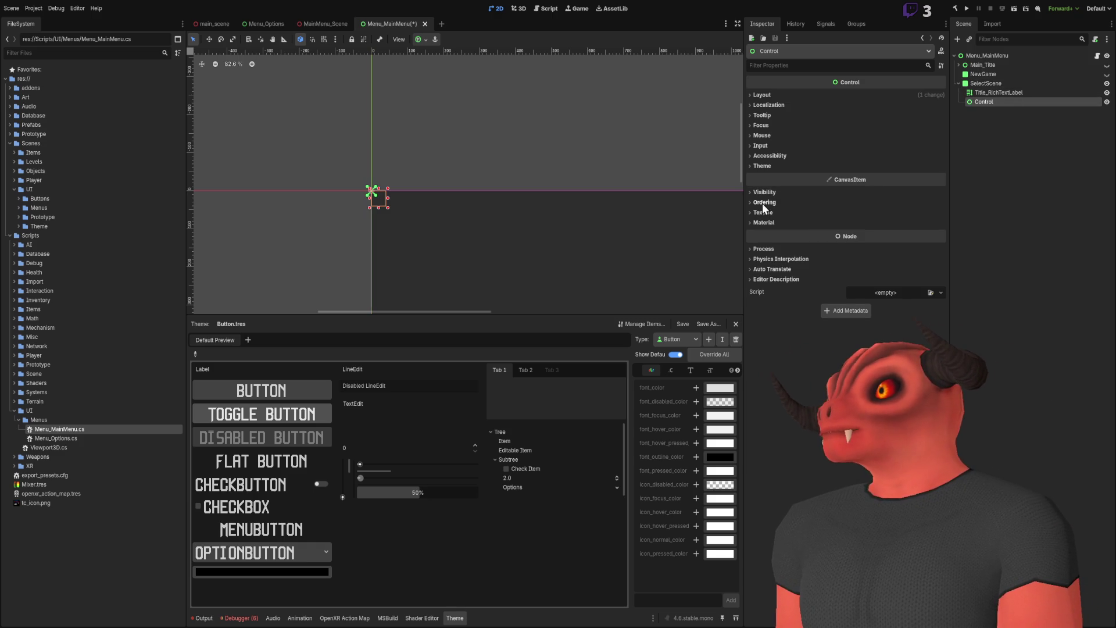
- Switch the new Control to anchor layout and reset its right and bottom offsets to 0
{"action": "left_click", "coordinate": [763, 95]}
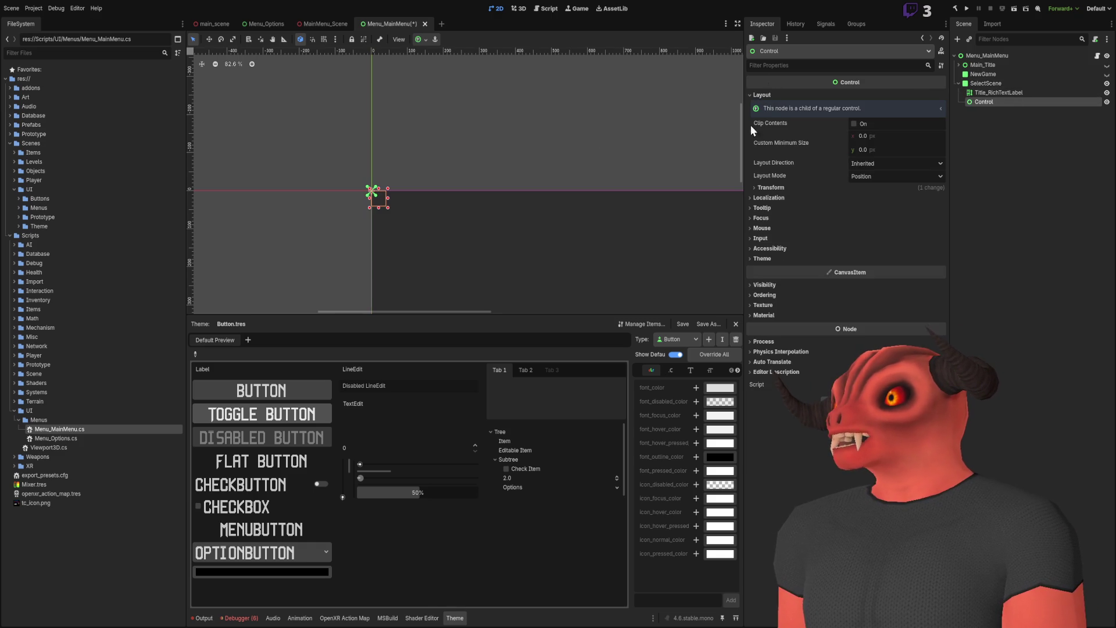
{"action": "left_click", "coordinate": [857, 176]}
{"action": "left_click", "coordinate": [866, 197]}
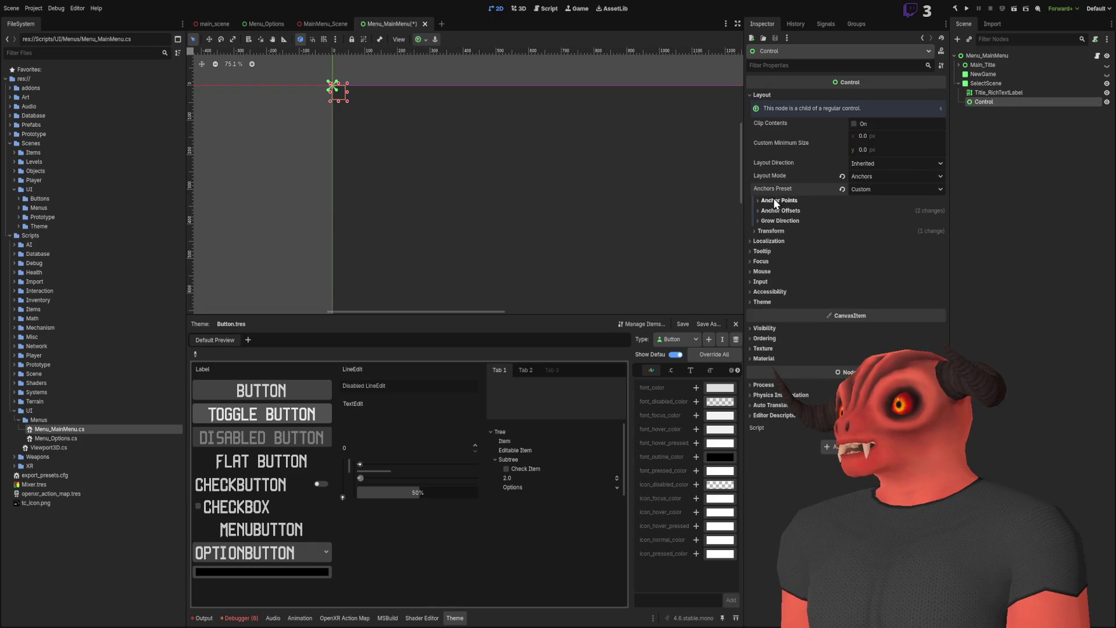
{"action": "left_click", "coordinate": [779, 211]}
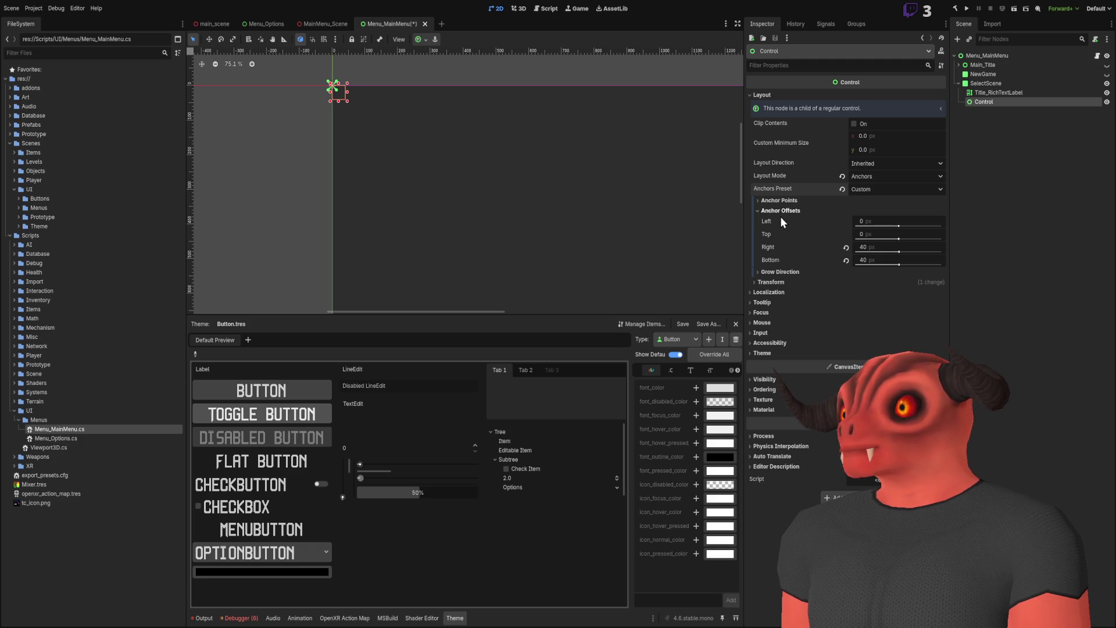
{"action": "left_click", "coordinate": [846, 260]}
{"action": "left_click", "coordinate": [846, 247]}
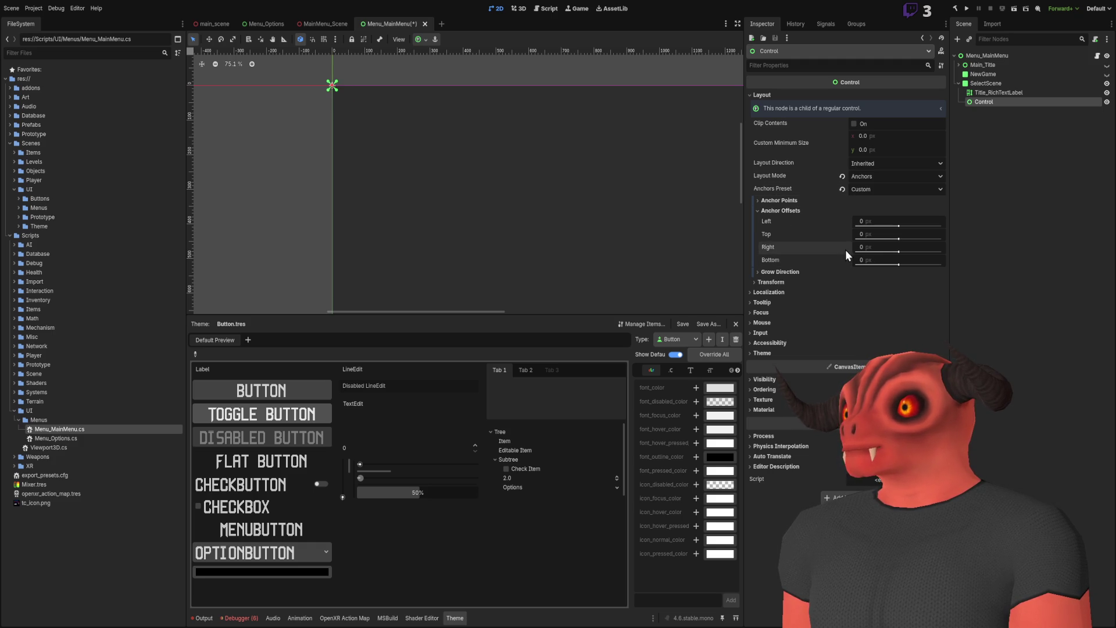
{"action": "left_click", "coordinate": [782, 200]}
{"action": "left_click", "coordinate": [773, 261]}
{"action": "scroll", "coordinate": [611, 231], "scroll_direction": "up", "scroll_amount": 5}
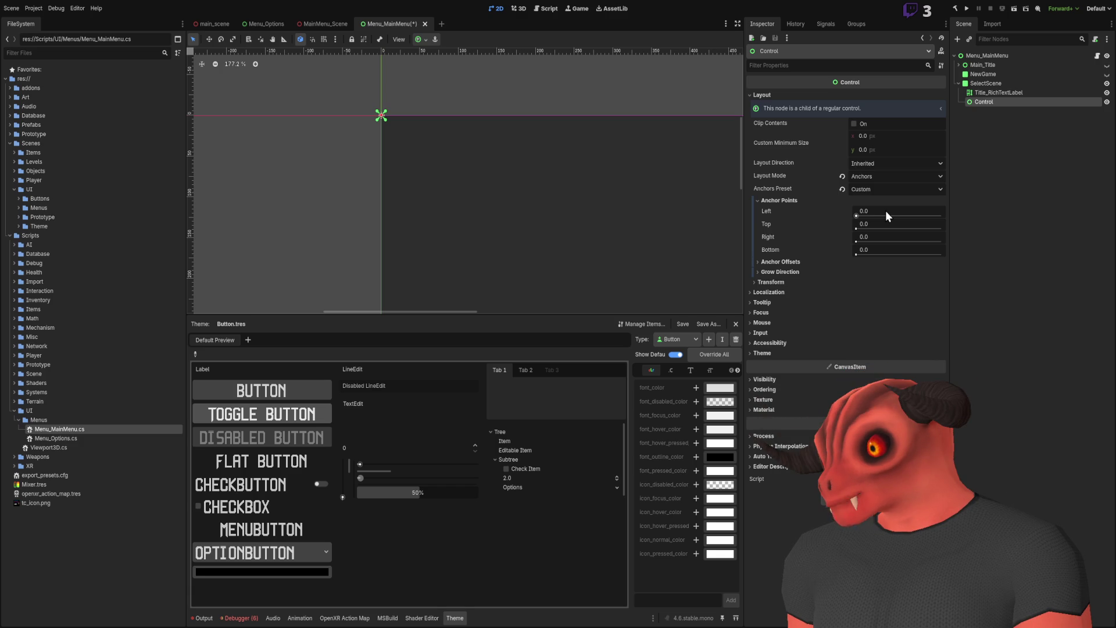
- Set the Control's anchor points to Right 0.25 and Bottom 1
{"action": "left_click", "coordinate": [884, 240]}
{"action": "type", "text": ".3334"}
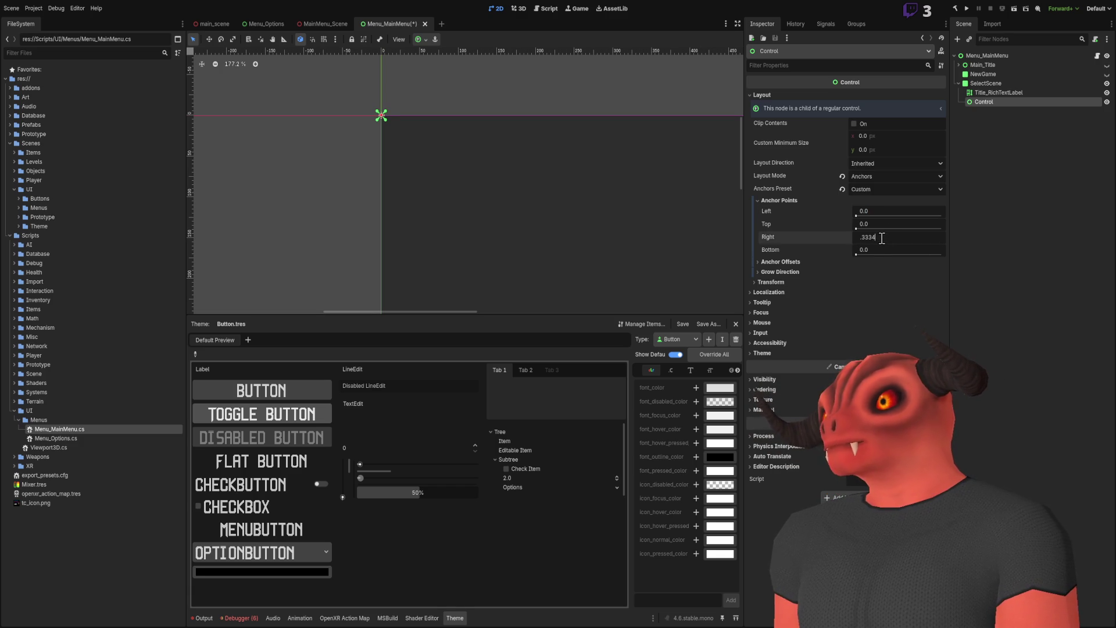
{"action": "key", "text": "Return"}
{"action": "scroll", "coordinate": [343, 90], "scroll_direction": "down", "scroll_amount": 4}
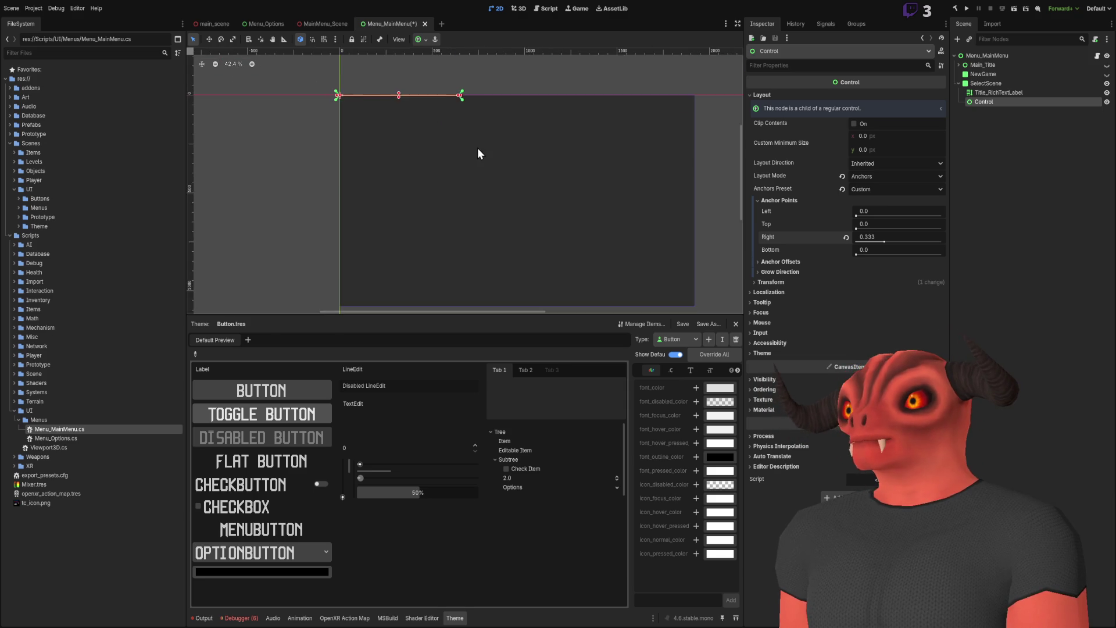
{"action": "scroll", "coordinate": [483, 117], "scroll_direction": "down", "scroll_amount": 2}
{"action": "left_click", "coordinate": [915, 240]}
{"action": "scroll", "coordinate": [578, 219], "scroll_direction": "up", "scroll_amount": 4}
{"action": "scroll", "coordinate": [578, 219], "scroll_direction": "down", "scroll_amount": 3}
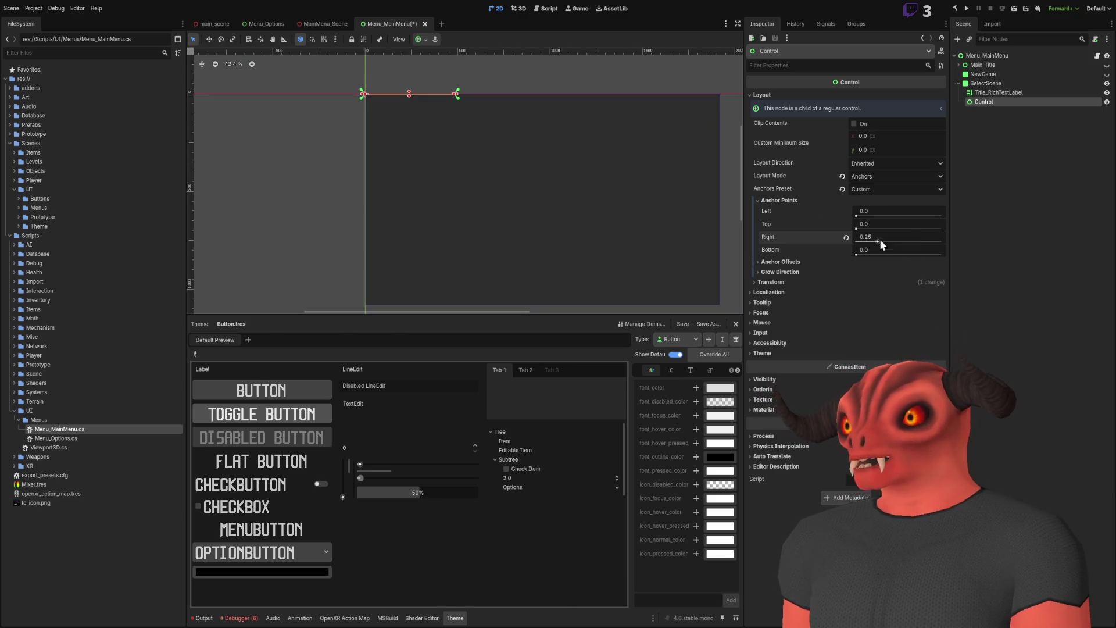
{"action": "left_click", "coordinate": [873, 250]}
{"action": "type", "text": "1"}
{"action": "key", "text": "Return"}
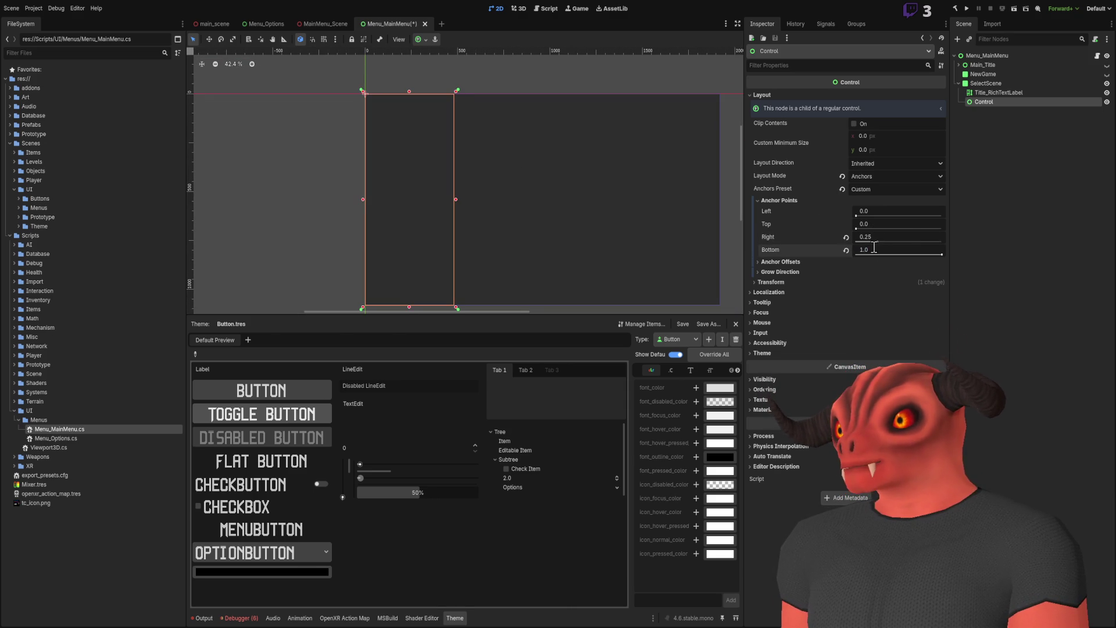
{"action": "scroll", "coordinate": [479, 134], "scroll_direction": "down", "scroll_amount": 2}
{"action": "scroll", "coordinate": [373, 116], "scroll_direction": "up", "scroll_amount": 4}
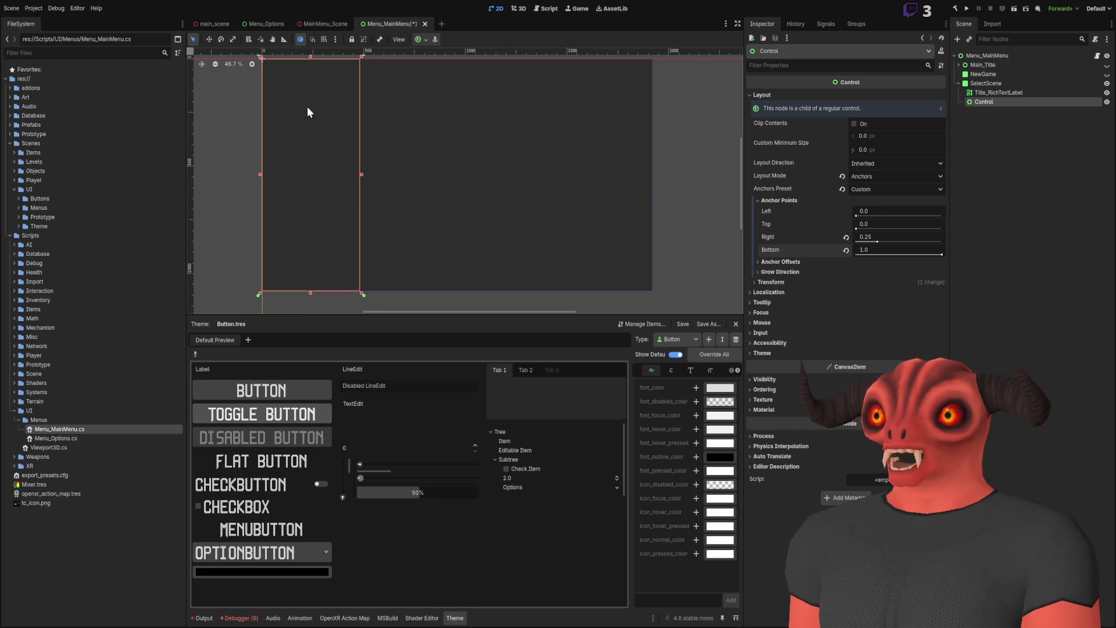
- Deselect the Control and switch over to the Photoshop mockup
{"action": "left_click_drag", "start_coordinate": [354, 195], "coordinate": [362, 212]}
{"action": "left_click", "coordinate": [1015, 175]}
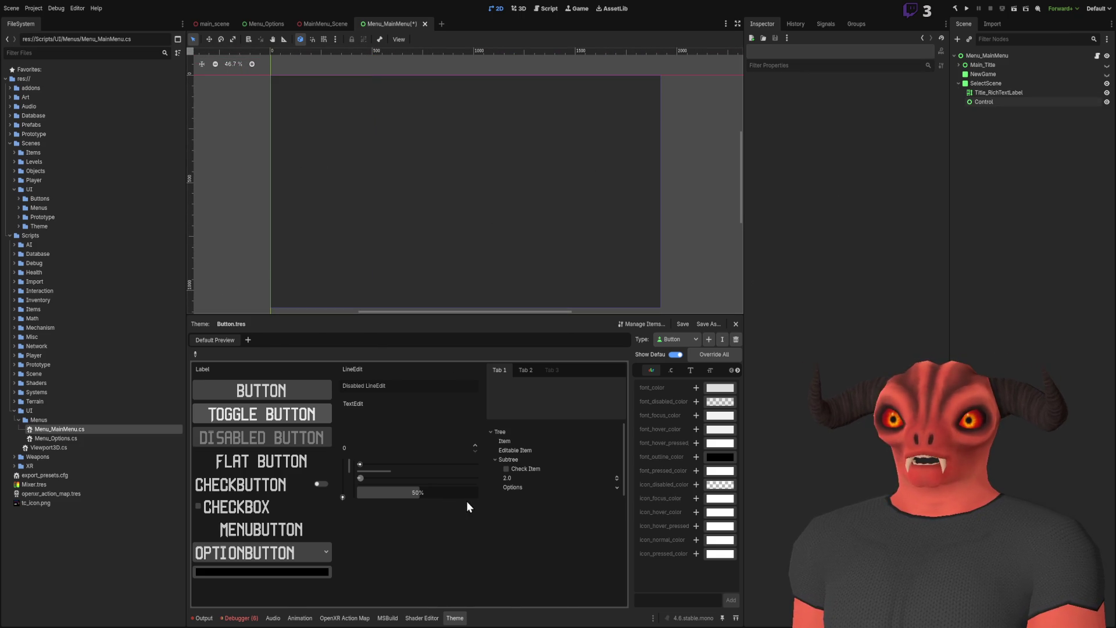
{"action": "key", "text": "alt+Tab"}
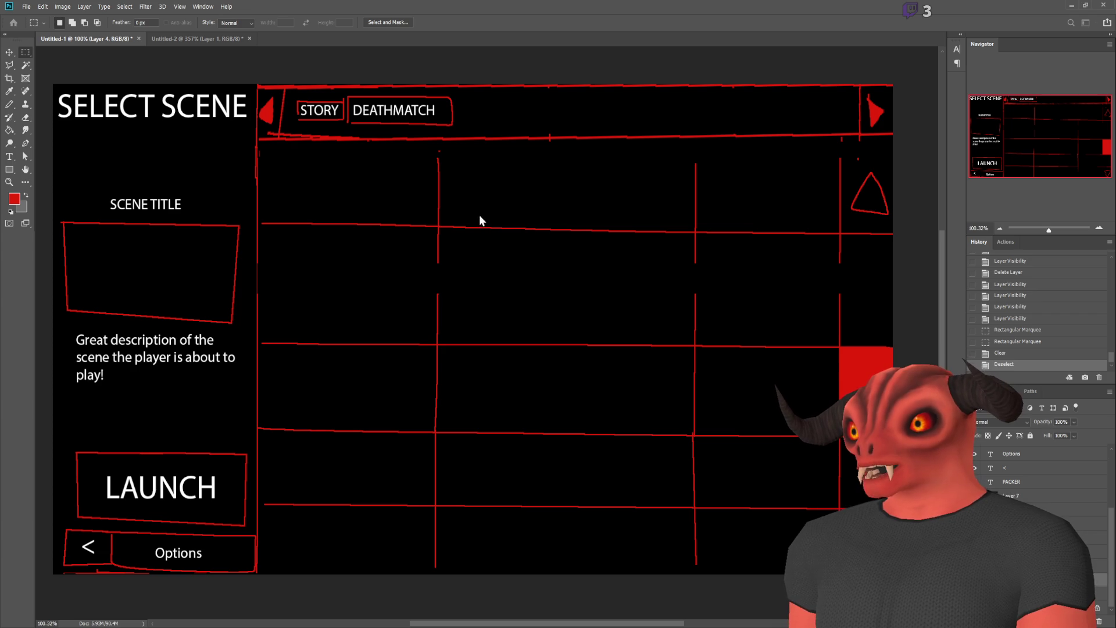
- Create a new black image with a red border frame around its edge
{"action": "key", "text": "ctrl+alt+n"}
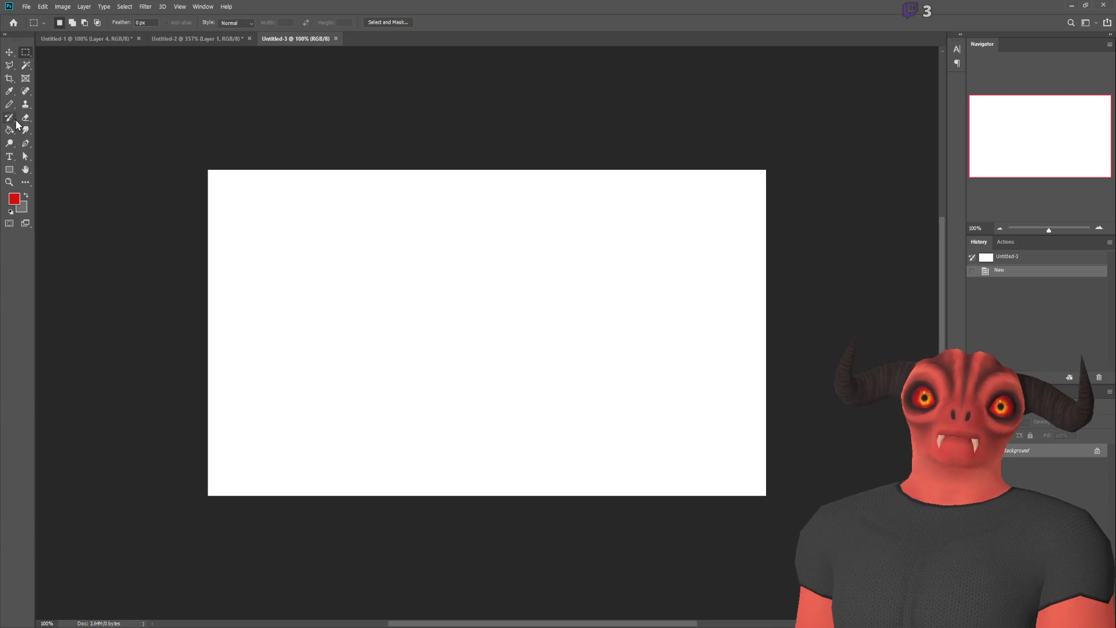
{"action": "key", "text": "ctrl+i"}
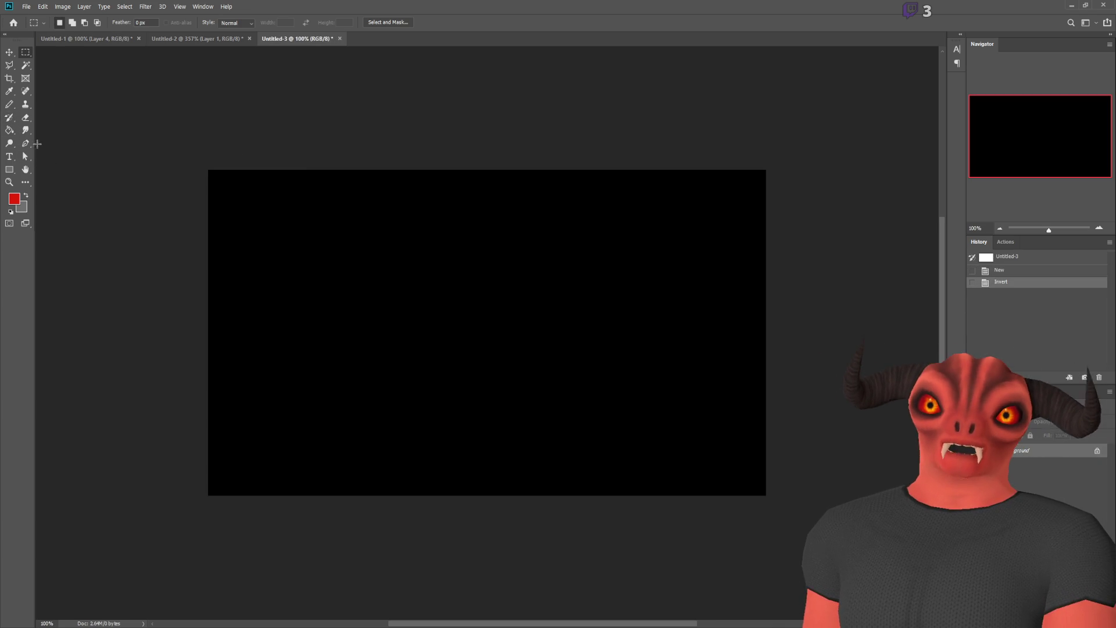
{"action": "key", "text": "m"}
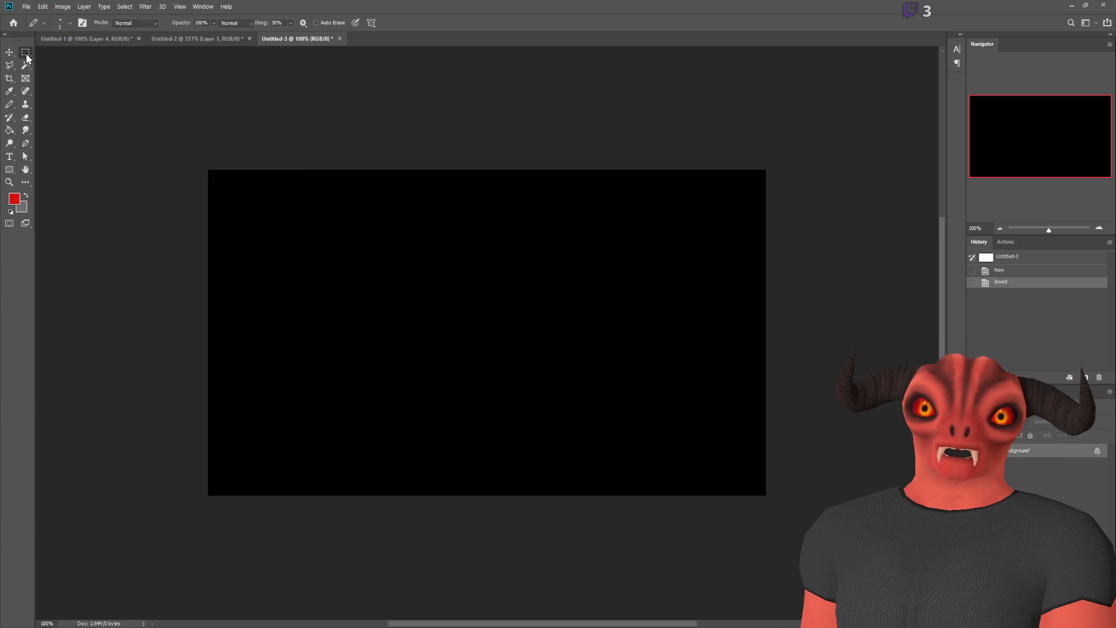
{"action": "left_click_drag", "start_coordinate": [201, 163], "coordinate": [661, 362]}
{"action": "scroll", "coordinate": [170, 95], "scroll_direction": "up", "scroll_amount": 1}
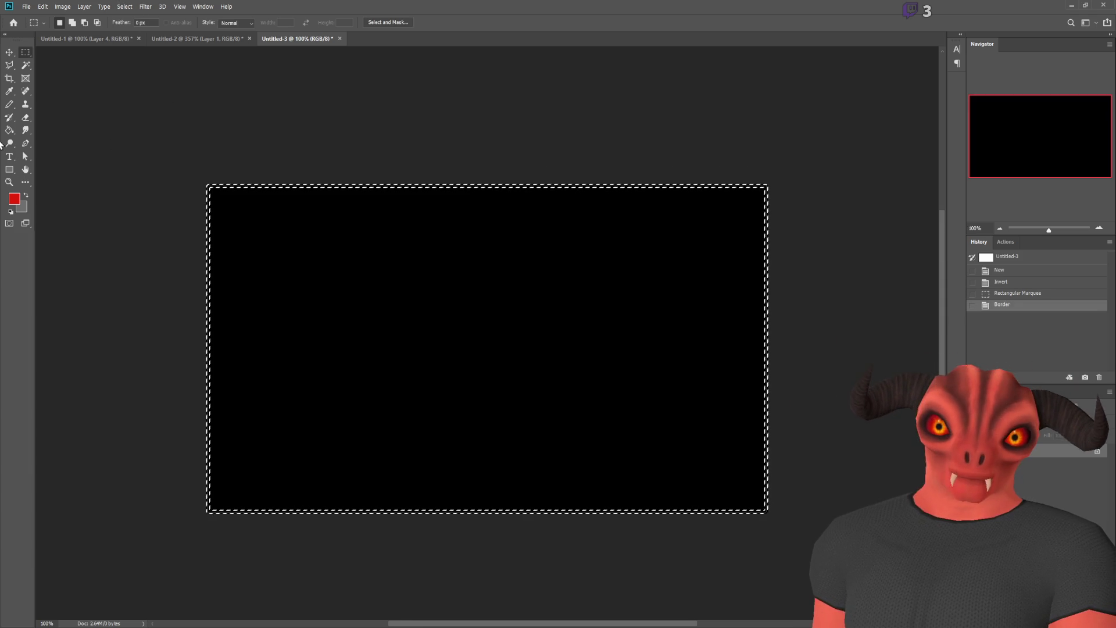
{"action": "key", "text": "g"}
{"action": "left_click", "coordinate": [210, 187]}
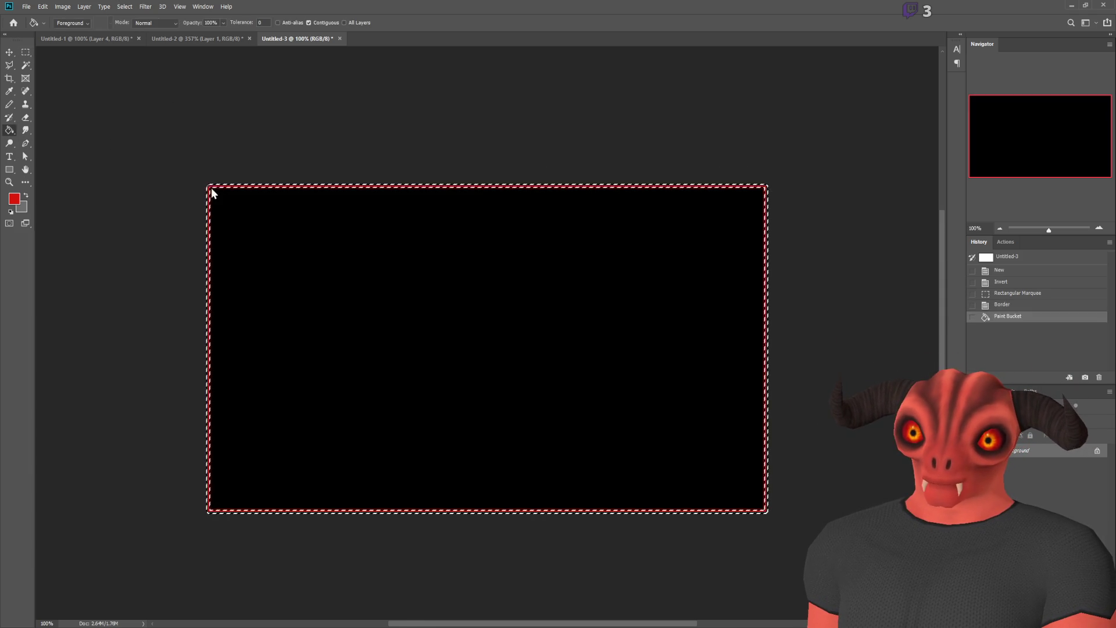
{"action": "key", "text": "ctrl+d"}
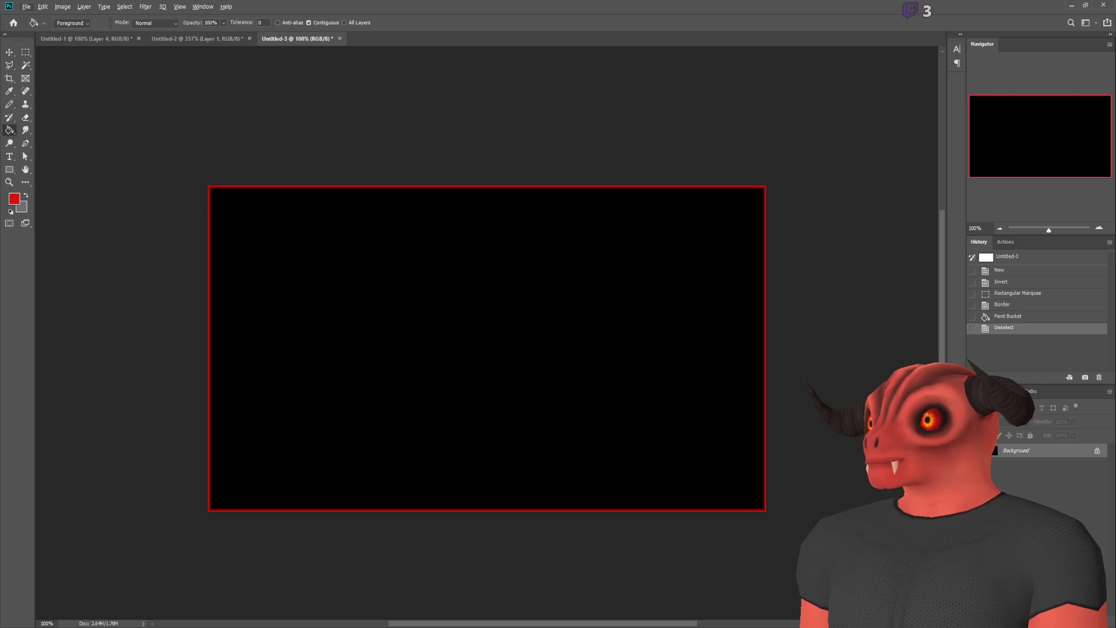
- Start a text label reading 'EXAM' on the canvas
{"action": "left_click", "coordinate": [9, 160]}
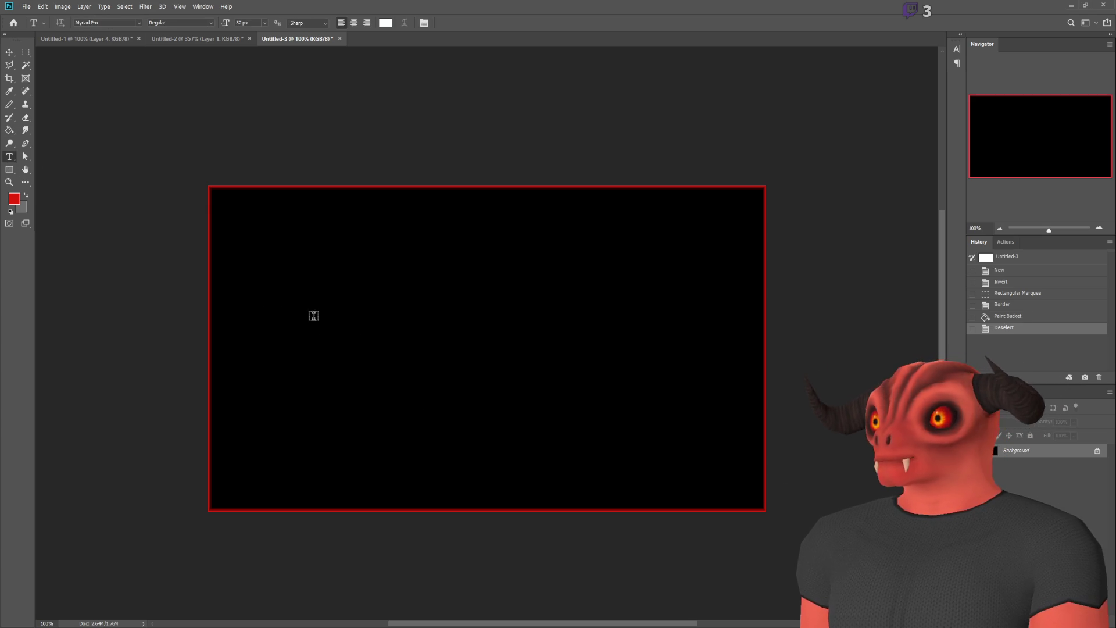
{"action": "left_click", "coordinate": [334, 335]}
{"action": "type", "text": "EXAM"}
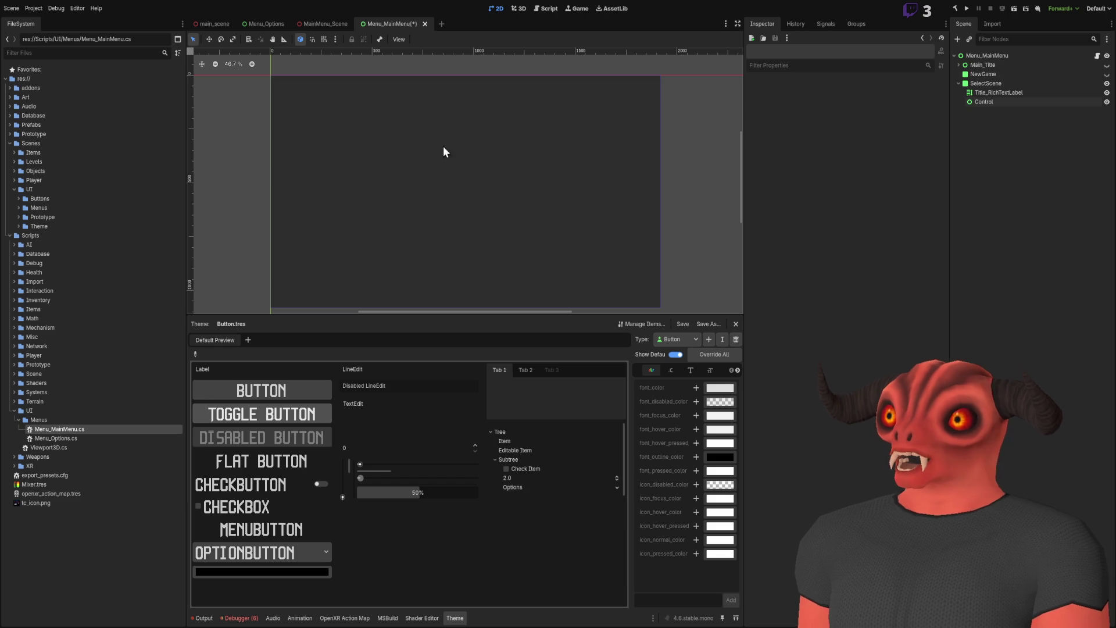
- Frame main_scene's level around TestWorld's CollisionShape3D and paste the viewport screenshot into Photoshop
{"action": "left_click", "coordinate": [215, 23]}
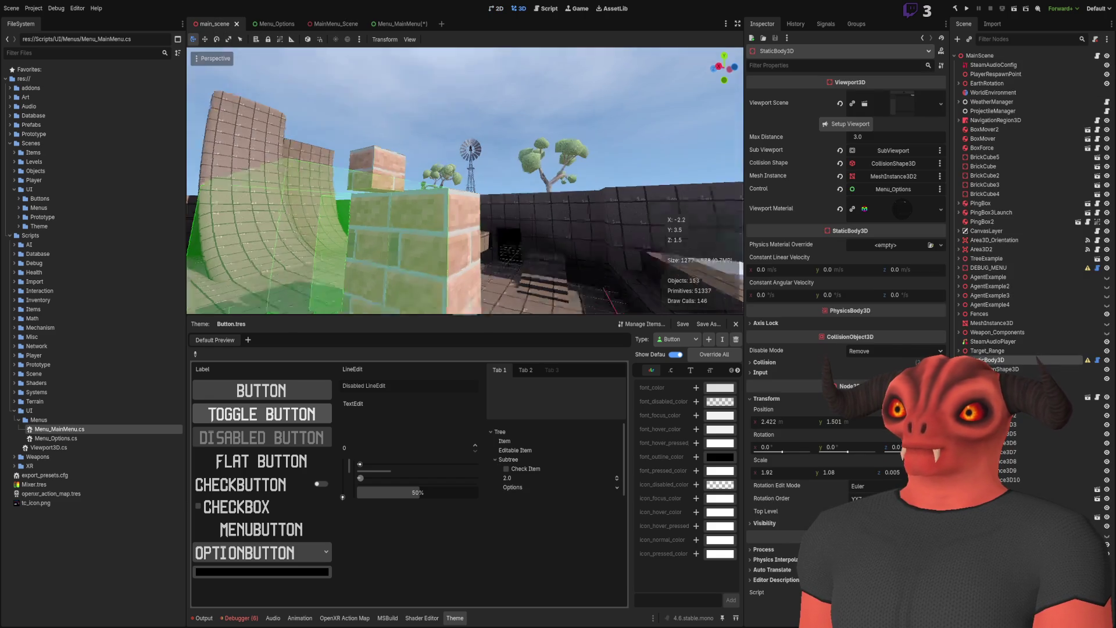
{"action": "key", "text": "f"}
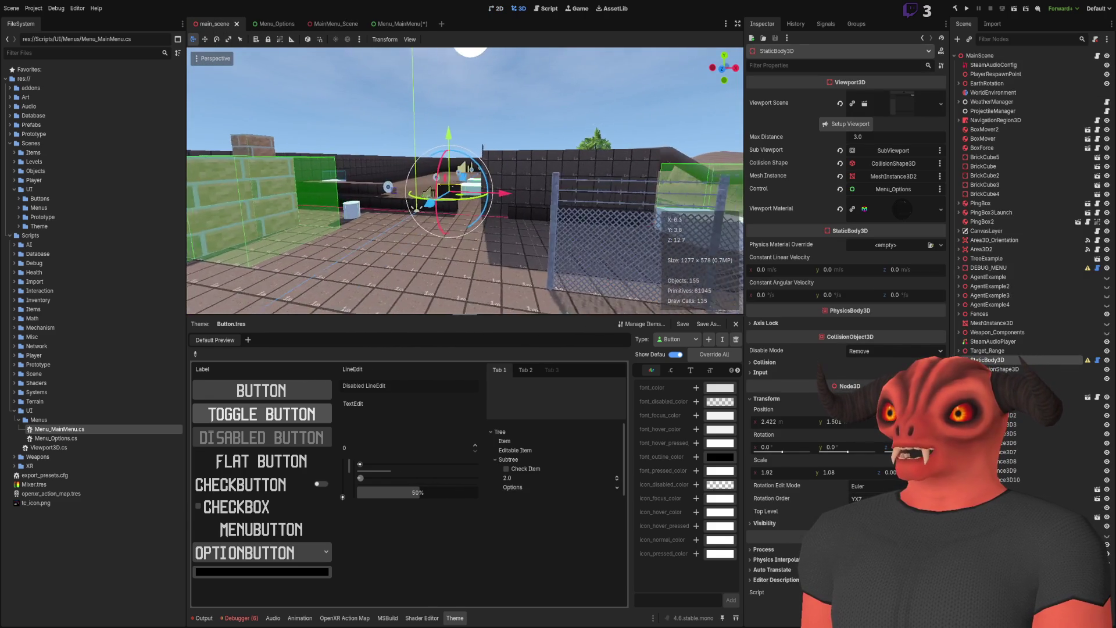
{"action": "left_click", "coordinate": [452, 254]}
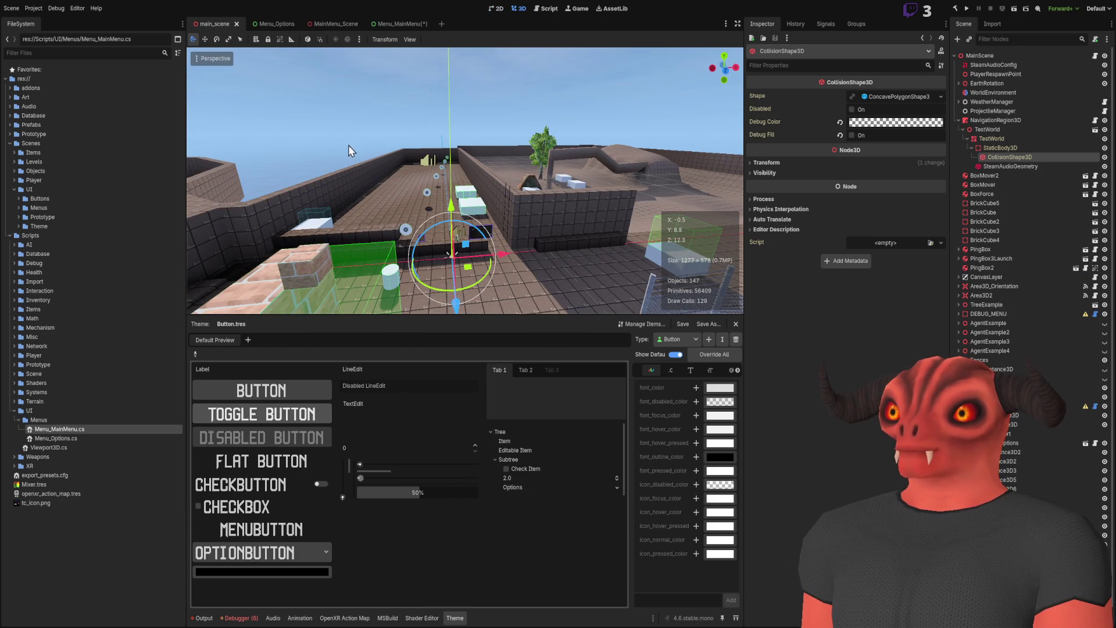
{"action": "mouse_move", "coordinate": [451, 254]}
{"action": "left_mouse_down"}
{"action": "mouse_move", "coordinate": [325, 238]}
{"action": "mouse_move", "coordinate": [305, 200]}
{"action": "mouse_move", "coordinate": [619, 72]}
{"action": "left_mouse_up"}
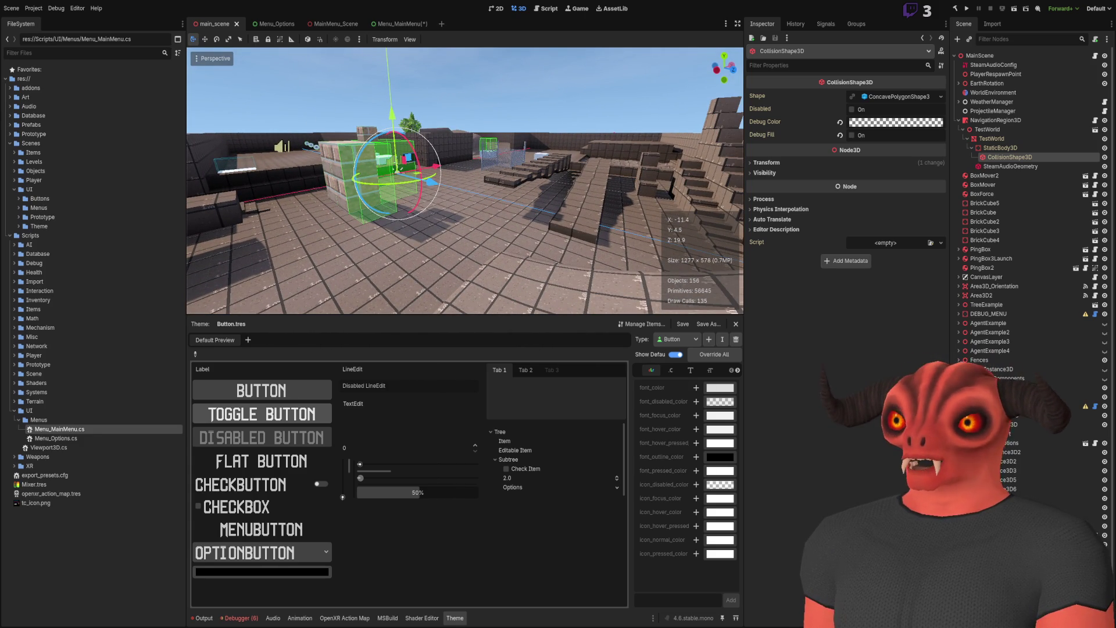
{"action": "key", "text": "alt+Tab"}
{"action": "key", "text": "ctrl+v"}
{"action": "key", "text": "v"}
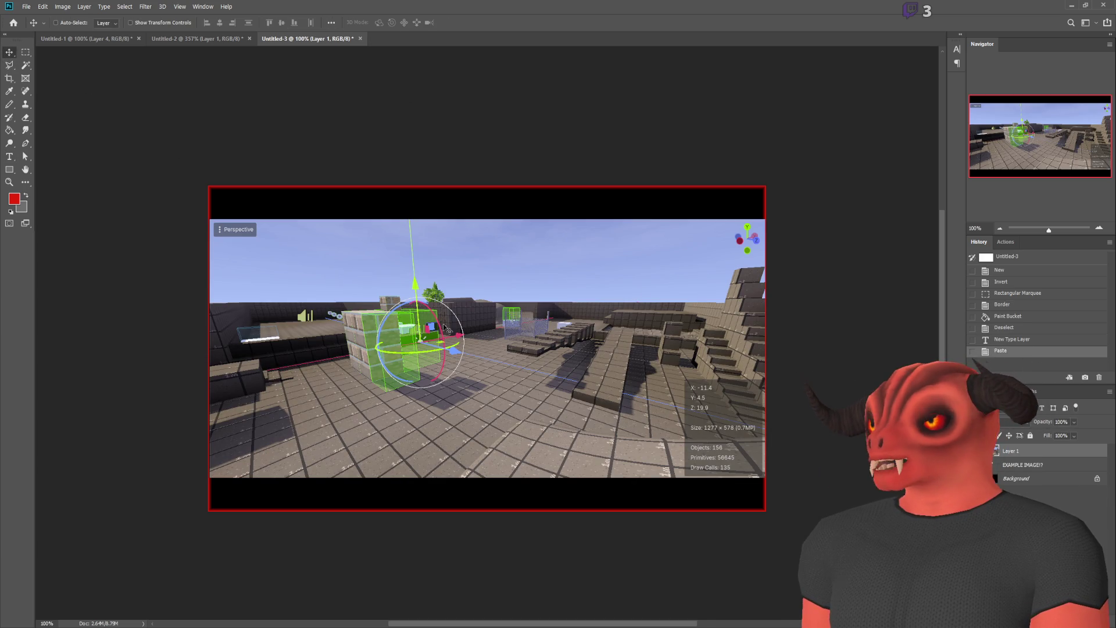
- Convert the Background into Layer 0 and move it above the screenshot layer
{"action": "left_click", "coordinate": [977, 478]}
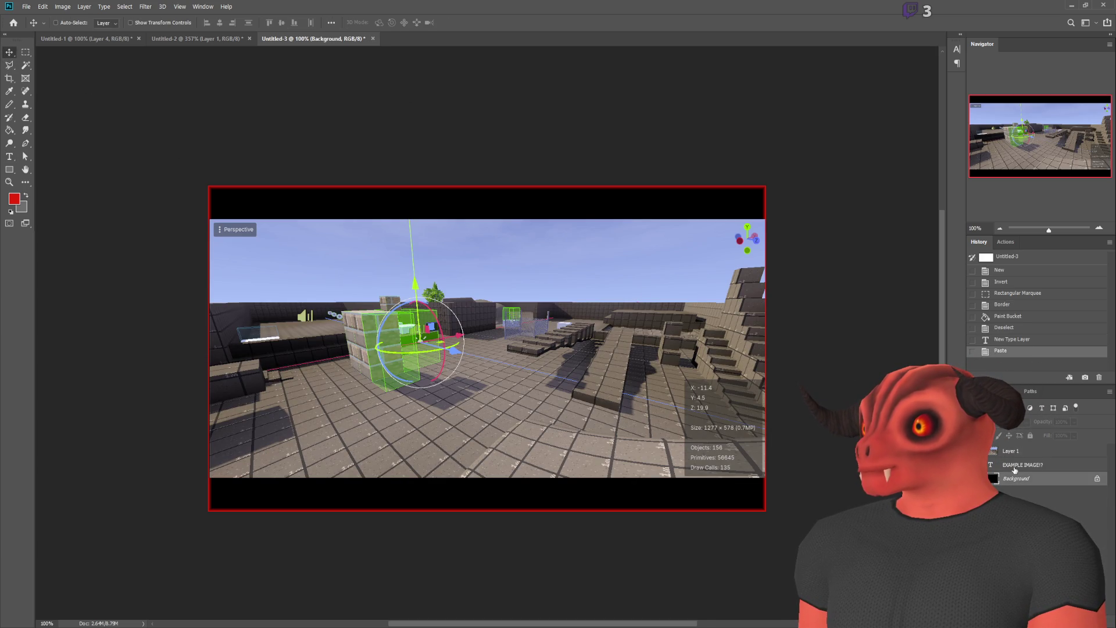
{"action": "left_click", "coordinate": [1097, 478]}
{"action": "key", "text": "h"}
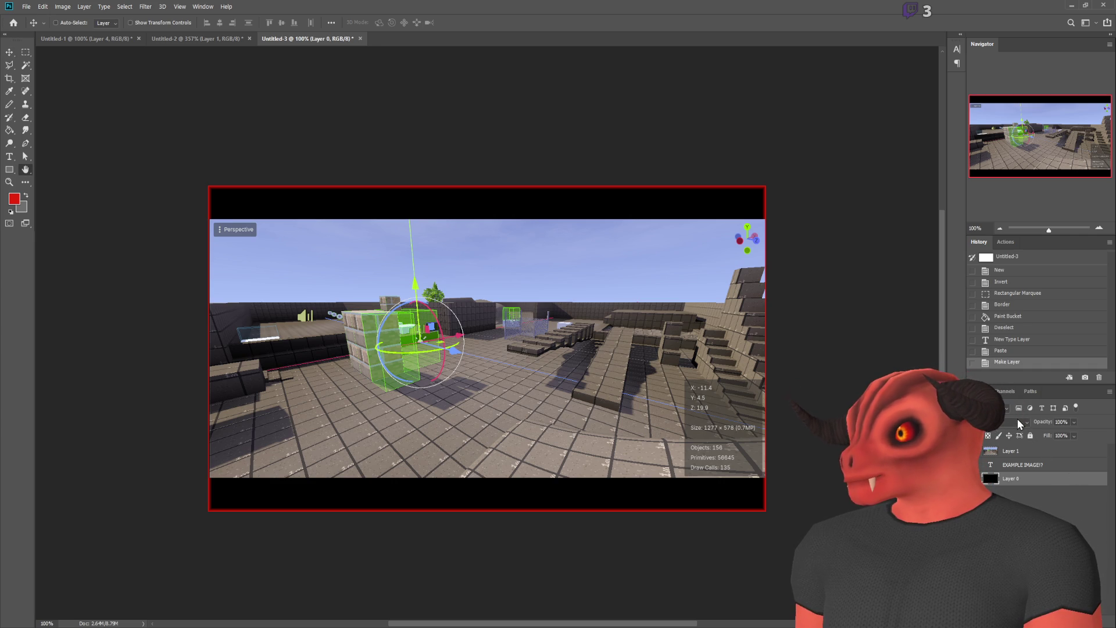
{"action": "key", "text": "v"}
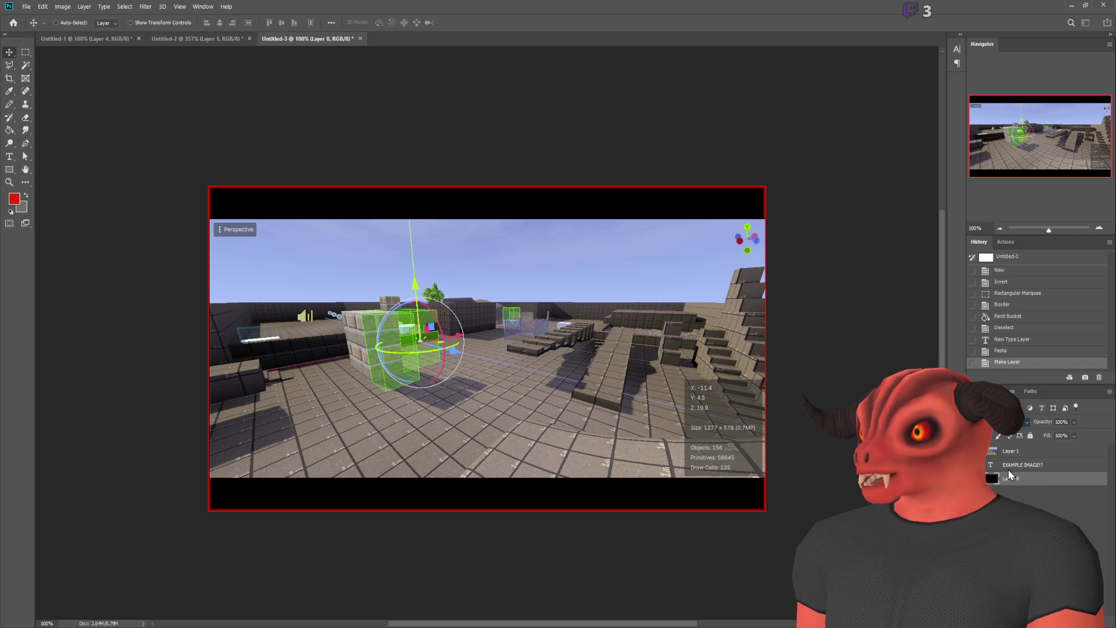
{"action": "scroll", "coordinate": [1012, 422], "scroll_direction": "down", "scroll_amount": 2}
{"action": "left_click_drag", "start_coordinate": [1008, 478], "coordinate": [1001, 437]}
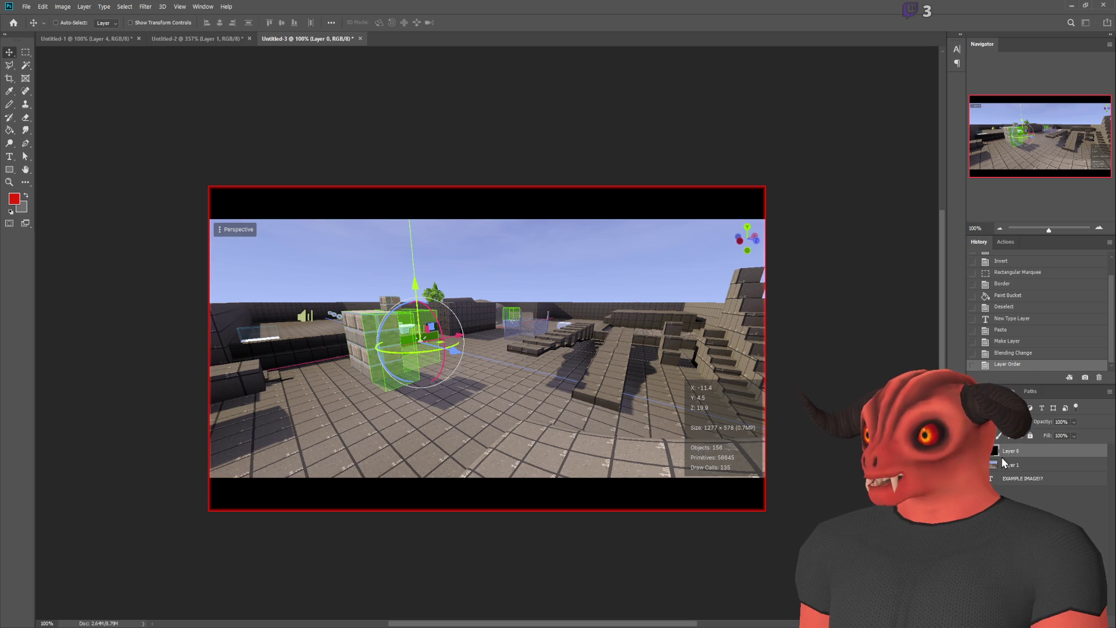
- Free-transform the screenshot to stretch it to the frame's top and bottom
{"action": "key", "text": "m"}
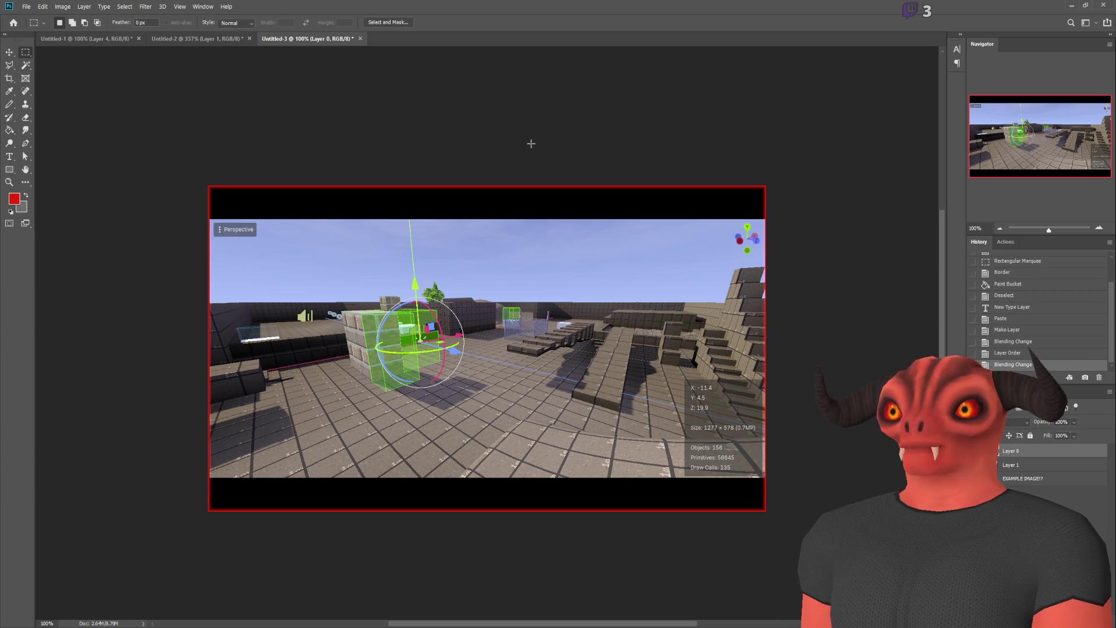
{"action": "left_click", "coordinate": [1023, 464]}
{"action": "key", "text": "ctrl+t"}
{"action": "left_click_drag", "start_coordinate": [294, 310], "coordinate": [293, 277]}
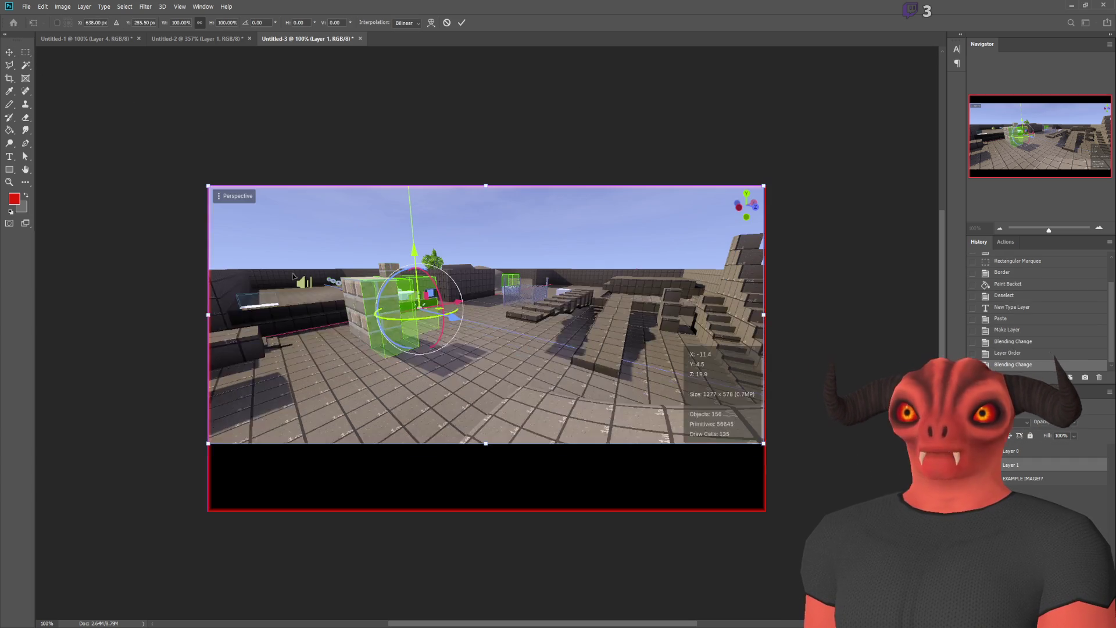
{"action": "left_click_drag", "start_coordinate": [763, 444], "coordinate": [766, 510]}
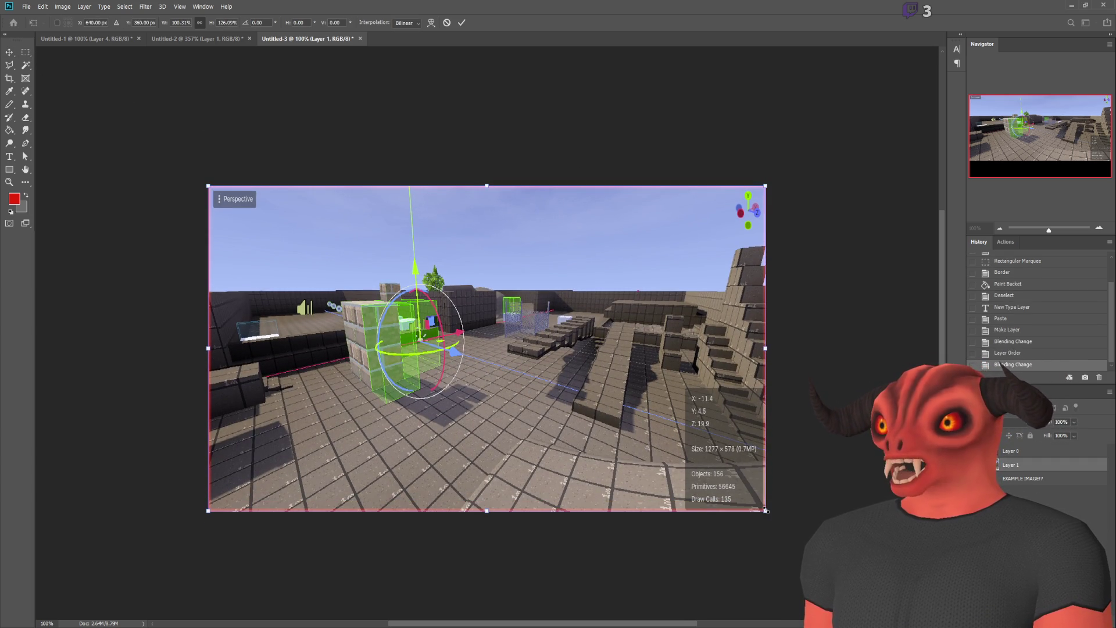
{"action": "key", "text": "Return"}
{"action": "key", "text": "ctrl+z"}
{"action": "key", "text": "ctrl+z"}
{"action": "key", "text": "ctrl+shift+z"}
- Enlarge the screenshot to about 130% so it fills the frame
{"action": "key", "text": "ctrl+t"}
{"action": "left_click_drag", "start_coordinate": [215, 215], "coordinate": [130, 182]}
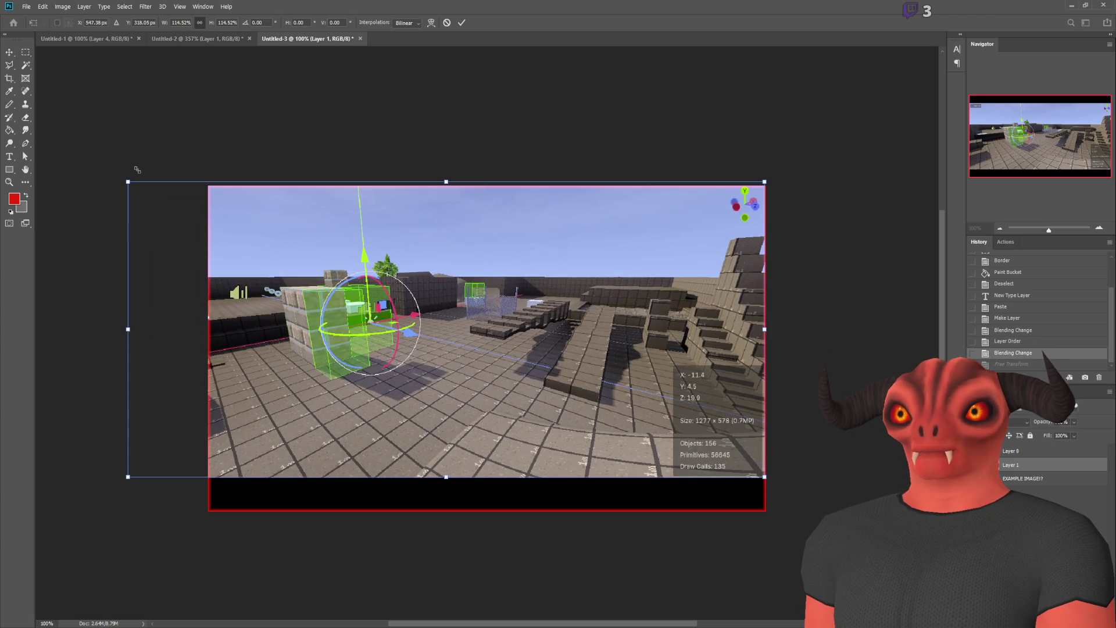
{"action": "mouse_move", "coordinate": [769, 477]}
{"action": "left_mouse_down"}
{"action": "mouse_move", "coordinate": [858, 508]}
{"action": "mouse_move", "coordinate": [860, 524]}
{"action": "mouse_move", "coordinate": [851, 516]}
{"action": "left_mouse_up"}
{"action": "left_click_drag", "start_coordinate": [760, 446], "coordinate": [779, 445]}
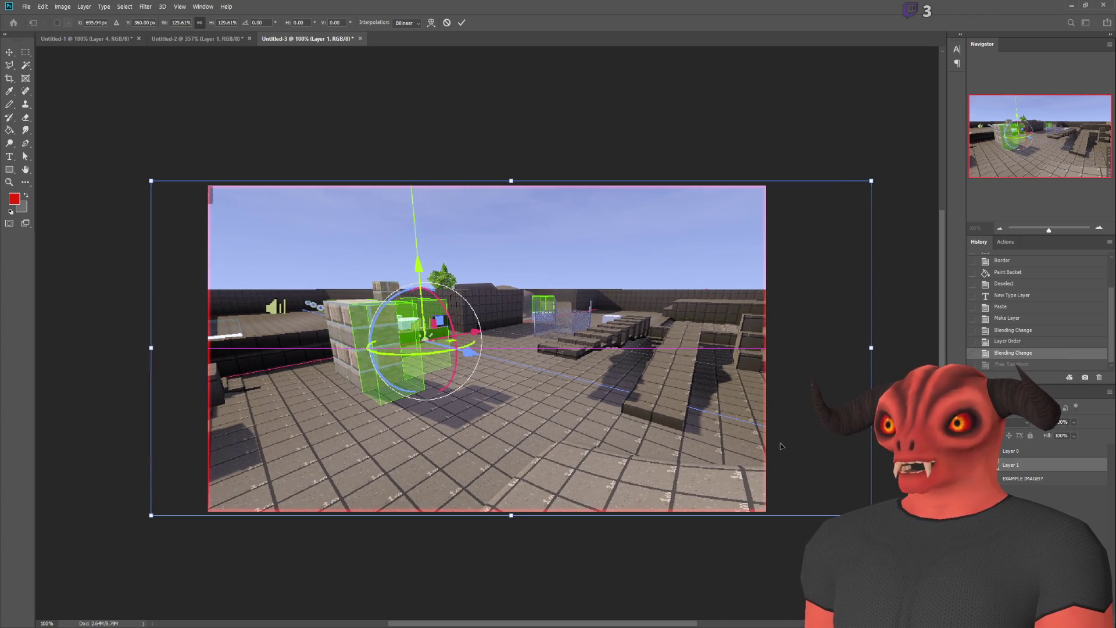
{"action": "key", "text": "Return"}
{"action": "key", "text": "m"}
{"action": "scroll", "coordinate": [426, 373], "scroll_direction": "up", "scroll_amount": 3}
{"action": "scroll", "coordinate": [426, 373], "scroll_direction": "down", "scroll_amount": 3}
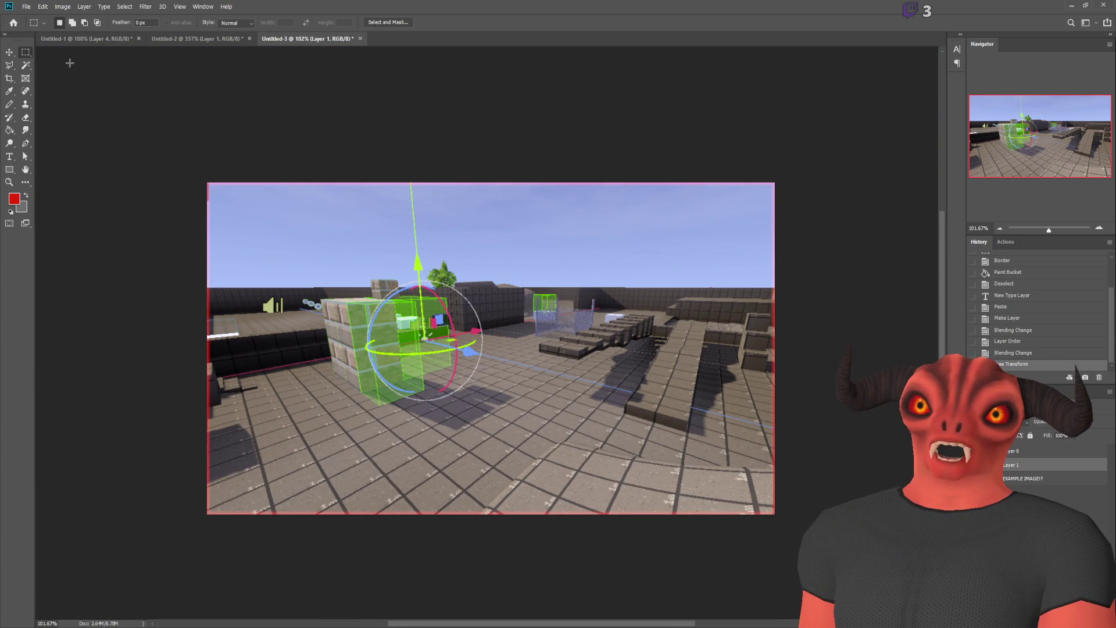
{"action": "scroll", "coordinate": [256, 195], "scroll_direction": "up", "scroll_amount": 2}
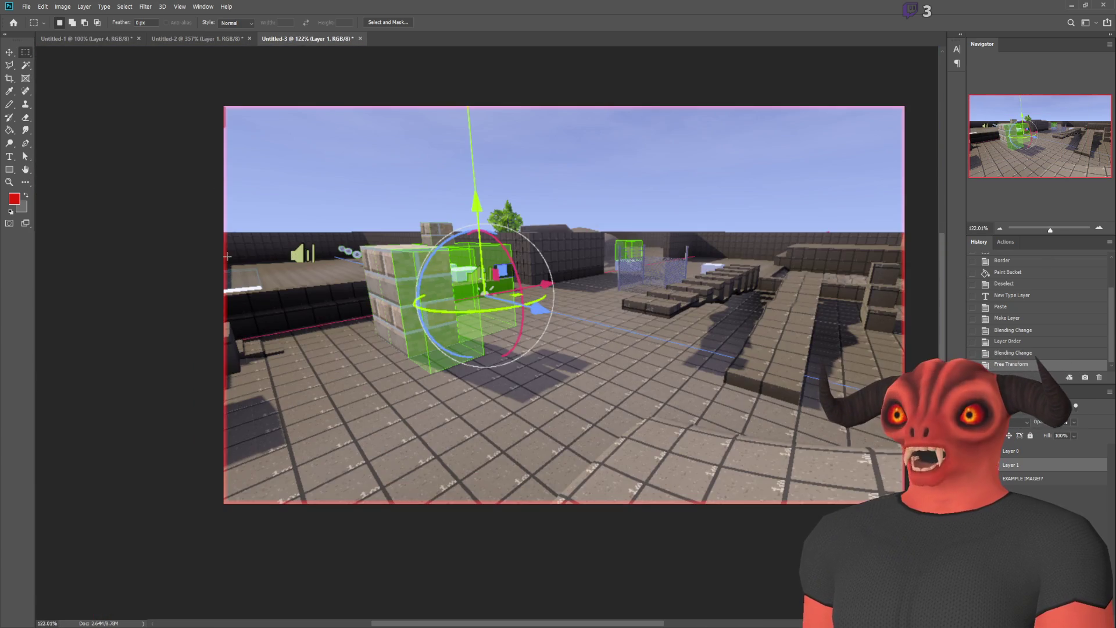
{"action": "scroll", "coordinate": [280, 209], "scroll_direction": "down", "scroll_amount": 2}
{"action": "scroll", "coordinate": [131, 62], "scroll_direction": "up", "scroll_amount": 3}
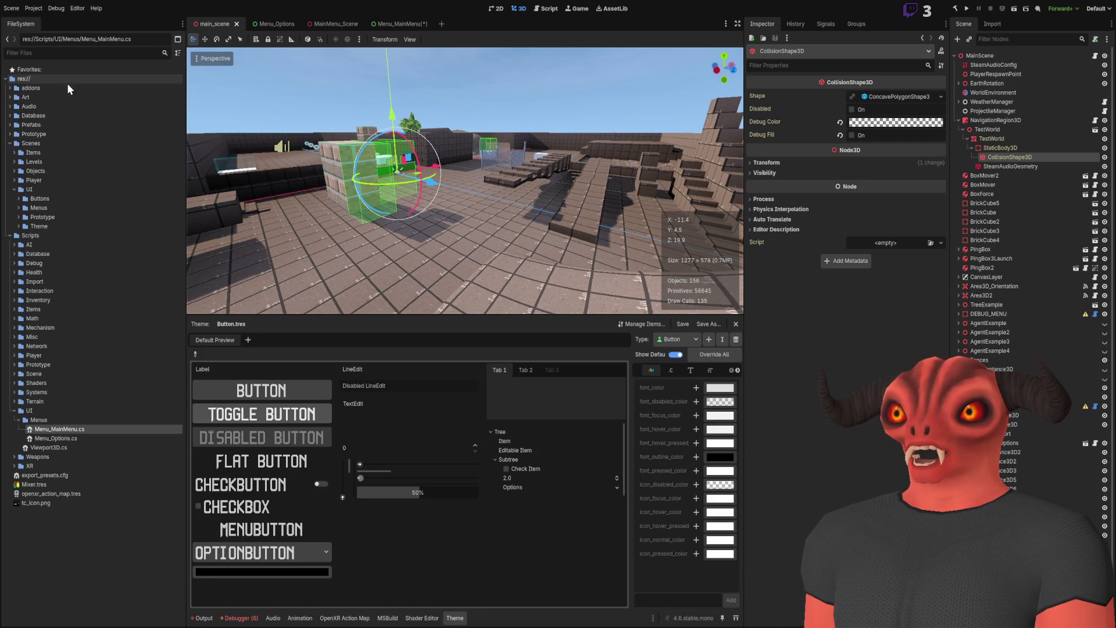
- Navigate the FileSystem dock to the Prototype/Art/UI folder
{"action": "left_click", "coordinate": [10, 97]}
{"action": "left_click", "coordinate": [15, 171]}
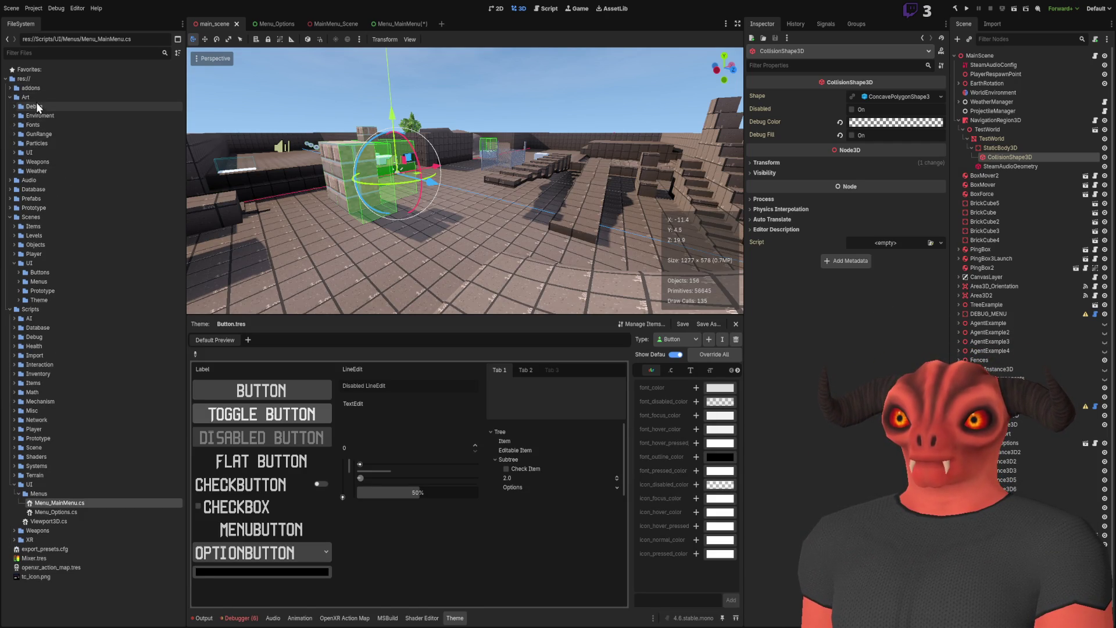
{"action": "left_click", "coordinate": [10, 209]}
{"action": "left_click", "coordinate": [9, 97]}
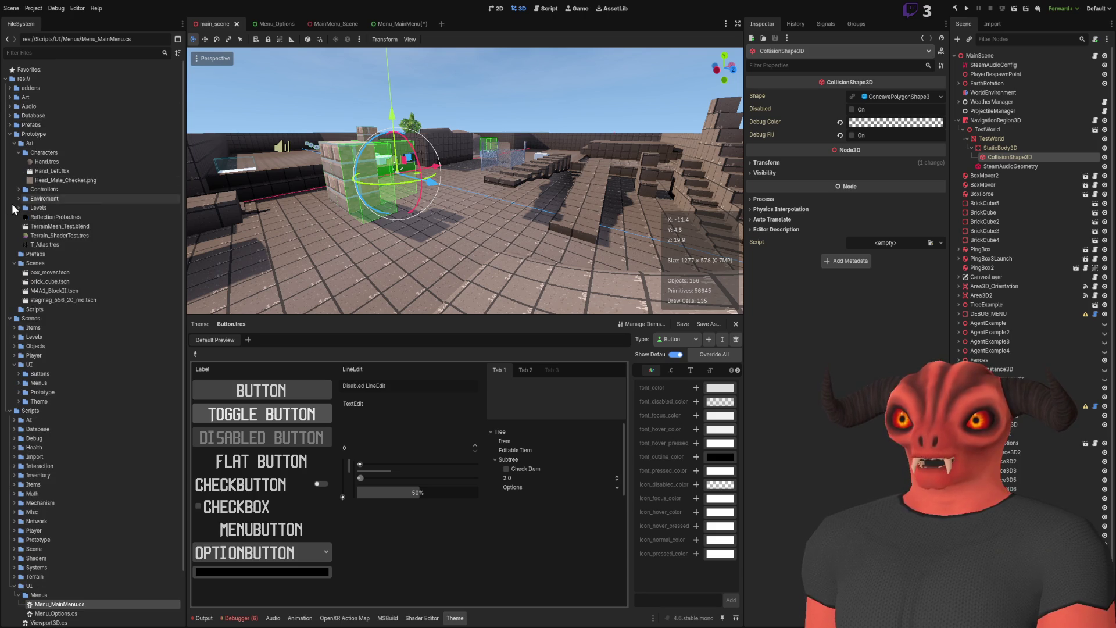
{"action": "left_click", "coordinate": [14, 143]}
{"action": "left_click", "coordinate": [14, 161]}
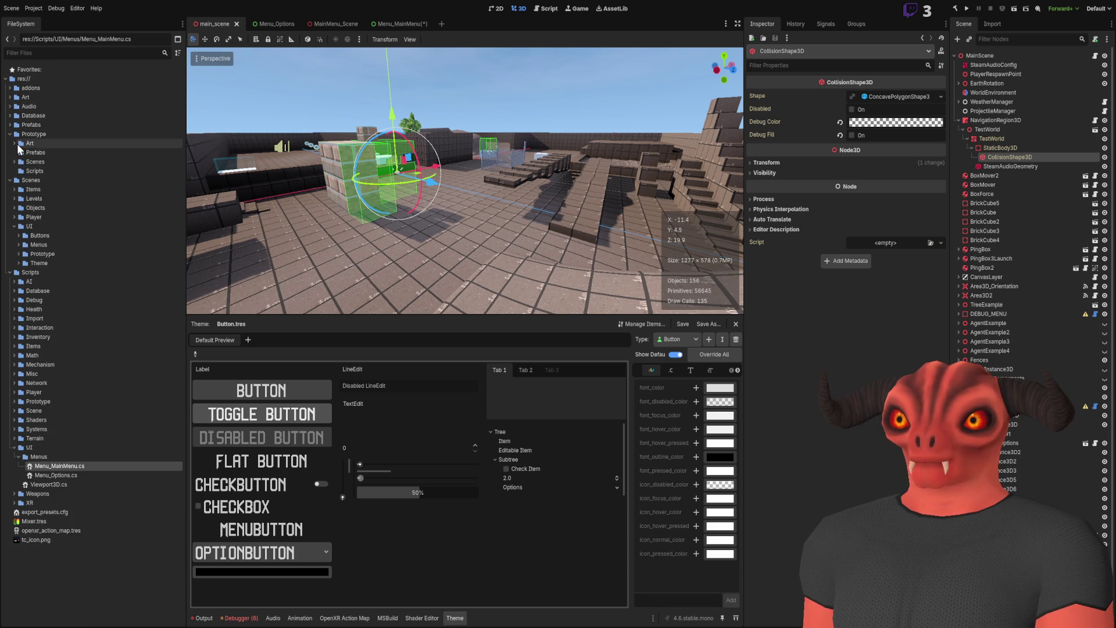
{"action": "left_click", "coordinate": [15, 144]}
{"action": "left_click", "coordinate": [20, 153]}
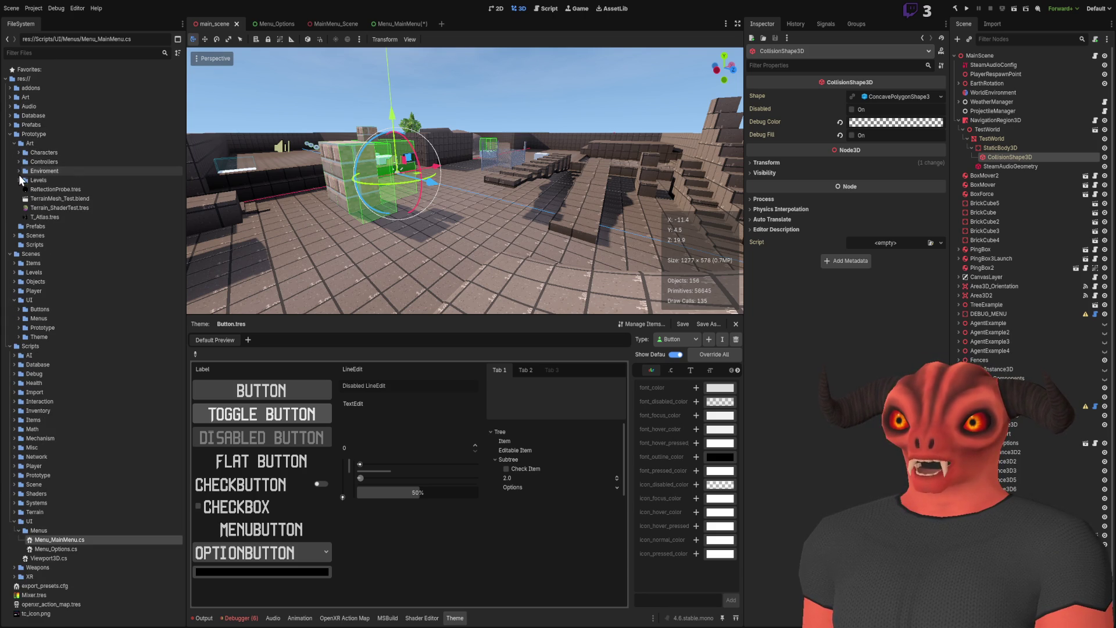
{"action": "left_click", "coordinate": [123, 145]}
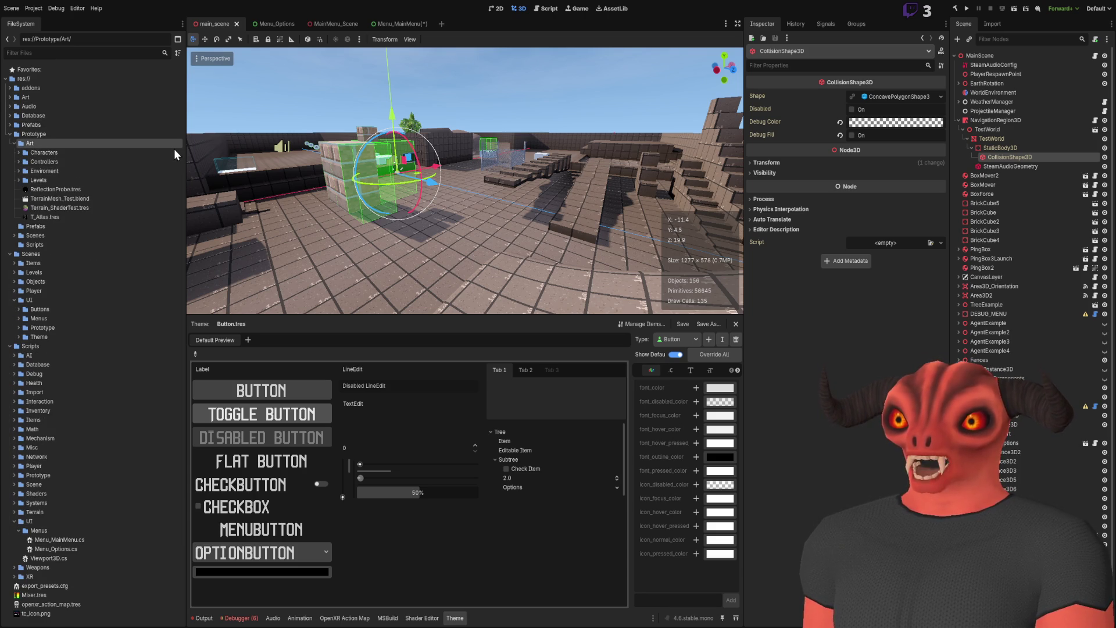
{"action": "left_click", "coordinate": [64, 181]}
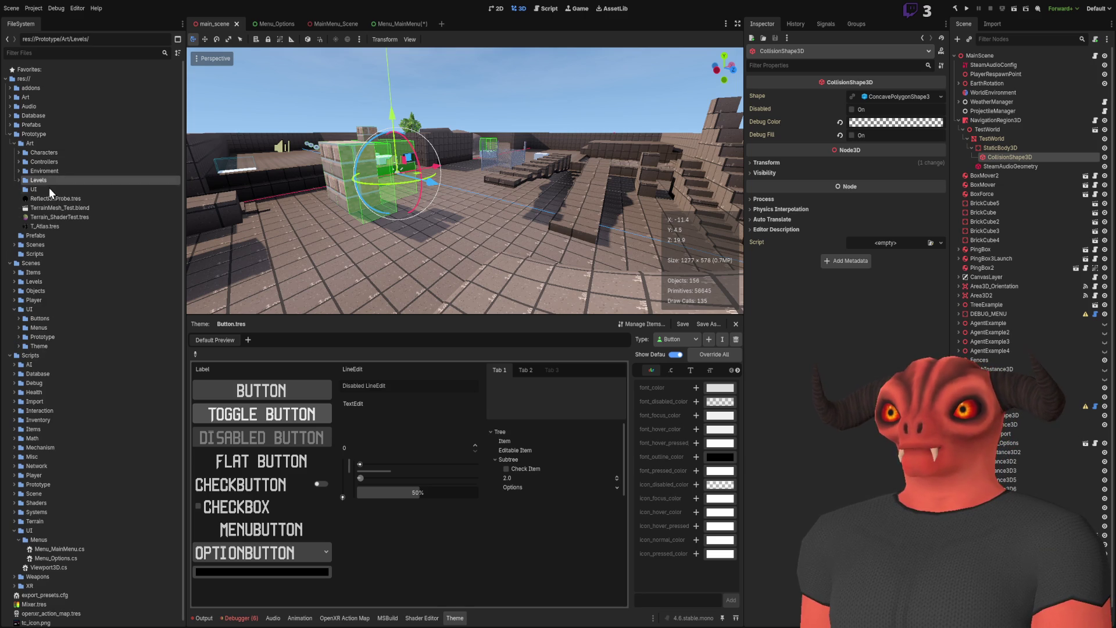
{"action": "left_click", "coordinate": [50, 189]}
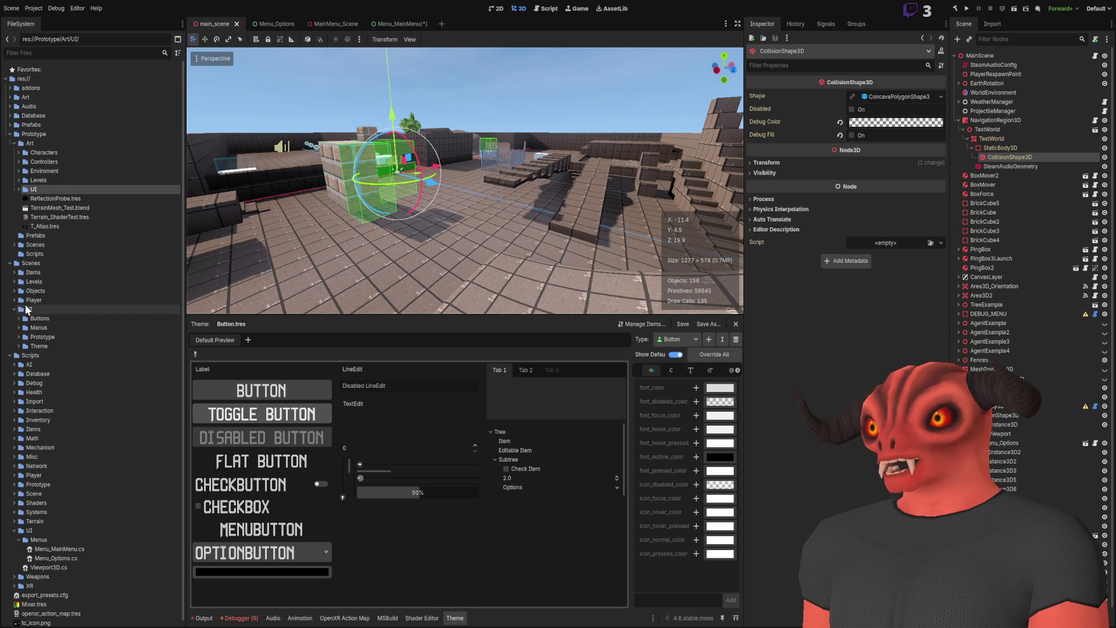
{"action": "left_click", "coordinate": [10, 264]}
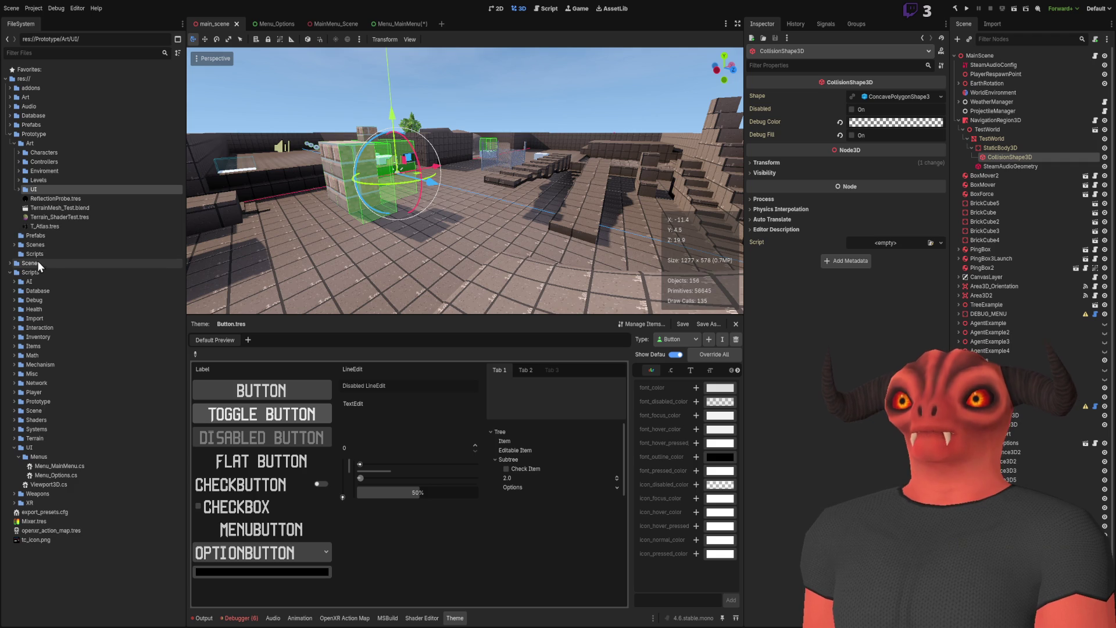
- Refresh the UI folder to show Thumbnail_Example.png and return to Menu_MainMenu
{"action": "key", "text": "w"}
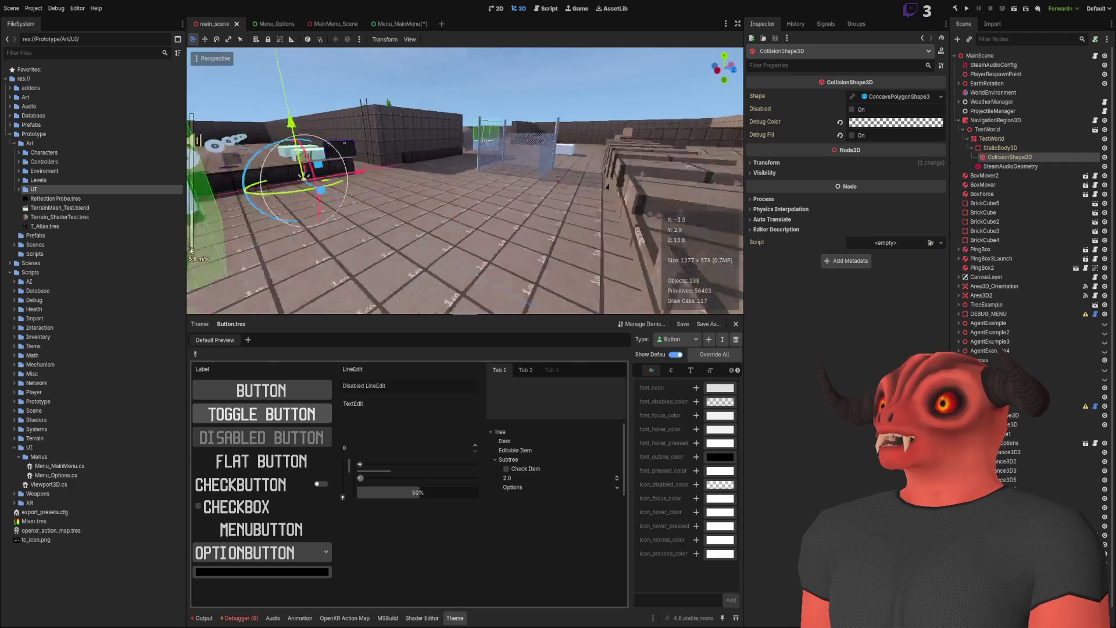
{"action": "key", "text": "s"}
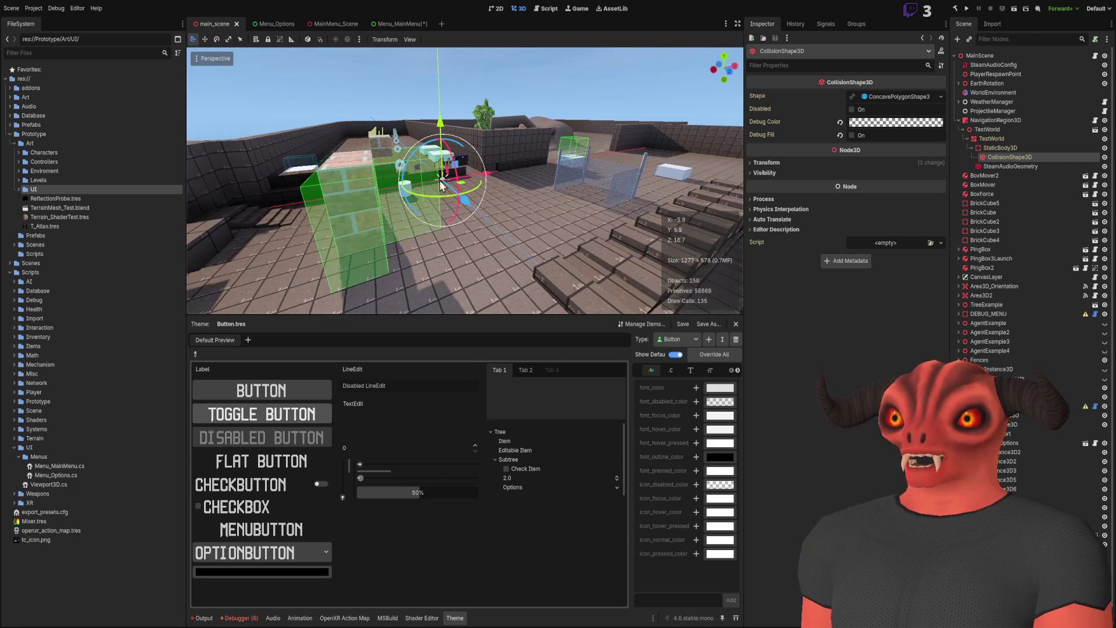
{"action": "left_click", "coordinate": [20, 171]}
{"action": "left_click", "coordinate": [19, 171]}
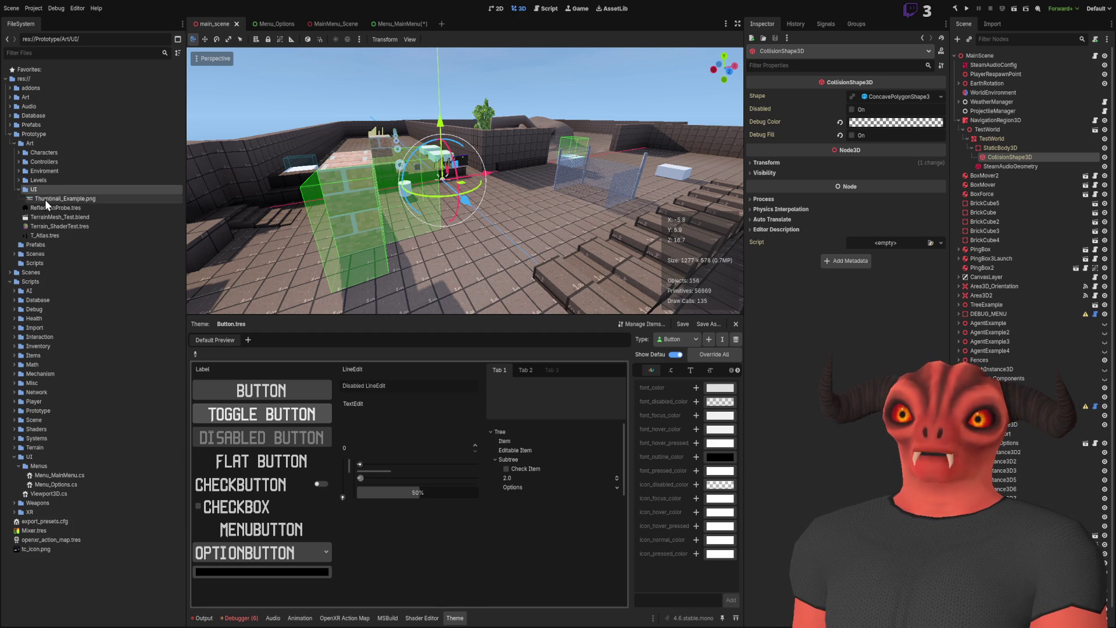
{"action": "left_click", "coordinate": [457, 131]}
{"action": "left_click", "coordinate": [384, 29]}
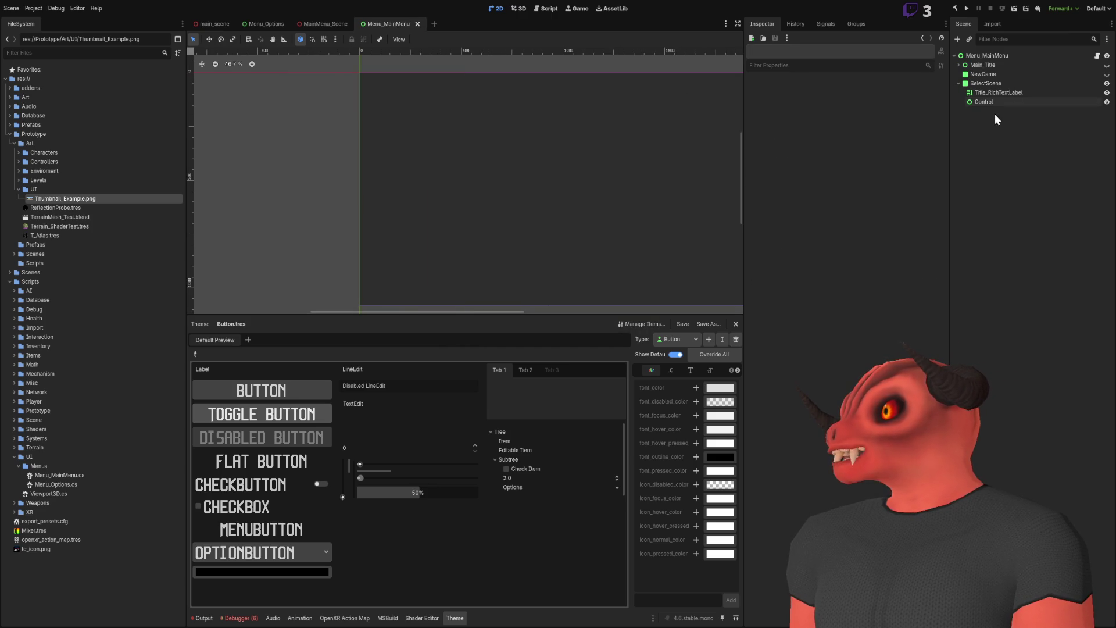
- Add a TextureRect under Menu_MainMenu showing Thumbnail_Example.png, and resize it from its corner
{"action": "left_click", "coordinate": [987, 56]}
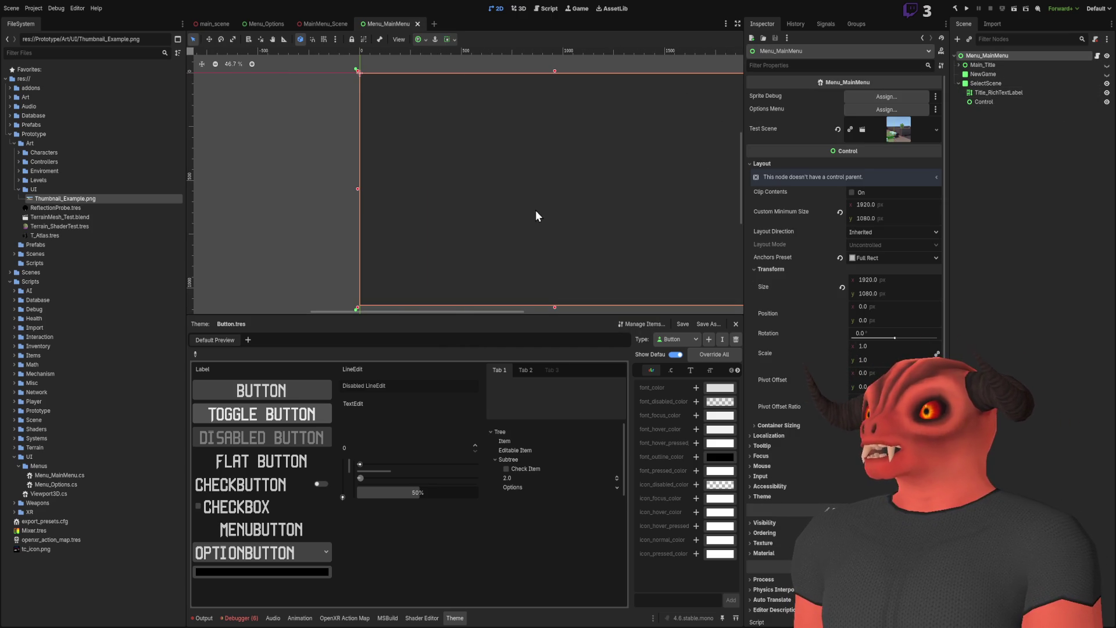
{"action": "key", "text": "ctrl+v"}
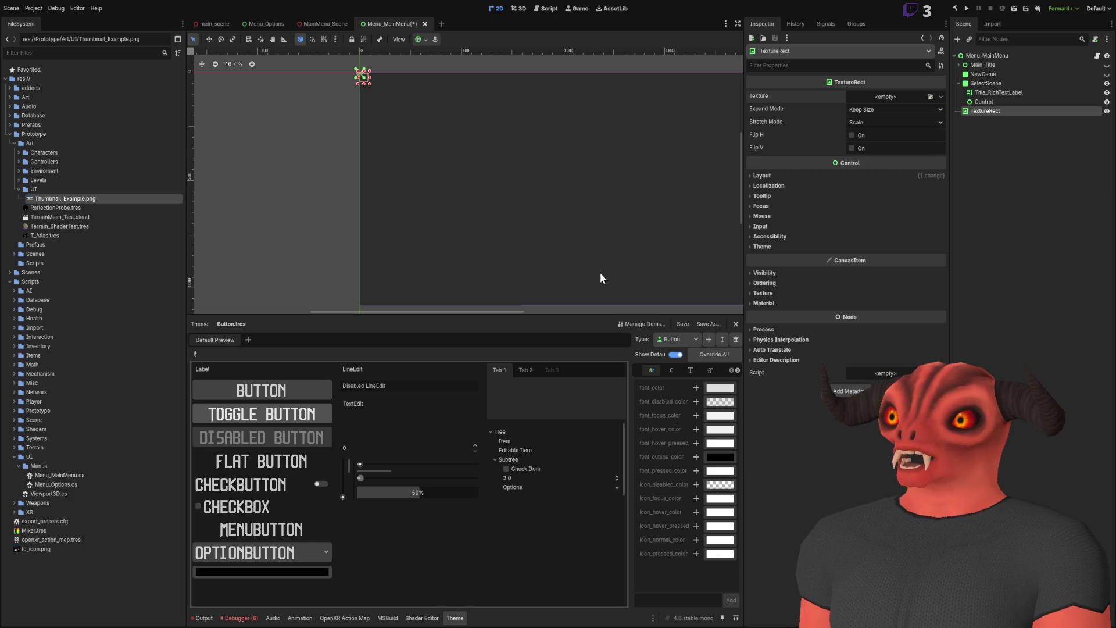
{"action": "scroll", "coordinate": [471, 170], "scroll_direction": "down", "scroll_amount": 1}
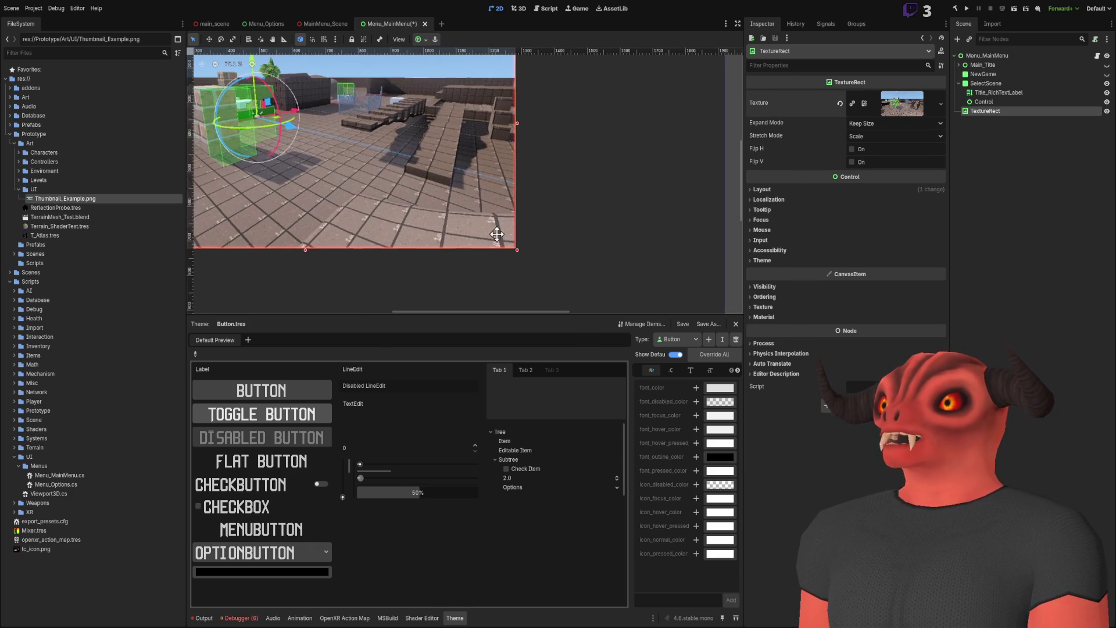
{"action": "mouse_move", "coordinate": [566, 238]}
{"action": "left_mouse_down"}
{"action": "mouse_move", "coordinate": [742, 291]}
{"action": "mouse_move", "coordinate": [833, 219]}
{"action": "mouse_move", "coordinate": [665, 231]}
{"action": "left_mouse_up"}
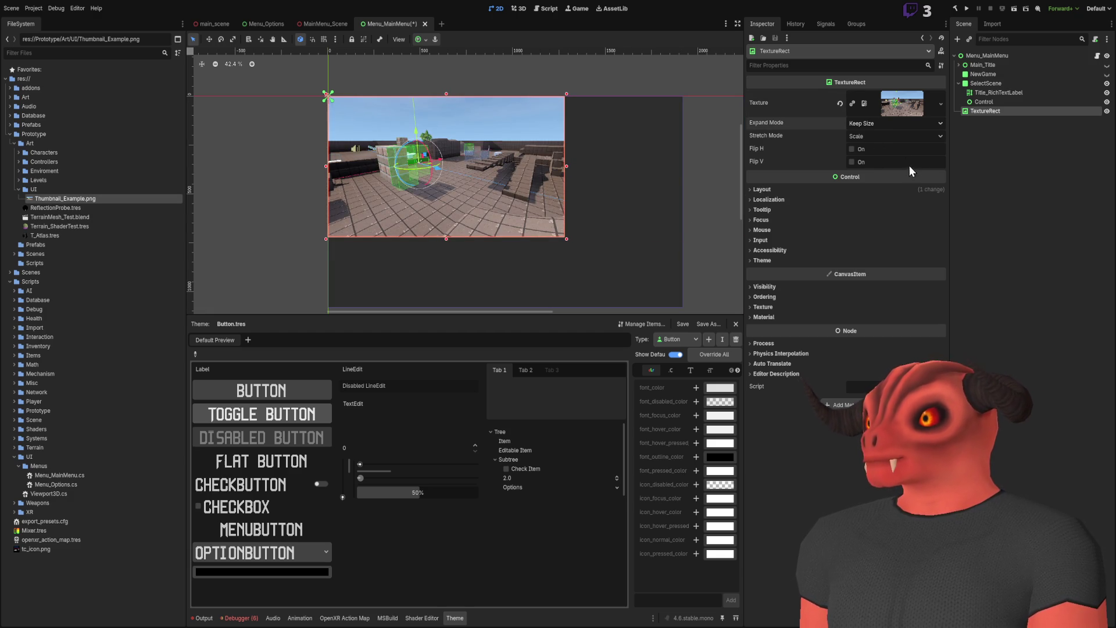
- Set the TextureRect's Expand Mode to Ignore Size and shrink it toward the menu's lower right
{"action": "left_click", "coordinate": [895, 123]}
{"action": "left_click", "coordinate": [901, 148]}
{"action": "mouse_move", "coordinate": [568, 239]}
{"action": "left_mouse_down"}
{"action": "mouse_move", "coordinate": [528, 236]}
{"action": "mouse_move", "coordinate": [312, 87]}
{"action": "mouse_move", "coordinate": [580, 257]}
{"action": "mouse_move", "coordinate": [374, 114]}
{"action": "mouse_move", "coordinate": [411, 170]}
{"action": "mouse_move", "coordinate": [487, 151]}
{"action": "mouse_move", "coordinate": [609, 278]}
{"action": "mouse_move", "coordinate": [598, 250]}
{"action": "mouse_move", "coordinate": [462, 143]}
{"action": "mouse_move", "coordinate": [498, 198]}
{"action": "left_mouse_up"}
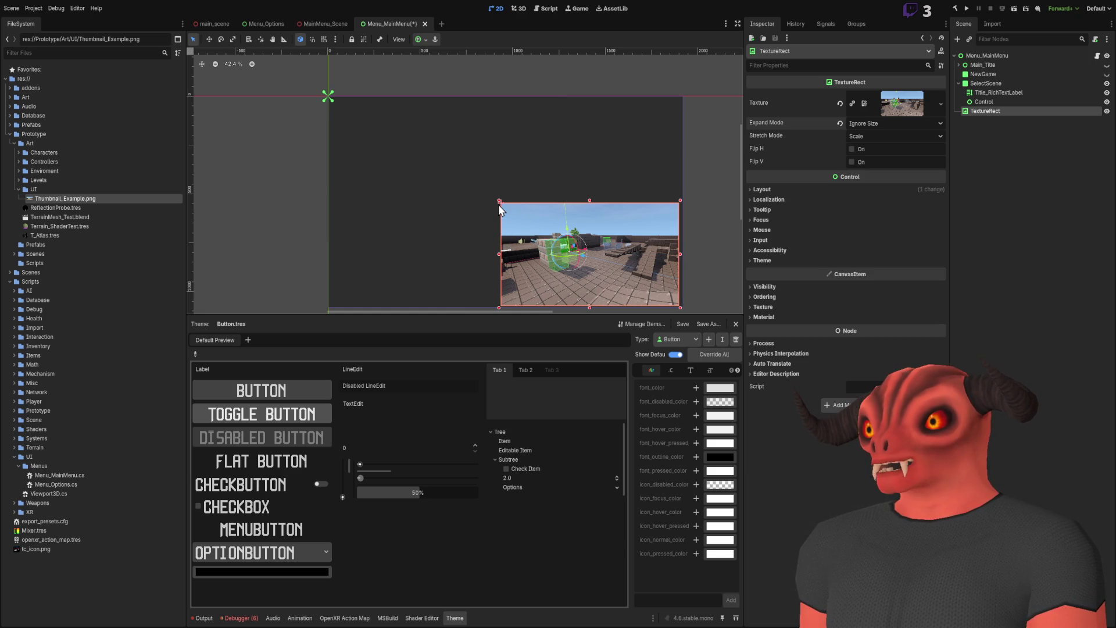
{"action": "mouse_move", "coordinate": [500, 202]}
{"action": "left_mouse_down"}
{"action": "mouse_move", "coordinate": [616, 259]}
{"action": "mouse_move", "coordinate": [580, 245]}
{"action": "left_mouse_up"}
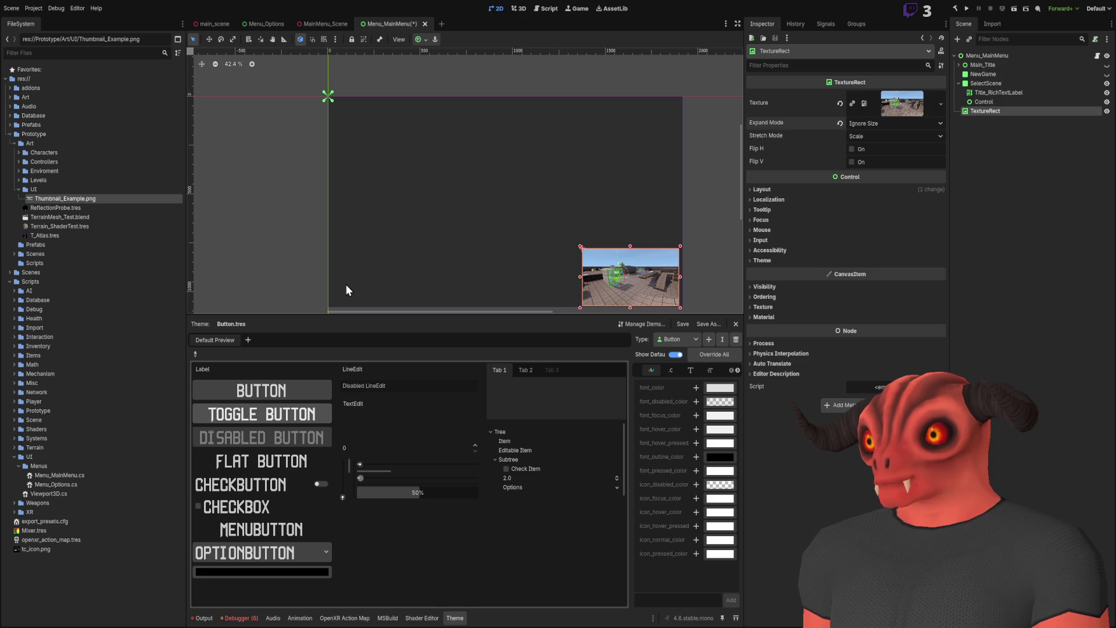
{"action": "scroll", "coordinate": [579, 249], "scroll_direction": "up", "scroll_amount": 2}
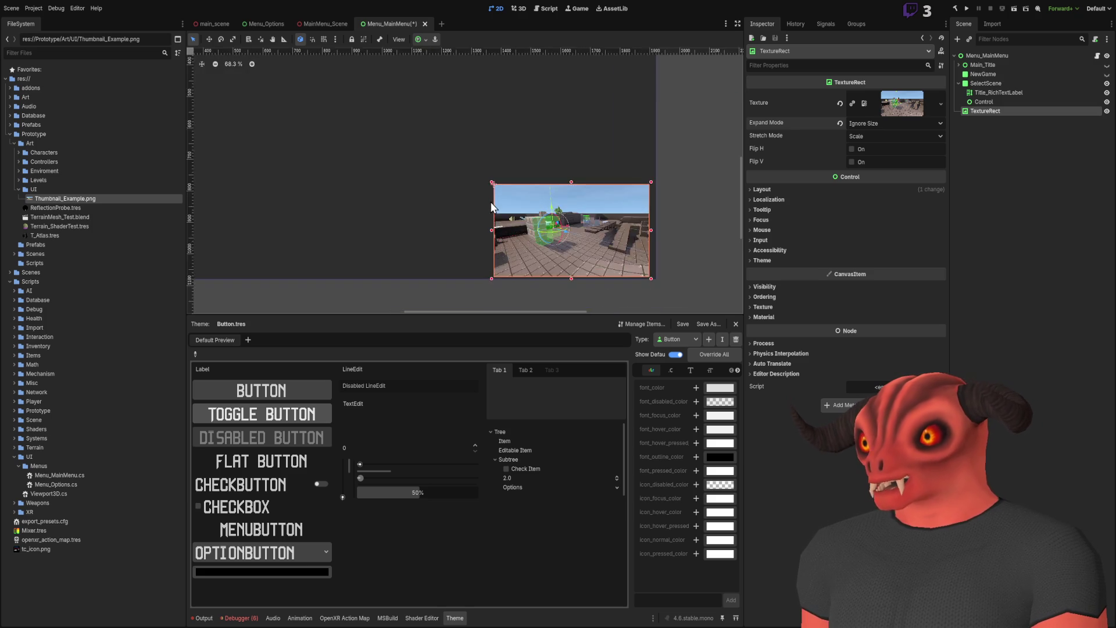
{"action": "scroll", "coordinate": [491, 207], "scroll_direction": "up", "scroll_amount": 2}
{"action": "scroll", "coordinate": [491, 206], "scroll_direction": "down", "scroll_amount": 4}
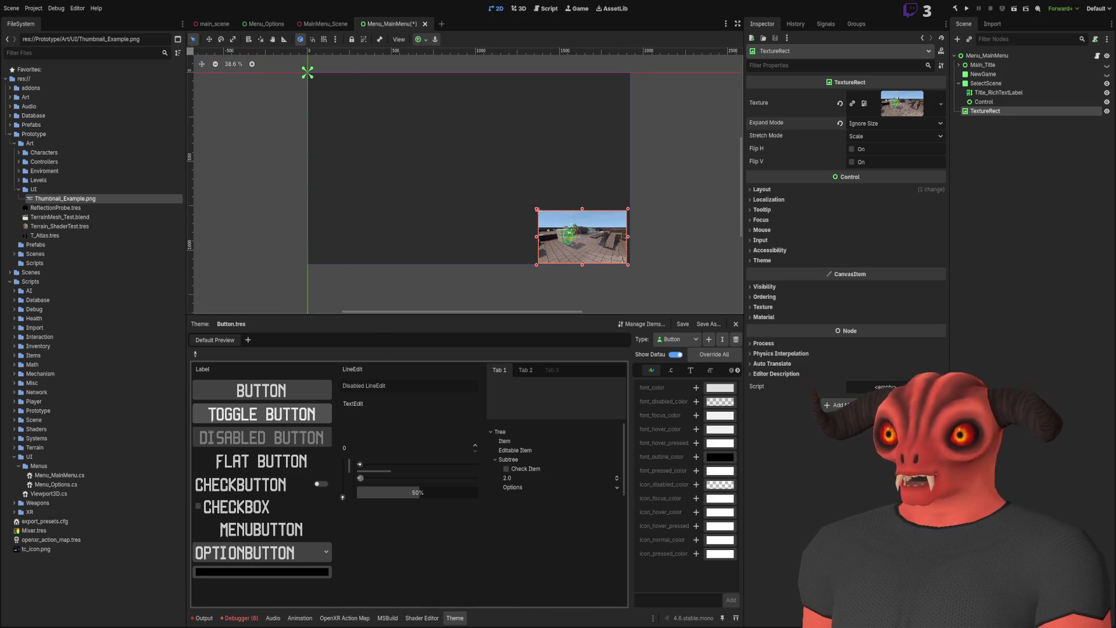
{"action": "key", "text": "alt+Tab"}
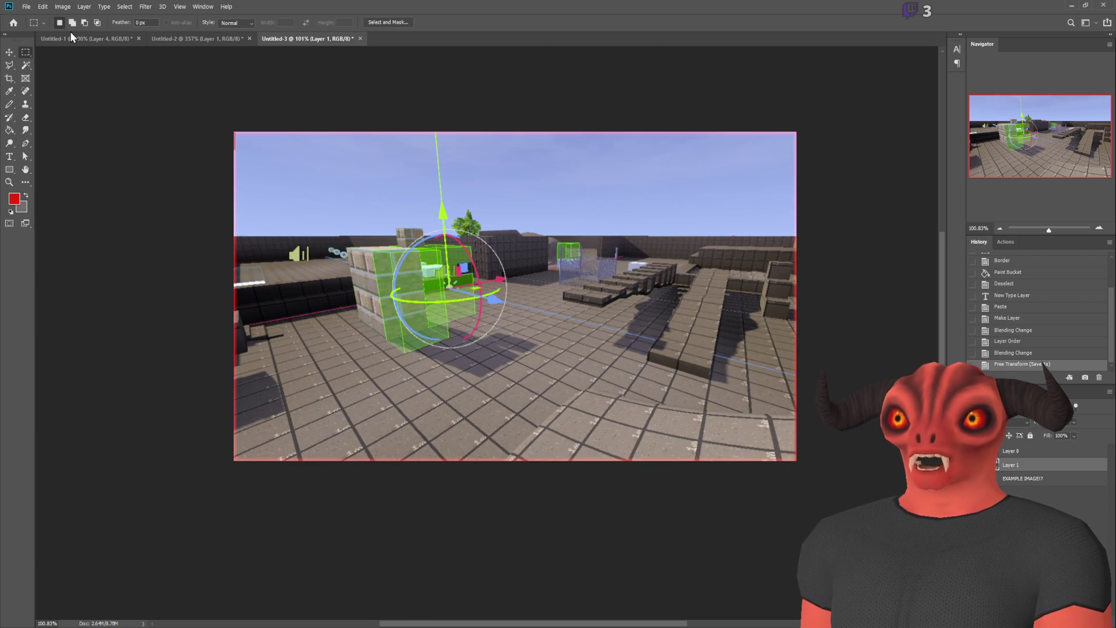
- In the SELECT SCENE mockup, turn on the scene-select screenshot layer for reference
{"action": "left_click", "coordinate": [71, 36]}
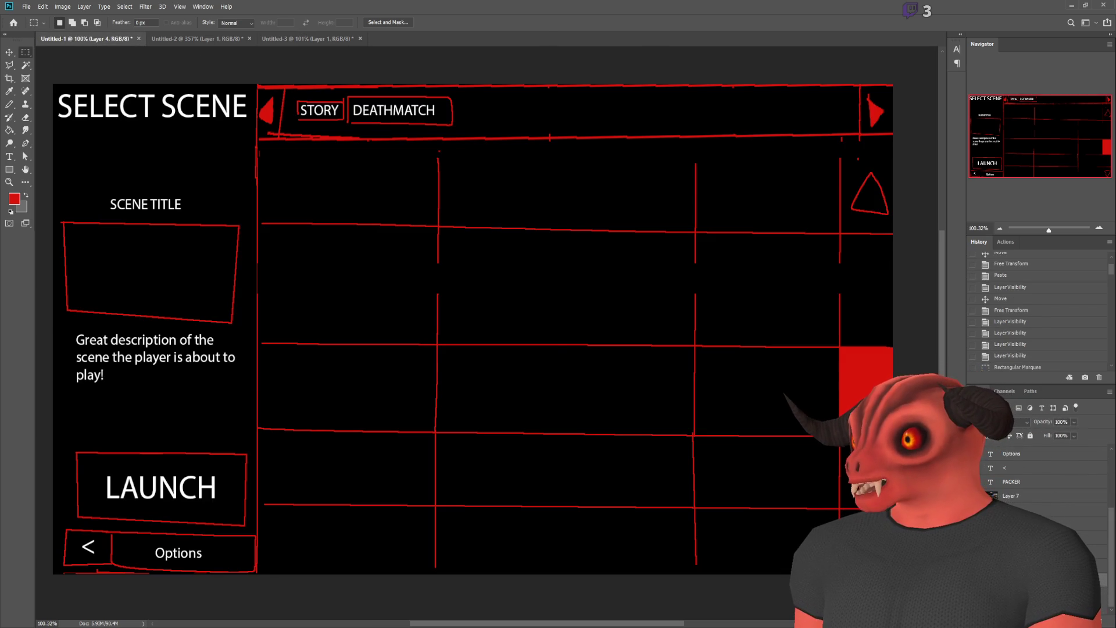
{"action": "left_click", "coordinate": [977, 496]}
{"action": "left_click", "coordinate": [977, 496]}
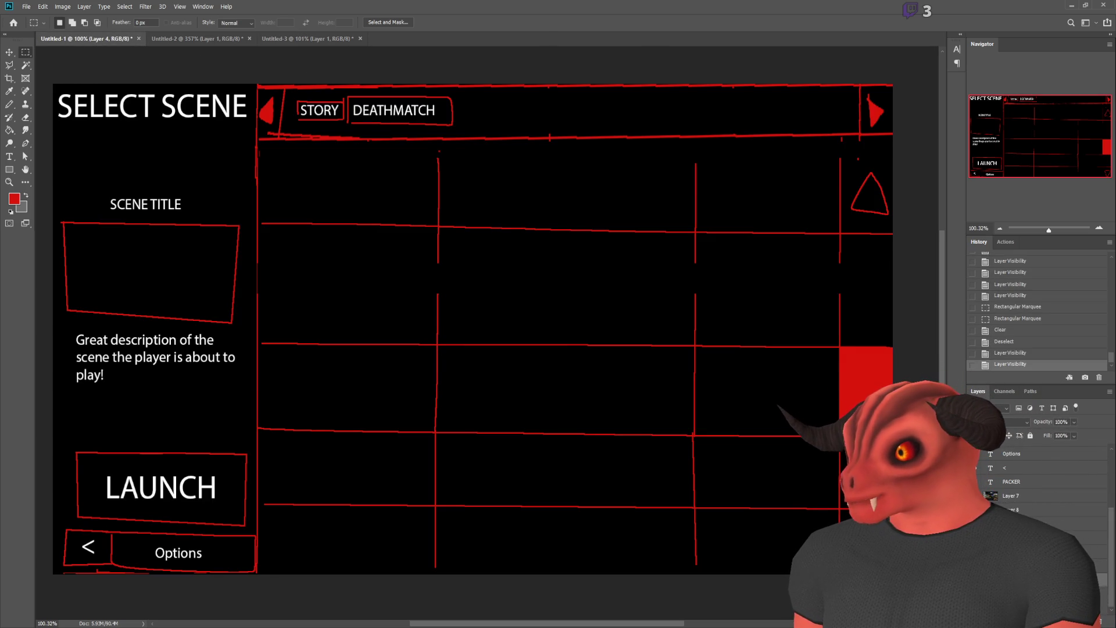
{"action": "scroll", "coordinate": [1035, 489], "scroll_direction": "up", "scroll_amount": 5}
{"action": "scroll", "coordinate": [1035, 488], "scroll_direction": "down", "scroll_amount": 5}
{"action": "left_click", "coordinate": [977, 495]}
{"action": "left_click", "coordinate": [977, 495]}
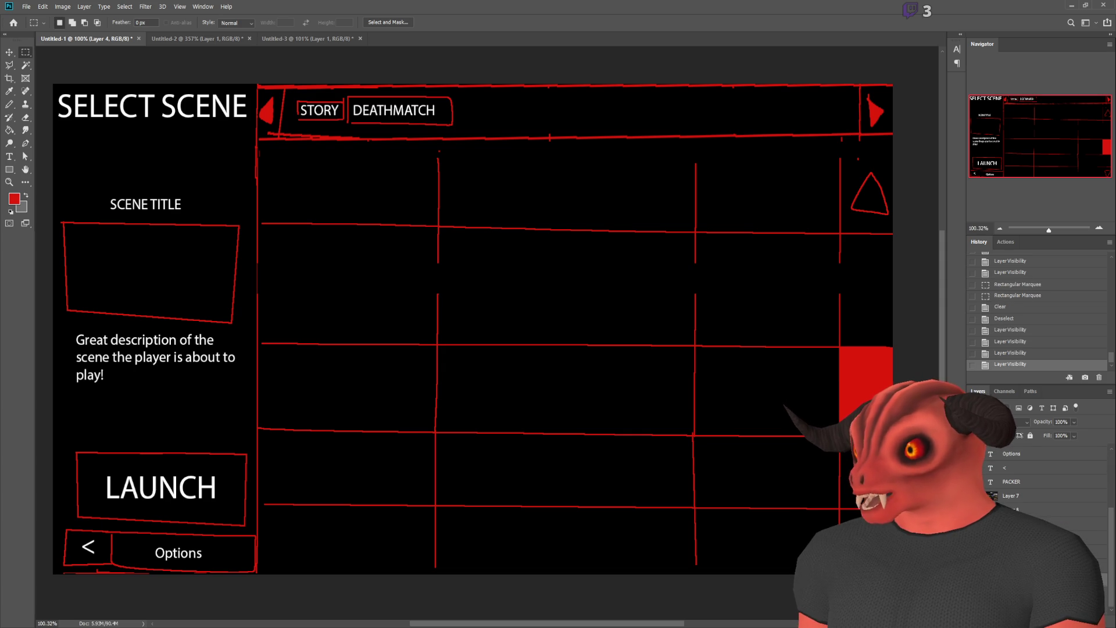
{"action": "left_click", "coordinate": [977, 496]}
{"action": "left_click", "coordinate": [977, 495]}
{"action": "left_click", "coordinate": [977, 495]}
{"action": "left_click", "coordinate": [977, 495]}
{"action": "left_click", "coordinate": [976, 495]}
{"action": "left_click", "coordinate": [976, 495]}
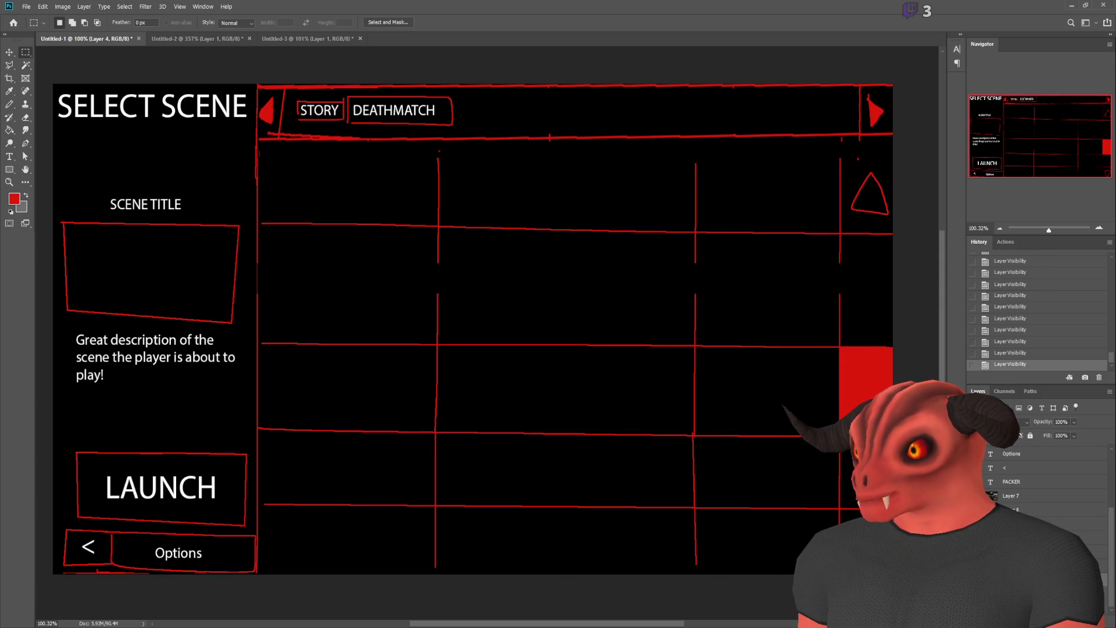
{"action": "left_click", "coordinate": [977, 496]}
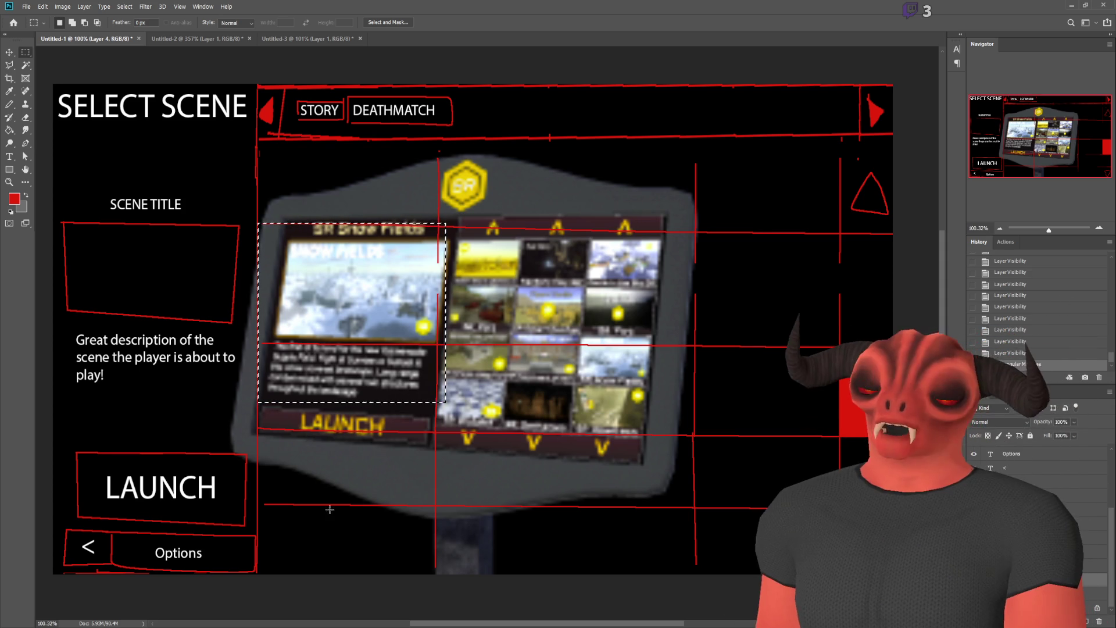
{"action": "scroll", "coordinate": [477, 255], "scroll_direction": "up", "scroll_amount": 2}
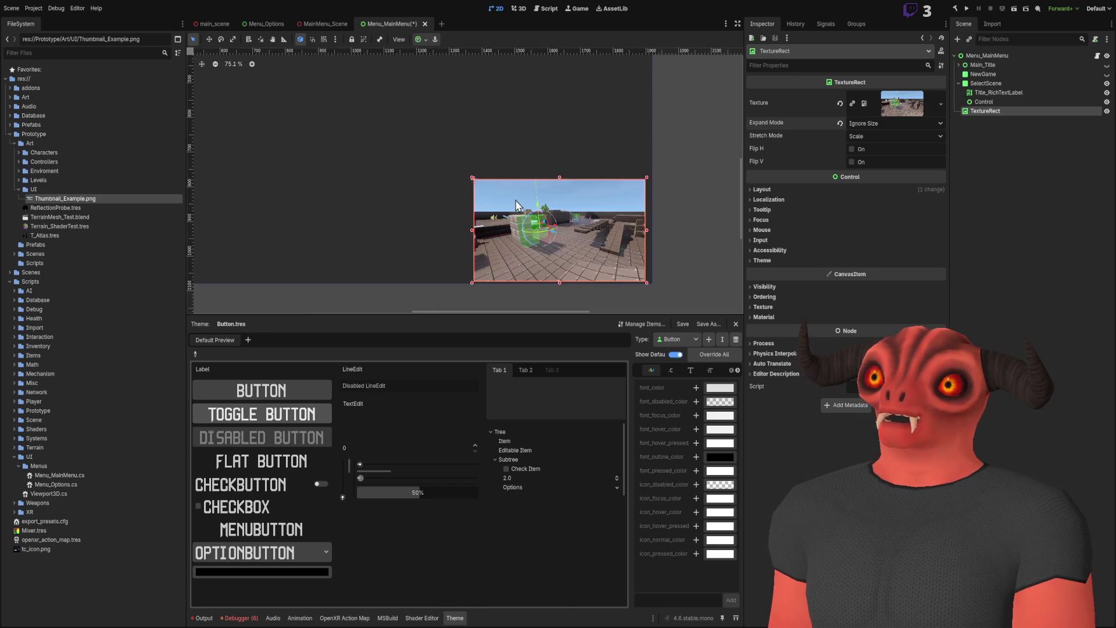
{"action": "scroll", "coordinate": [442, 290], "scroll_direction": "down", "scroll_amount": 1}
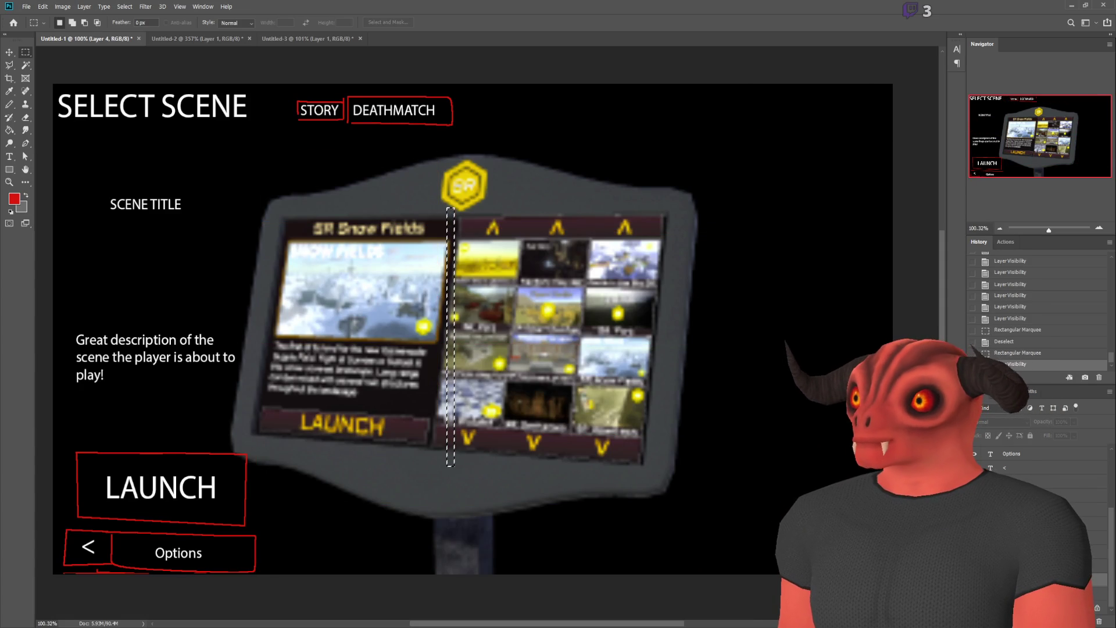
- Compare the mockup with and without the red wireframe grid and screenshot, then return to Godot
{"action": "left_click", "coordinate": [977, 482]}
{"action": "left_click", "coordinate": [976, 495]}
{"action": "left_click", "coordinate": [976, 495]}
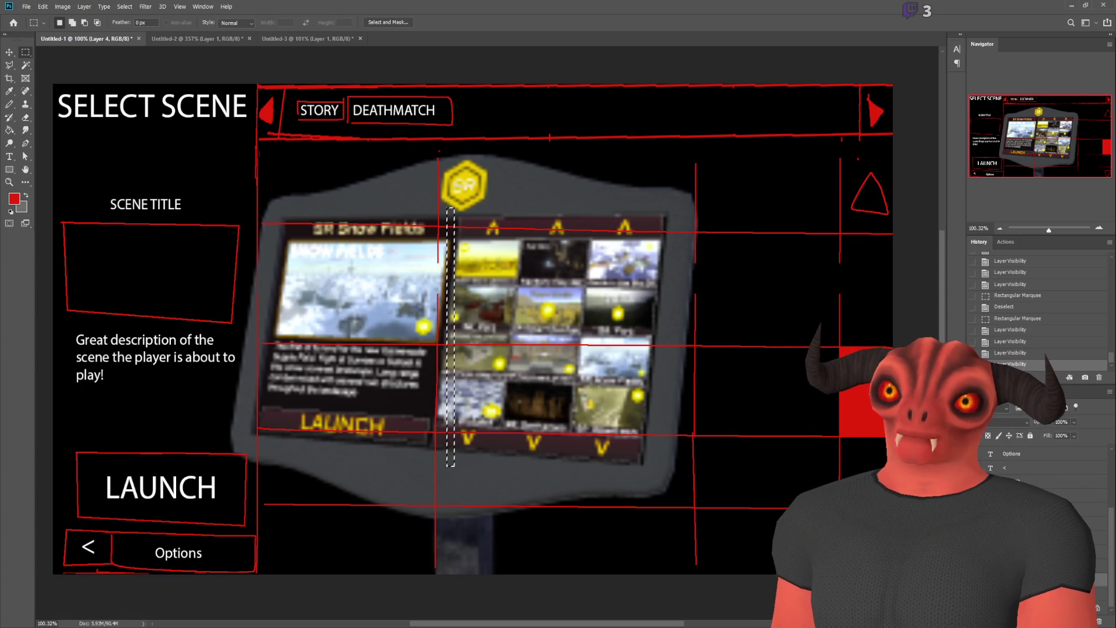
{"action": "left_click", "coordinate": [977, 495]}
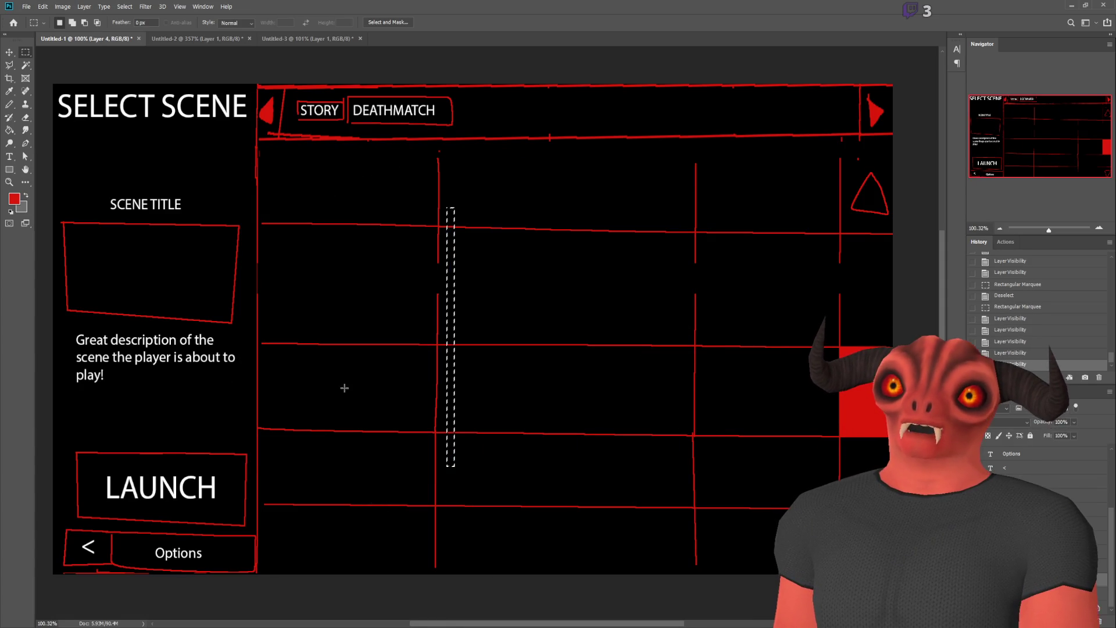
{"action": "left_click", "coordinate": [977, 482]}
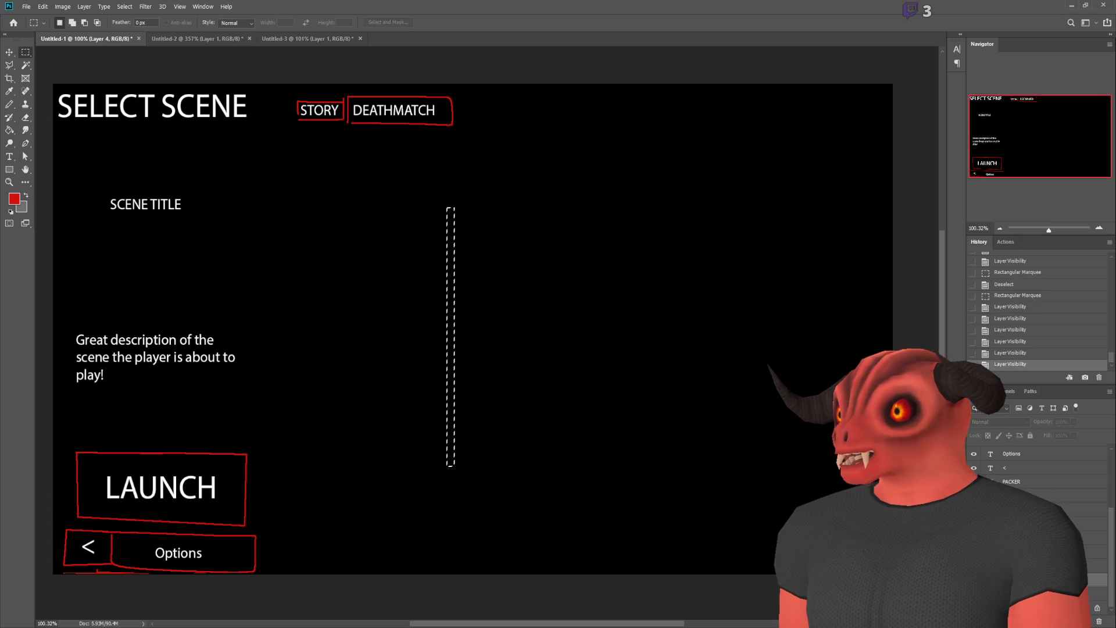
{"action": "left_click", "coordinate": [976, 482]}
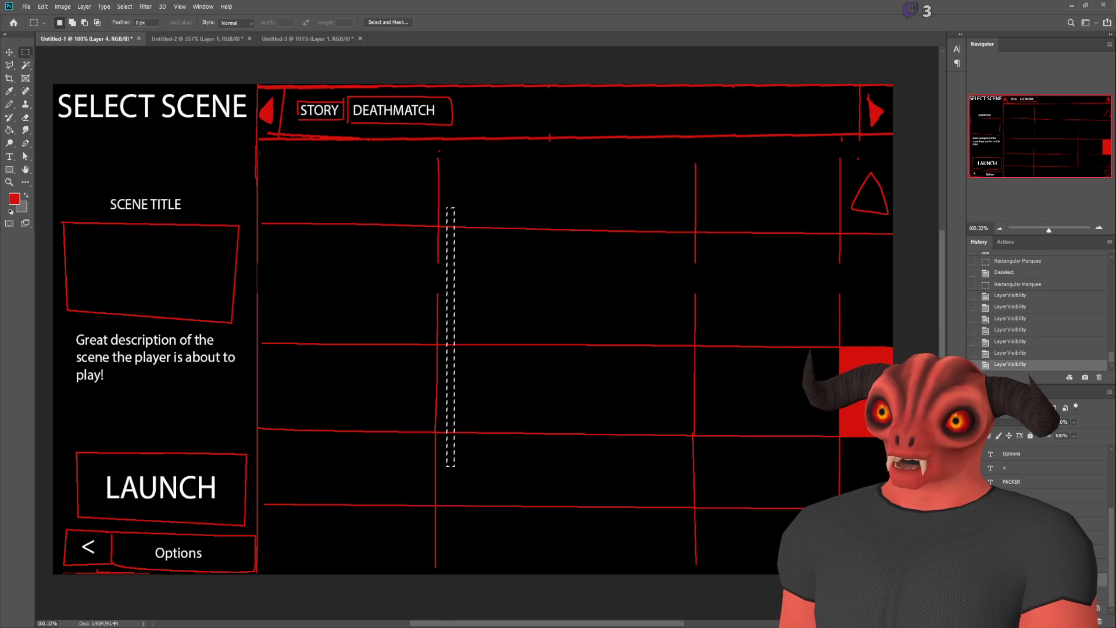
{"action": "key", "text": "alt+Tab"}
{"action": "scroll", "coordinate": [594, 214], "scroll_direction": "up", "scroll_amount": 4}
{"action": "scroll", "coordinate": [594, 215], "scroll_direction": "down", "scroll_amount": 11}
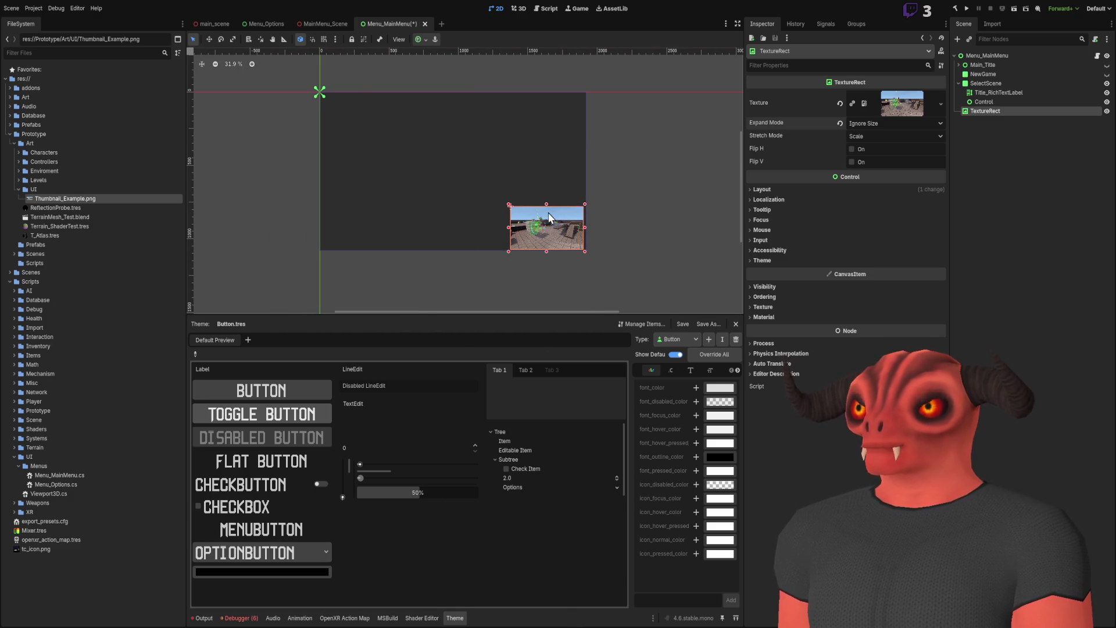
- Check SelectScene's bounds, then shrink the thumbnail TextureRect from its corner
{"action": "scroll", "coordinate": [548, 218], "scroll_direction": "up", "scroll_amount": 6}
{"action": "left_click", "coordinate": [490, 191]}
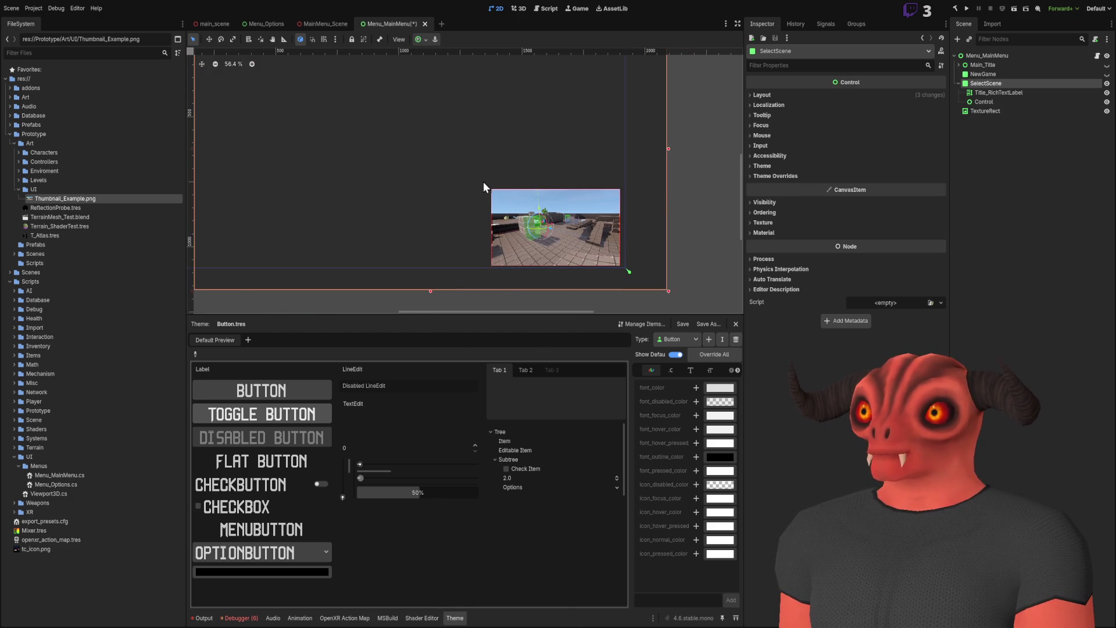
{"action": "scroll", "coordinate": [531, 230], "scroll_direction": "down", "scroll_amount": 2}
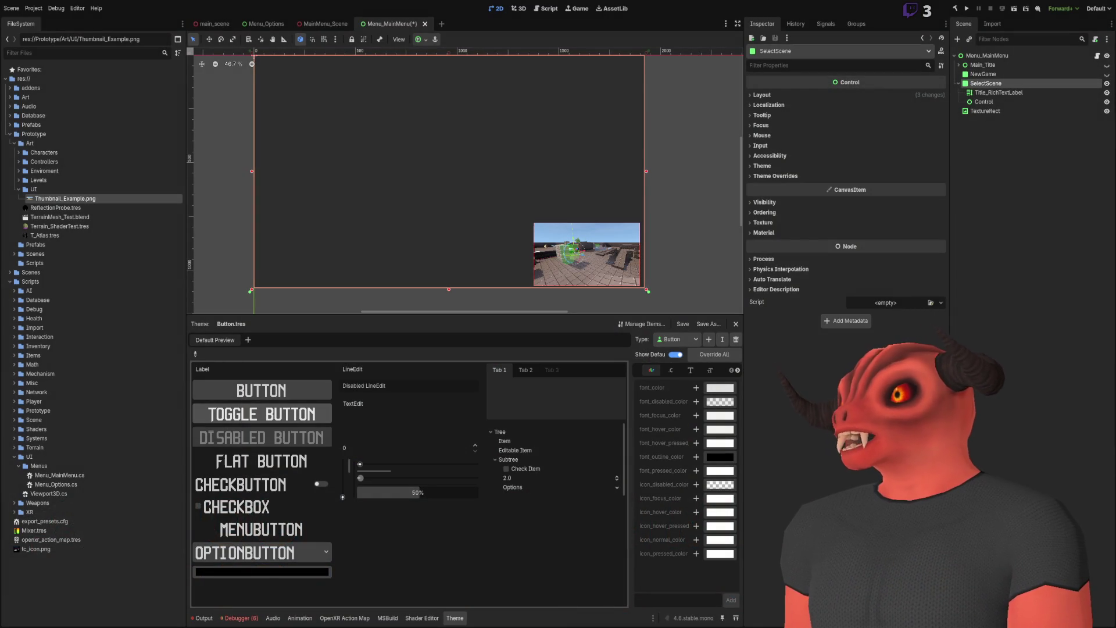
{"action": "left_click", "coordinate": [1007, 209]}
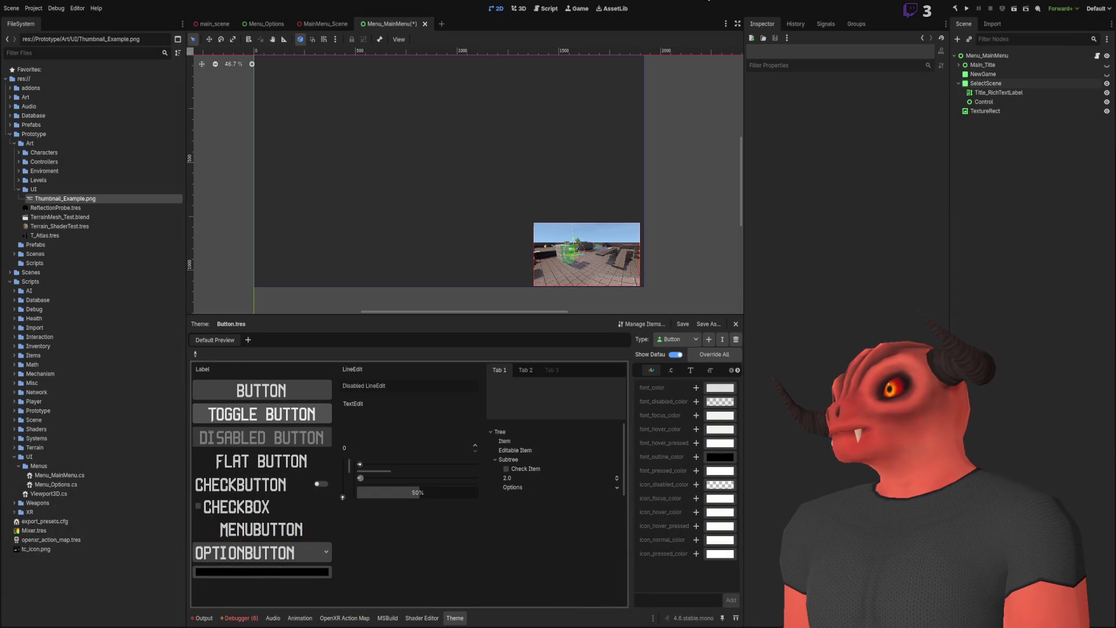
{"action": "left_click", "coordinate": [972, 113]}
{"action": "mouse_move", "coordinate": [548, 219]}
{"action": "left_mouse_down"}
{"action": "mouse_move", "coordinate": [461, 157]}
{"action": "mouse_move", "coordinate": [317, 90]}
{"action": "mouse_move", "coordinate": [584, 218]}
{"action": "mouse_move", "coordinate": [477, 149]}
{"action": "mouse_move", "coordinate": [294, 110]}
{"action": "mouse_move", "coordinate": [331, 190]}
{"action": "mouse_move", "coordinate": [377, 168]}
{"action": "mouse_move", "coordinate": [436, 180]}
{"action": "mouse_move", "coordinate": [404, 205]}
{"action": "left_mouse_up"}
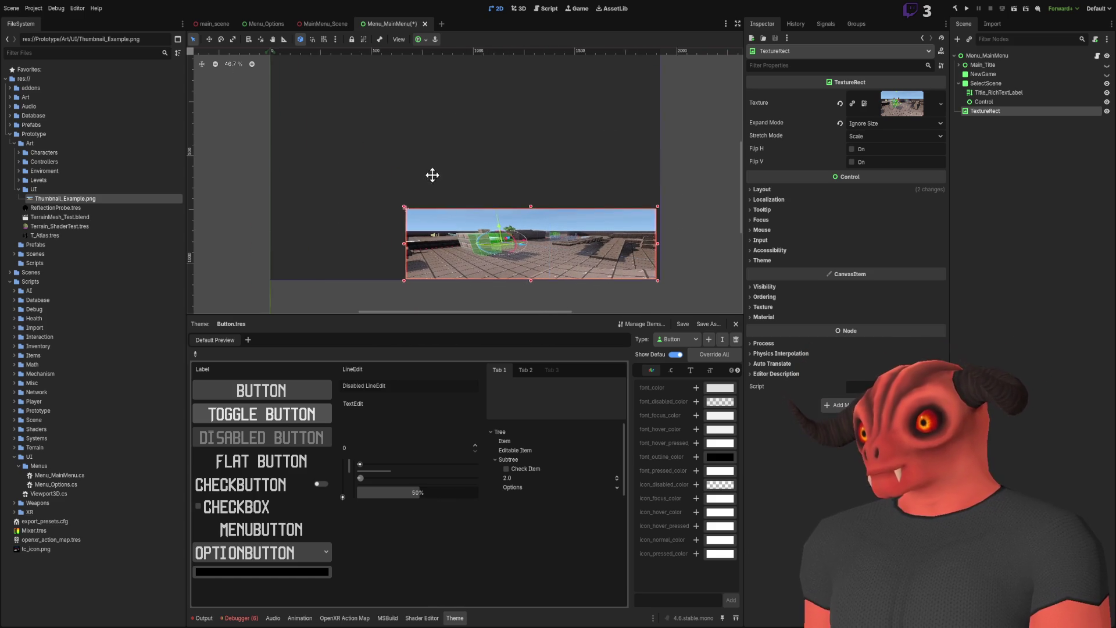
- Narrow the thumbnail from its left edge and duplicate the Control panel
{"action": "left_click", "coordinate": [1000, 103]}
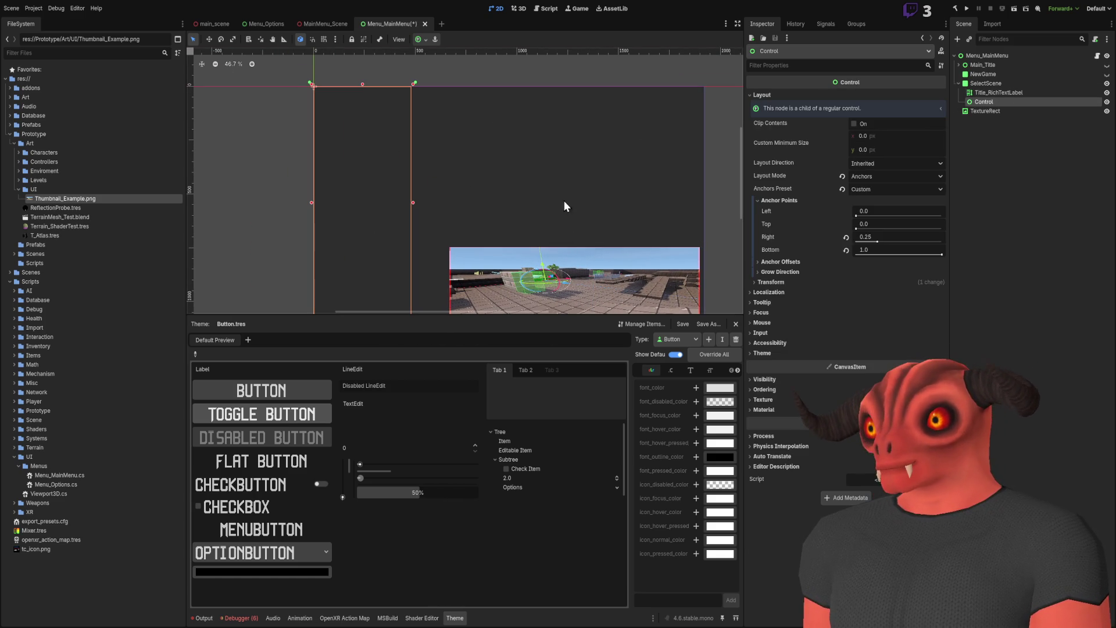
{"action": "left_click", "coordinate": [458, 215]}
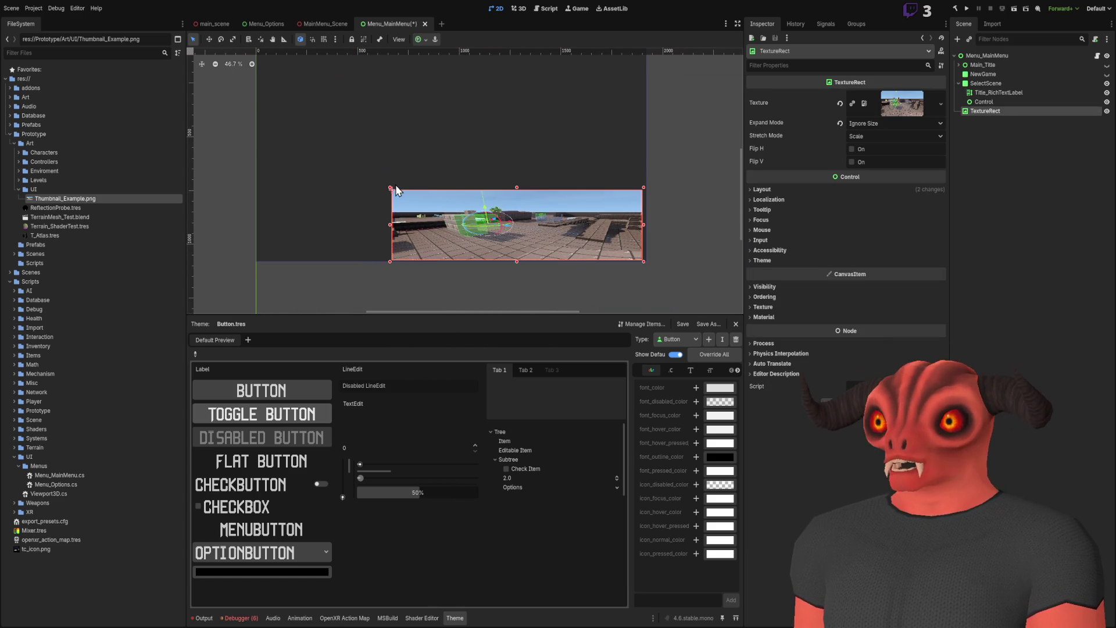
{"action": "left_click_drag", "start_coordinate": [391, 192], "coordinate": [542, 194]}
{"action": "left_click", "coordinate": [986, 121]}
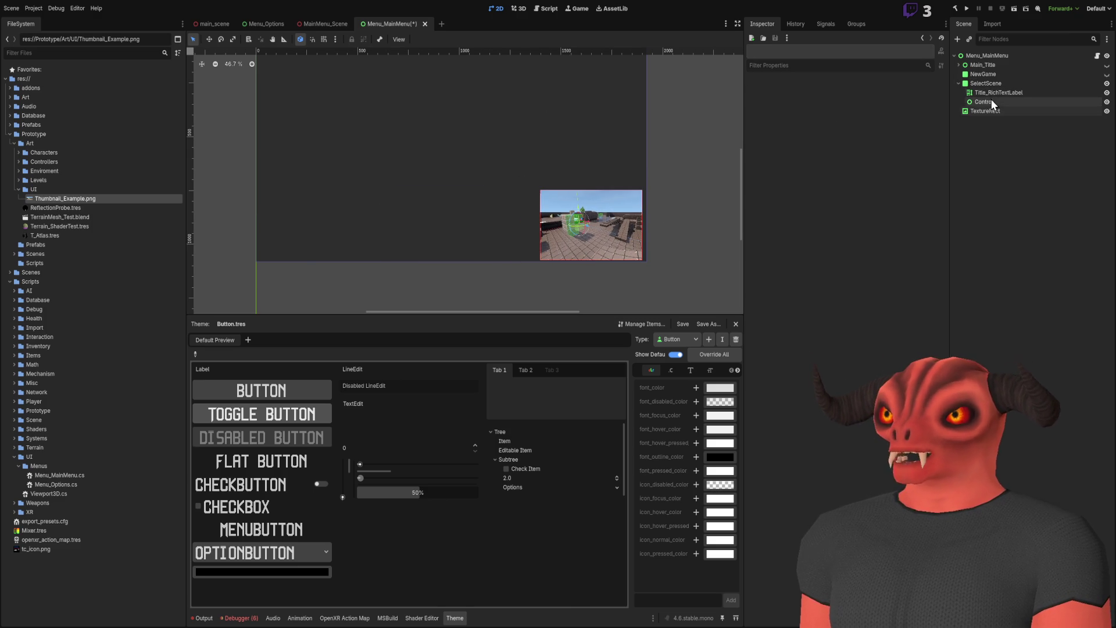
{"action": "left_click", "coordinate": [991, 102]}
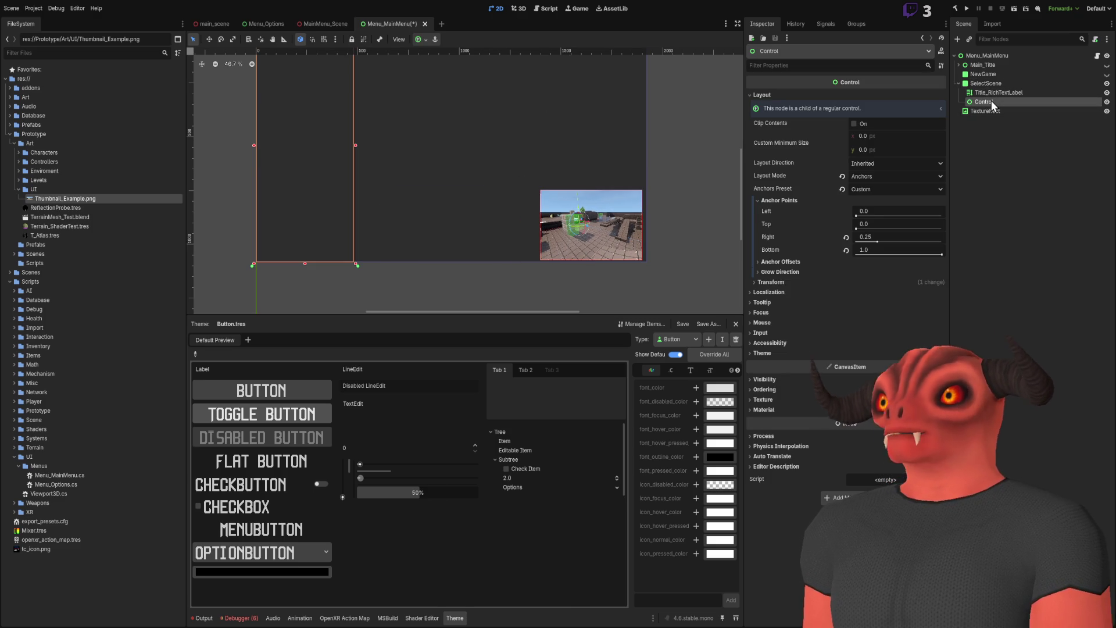
{"action": "key", "text": "ctrl+d"}
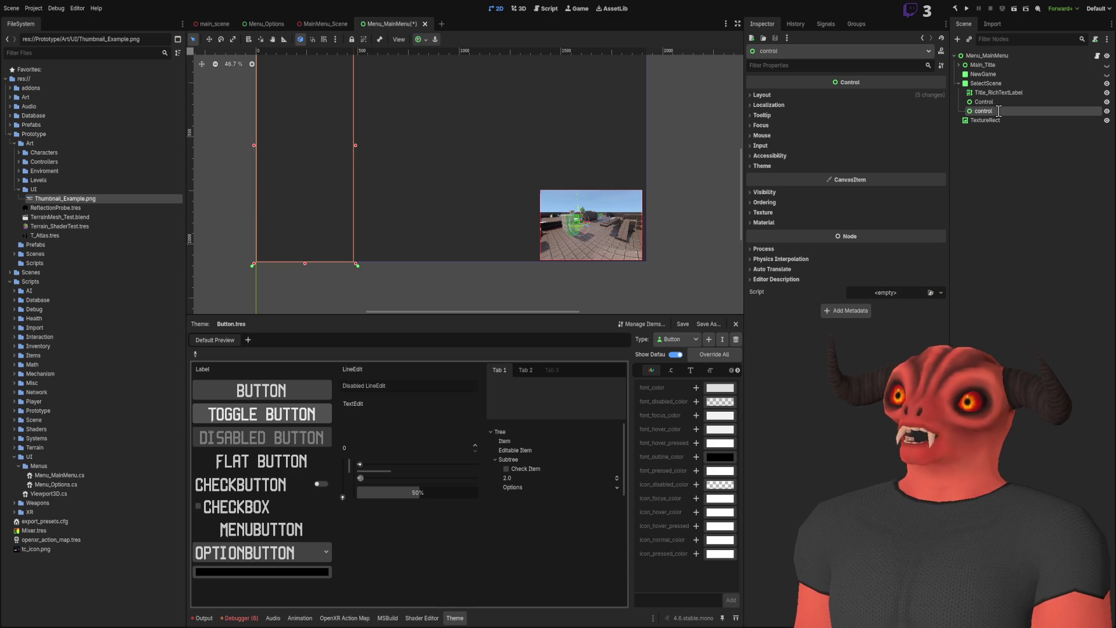
- Rename the duplicated panel Right_Panel and the original Control Left_Panel
{"action": "type", "text": "Right_Panel"}
{"action": "left_click", "coordinate": [999, 102]}
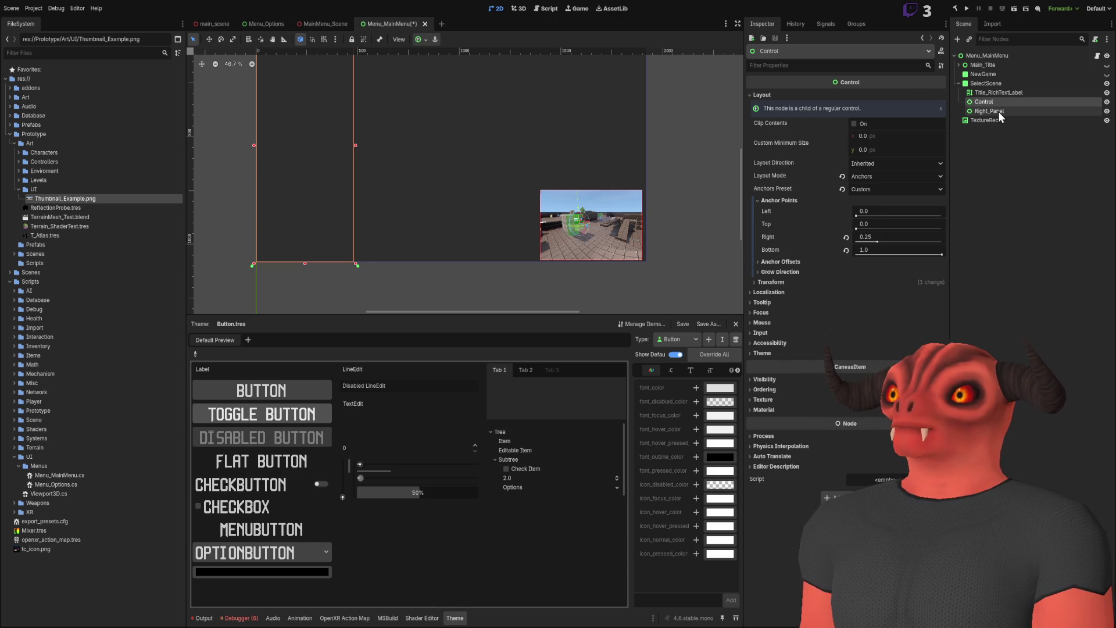
{"action": "type", "text": "Left_Panel"}
{"action": "key", "text": "Return"}
- Expand Right_Panel's Layout settings and edit its right anchor value
{"action": "scroll", "coordinate": [304, 145], "scroll_direction": "up", "scroll_amount": 3}
{"action": "left_click", "coordinate": [995, 111]}
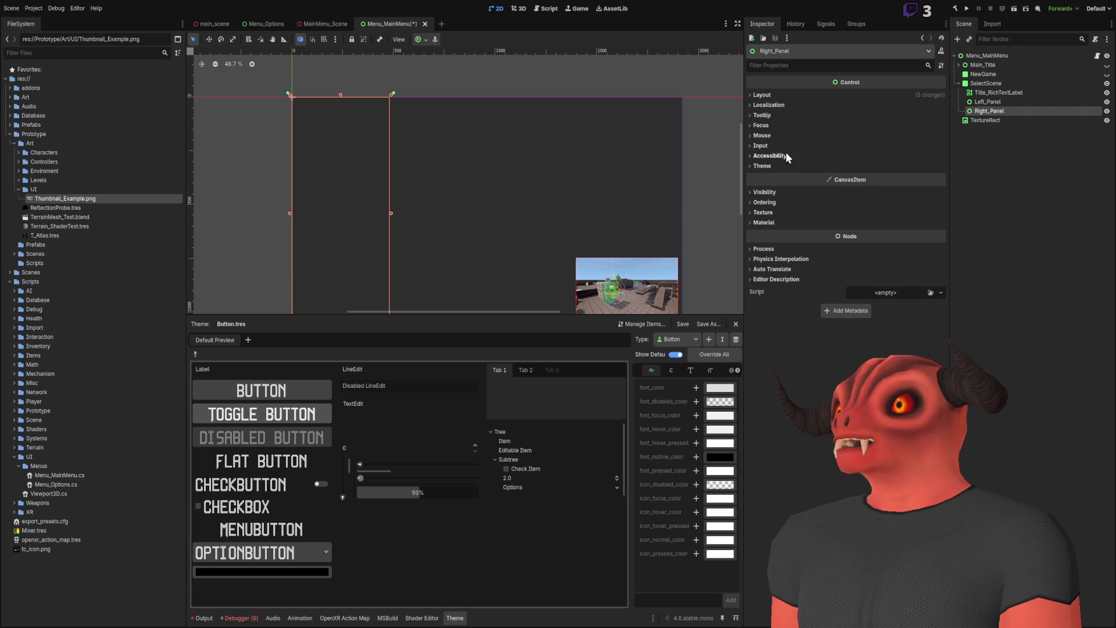
{"action": "left_click", "coordinate": [772, 92]}
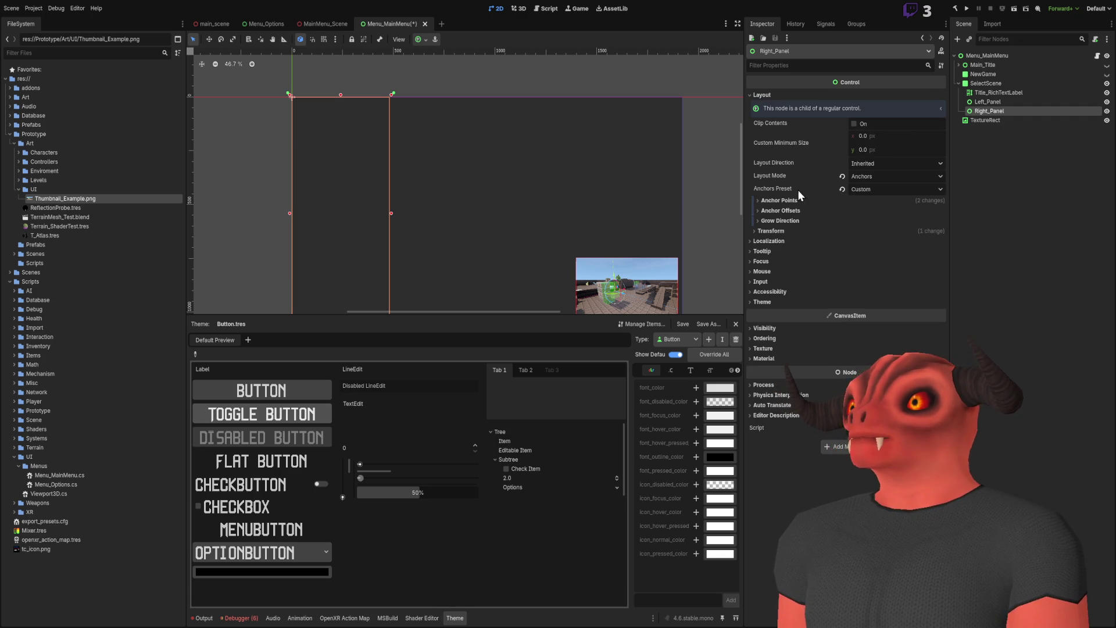
{"action": "left_click", "coordinate": [891, 236]}
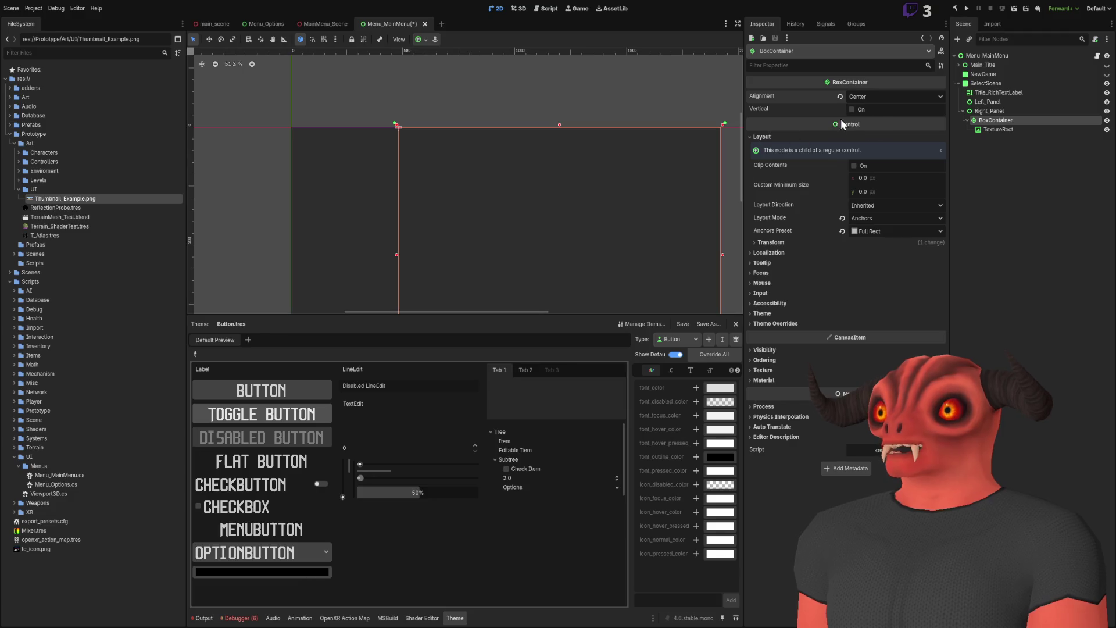
- Toggle the BoxContainer to vertical and inspect the thumbnail's layout size and position
{"action": "left_click", "coordinate": [851, 109]}
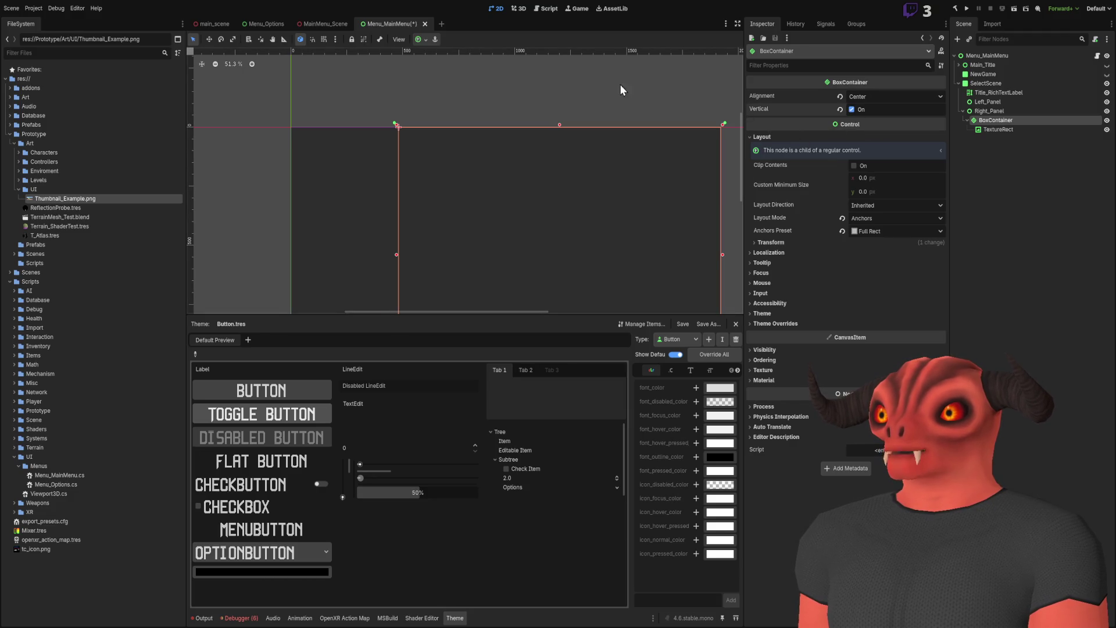
{"action": "scroll", "coordinate": [539, 172], "scroll_direction": "up", "scroll_amount": 2}
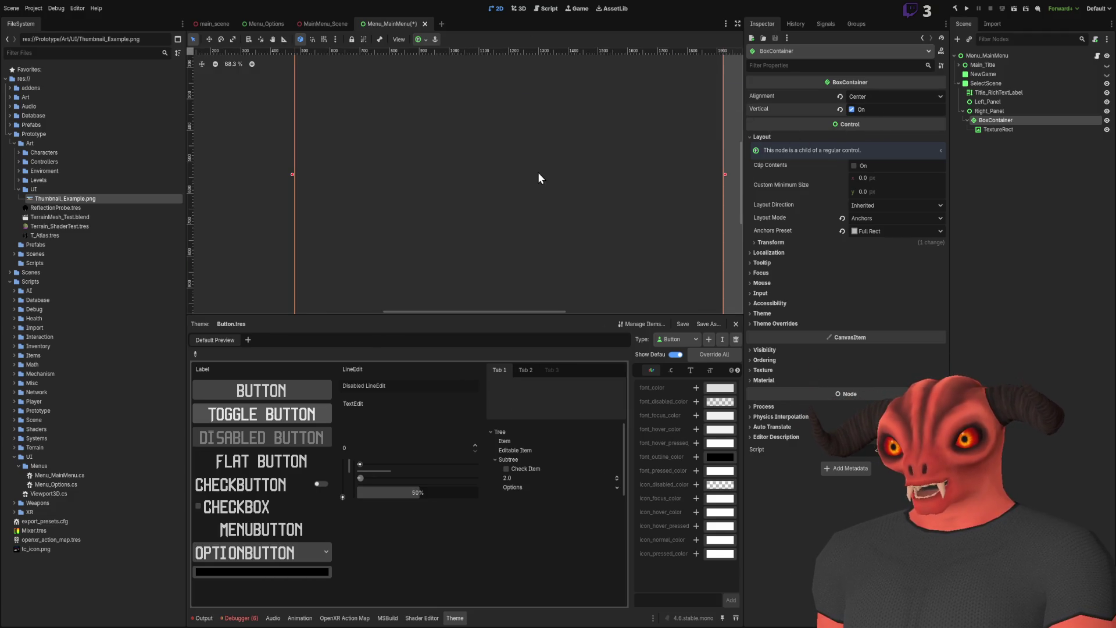
{"action": "double_click", "coordinate": [998, 129]}
{"action": "scroll", "coordinate": [445, 162], "scroll_direction": "down", "scroll_amount": 2}
{"action": "left_click", "coordinate": [766, 189]}
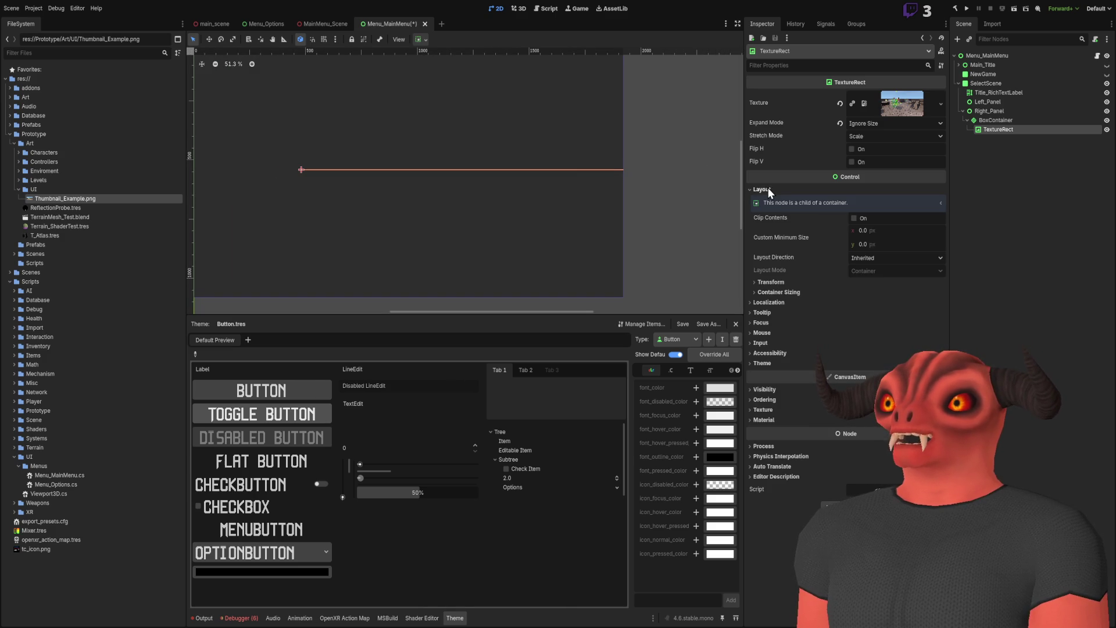
{"action": "left_click", "coordinate": [768, 188]}
{"action": "left_click", "coordinate": [769, 191]}
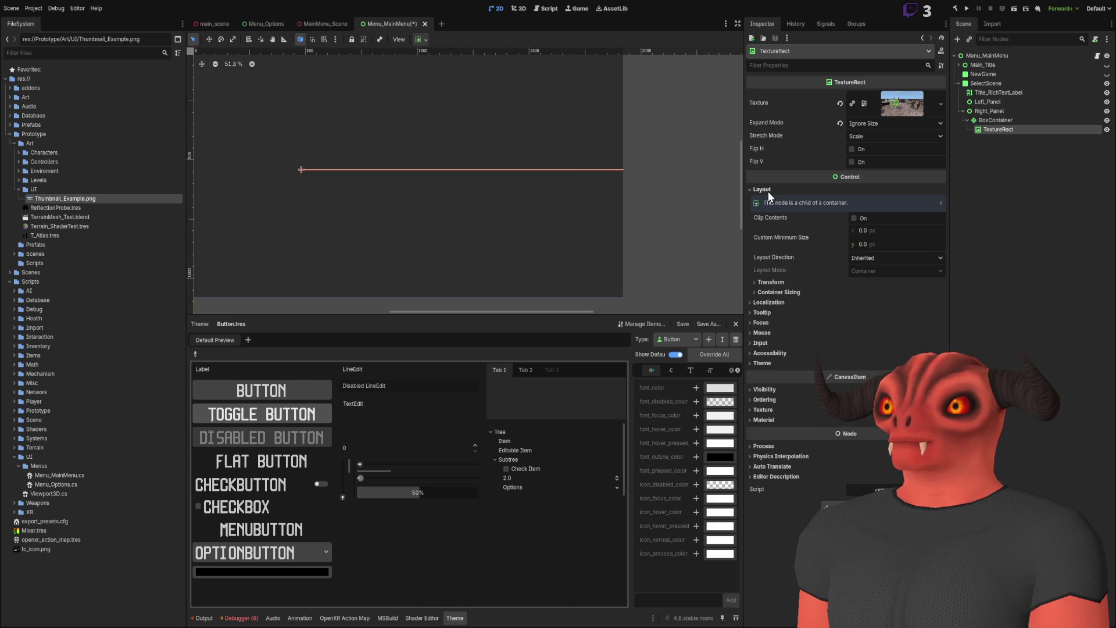
{"action": "left_click", "coordinate": [776, 282]}
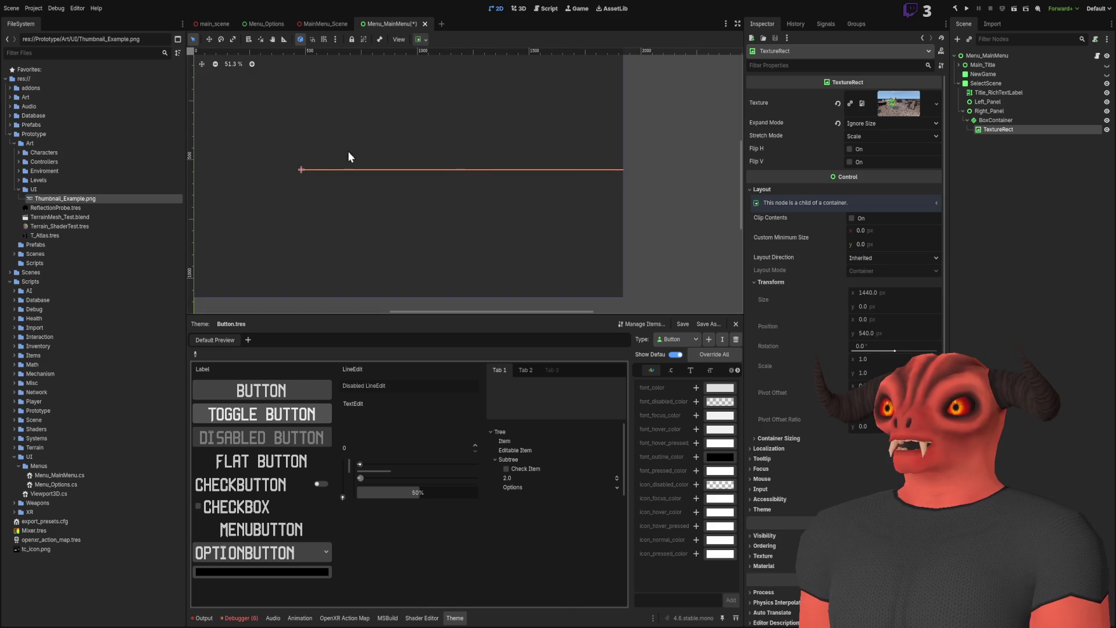
{"action": "scroll", "coordinate": [640, 204], "scroll_direction": "up", "scroll_amount": 3}
{"action": "scroll", "coordinate": [665, 247], "scroll_direction": "left", "scroll_amount": 2}
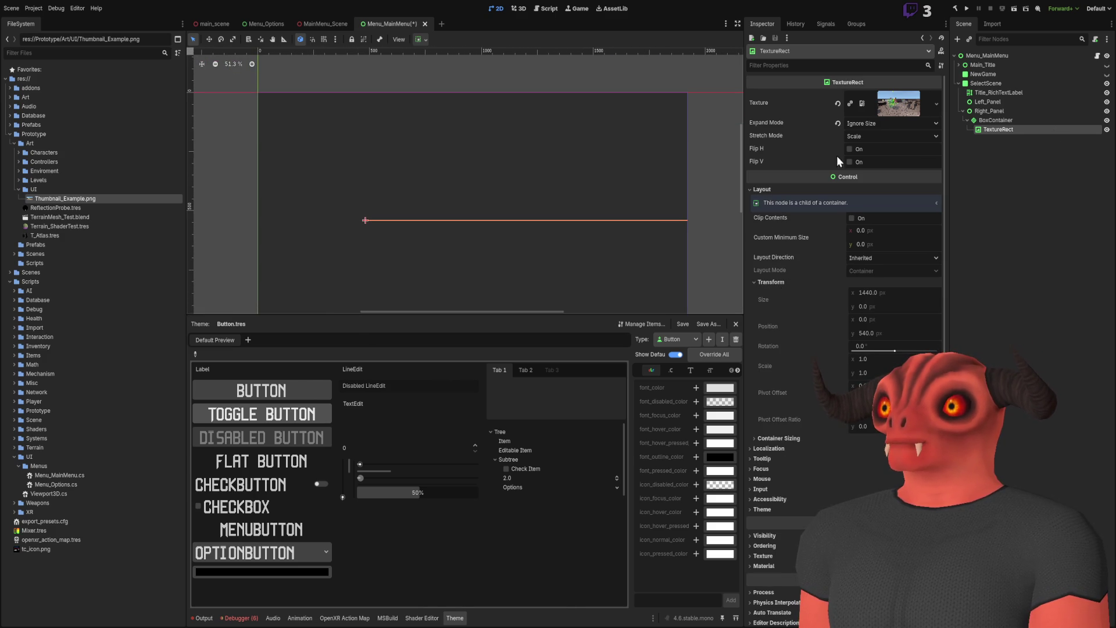
- Set the BoxContainer back to a horizontal layout
{"action": "left_click", "coordinate": [1034, 122]}
{"action": "left_click", "coordinate": [856, 109]}
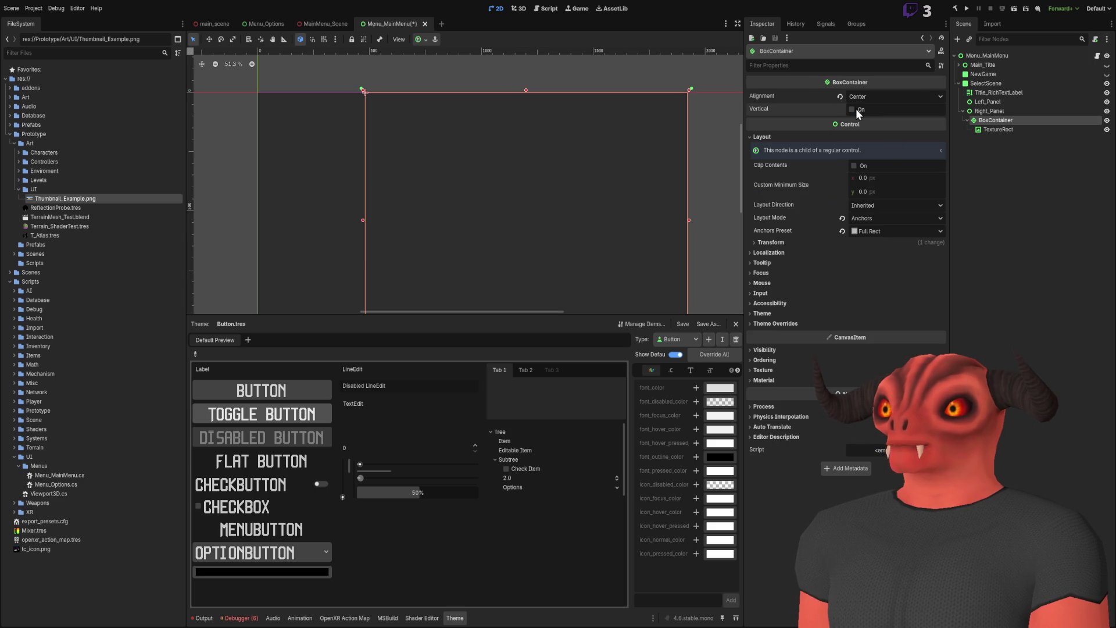
{"action": "left_click", "coordinate": [1049, 128]}
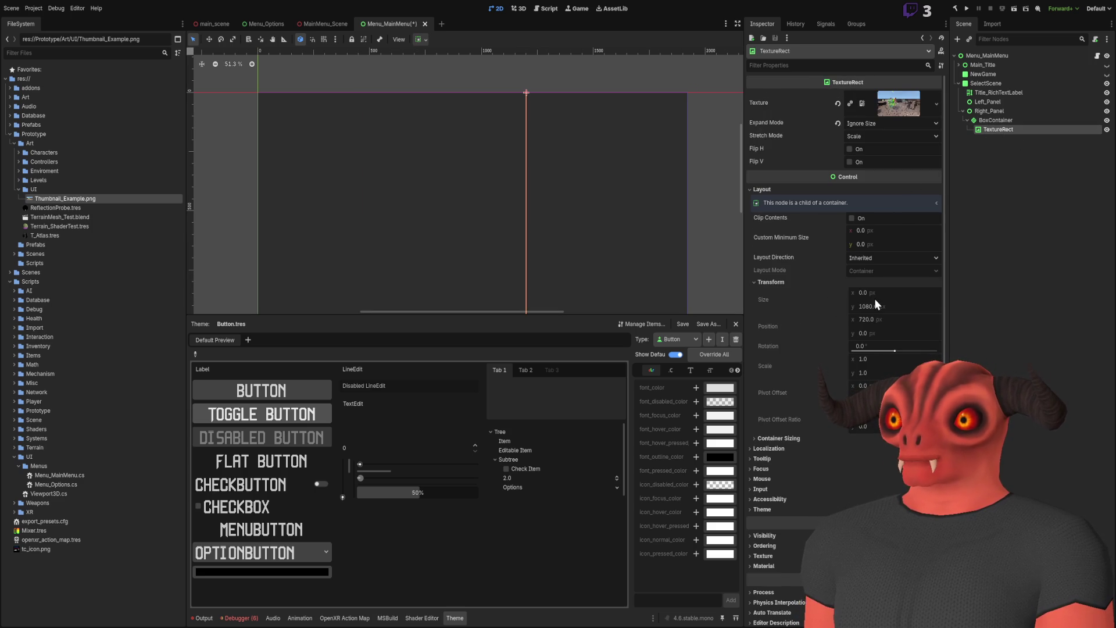
{"action": "scroll", "coordinate": [540, 187], "scroll_direction": "down", "scroll_amount": 2}
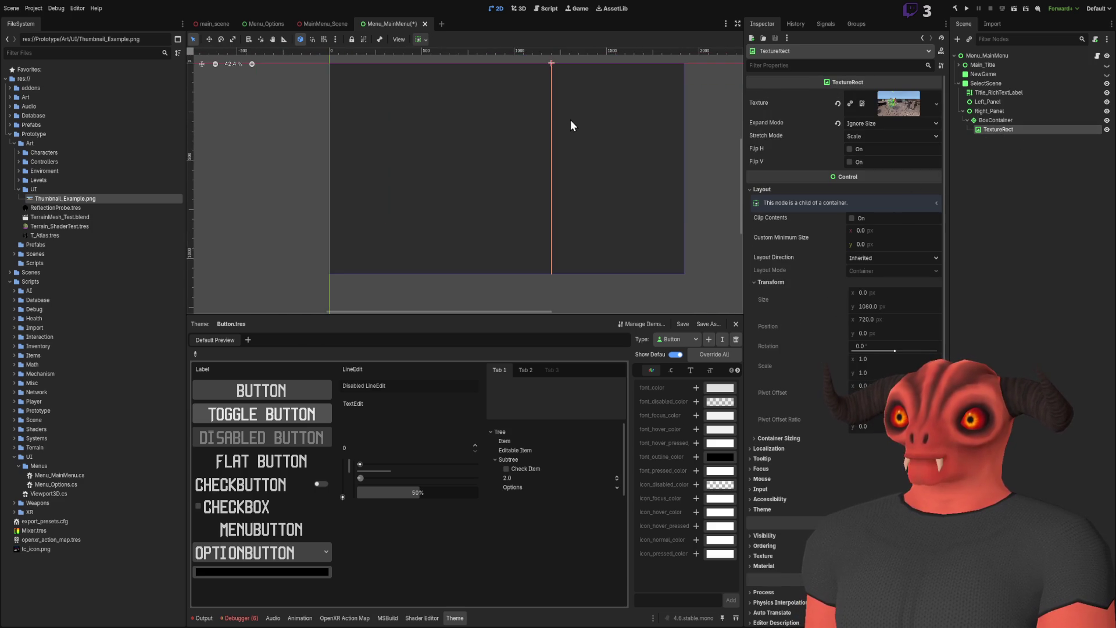
- Duplicate the thumbnail into four TextureRects and set three of them to Fit Width
{"action": "key", "text": "ctrl+d"}
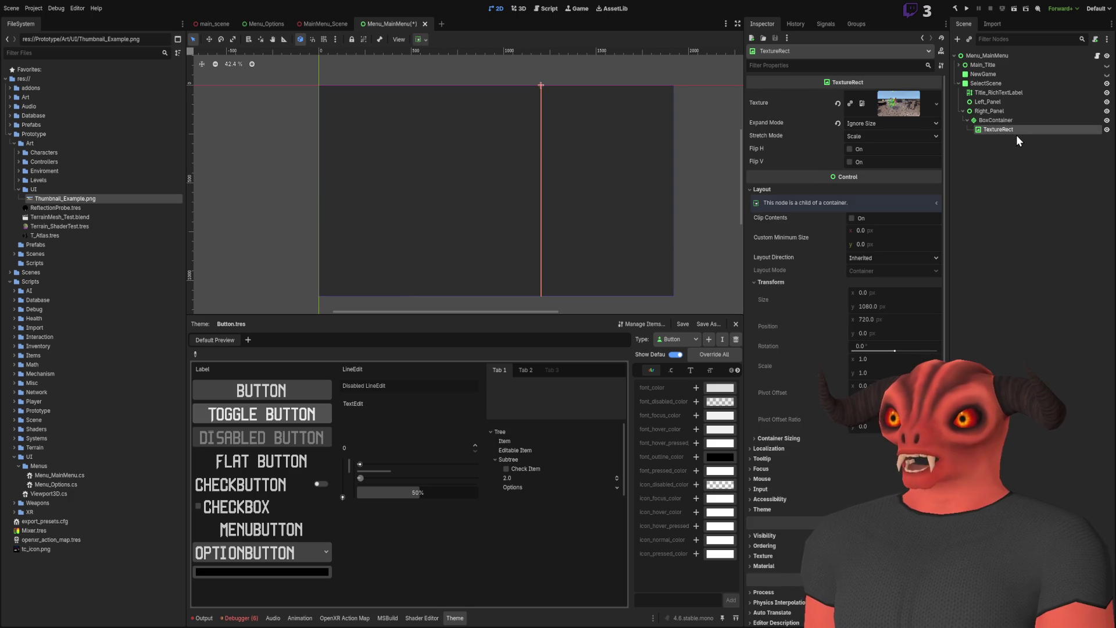
{"action": "left_click", "coordinate": [1017, 138]}
{"action": "key", "text": "ctrl+d"}
{"action": "key", "text": "ctrl+d"}
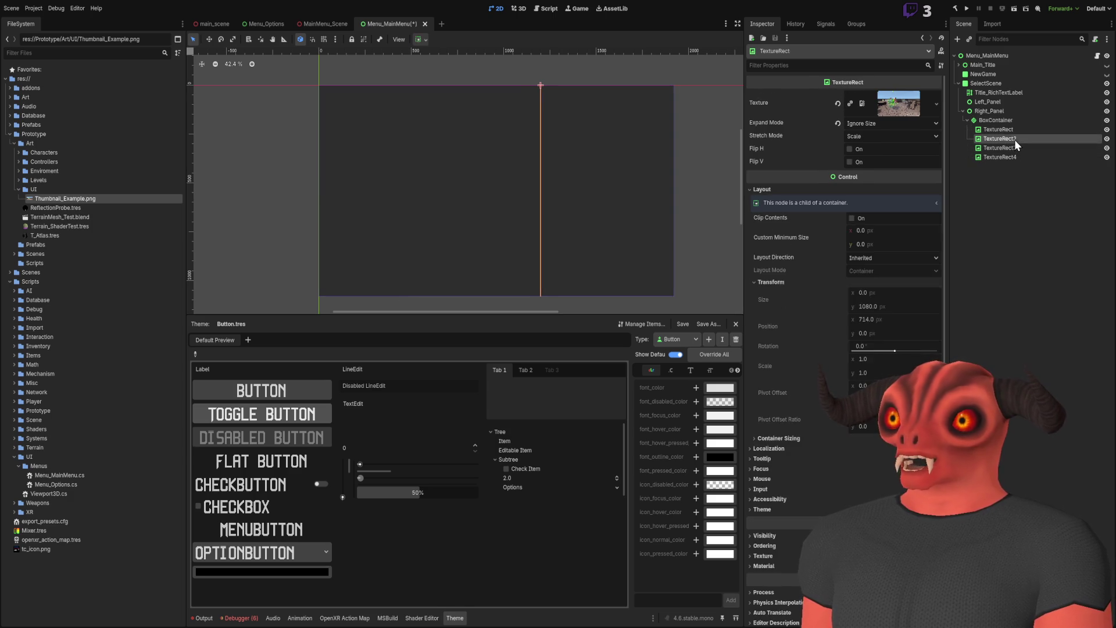
{"action": "left_click", "coordinate": [1012, 130]}
{"action": "left_click", "coordinate": [1011, 150], "text": "shift"}
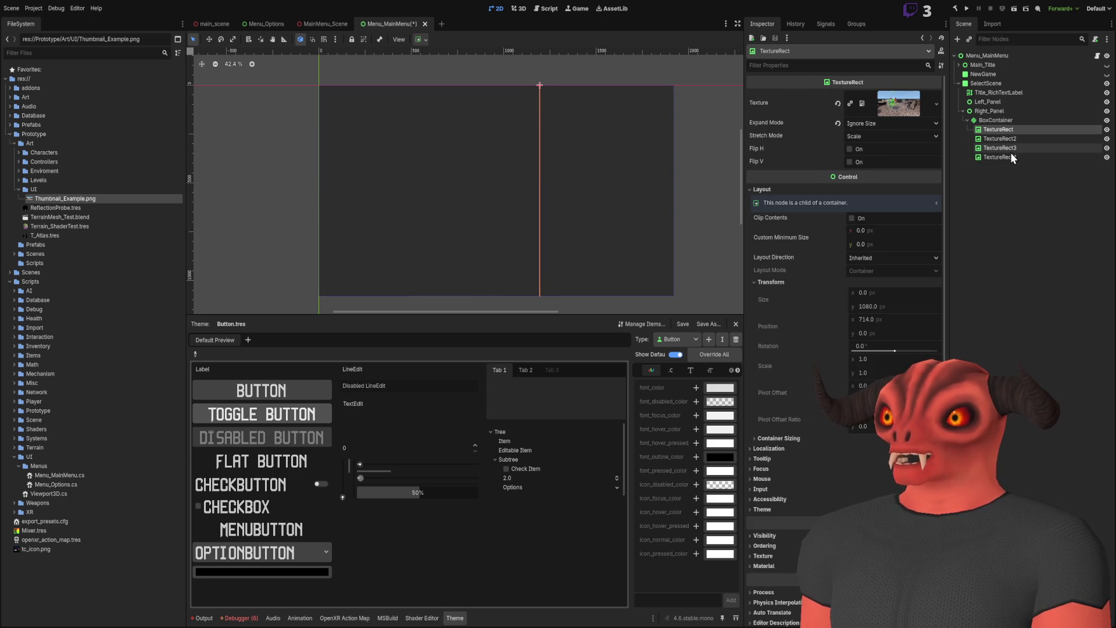
{"action": "left_click", "coordinate": [867, 123]}
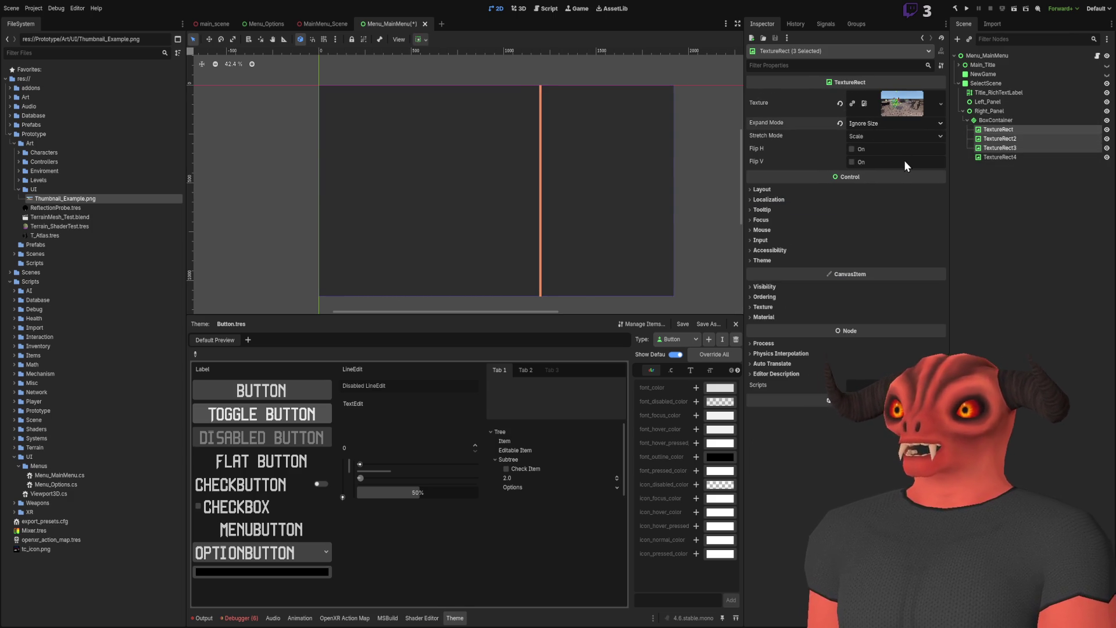
{"action": "left_click", "coordinate": [905, 159]}
{"action": "scroll", "coordinate": [578, 165], "scroll_direction": "up", "scroll_amount": 1}
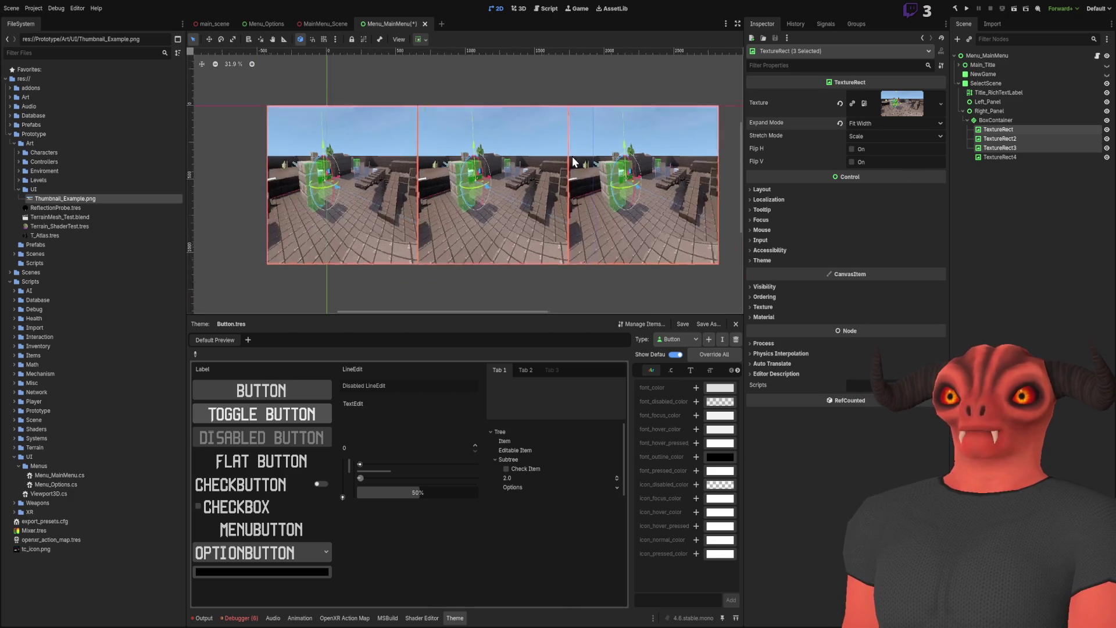
- Set the thumbnails' Expand Mode to Fit Width Proportional
{"action": "left_click", "coordinate": [889, 123]}
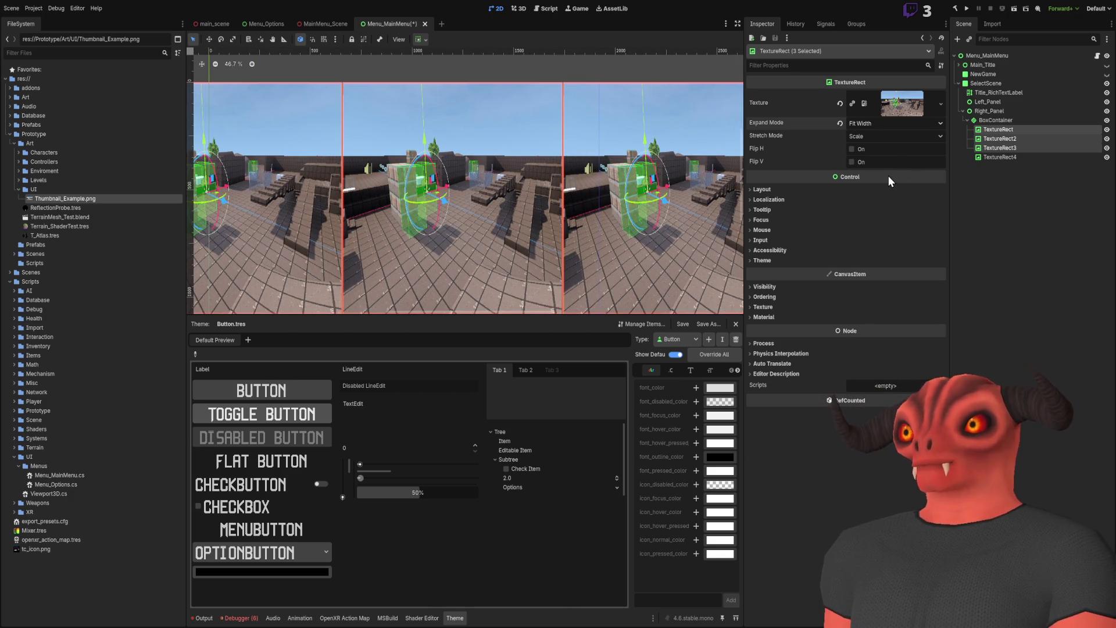
{"action": "left_click", "coordinate": [888, 176]}
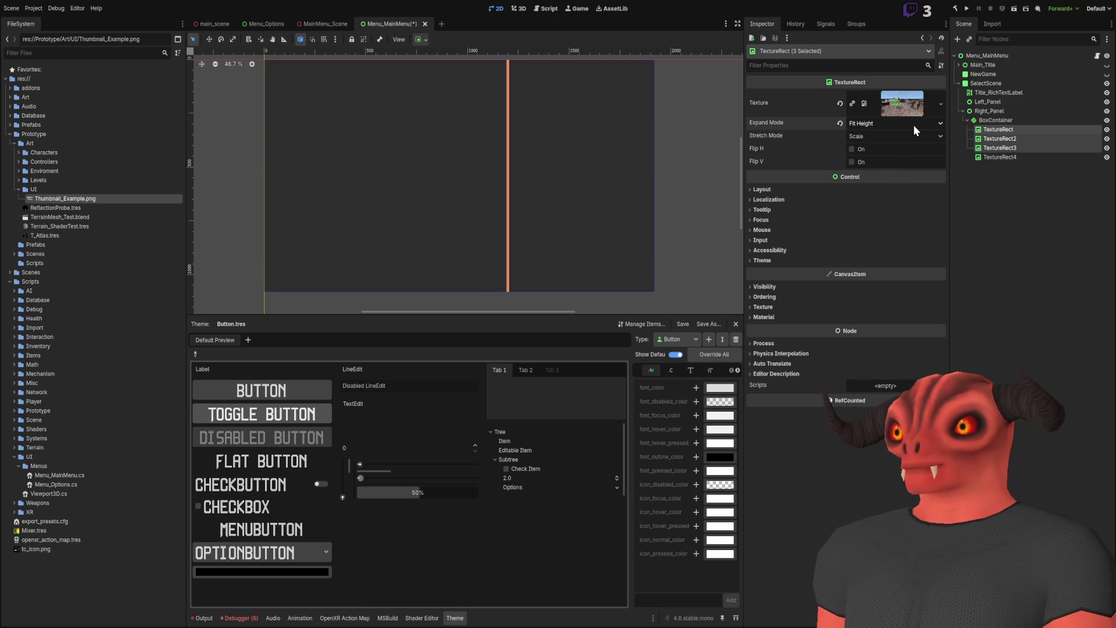
{"action": "left_click", "coordinate": [898, 124]}
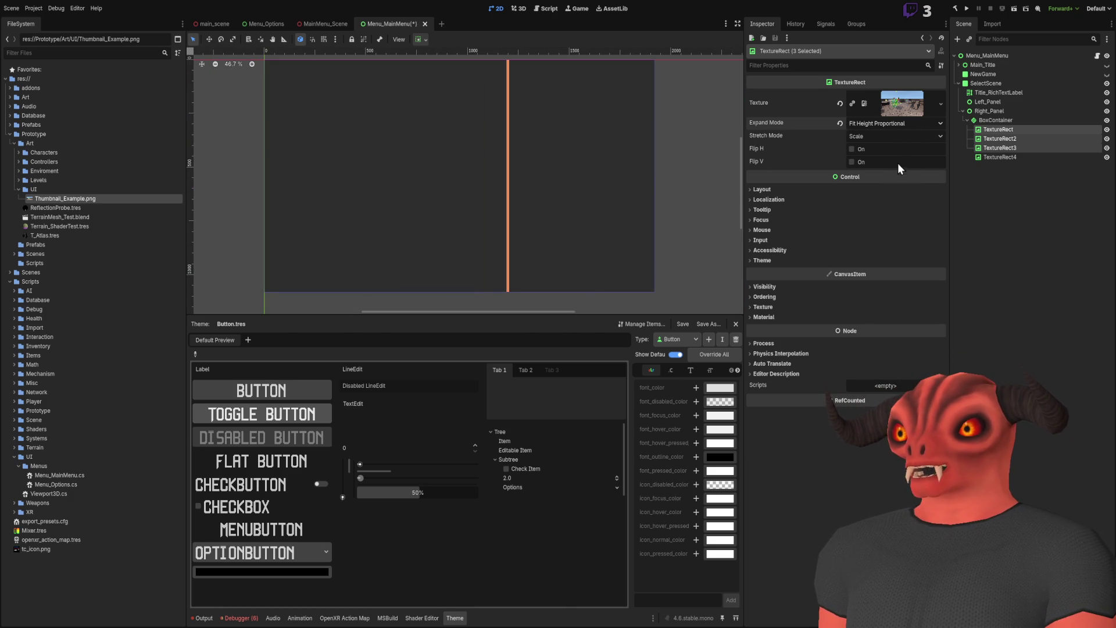
{"action": "left_click", "coordinate": [898, 164]}
{"action": "scroll", "coordinate": [503, 166], "scroll_direction": "up", "scroll_amount": 2}
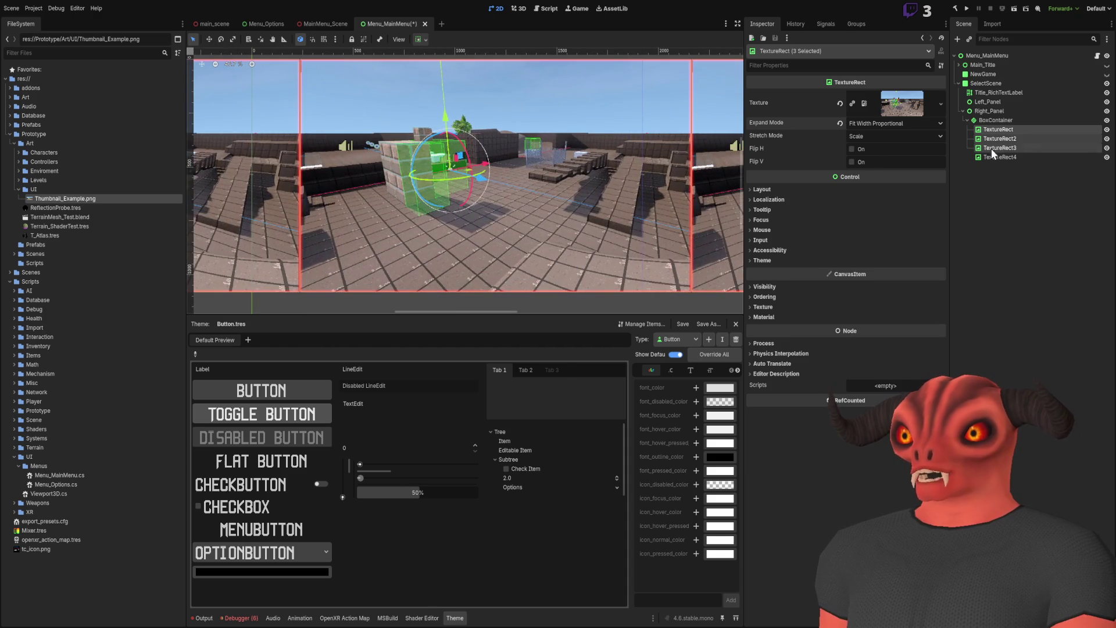
- Set the BoxContainer's Alignment to Center, keeping it horizontal
{"action": "left_click", "coordinate": [1013, 121]}
{"action": "left_click", "coordinate": [868, 109]}
{"action": "left_click", "coordinate": [868, 108]}
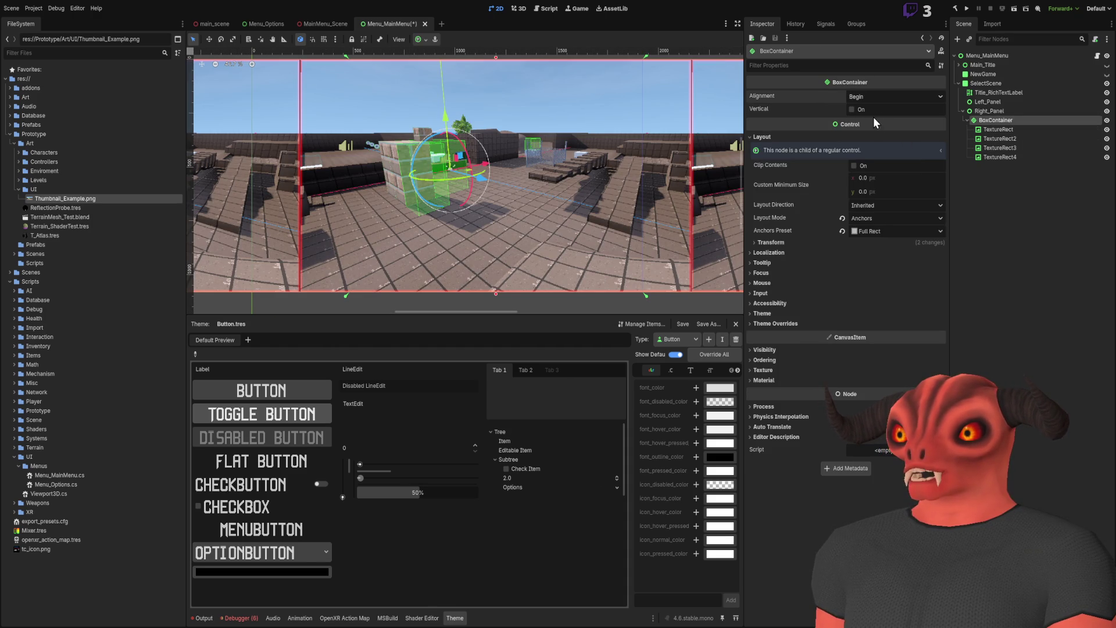
{"action": "left_click", "coordinate": [1040, 137]}
{"action": "left_click", "coordinate": [1016, 120]}
{"action": "left_click", "coordinate": [895, 97]}
{"action": "left_click", "coordinate": [863, 119]}
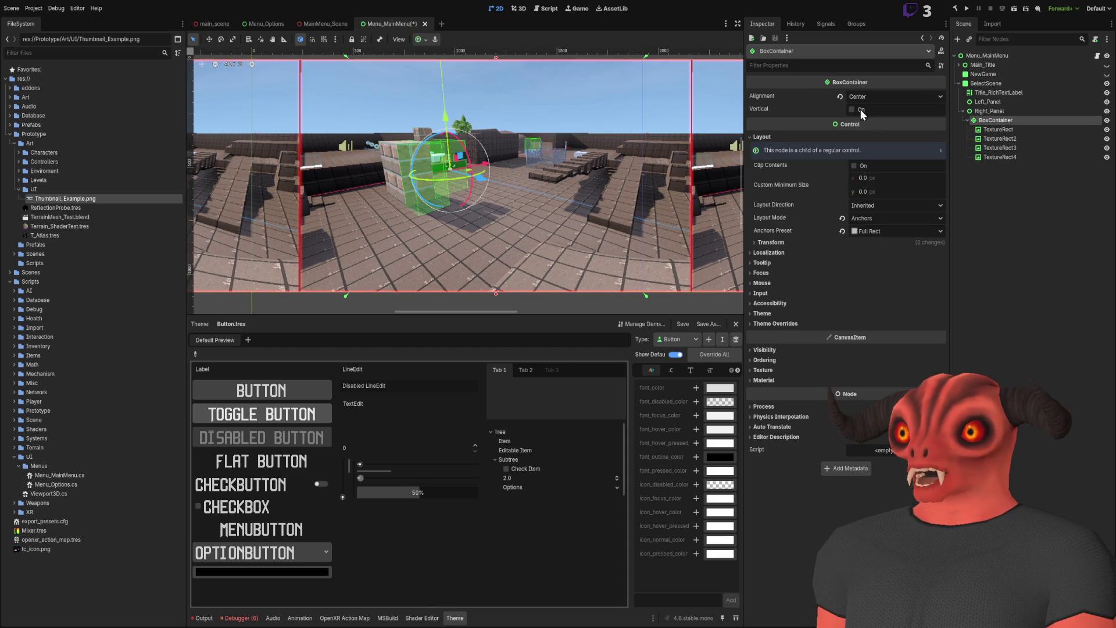
{"action": "left_click", "coordinate": [853, 109]}
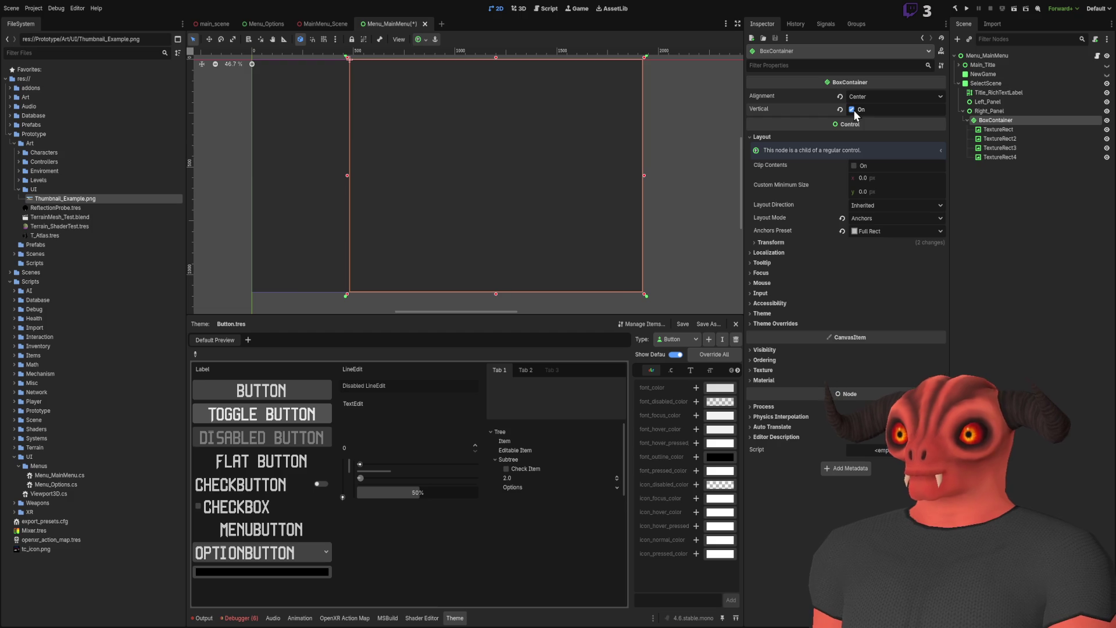
{"action": "left_click", "coordinate": [853, 110]}
{"action": "scroll", "coordinate": [574, 160], "scroll_direction": "down", "scroll_amount": 2}
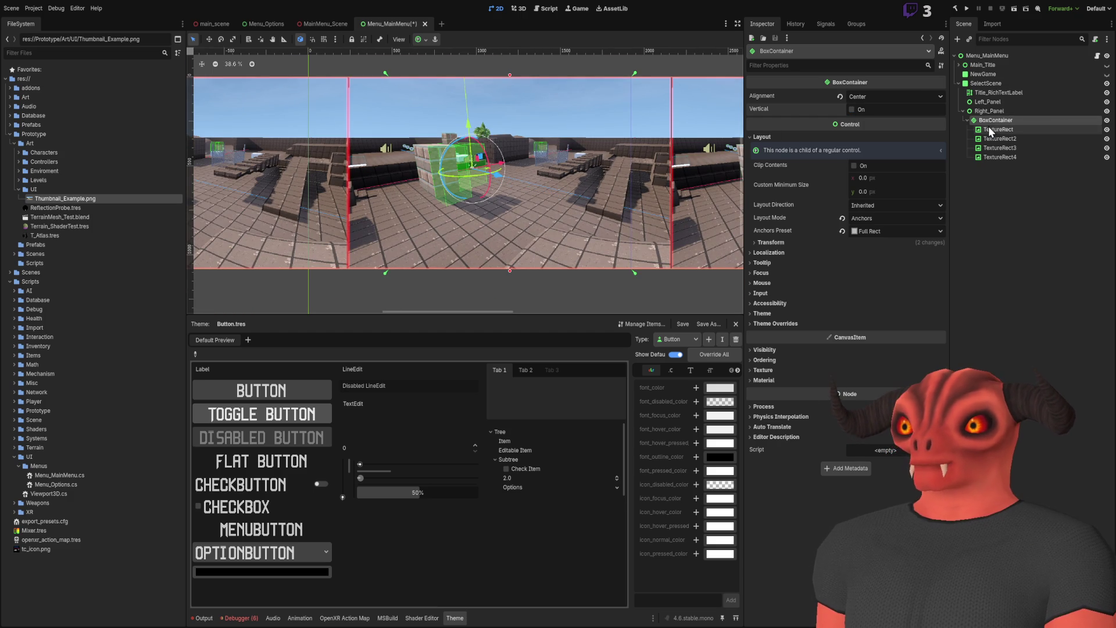
- Set TextureRect3's Stretch Mode to Keep Centered
{"action": "left_click", "coordinate": [996, 128]}
{"action": "key", "text": "Down"}
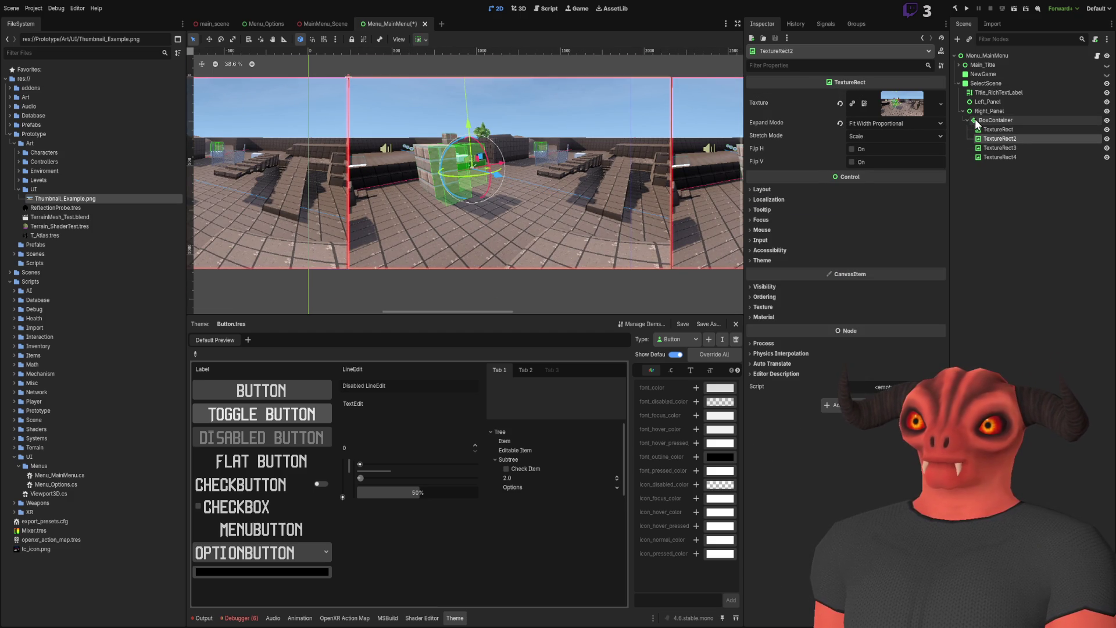
{"action": "key", "text": "Down"}
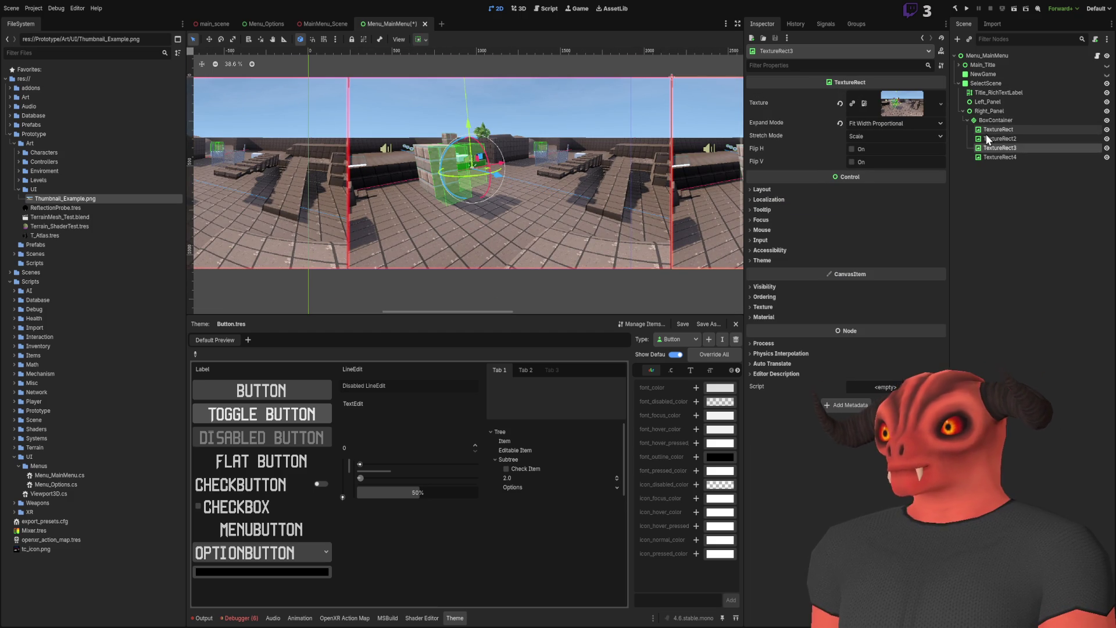
{"action": "left_click", "coordinate": [878, 137]}
{"action": "left_click", "coordinate": [871, 181]}
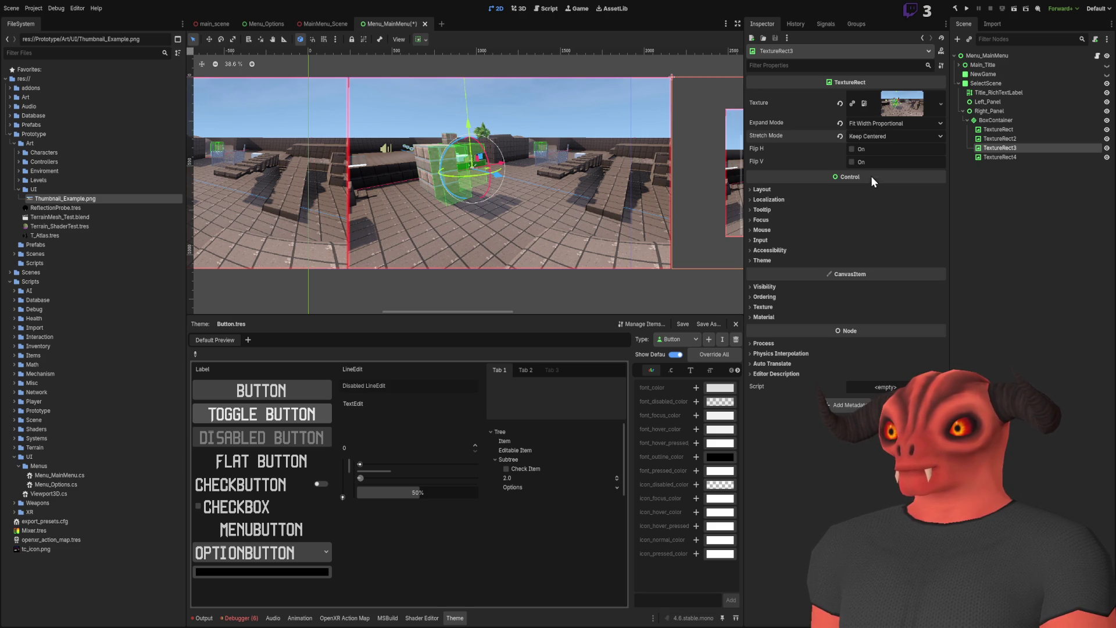
{"action": "scroll", "coordinate": [710, 159], "scroll_direction": "down", "scroll_amount": 4}
{"action": "left_click", "coordinate": [985, 156]}
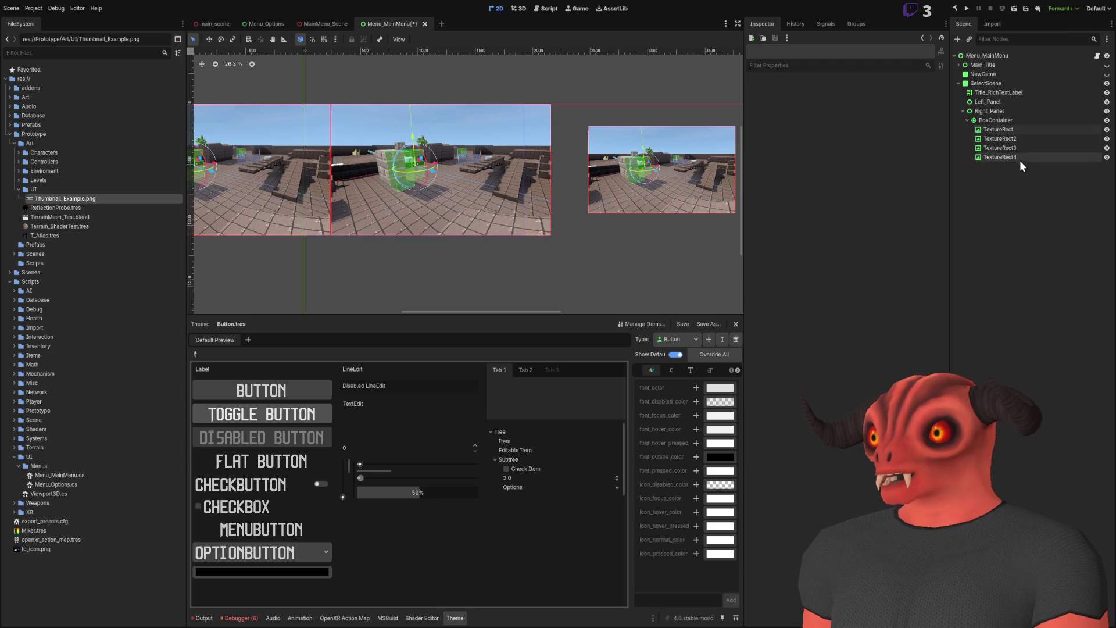
- Delete the extra thumbnails TextureRect2–4 and select Right_Panel as the parent
{"action": "left_click", "coordinate": [1020, 139], "text": "shift"}
{"action": "key", "text": "Delete"}
{"action": "left_click", "coordinate": [1021, 129]}
{"action": "scroll", "coordinate": [623, 150], "scroll_direction": "up", "scroll_amount": 5}
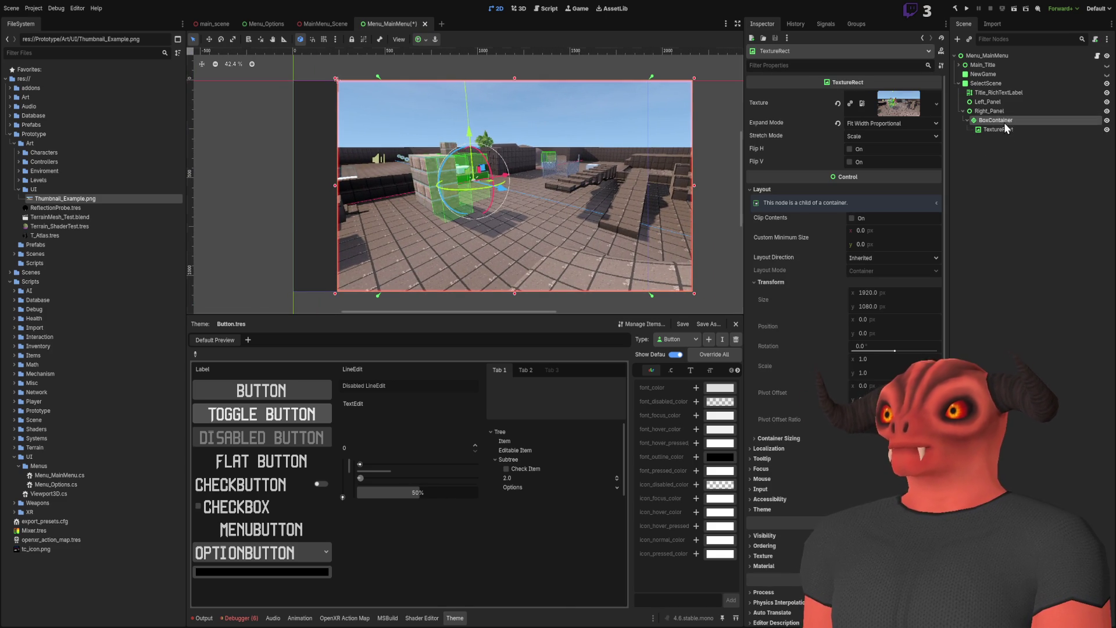
{"action": "left_click", "coordinate": [1002, 121]}
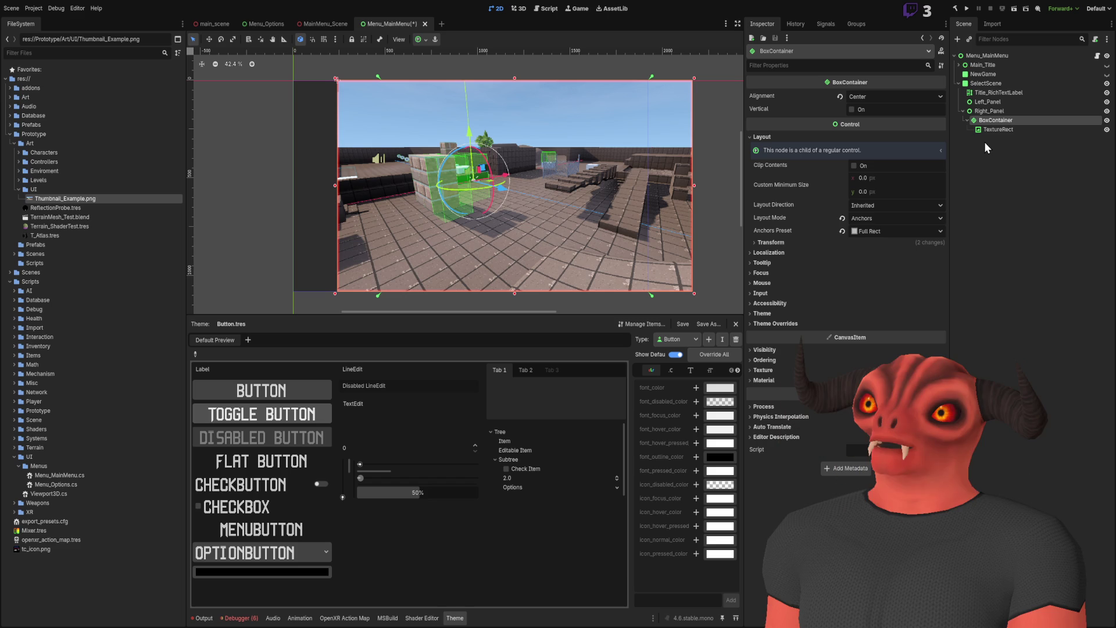
{"action": "left_click", "coordinate": [994, 112]}
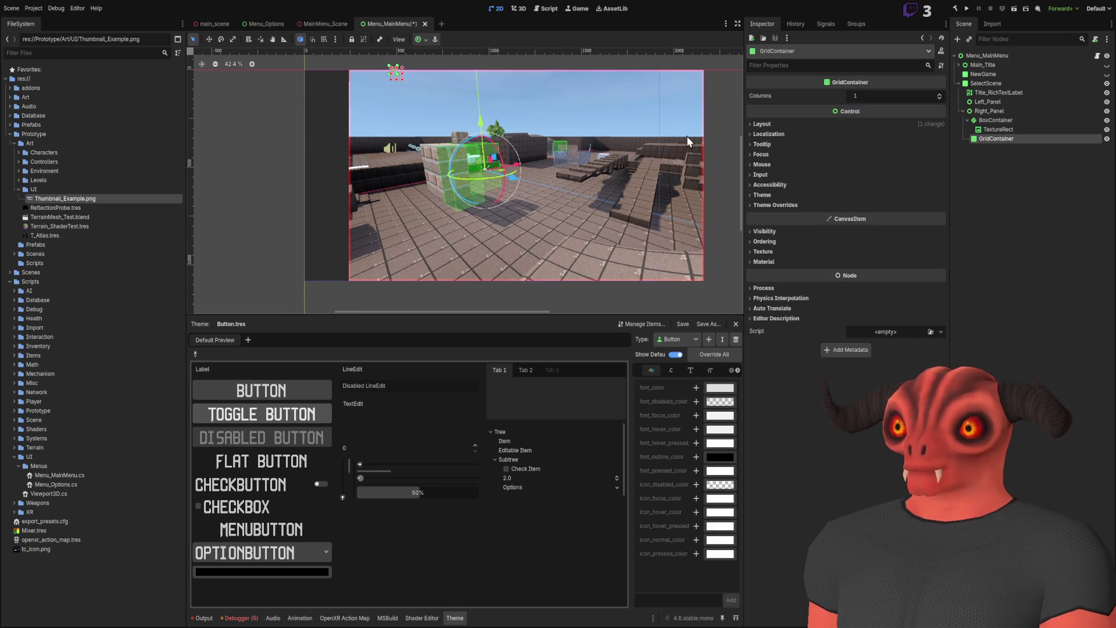
- Create a GridContainer, move the TextureRect into it, and delete the BoxContainer
{"action": "left_click", "coordinate": [1039, 166]}
{"action": "key", "text": "ctrl+z"}
{"action": "left_click_drag", "start_coordinate": [1022, 129], "coordinate": [995, 140]}
{"action": "left_click", "coordinate": [1000, 120]}
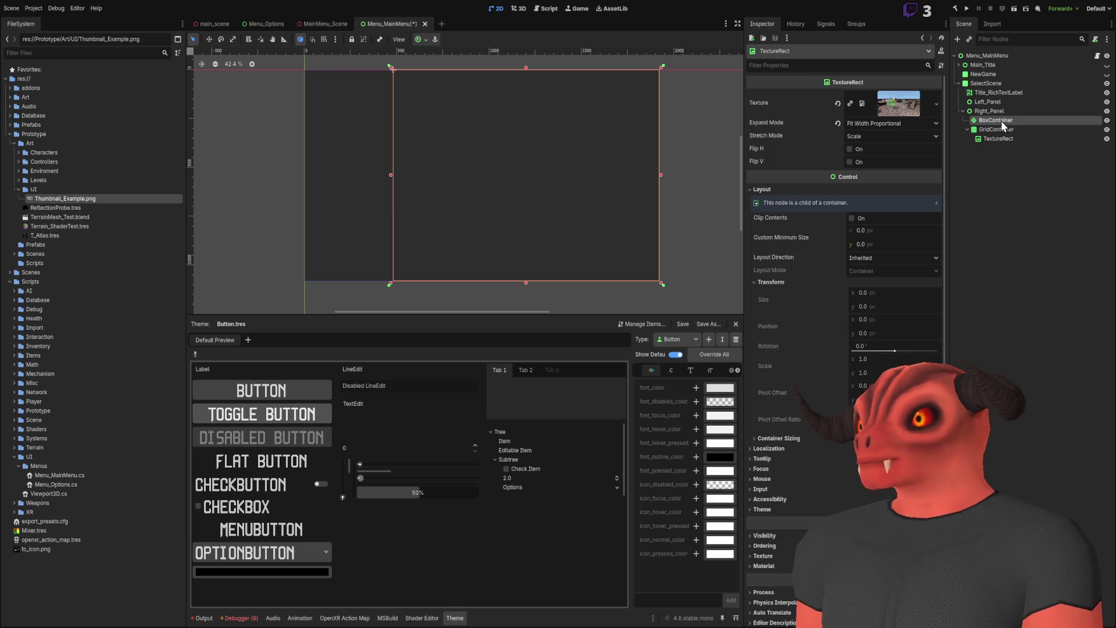
{"action": "key", "text": "Delete"}
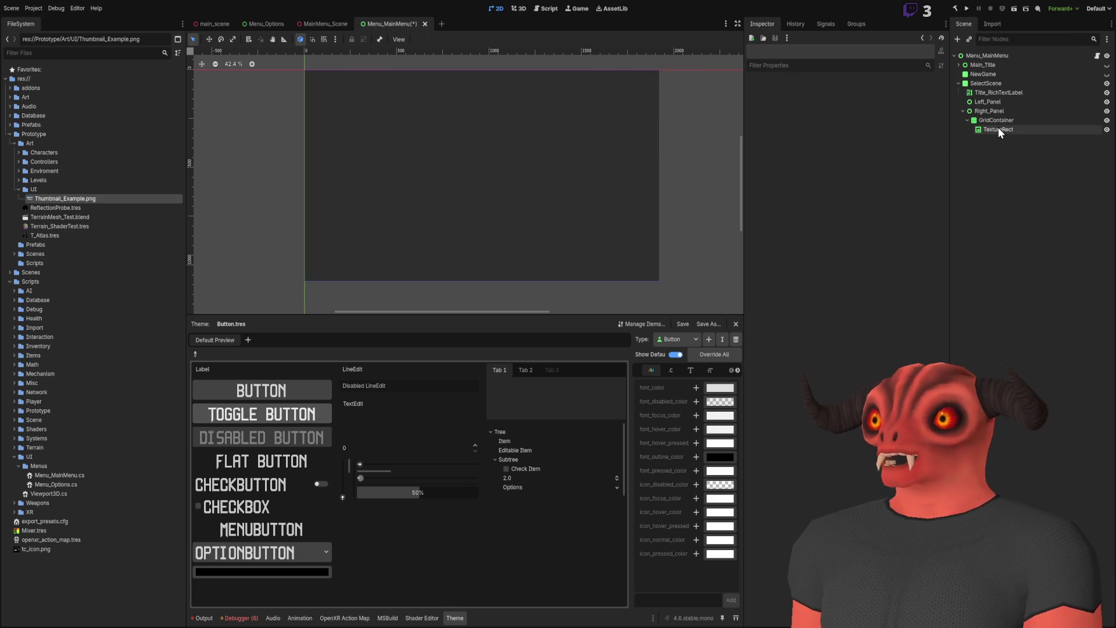
- Give the GridContainer Anchors layout mode with Full Rect preset and 3 columns
{"action": "left_click", "coordinate": [999, 121]}
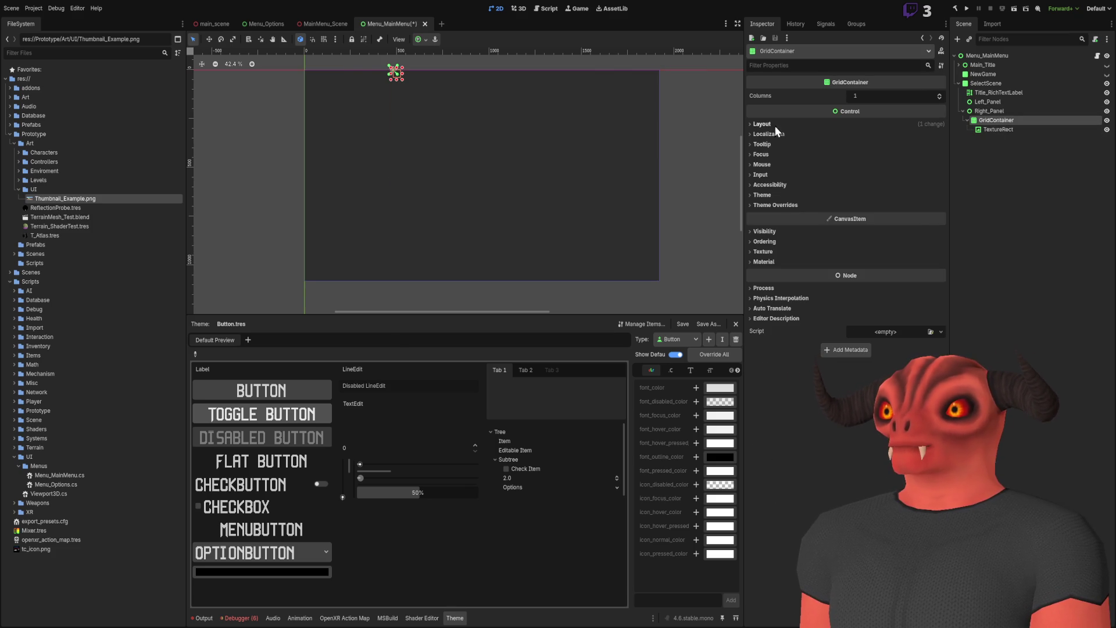
{"action": "left_click", "coordinate": [785, 125]}
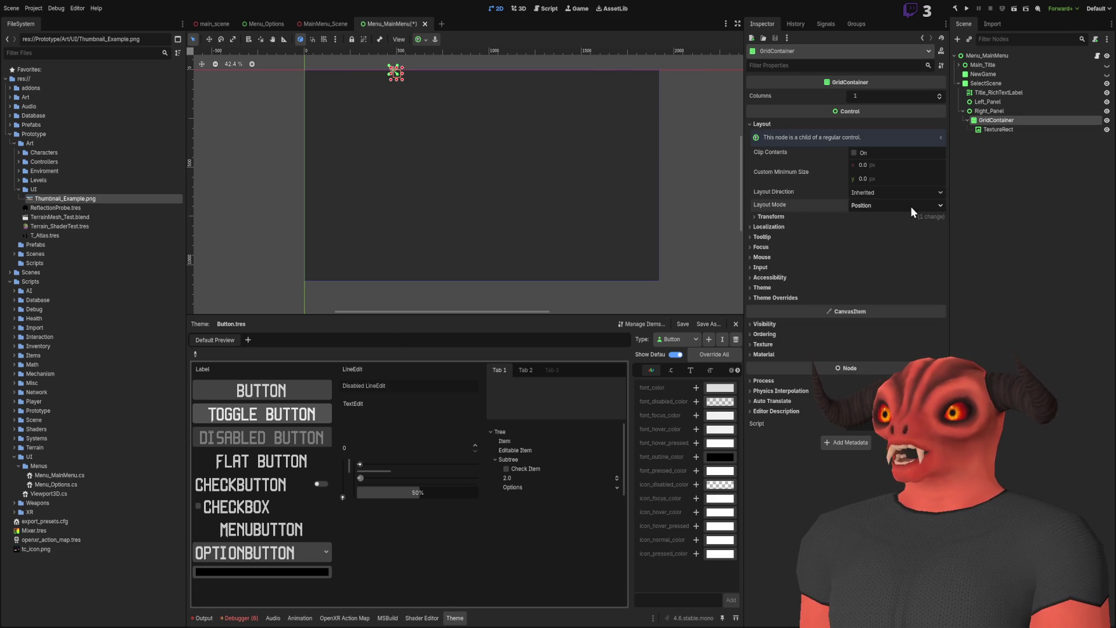
{"action": "left_click", "coordinate": [895, 205]}
{"action": "left_click", "coordinate": [877, 219]}
{"action": "left_click", "coordinate": [884, 218]}
{"action": "left_click", "coordinate": [884, 241]}
{"action": "left_click", "coordinate": [864, 98]}
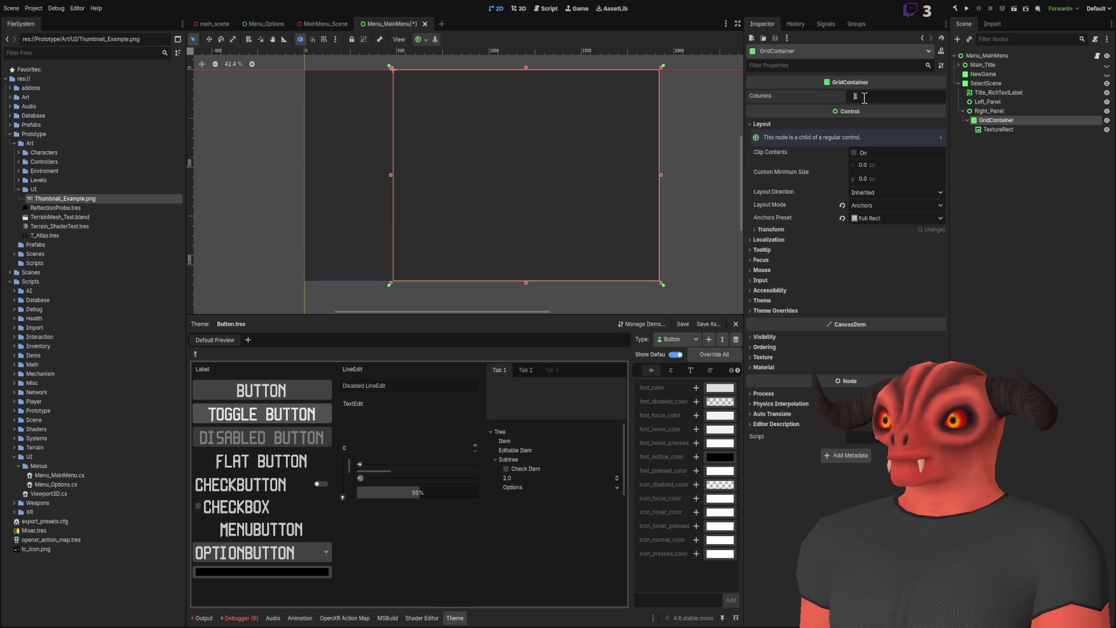
{"action": "type", "text": "3"}
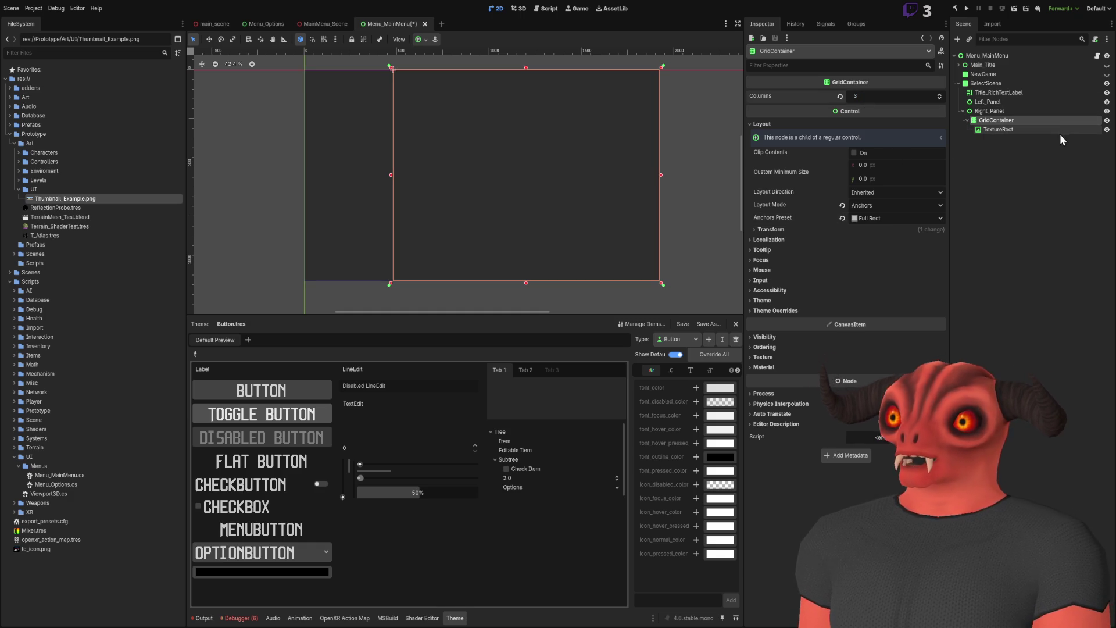
- Try duplicating the thumbnail, reset its expand mode to Keep Size, then delete the duplicates
{"action": "left_click", "coordinate": [1059, 130]}
{"action": "key", "text": "ctrl+d"}
{"action": "key", "text": "ctrl+d"}
{"action": "key", "text": "ctrl+d"}
{"action": "left_click", "coordinate": [998, 134]}
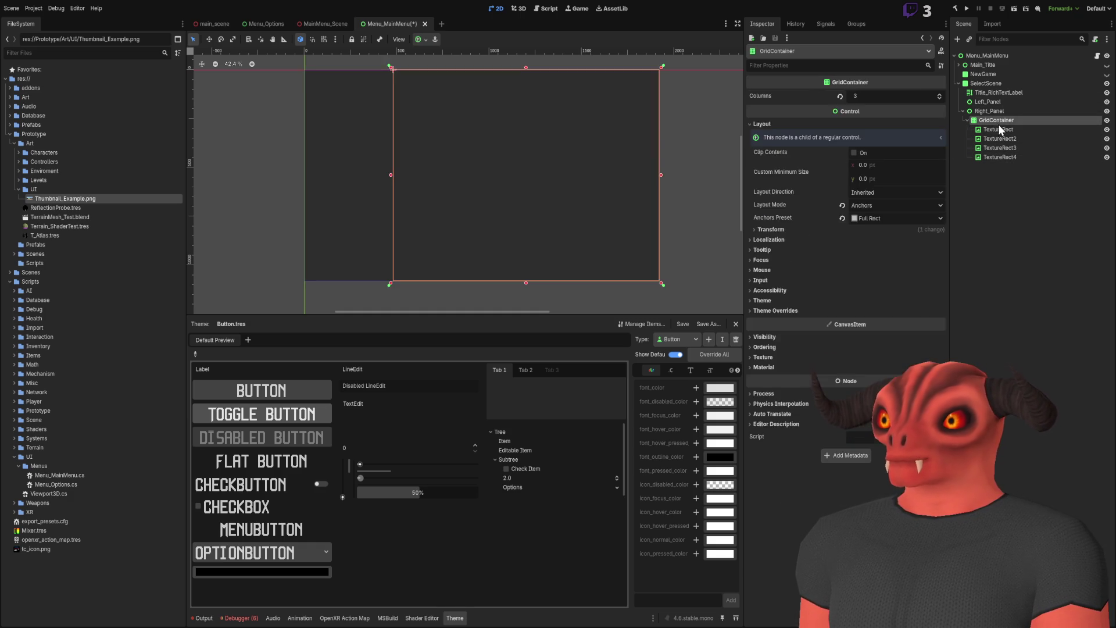
{"action": "left_click", "coordinate": [837, 123]}
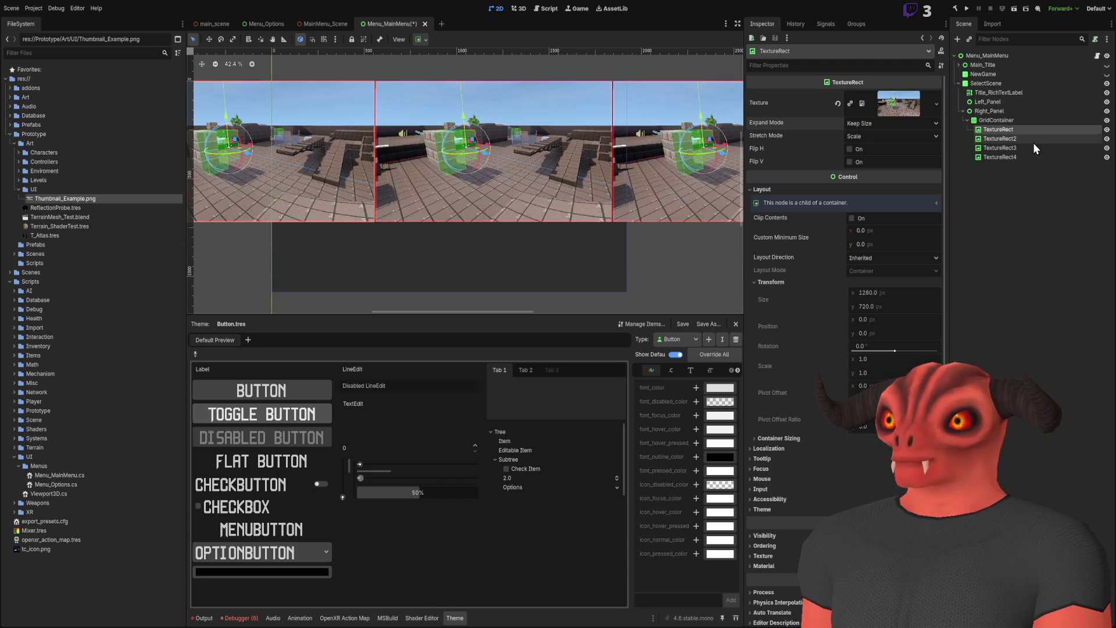
{"action": "left_click", "coordinate": [1033, 147]}
{"action": "left_click", "coordinate": [1002, 130]}
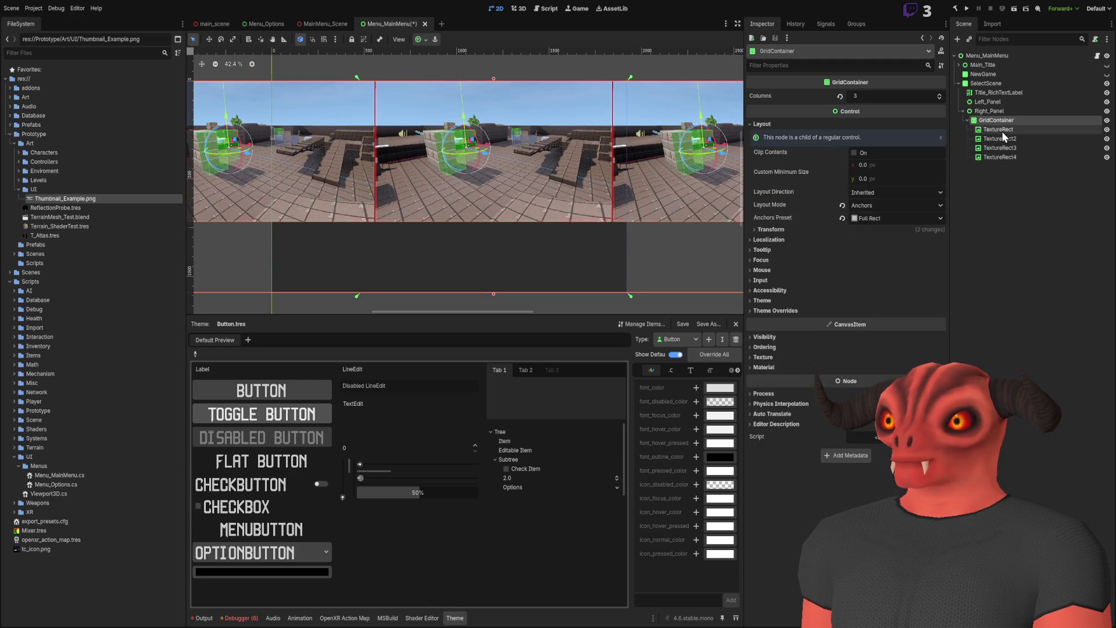
{"action": "left_click", "coordinate": [992, 139]}
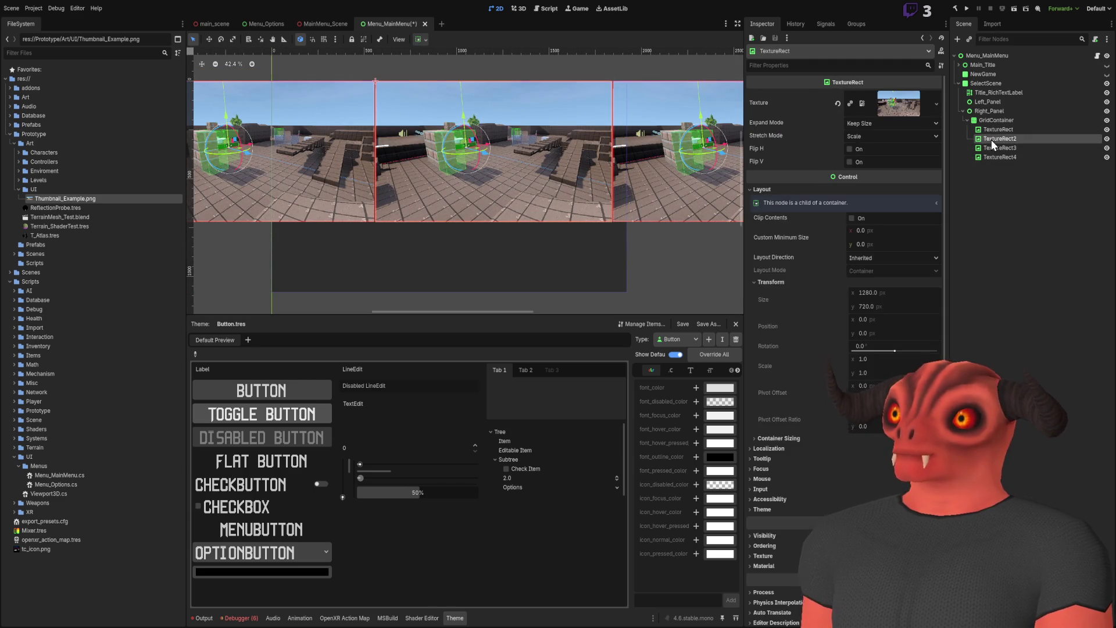
{"action": "left_click", "coordinate": [995, 156], "text": "shift"}
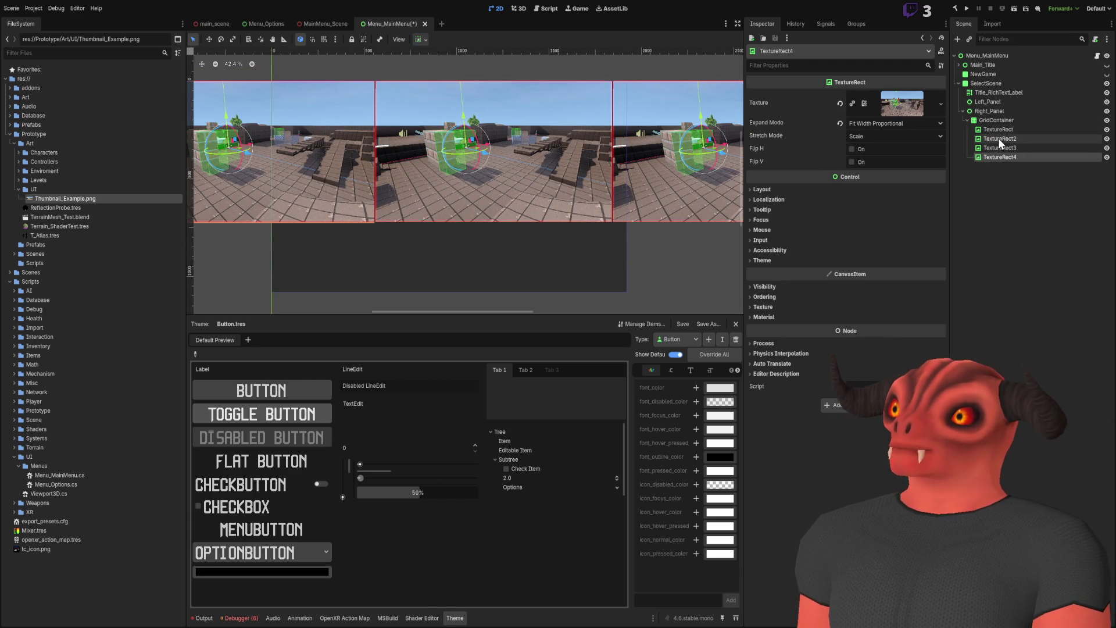
{"action": "key", "text": "Delete"}
{"action": "left_click", "coordinate": [998, 130]}
{"action": "scroll", "coordinate": [602, 137], "scroll_direction": "up", "scroll_amount": 4}
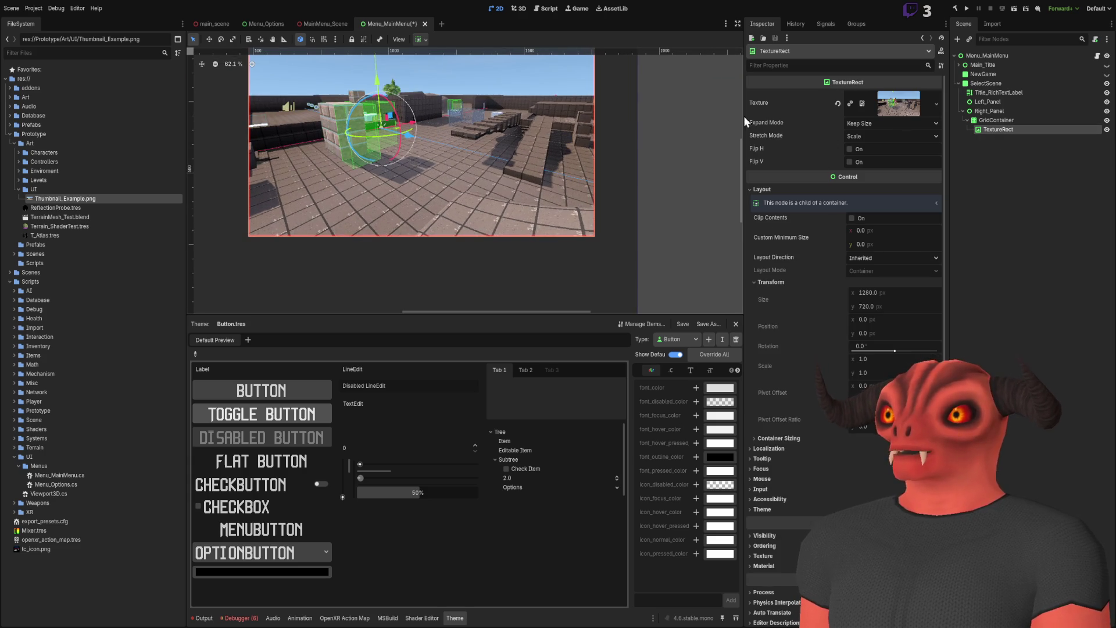
- Try the Fit Width and Fit Height expand modes on the thumbnail, then revert to its original 1280×720 size
{"action": "left_click", "coordinate": [890, 123]}
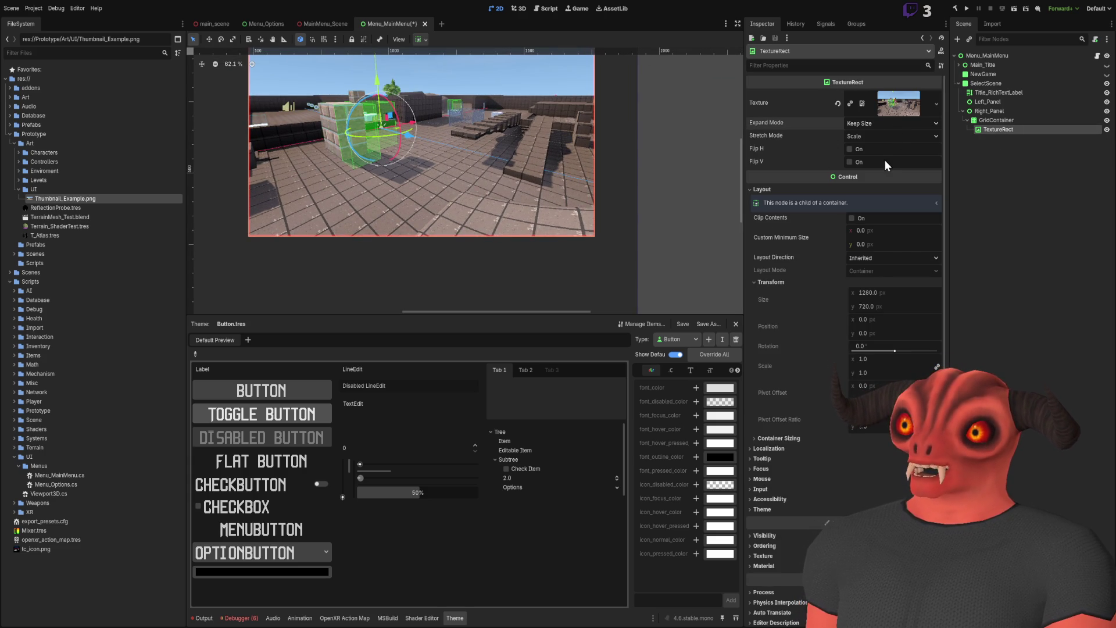
{"action": "left_click", "coordinate": [885, 159]}
{"action": "scroll", "coordinate": [633, 165], "scroll_direction": "down", "scroll_amount": 3}
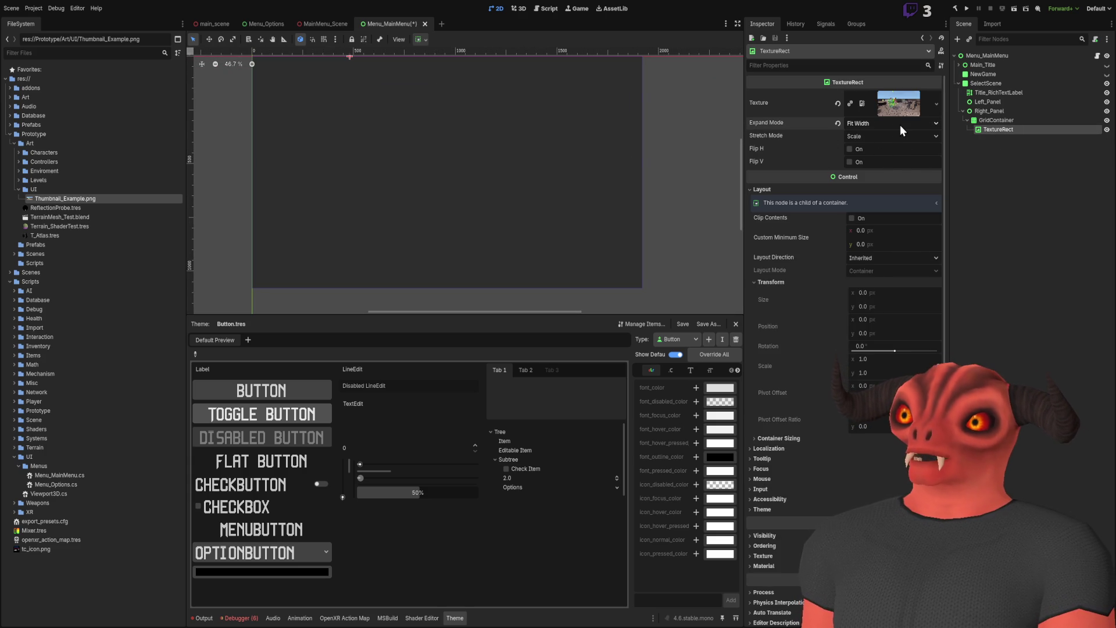
{"action": "left_click", "coordinate": [881, 123]}
{"action": "left_click", "coordinate": [882, 183]}
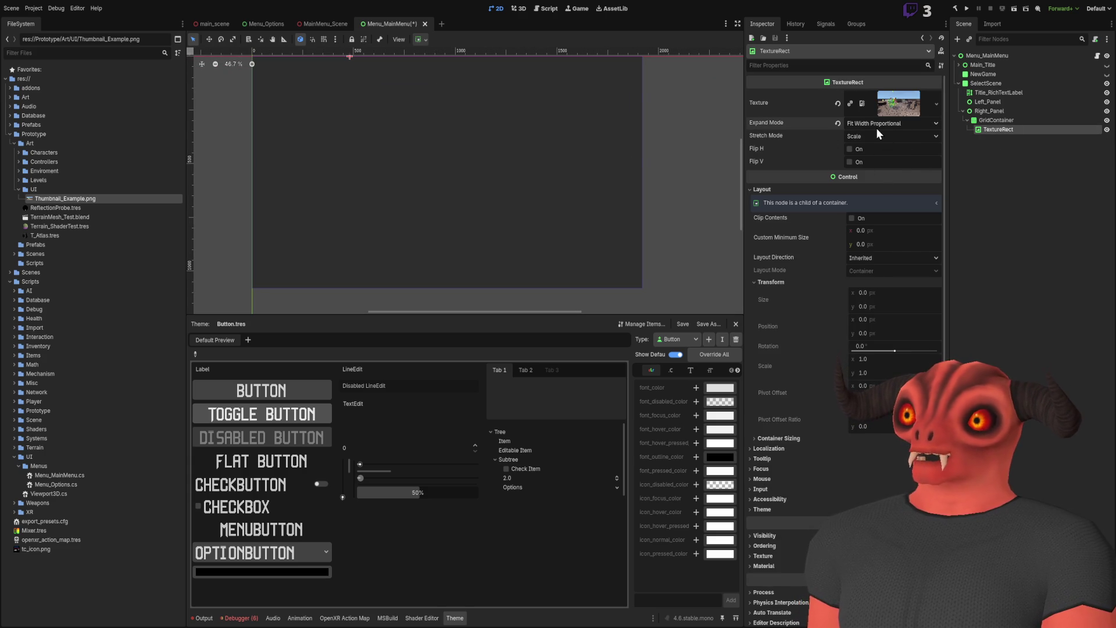
{"action": "left_click", "coordinate": [876, 129]}
{"action": "left_click", "coordinate": [873, 140]}
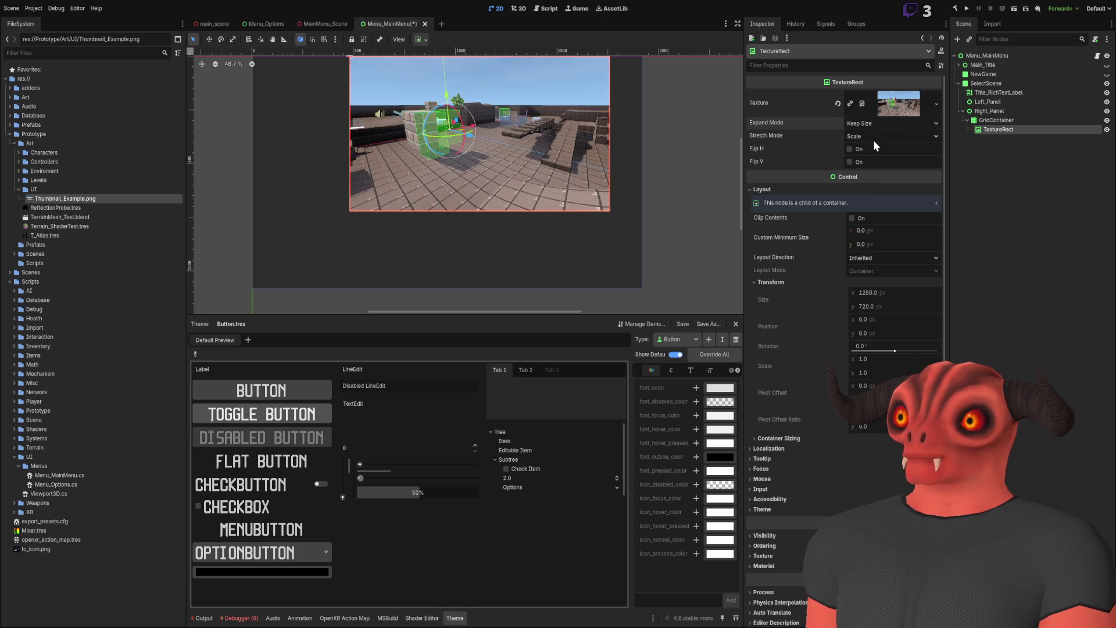
{"action": "mouse_move", "coordinate": [634, 137]}
{"action": "left_mouse_down"}
{"action": "mouse_move", "coordinate": [620, 219]}
{"action": "mouse_move", "coordinate": [612, 155]}
{"action": "left_mouse_up"}
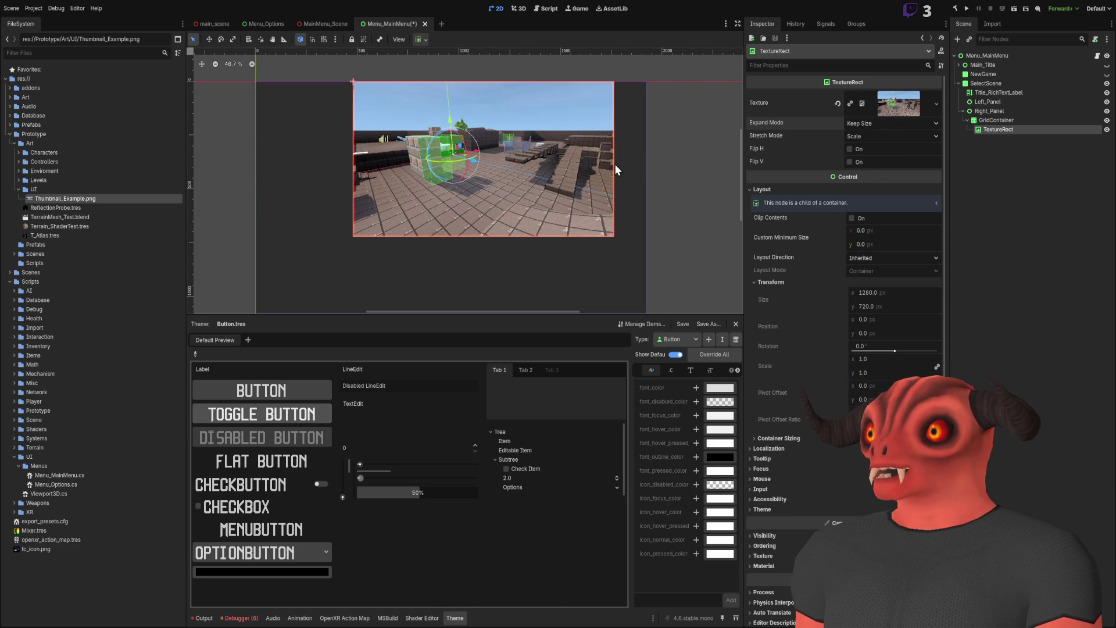
{"action": "scroll", "coordinate": [441, 130], "scroll_direction": "up", "scroll_amount": 1}
{"action": "left_click_drag", "start_coordinate": [442, 131], "coordinate": [335, 95]}
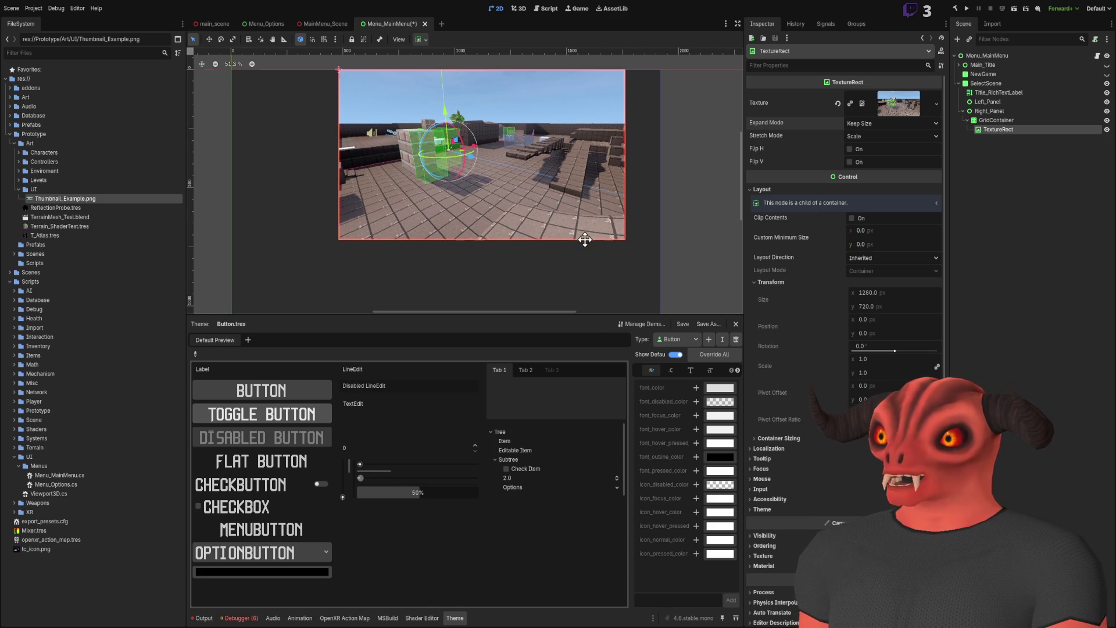
{"action": "scroll", "coordinate": [586, 242], "scroll_direction": "down", "scroll_amount": 1}
- Inspect the GridContainer and TextureRect properties, ending with TextureRect selected
{"action": "left_click", "coordinate": [1021, 120]}
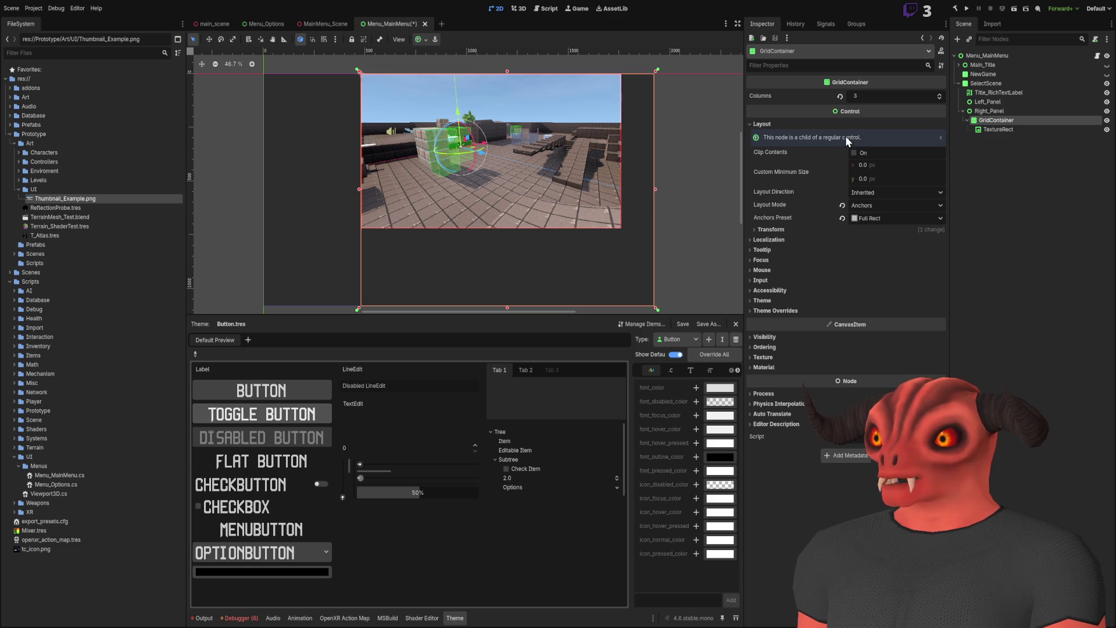
{"action": "left_click", "coordinate": [773, 125]}
{"action": "scroll", "coordinate": [503, 133], "scroll_direction": "down", "scroll_amount": 4}
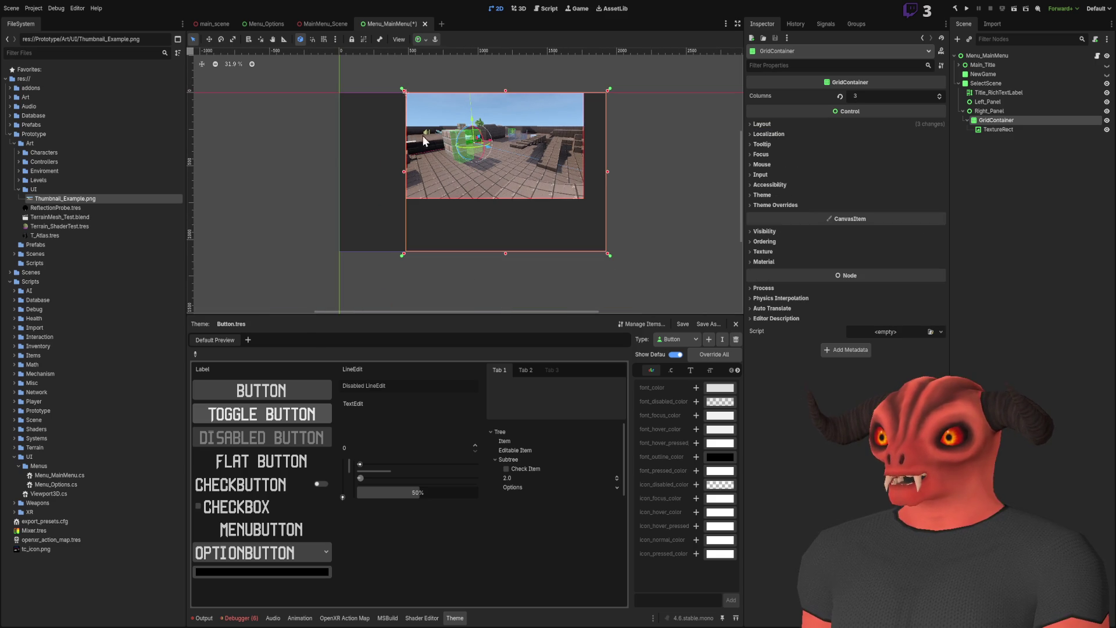
{"action": "scroll", "coordinate": [424, 185], "scroll_direction": "down", "scroll_amount": 1}
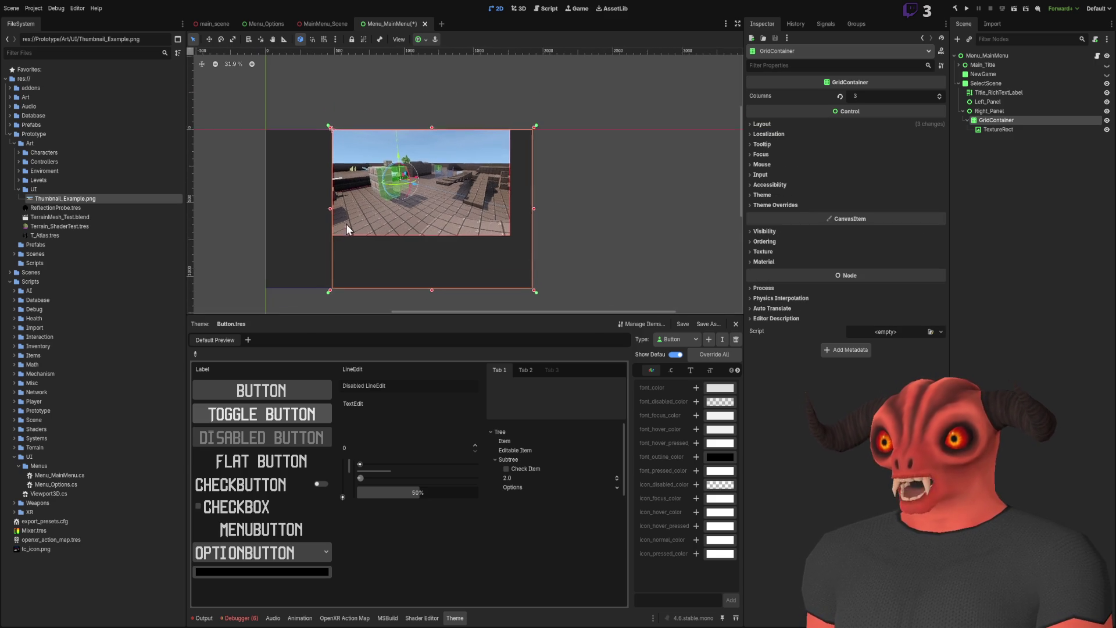
{"action": "scroll", "coordinate": [294, 232], "scroll_direction": "up", "scroll_amount": 5}
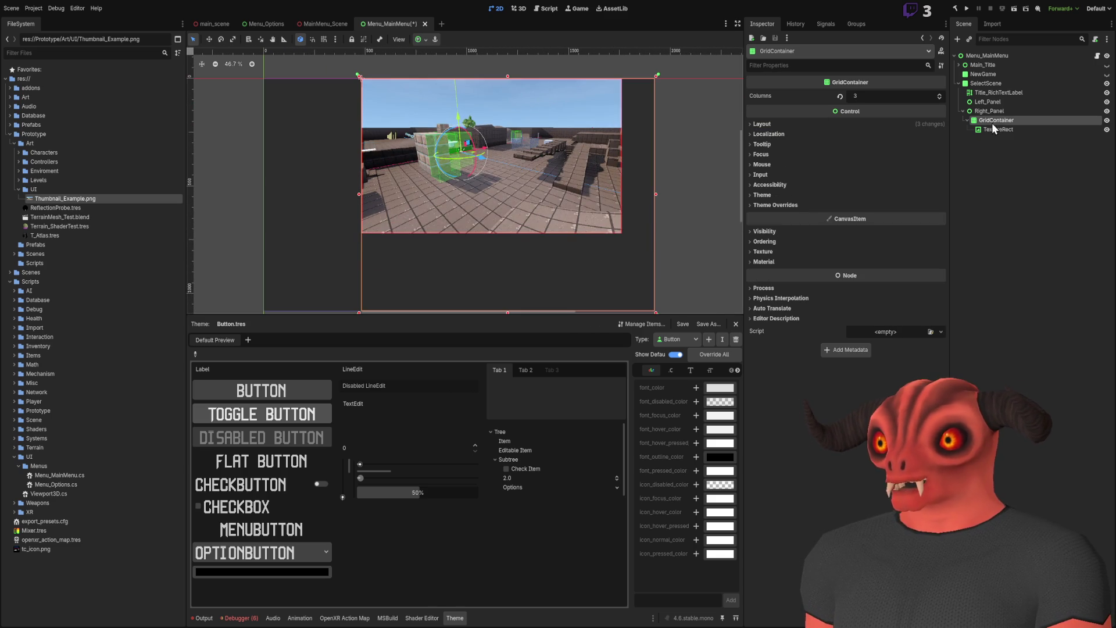
{"action": "left_click", "coordinate": [1007, 131]}
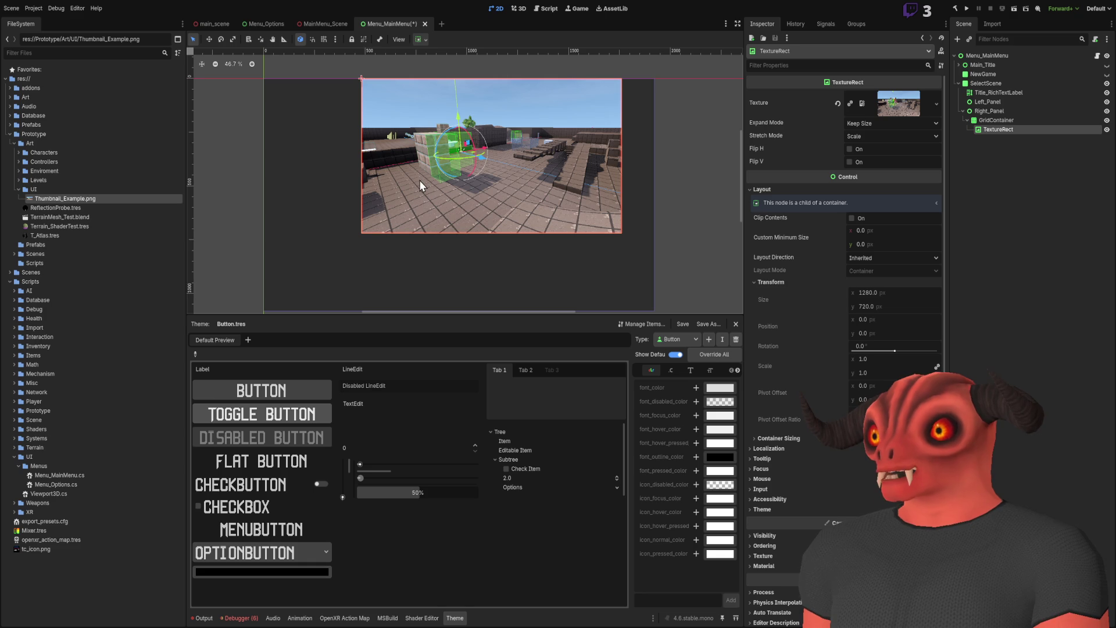
{"action": "scroll", "coordinate": [506, 142], "scroll_direction": "down", "scroll_amount": 9}
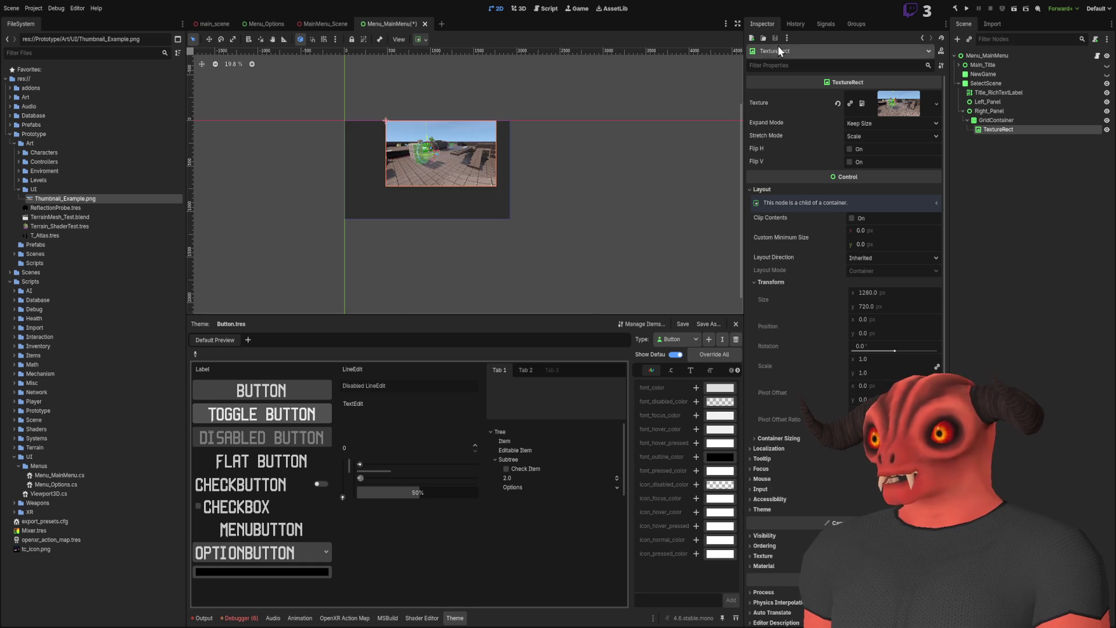
{"action": "scroll", "coordinate": [388, 127], "scroll_direction": "up", "scroll_amount": 3}
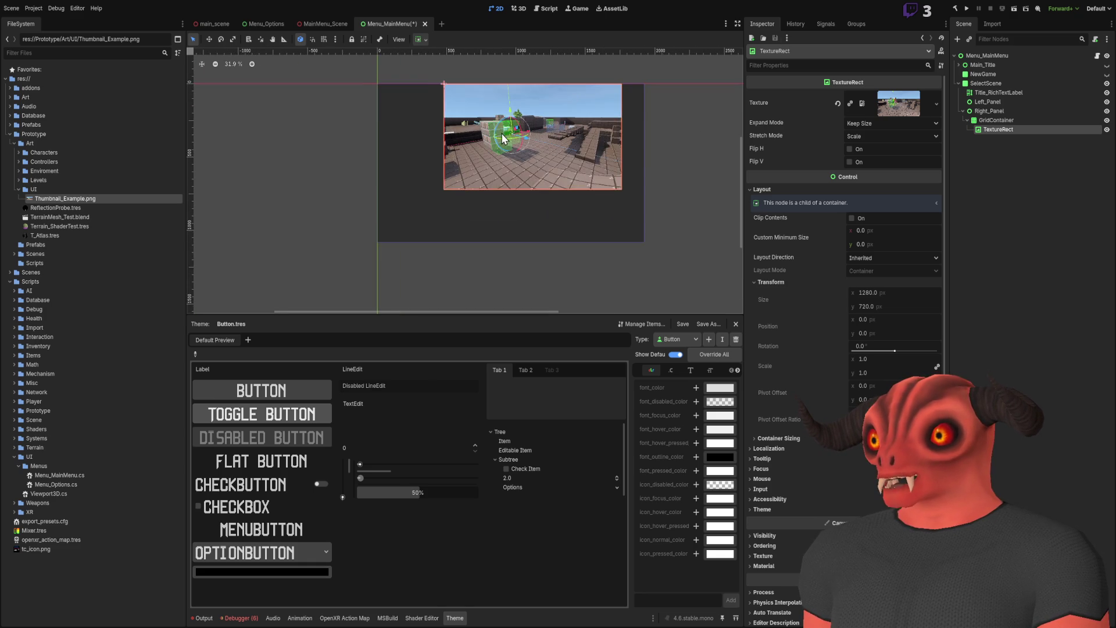
{"action": "left_click", "coordinate": [1019, 122]}
{"action": "left_click", "coordinate": [995, 129]}
{"action": "left_click", "coordinate": [1002, 130]}
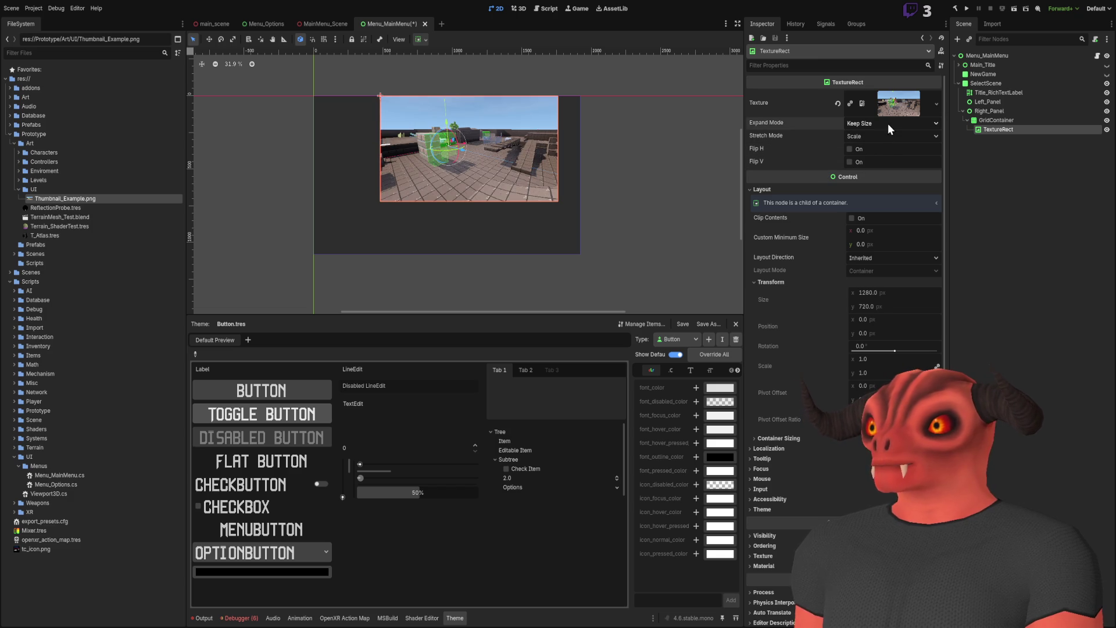
- Set the TextureRect's Expand Mode to Ignore Size and its custom minimum size to 640 × 360
{"action": "left_click", "coordinate": [885, 149]}
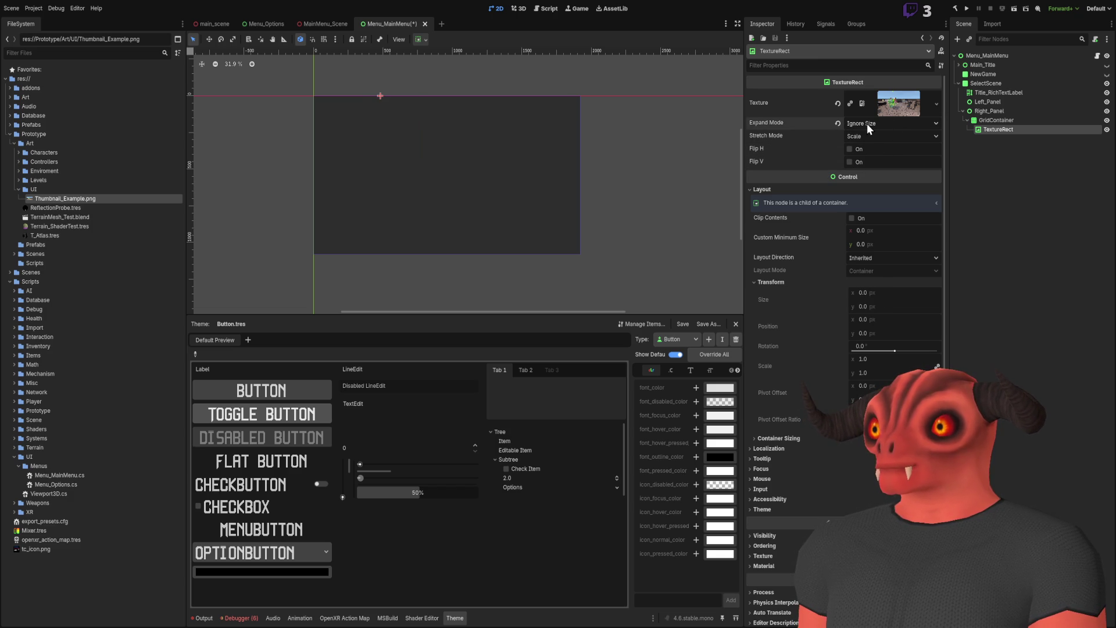
{"action": "left_click", "coordinate": [889, 231]}
{"action": "type", "text": "1"}
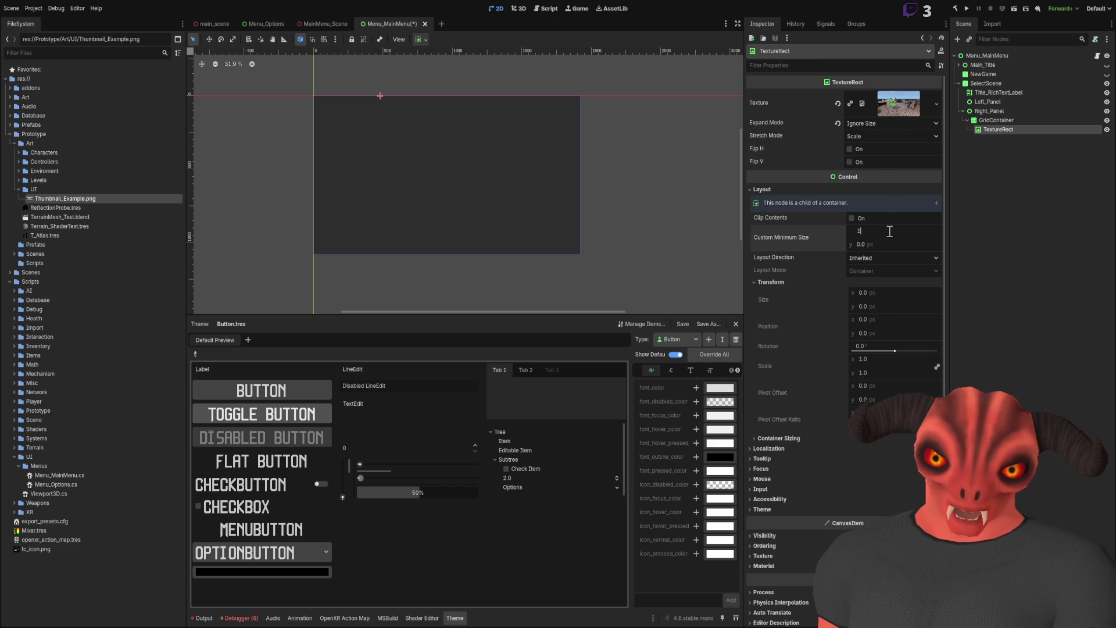
{"action": "type", "text": "280"}
{"action": "key", "text": "Return"}
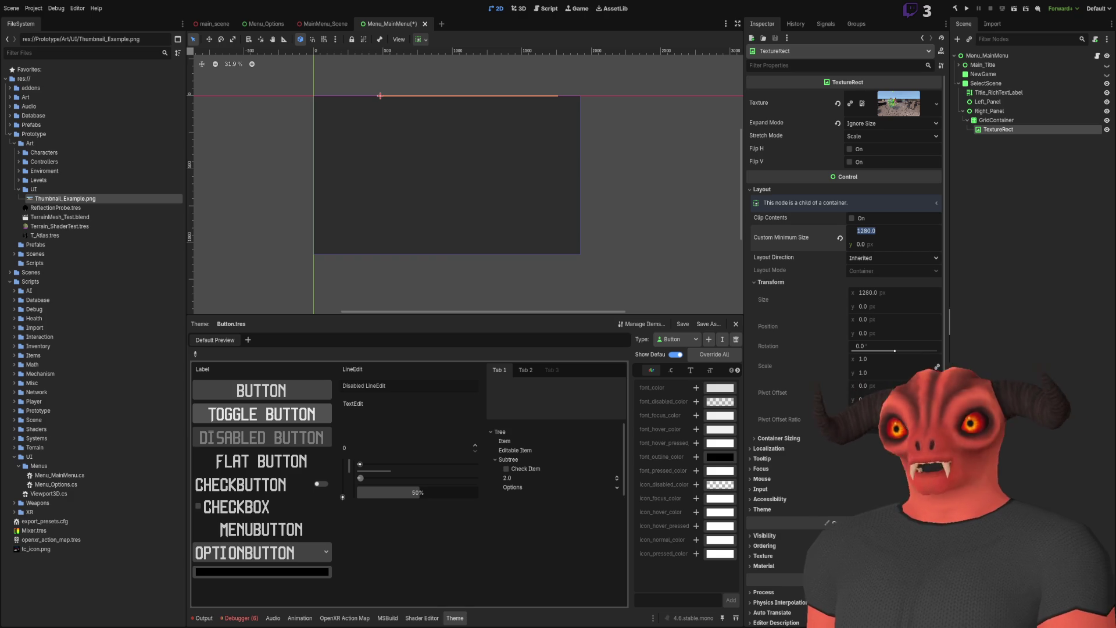
{"action": "type", "text": "640"}
{"action": "key", "text": "Return"}
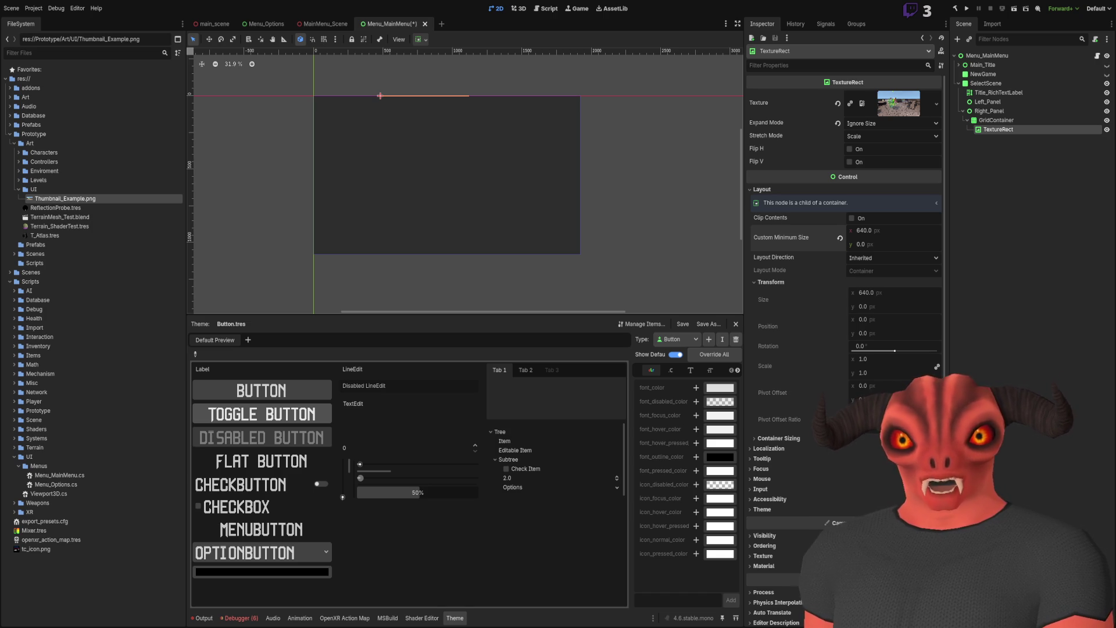
{"action": "left_click", "coordinate": [892, 245]}
{"action": "type", "text": "360"}
{"action": "key", "text": "Return"}
- Select Right_Panel to check its anchors
{"action": "scroll", "coordinate": [378, 219], "scroll_direction": "up", "scroll_amount": 8}
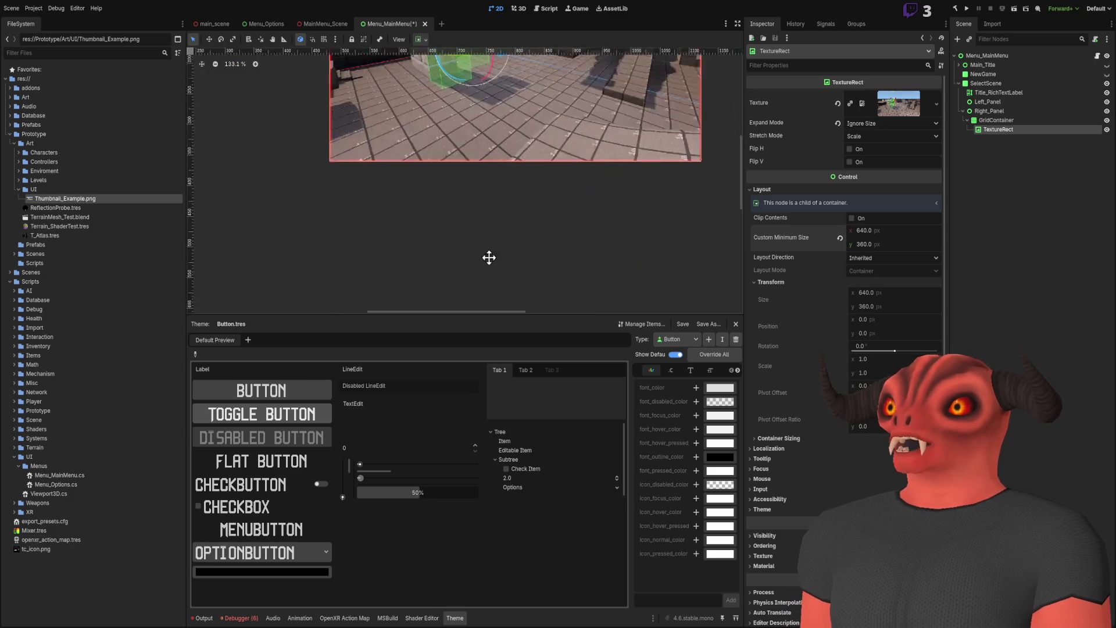
{"action": "scroll", "coordinate": [509, 181], "scroll_direction": "down", "scroll_amount": 8}
{"action": "scroll", "coordinate": [478, 174], "scroll_direction": "down", "scroll_amount": 4}
{"action": "left_click_drag", "start_coordinate": [535, 153], "coordinate": [498, 150]}
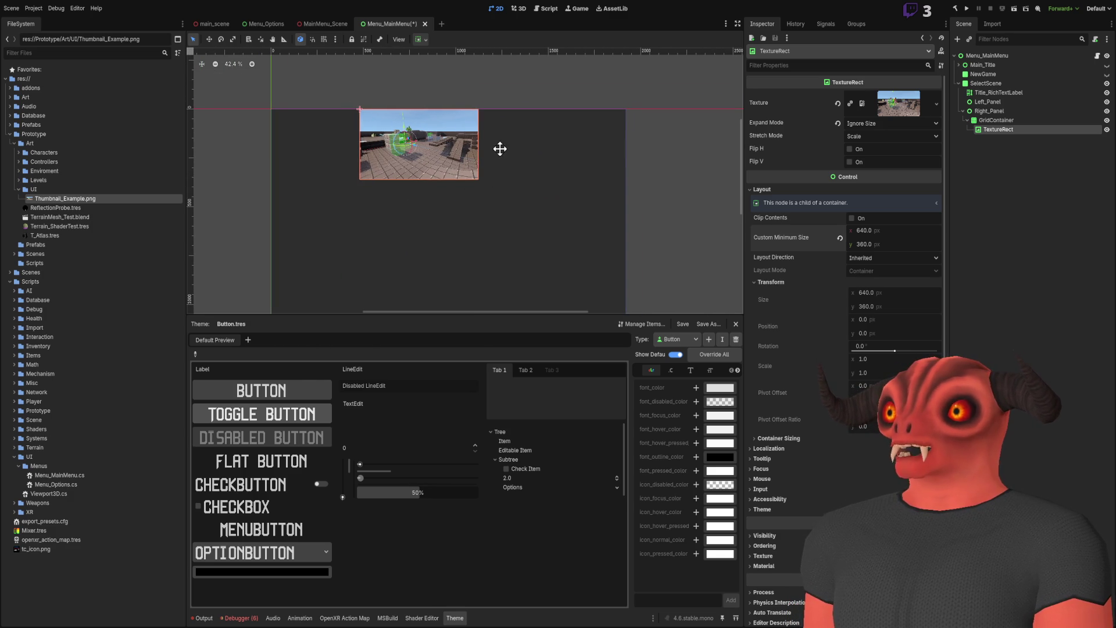
{"action": "left_click", "coordinate": [988, 111]}
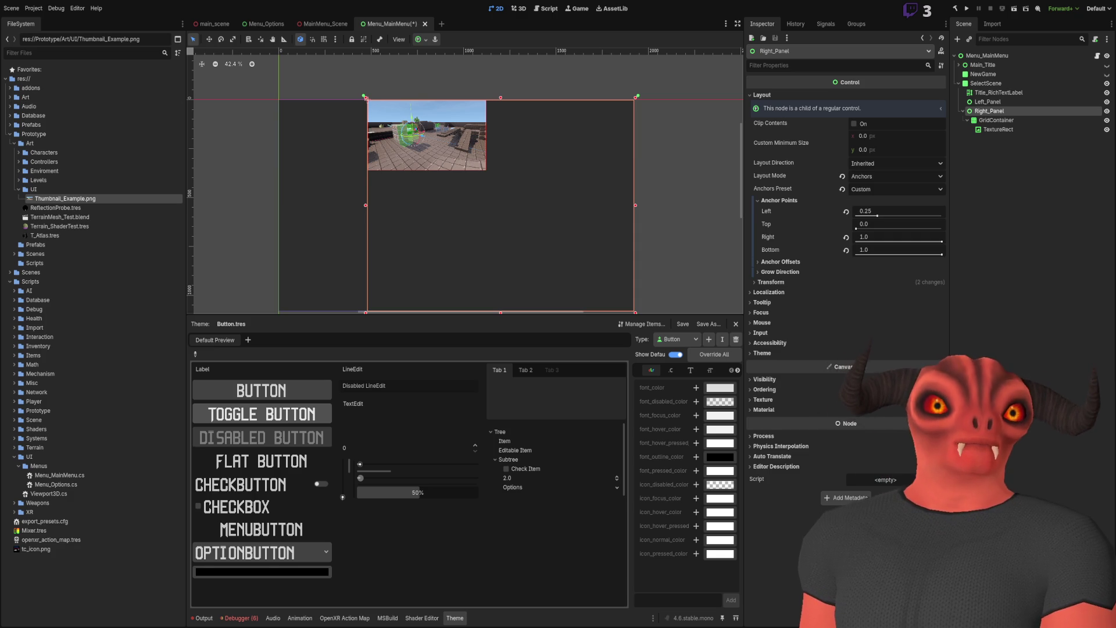
- Give the TextureRect a custom minimum size of 480 × 280, then duplicate it with Ctrl+D
{"action": "left_click", "coordinate": [1000, 129]}
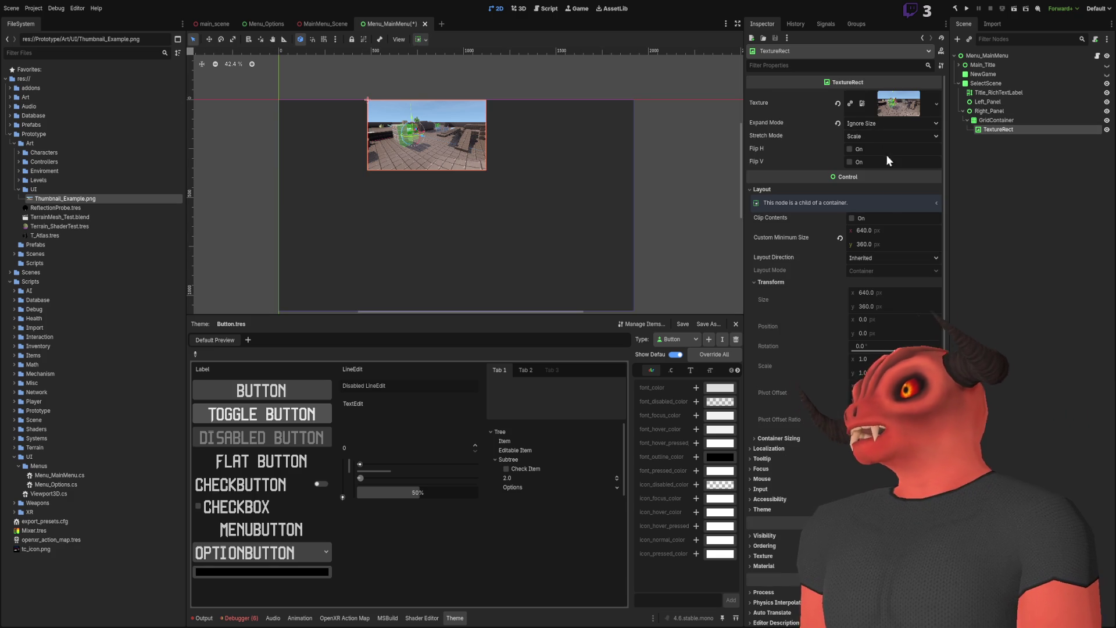
{"action": "left_click", "coordinate": [885, 230]}
{"action": "type", "text": "480"}
{"action": "key", "text": "Return"}
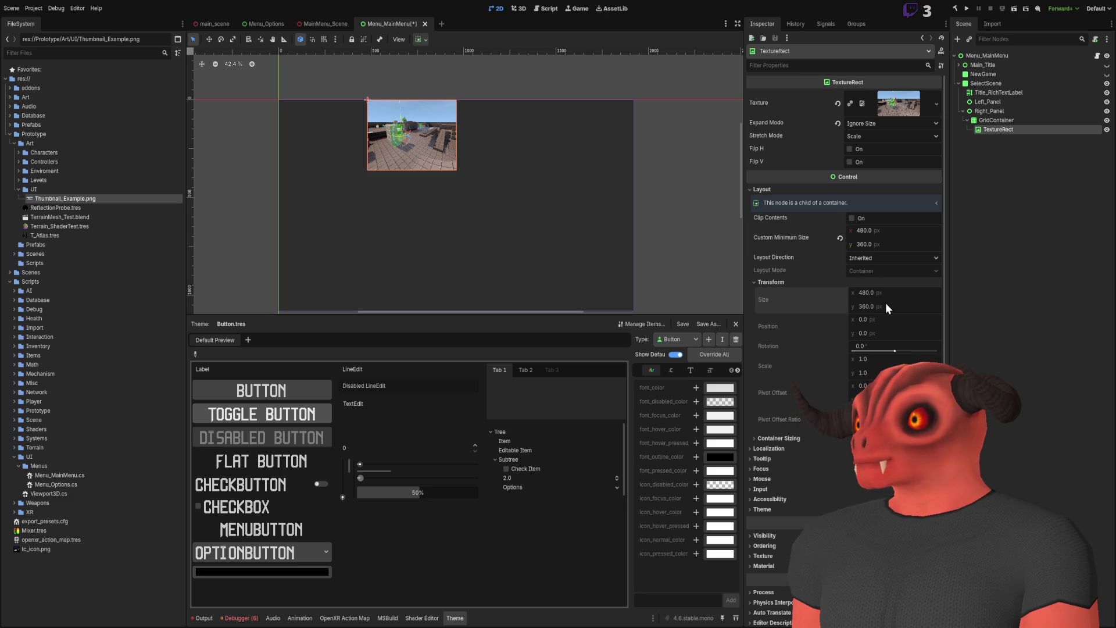
{"action": "scroll", "coordinate": [425, 200], "scroll_direction": "up", "scroll_amount": 5}
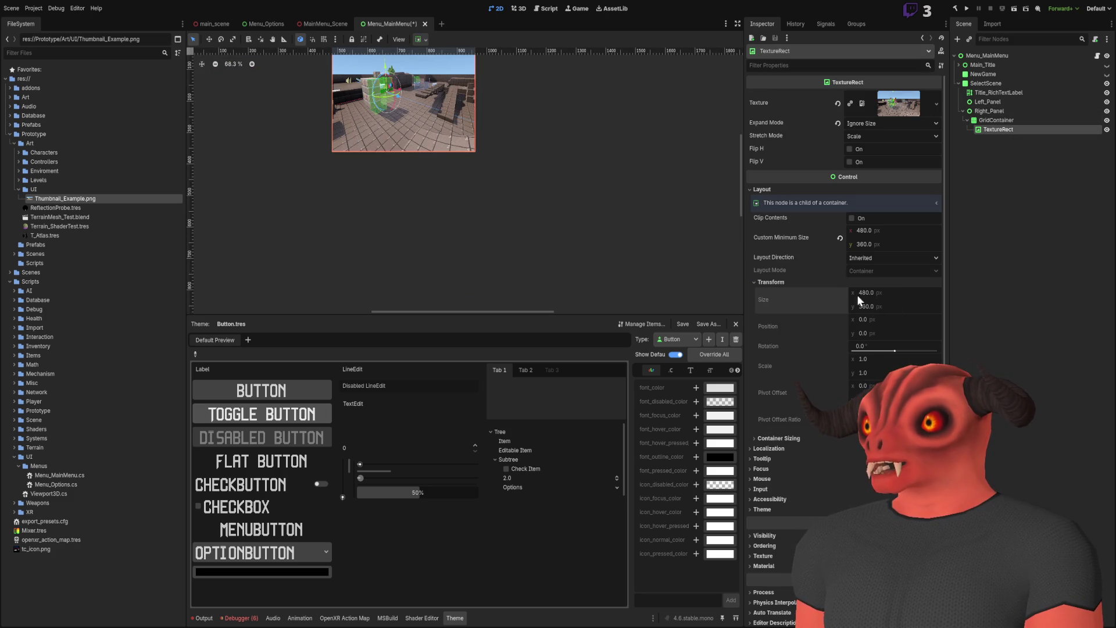
{"action": "type", "text": "240"}
{"action": "key", "text": "Return"}
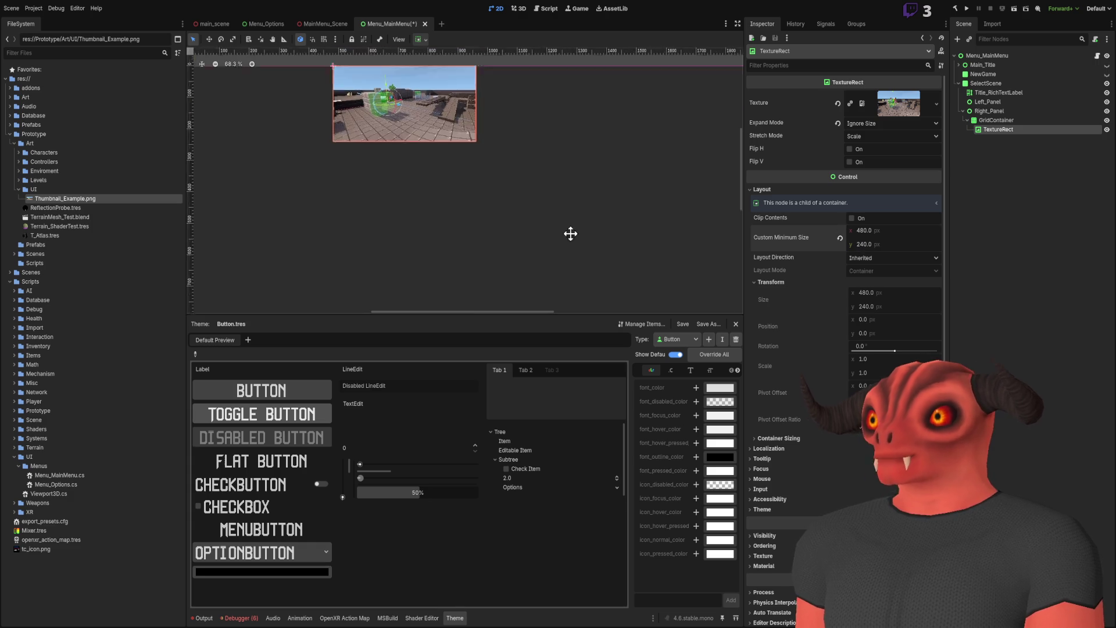
{"action": "scroll", "coordinate": [592, 215], "scroll_direction": "up", "scroll_amount": 5}
{"action": "scroll", "coordinate": [712, 186], "scroll_direction": "down", "scroll_amount": 2}
{"action": "left_click", "coordinate": [865, 244]}
{"action": "type", "text": "280"}
{"action": "key", "text": "Return"}
{"action": "scroll", "coordinate": [663, 218], "scroll_direction": "down", "scroll_amount": 10}
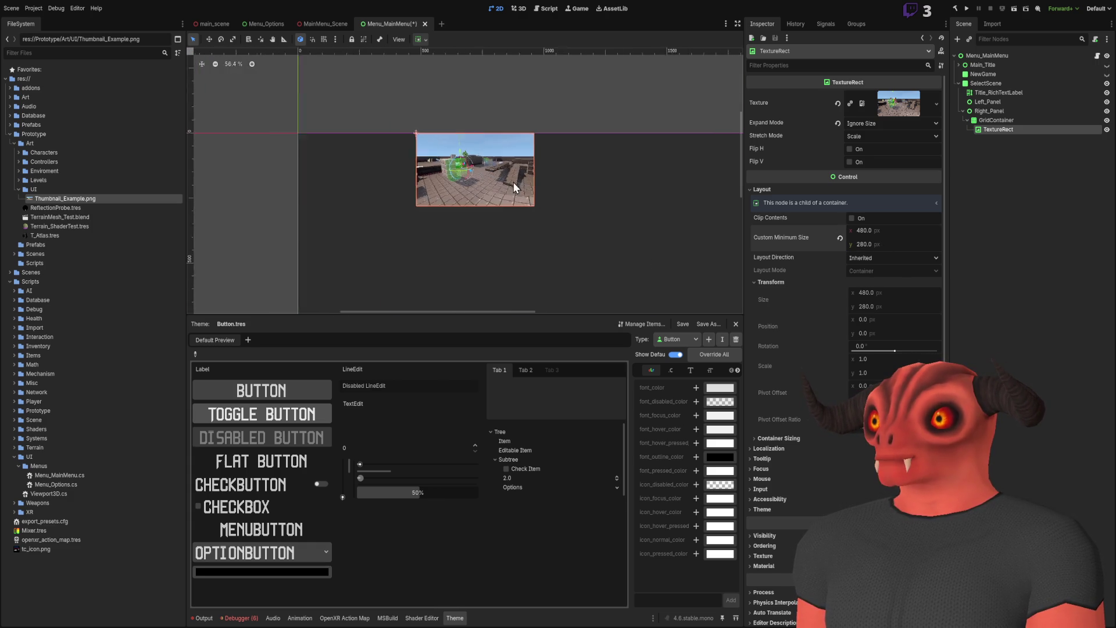
{"action": "key", "text": "ctrl+d"}
{"action": "key", "text": "ctrl+d"}
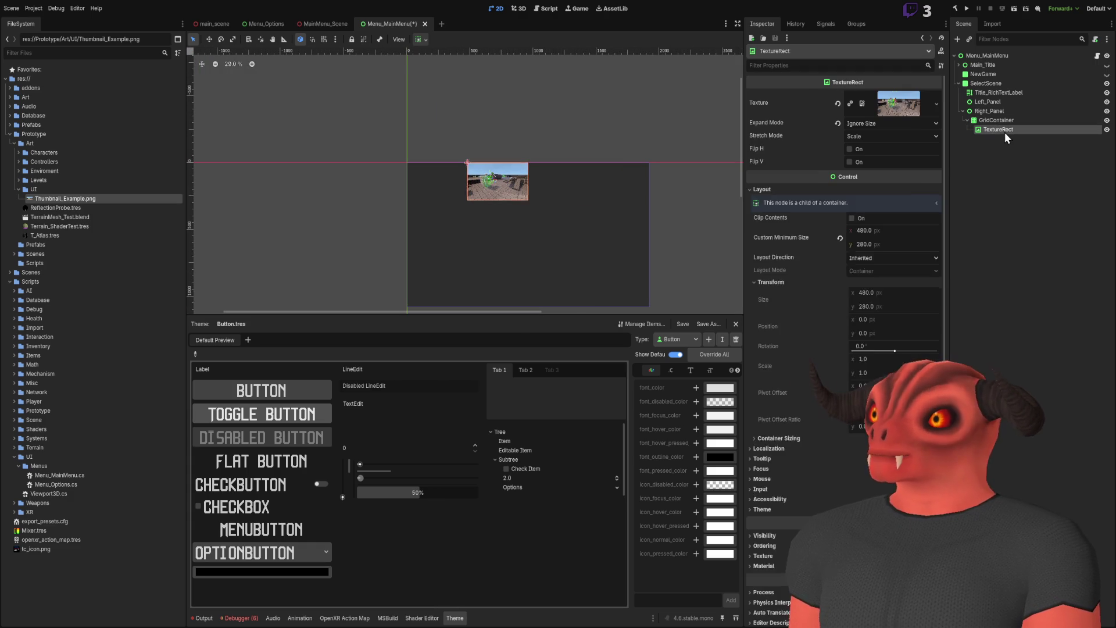
- Duplicate the thumbnail up to TextureRect12 in the 3-column grid, then switch to Photoshop's Untitled-3 document
{"action": "key", "text": "ctrl+d"}
{"action": "key", "text": "ctrl+d"}
{"action": "key", "text": "ctrl+d"}
{"action": "left_click_drag", "start_coordinate": [610, 243], "coordinate": [570, 187]}
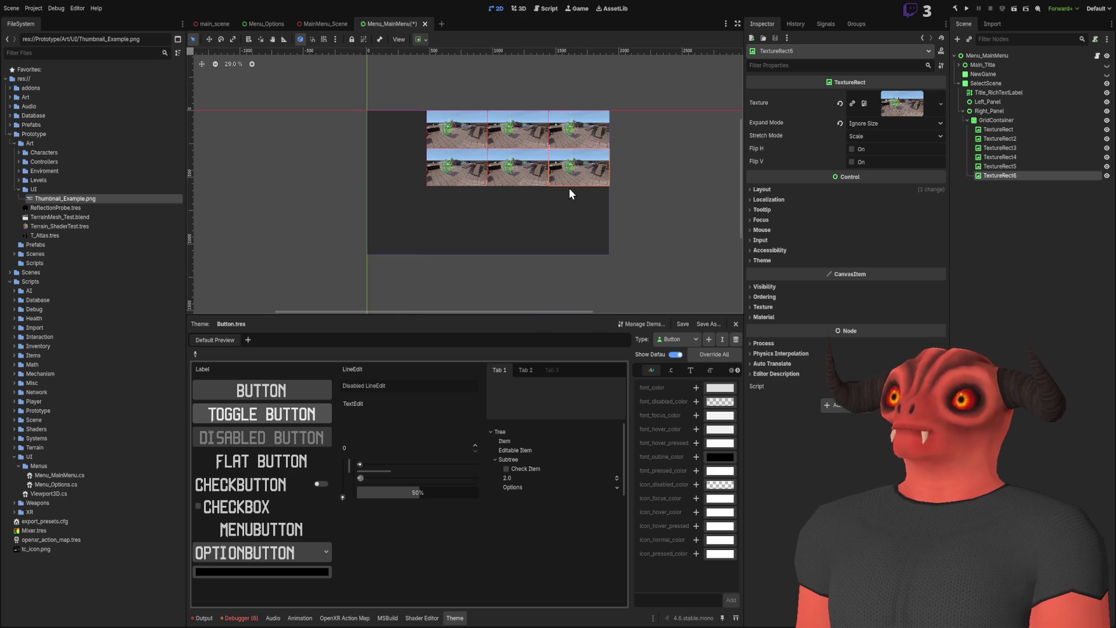
{"action": "key", "text": "ctrl+d"}
{"action": "key", "text": "ctrl+d"}
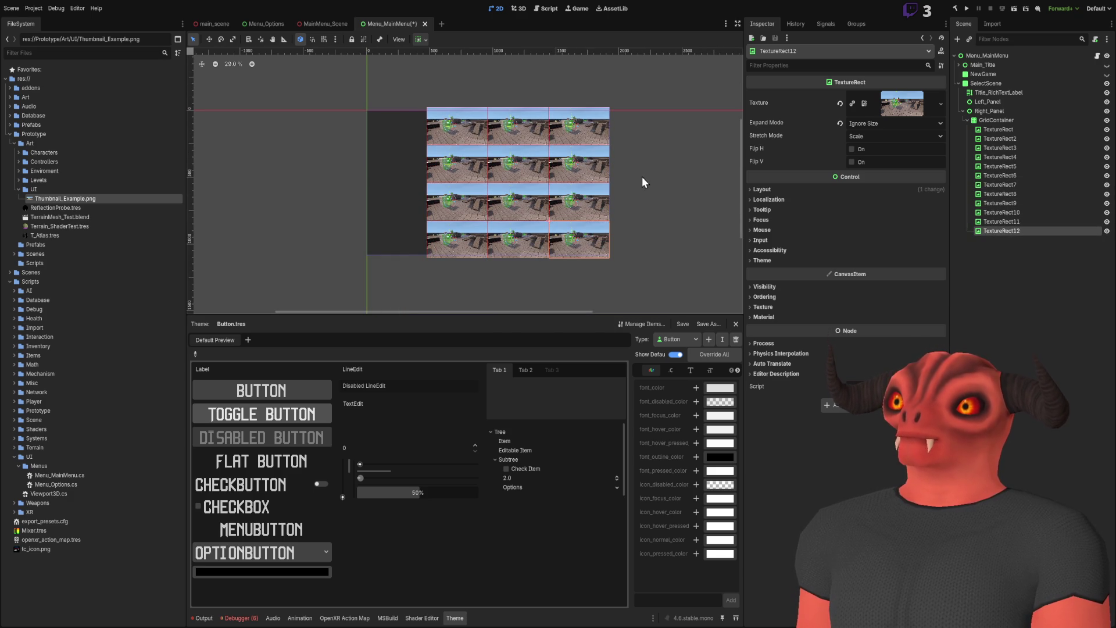
{"action": "scroll", "coordinate": [642, 177], "scroll_direction": "up", "scroll_amount": 7}
{"action": "left_click_drag", "start_coordinate": [559, 53], "coordinate": [565, 3]}
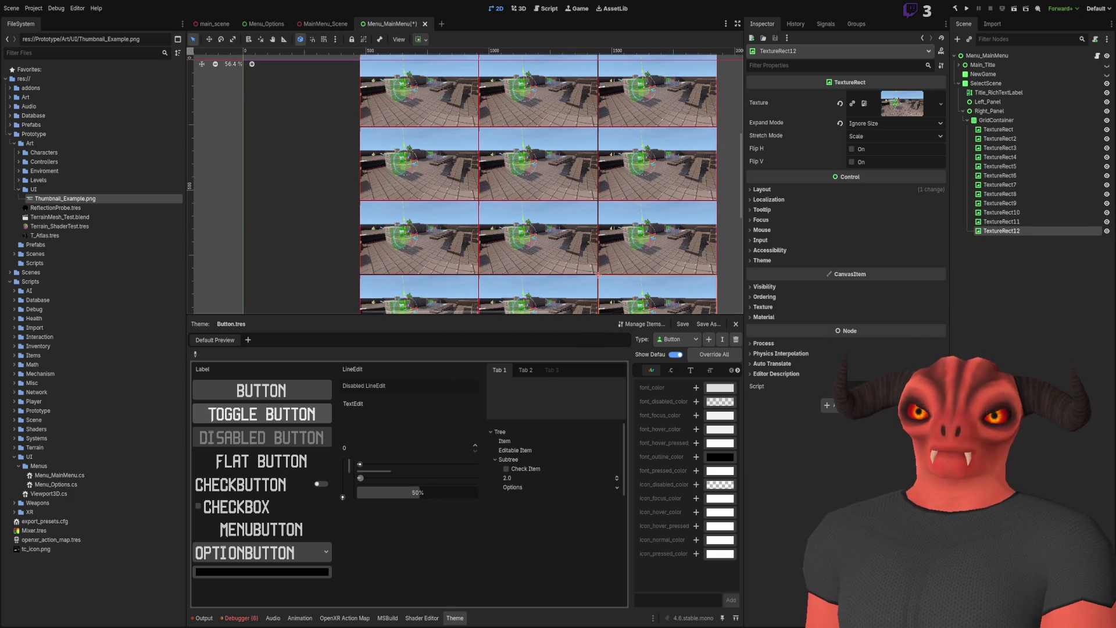
{"action": "key", "text": "alt+Tab"}
{"action": "left_click", "coordinate": [289, 38]}
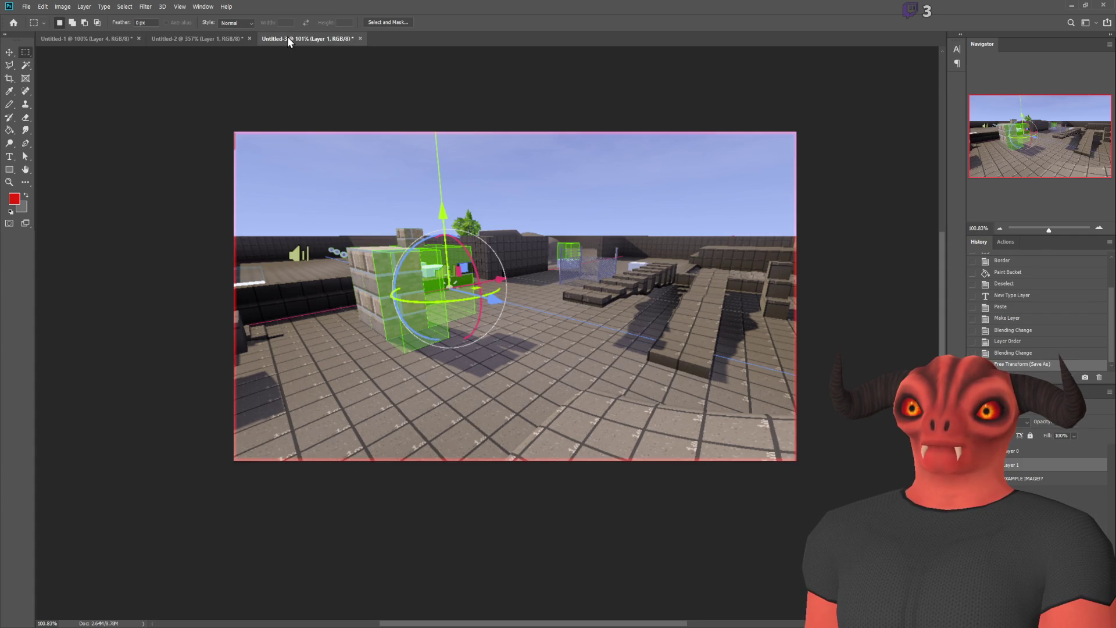
- Switch to the Hand tool on the Untitled-3 screenshot, then minimise Photoshop
{"action": "key", "text": "h"}
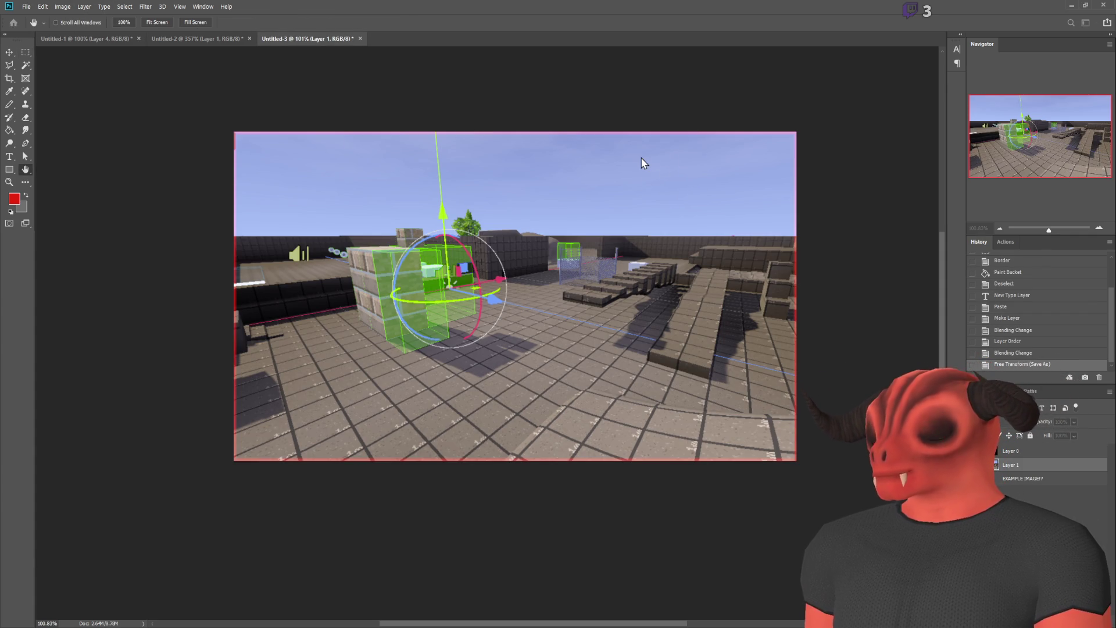
{"action": "left_click", "coordinate": [1071, 5]}
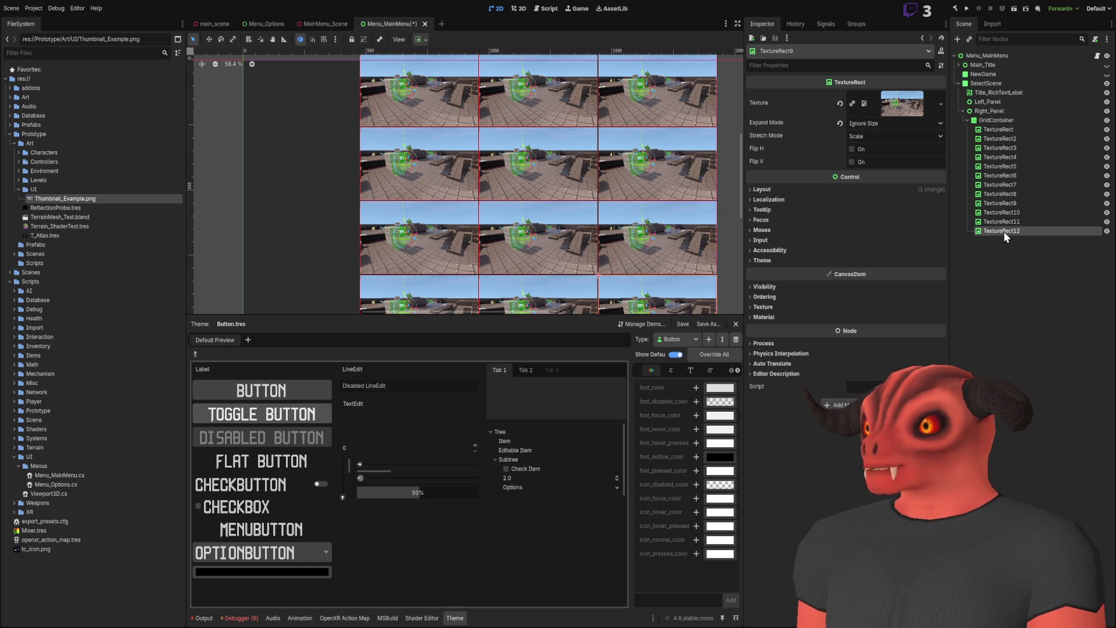
- Set the custom minimum height of all twelve thumbnails to 270
{"action": "left_click", "coordinate": [1003, 130], "text": "shift"}
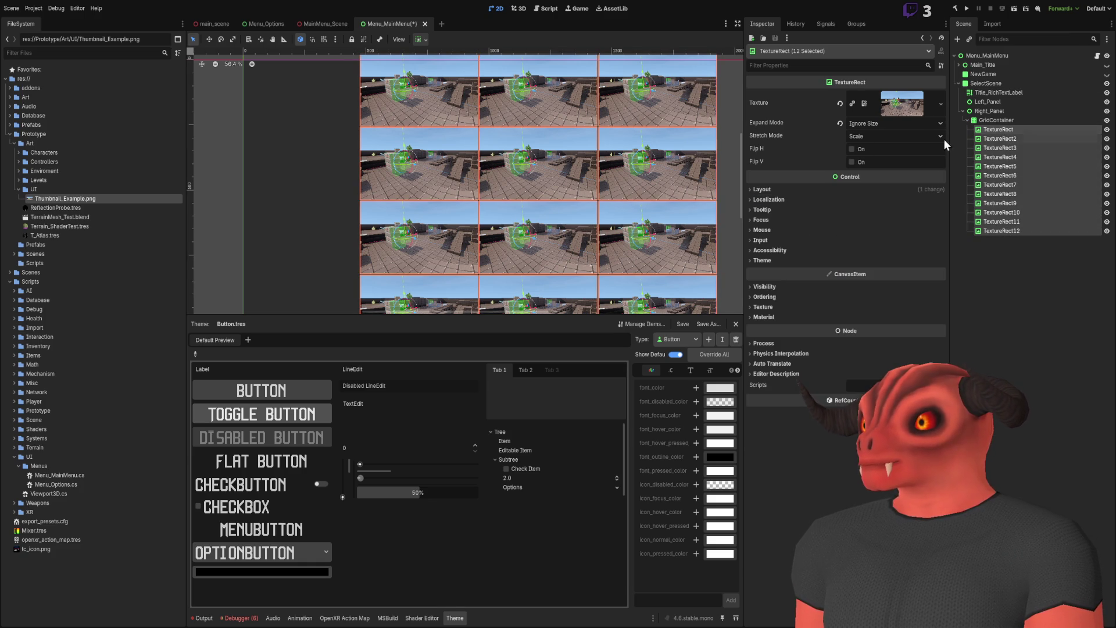
{"action": "left_click", "coordinate": [787, 189]}
{"action": "type", "text": "270"}
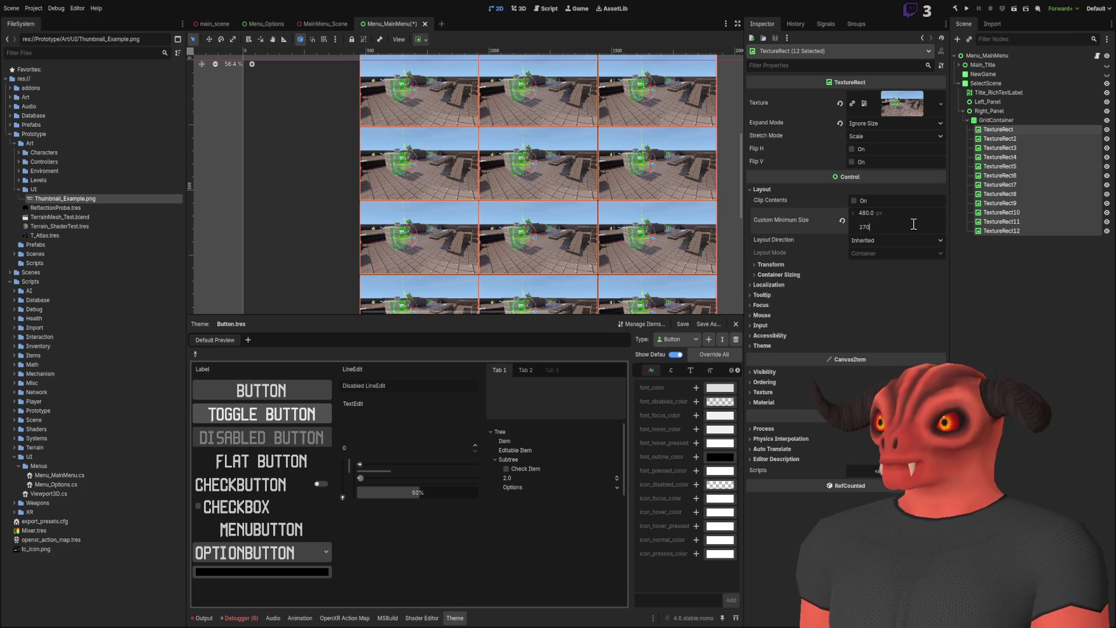
{"action": "key", "text": "Return"}
- Delete TextureRect10 through TextureRect12, leaving nine thumbnails in the grid
{"action": "scroll", "coordinate": [674, 212], "scroll_direction": "down", "scroll_amount": 2}
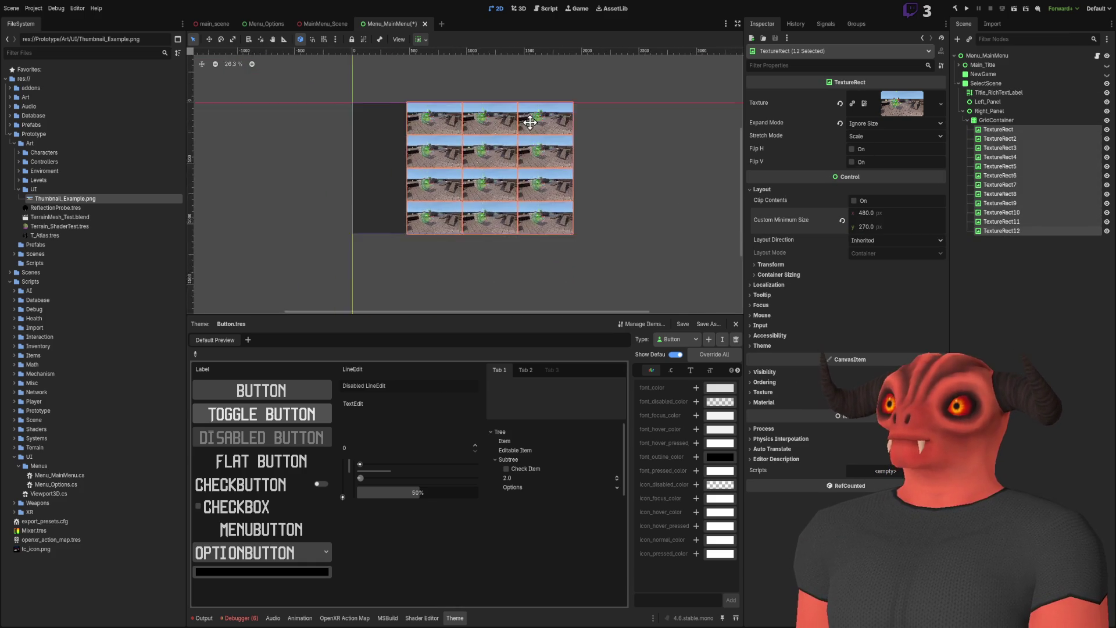
{"action": "scroll", "coordinate": [531, 139], "scroll_direction": "up", "scroll_amount": 18}
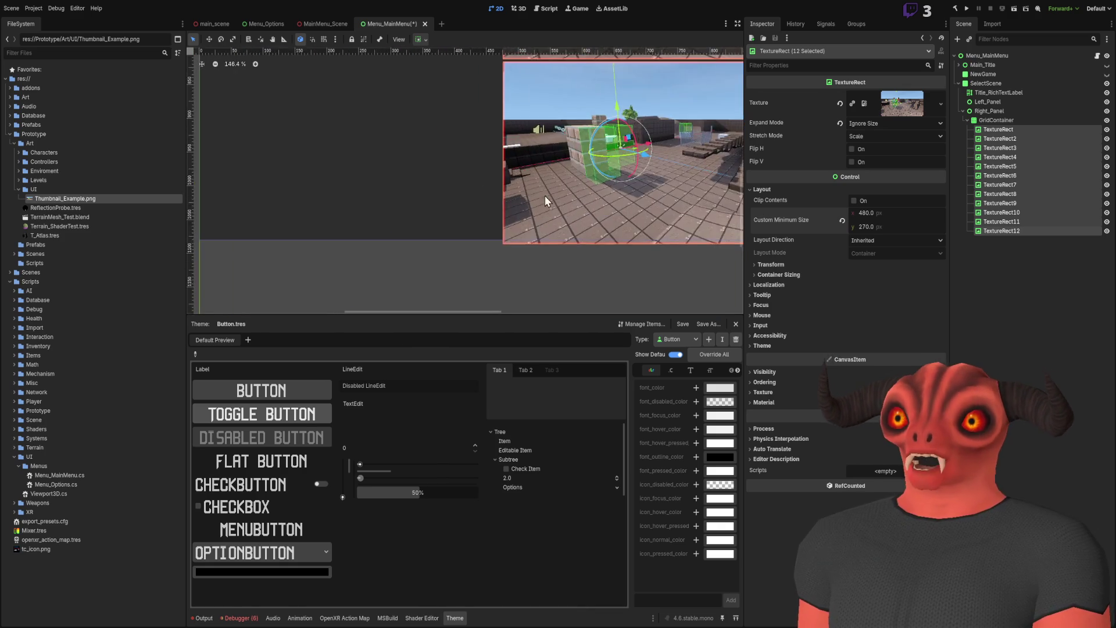
{"action": "scroll", "coordinate": [538, 225], "scroll_direction": "down", "scroll_amount": 15}
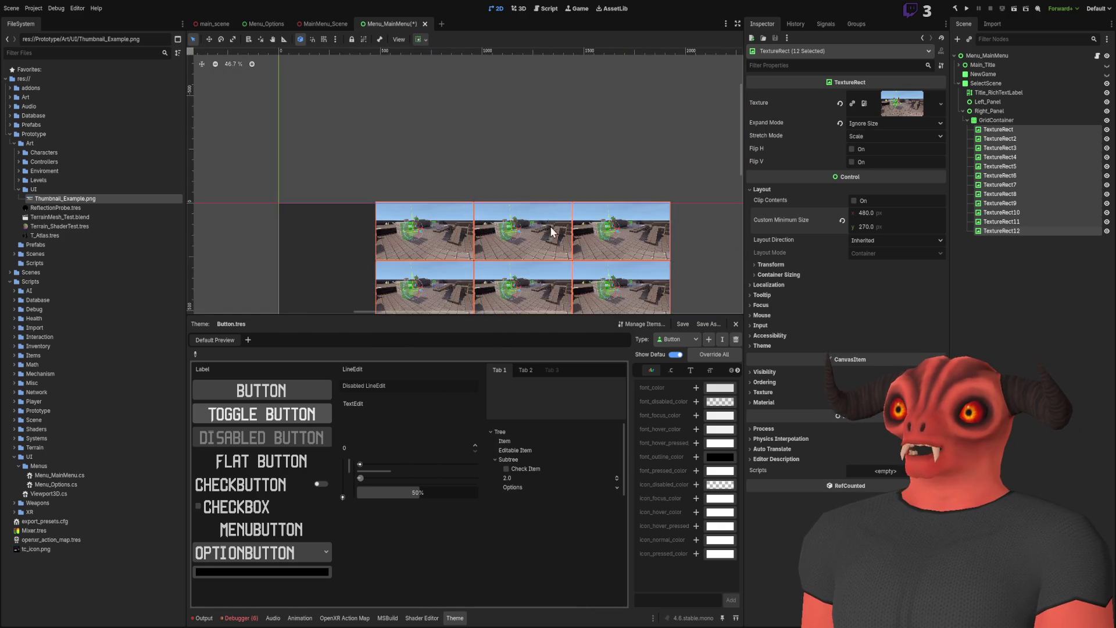
{"action": "scroll", "coordinate": [606, 162], "scroll_direction": "up", "scroll_amount": 3}
{"action": "scroll", "coordinate": [605, 159], "scroll_direction": "up", "scroll_amount": 10}
{"action": "scroll", "coordinate": [480, 182], "scroll_direction": "down", "scroll_amount": 20}
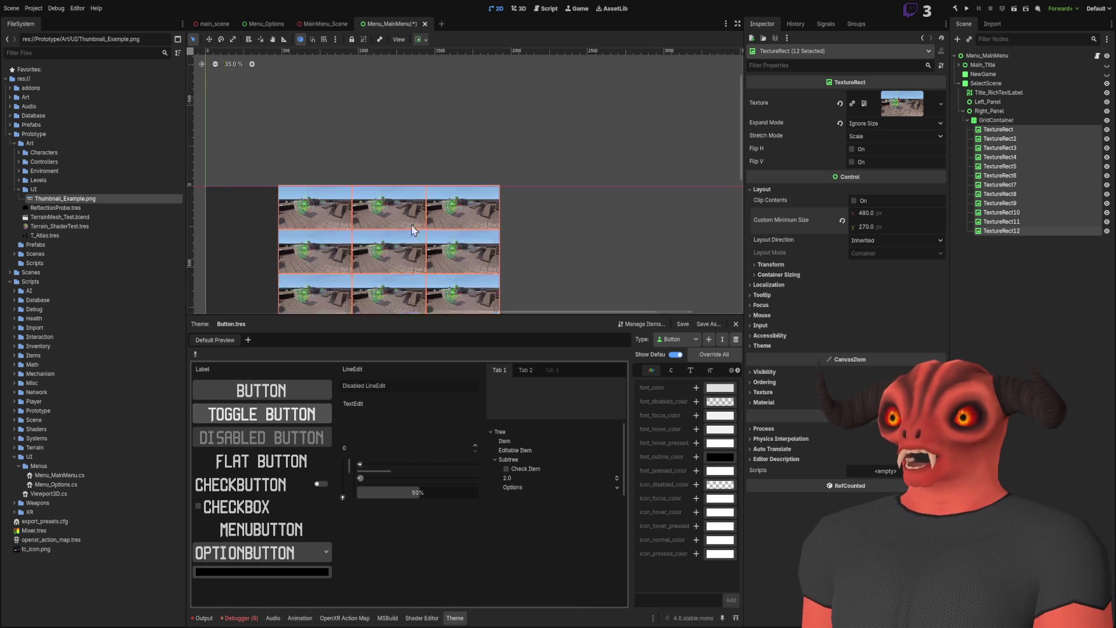
{"action": "scroll", "coordinate": [579, 130], "scroll_direction": "down", "scroll_amount": 2}
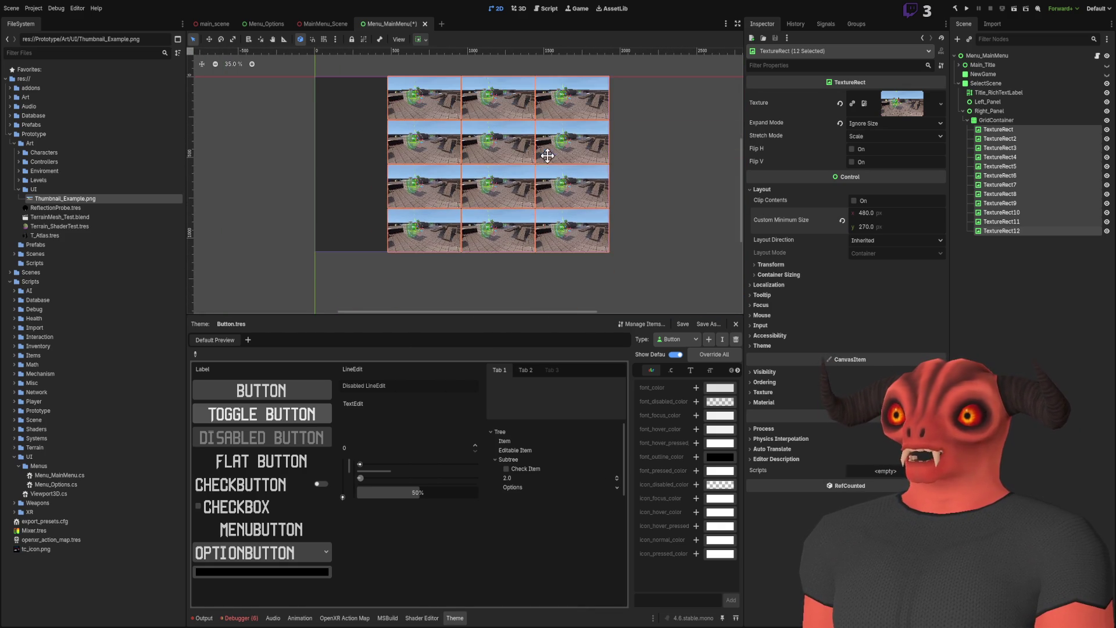
{"action": "left_click", "coordinate": [1021, 232]}
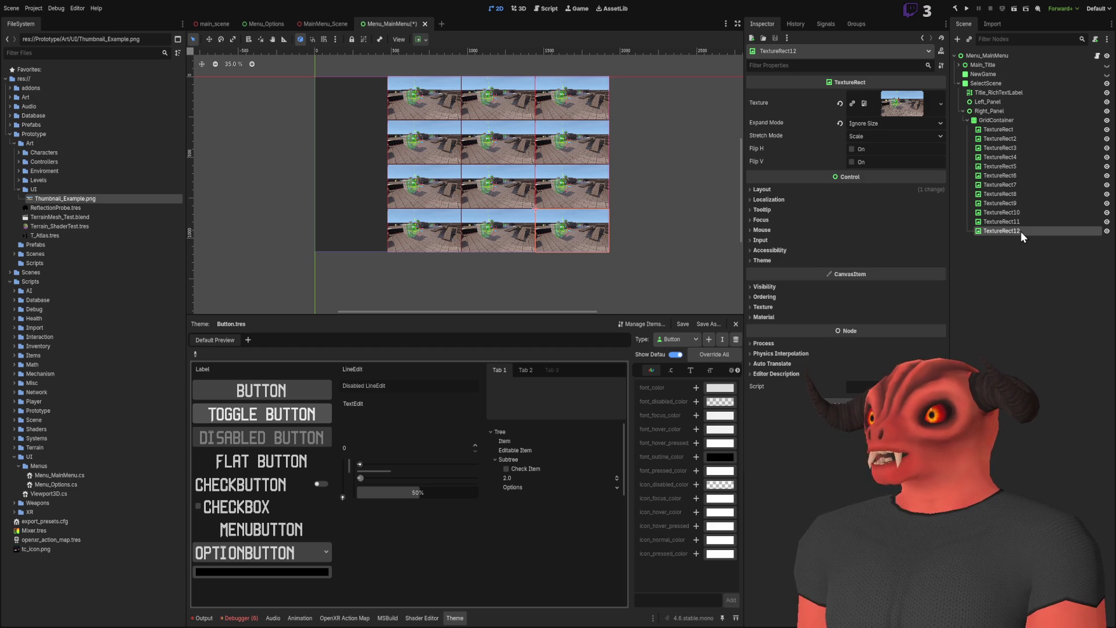
{"action": "key", "text": "Delete"}
{"action": "key", "text": "Delete"}
{"action": "key", "text": "Delete"}
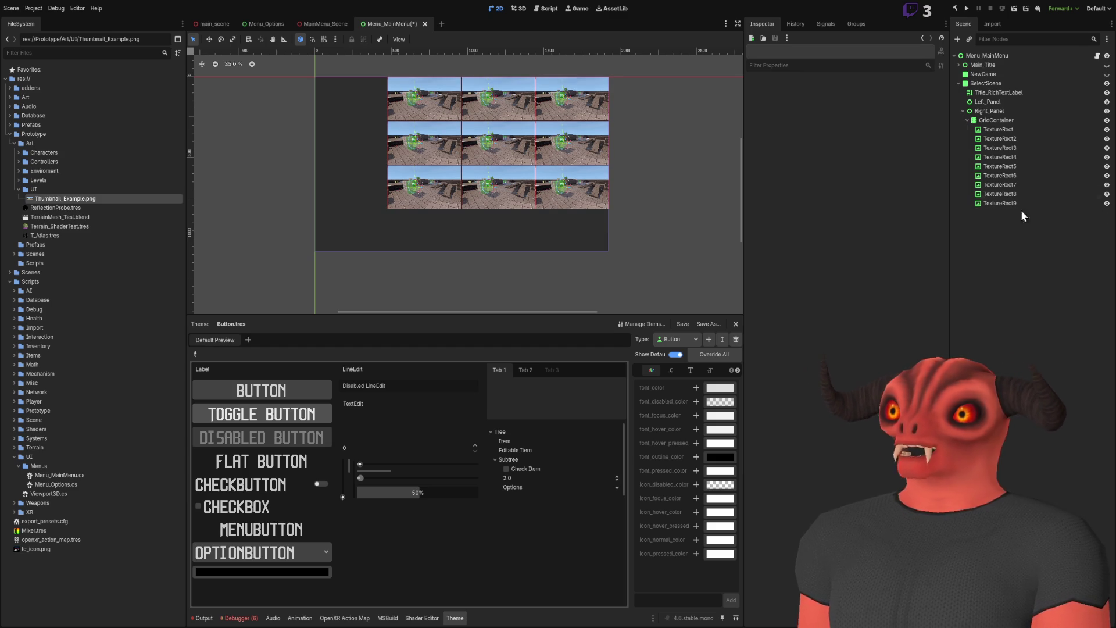
- Set Right_Panel's top anchor to 0.2
{"action": "left_click", "coordinate": [995, 120]}
{"action": "scroll", "coordinate": [435, 131], "scroll_direction": "up", "scroll_amount": 2}
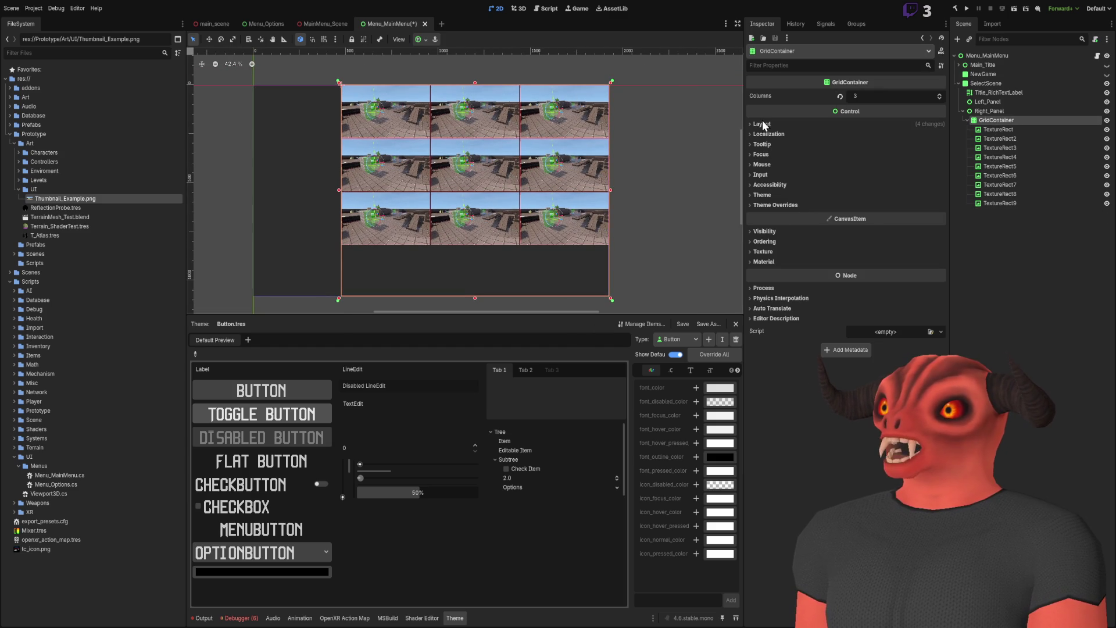
{"action": "left_click", "coordinate": [763, 125]}
{"action": "left_click", "coordinate": [1030, 110]}
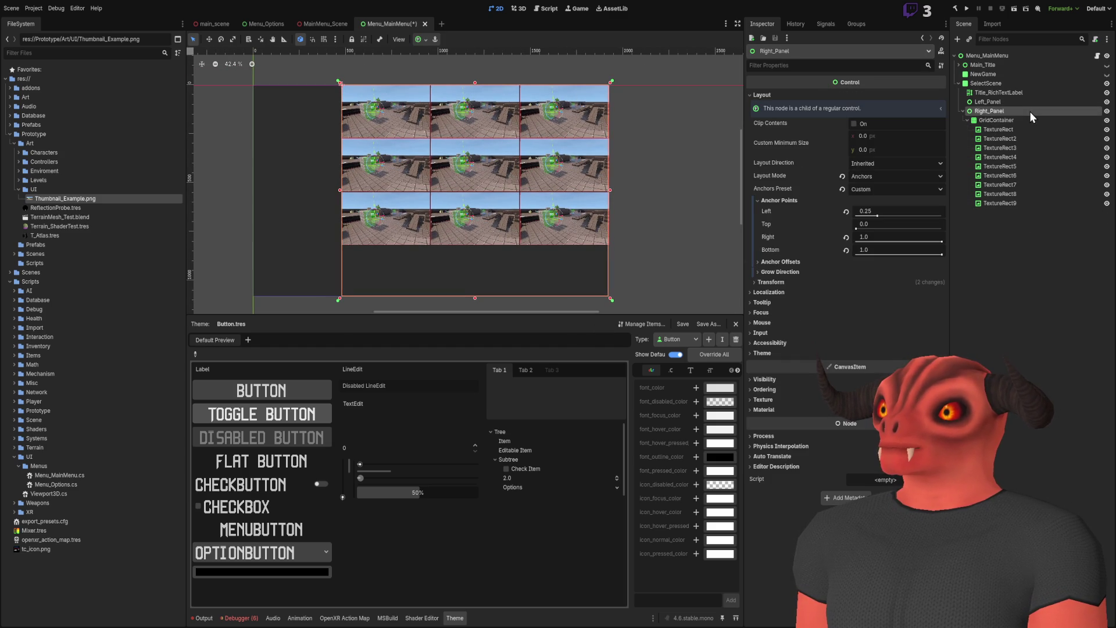
{"action": "left_click", "coordinate": [884, 225]}
{"action": "type", "text": "0.2"}
{"action": "key", "text": "Return"}
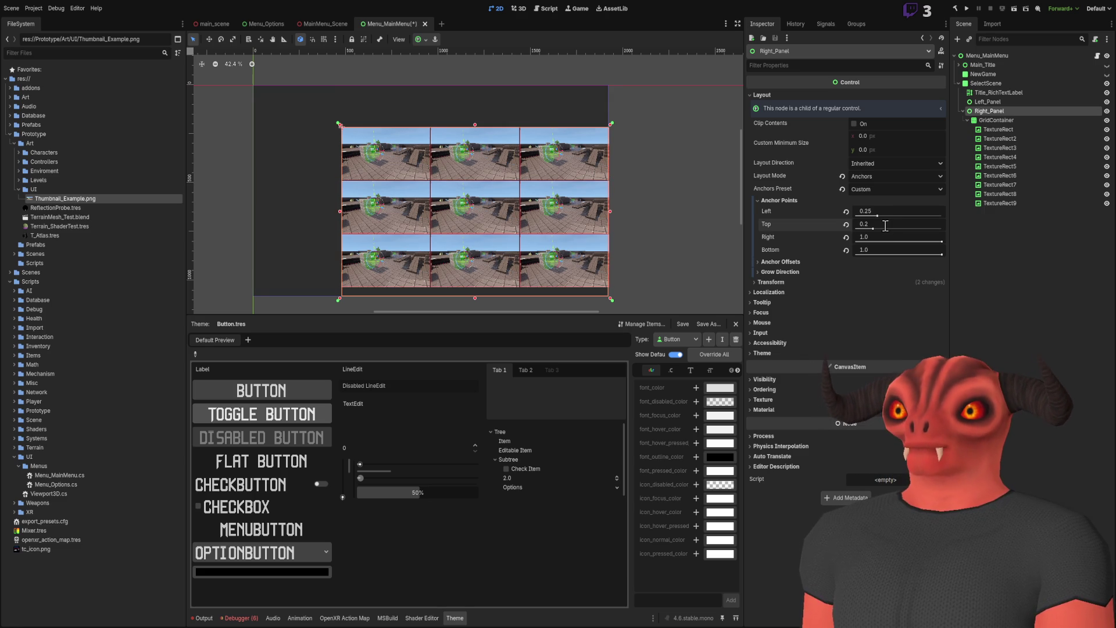
- Compare against the SELECT SCENE mockup in Photoshop, then recentre the thumbnail grid in Godot
{"action": "scroll", "coordinate": [628, 73], "scroll_direction": "up", "scroll_amount": 5}
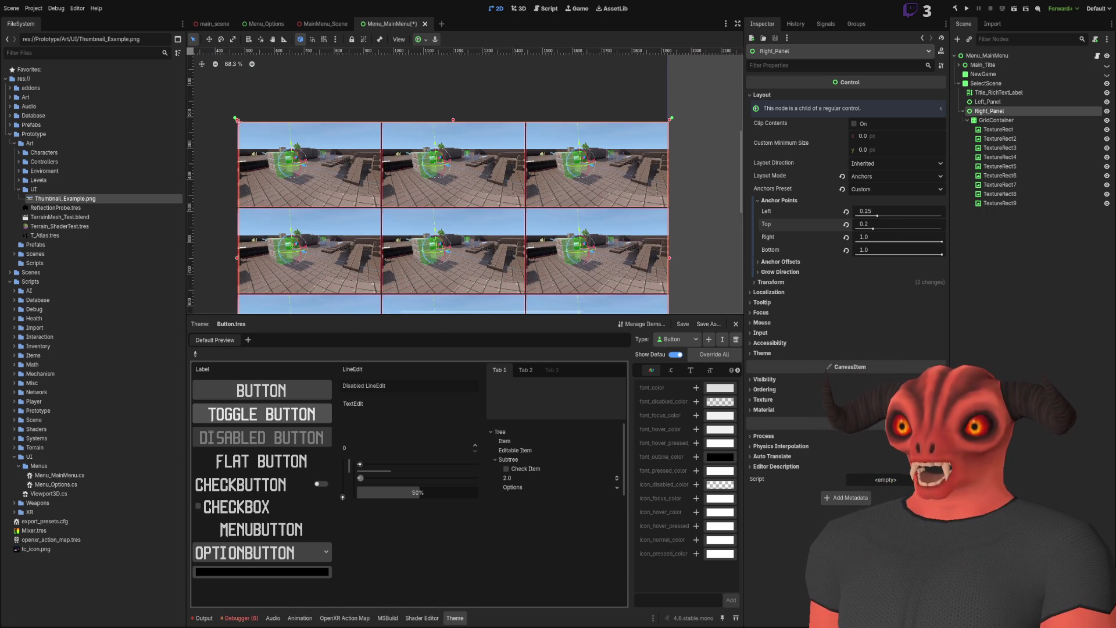
{"action": "key", "text": "alt+Tab"}
{"action": "left_click", "coordinate": [88, 39]}
{"action": "scroll", "coordinate": [545, 141], "scroll_direction": "up", "scroll_amount": 2}
{"action": "key", "text": "alt+Tab"}
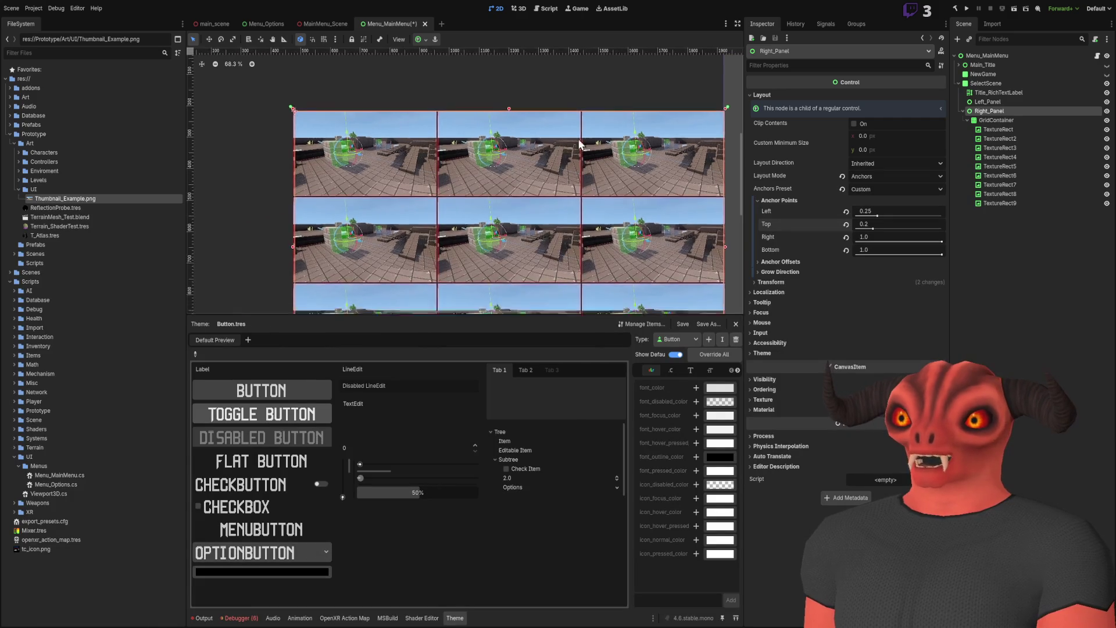
{"action": "scroll", "coordinate": [568, 143], "scroll_direction": "down", "scroll_amount": 4}
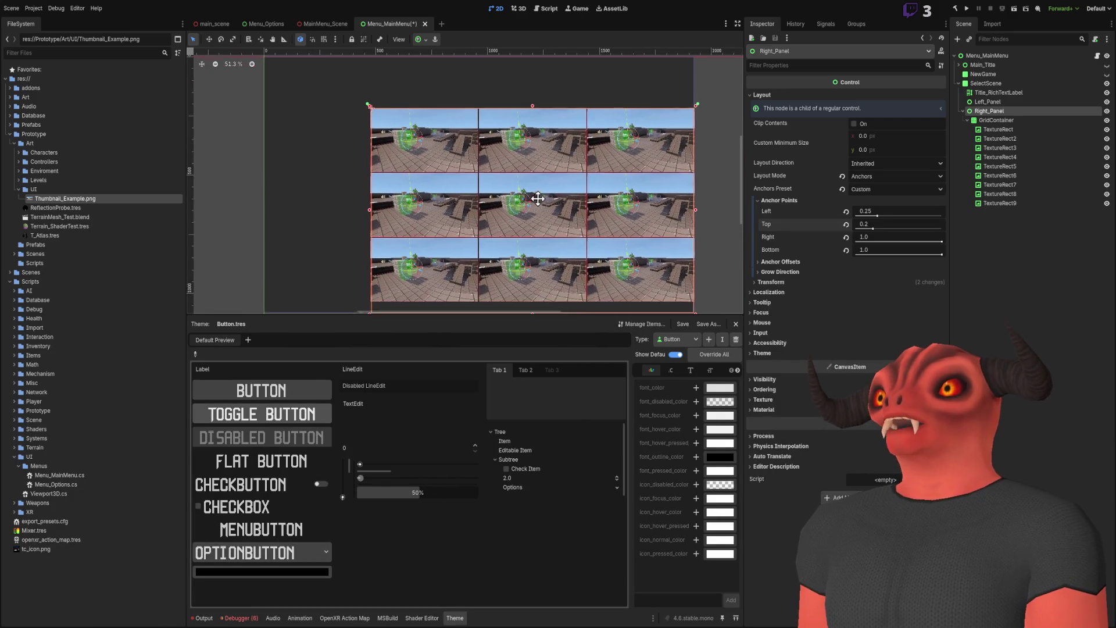
{"action": "left_click_drag", "start_coordinate": [539, 200], "coordinate": [529, 183]}
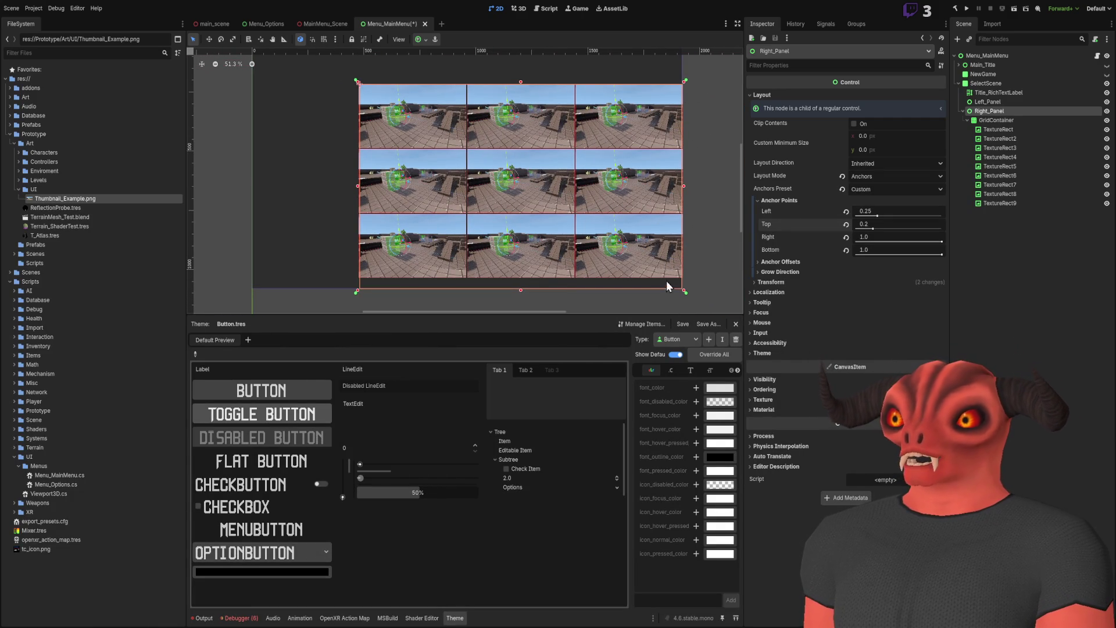
{"action": "scroll", "coordinate": [645, 154], "scroll_direction": "up", "scroll_amount": 2}
{"action": "scroll", "coordinate": [615, 175], "scroll_direction": "right", "scroll_amount": 2}
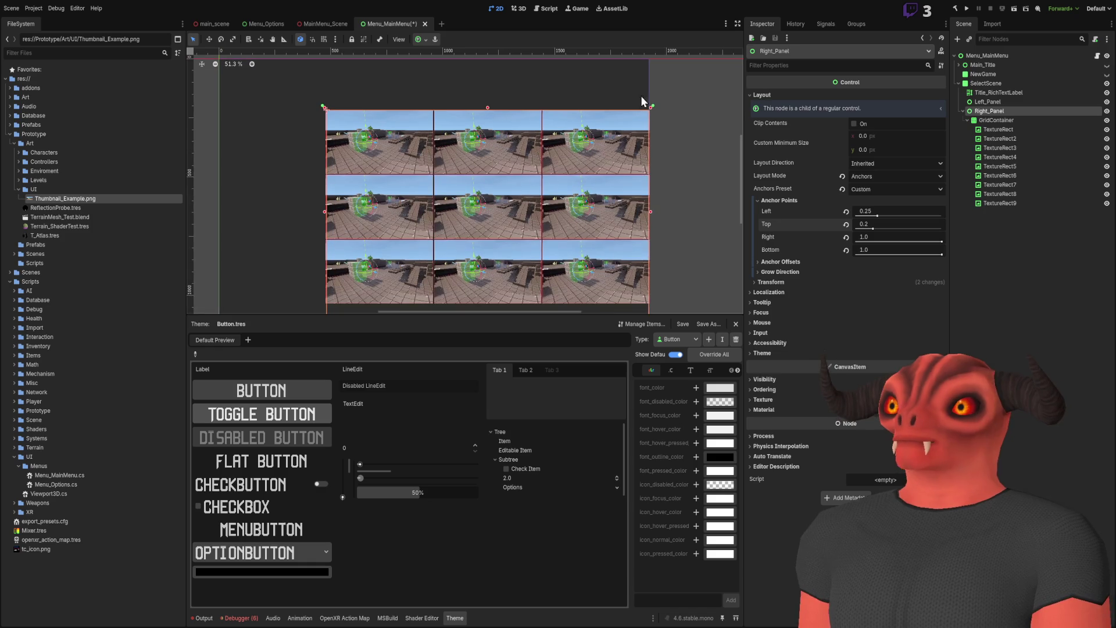
- Duplicate Left_Panel and rename the copy Top_Panel
{"action": "left_click", "coordinate": [996, 102]}
{"action": "key", "text": "ctrl+d"}
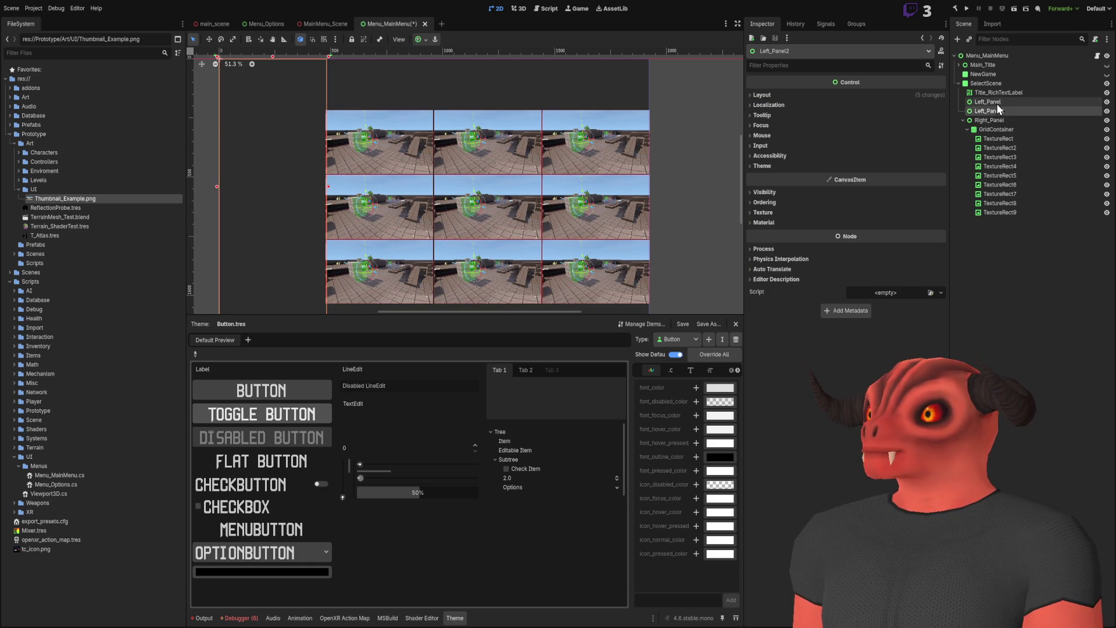
{"action": "type", "text": "Top_Panel"}
{"action": "key", "text": "Return"}
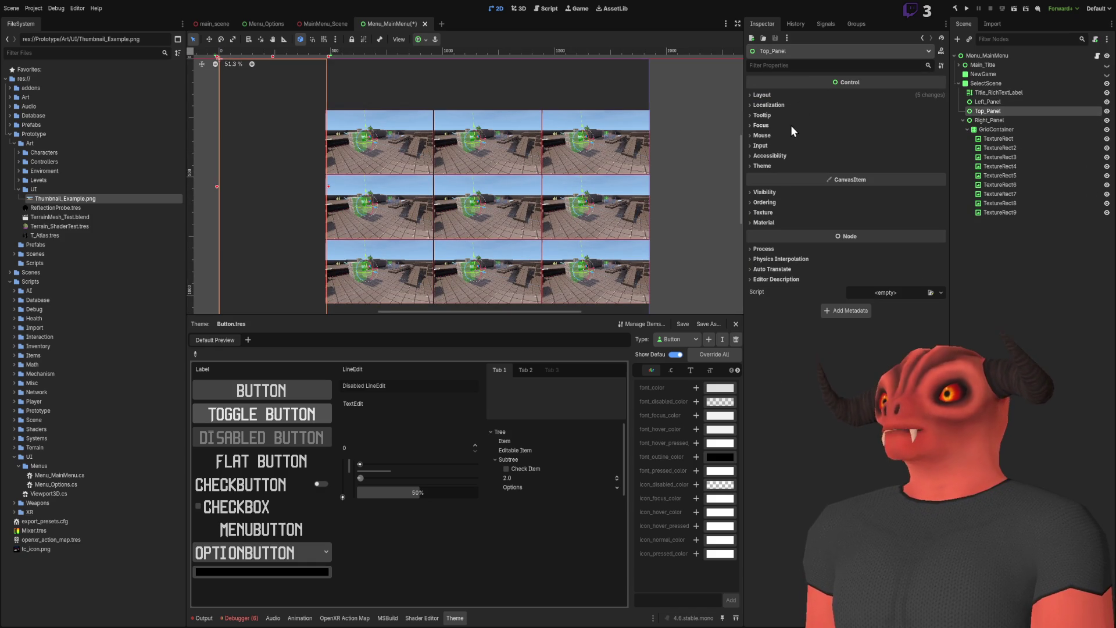
- Set Top_Panel's anchor points to Left 0.25, Right 1.0 and Bottom 0.2
{"action": "left_click", "coordinate": [814, 96]}
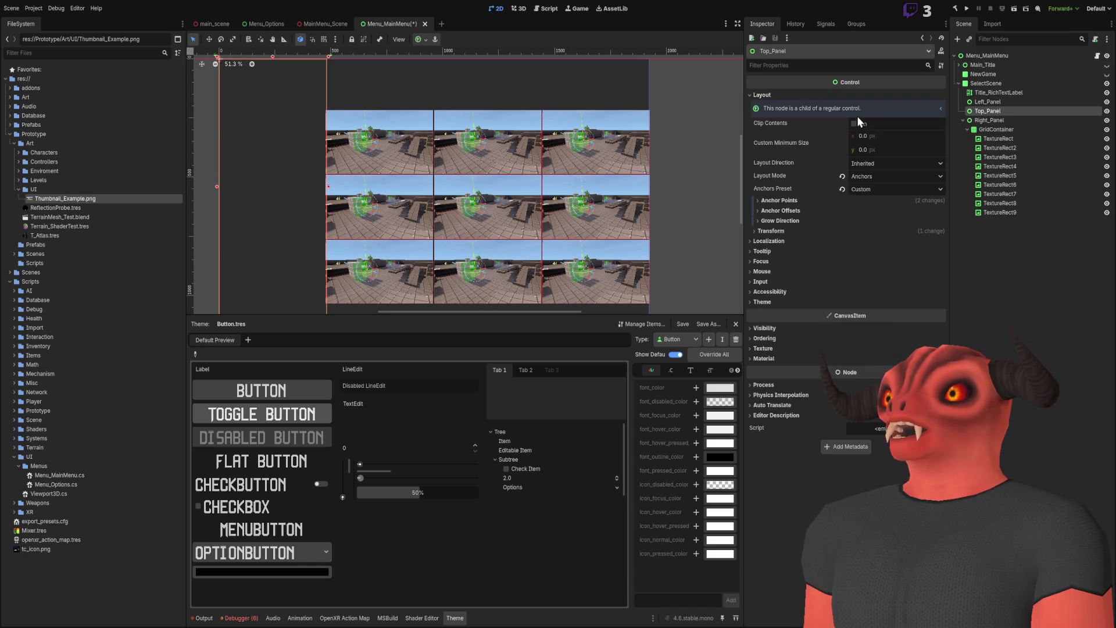
{"action": "left_click", "coordinate": [790, 199]}
{"action": "left_click", "coordinate": [886, 212]}
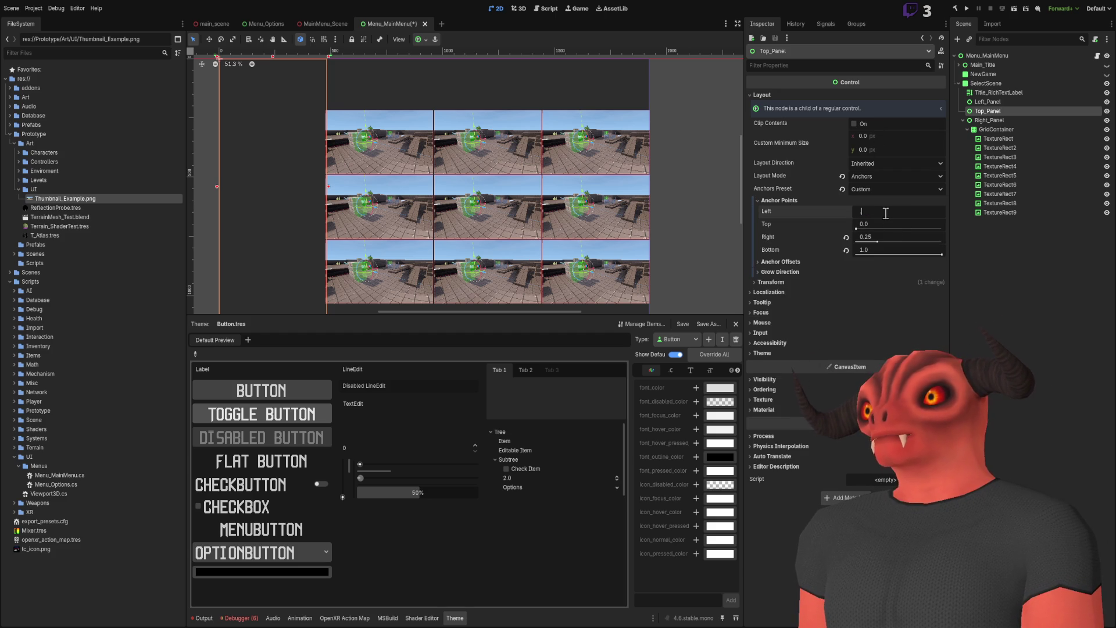
{"action": "type", "text": "0.25"}
{"action": "key", "text": "Return"}
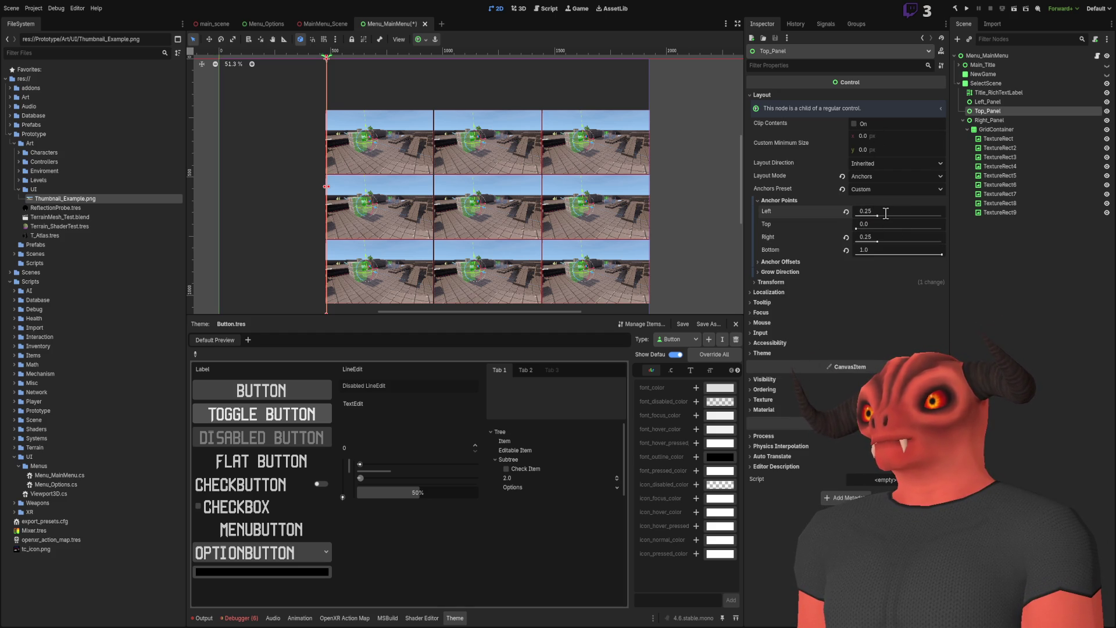
{"action": "left_click", "coordinate": [889, 240]}
{"action": "type", "text": "1"}
{"action": "key", "text": "Return"}
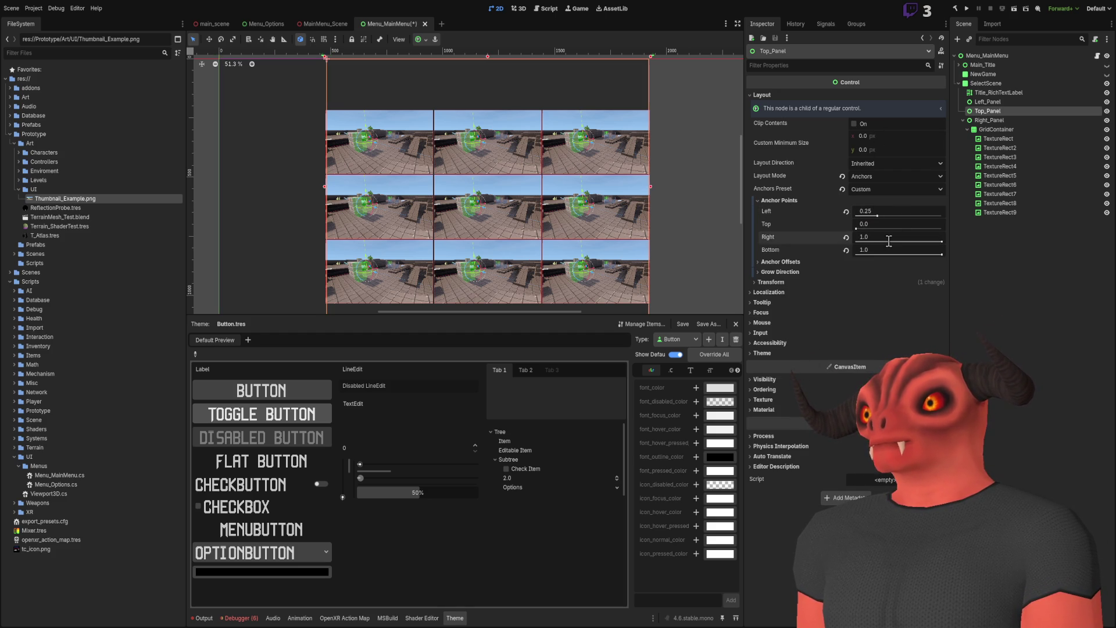
{"action": "left_click", "coordinate": [889, 250]}
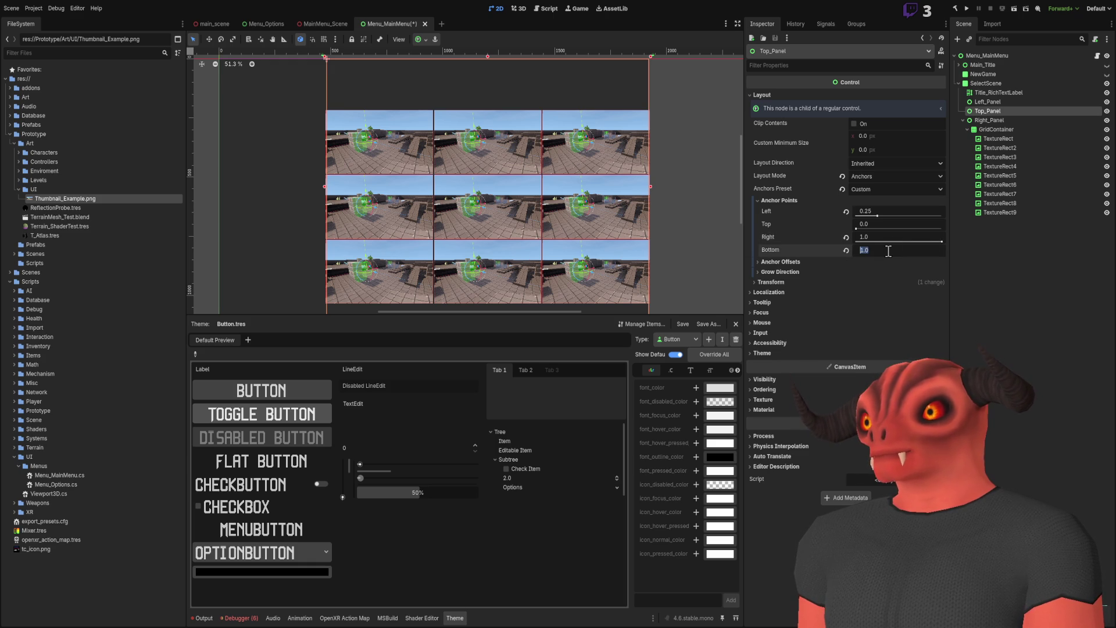
{"action": "type", "text": ".2"}
{"action": "key", "text": "Return"}
{"action": "left_click_drag", "start_coordinate": [561, 135], "coordinate": [573, 161]}
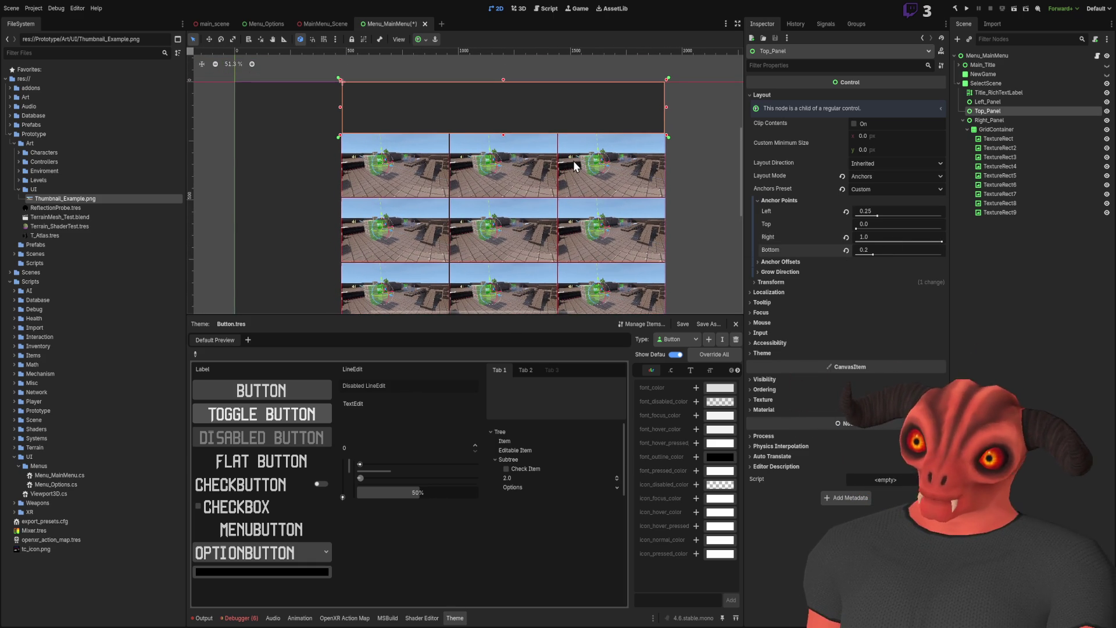
{"action": "scroll", "coordinate": [554, 134], "scroll_direction": "up", "scroll_amount": 1}
{"action": "scroll", "coordinate": [497, 149], "scroll_direction": "up", "scroll_amount": 4}
{"action": "scroll", "coordinate": [482, 128], "scroll_direction": "down", "scroll_amount": 8}
{"action": "scroll", "coordinate": [474, 145], "scroll_direction": "up", "scroll_amount": 5}
{"action": "scroll", "coordinate": [471, 128], "scroll_direction": "down", "scroll_amount": 5}
{"action": "scroll", "coordinate": [471, 116], "scroll_direction": "up", "scroll_amount": 7}
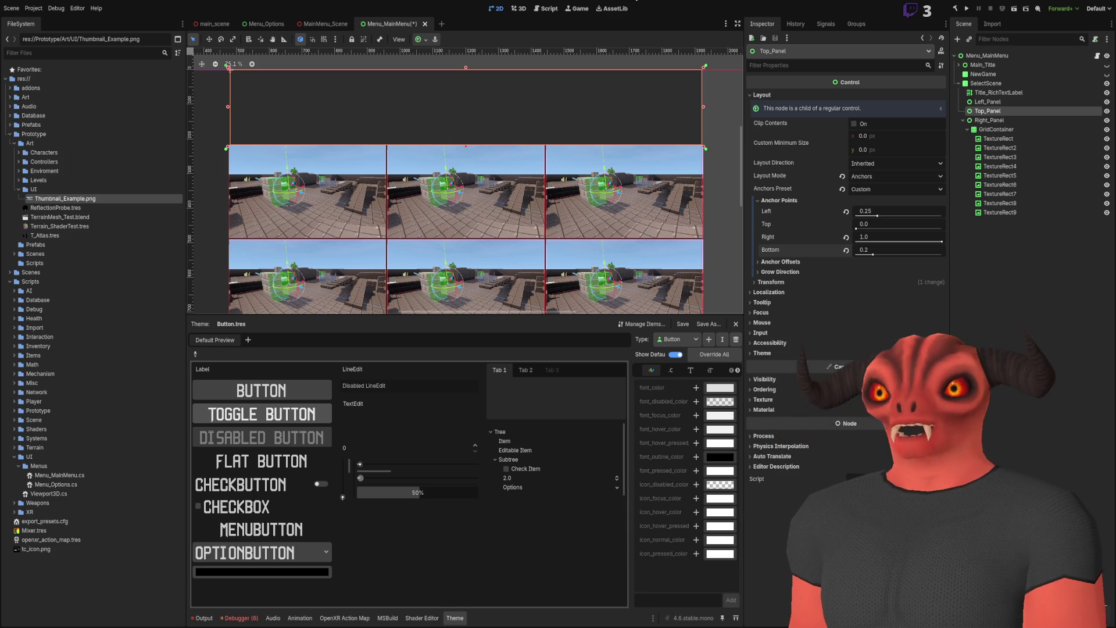
{"action": "scroll", "coordinate": [454, 207], "scroll_direction": "down", "scroll_amount": 2}
{"action": "scroll", "coordinate": [529, 169], "scroll_direction": "down", "scroll_amount": 3}
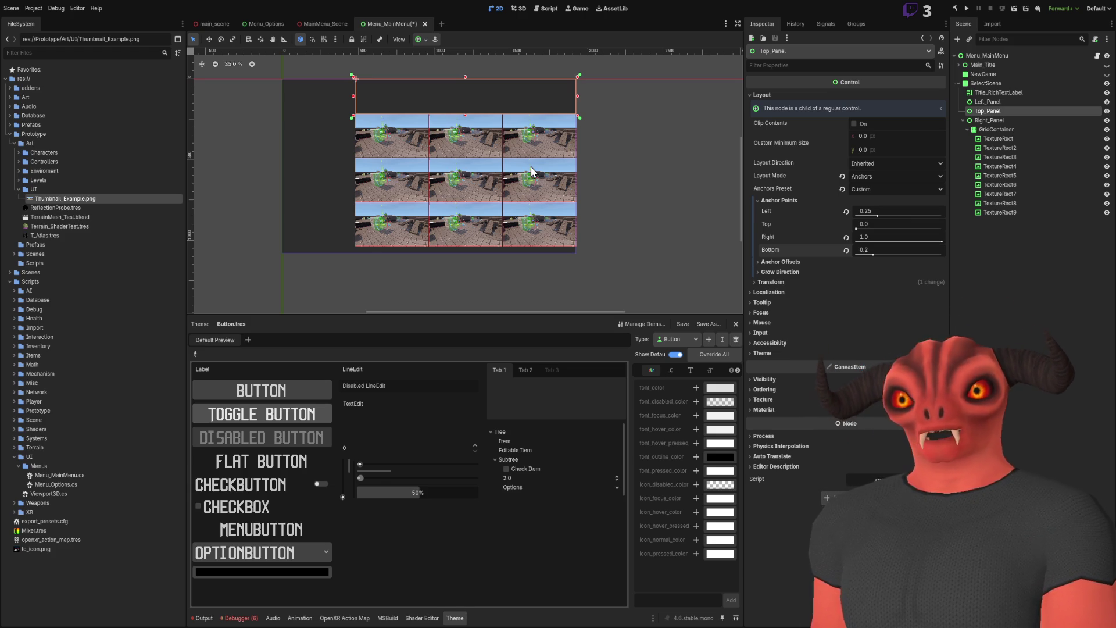
{"action": "scroll", "coordinate": [431, 136], "scroll_direction": "up", "scroll_amount": 2}
{"action": "scroll", "coordinate": [490, 182], "scroll_direction": "down", "scroll_amount": 1}
{"action": "scroll", "coordinate": [487, 235], "scroll_direction": "up", "scroll_amount": 1}
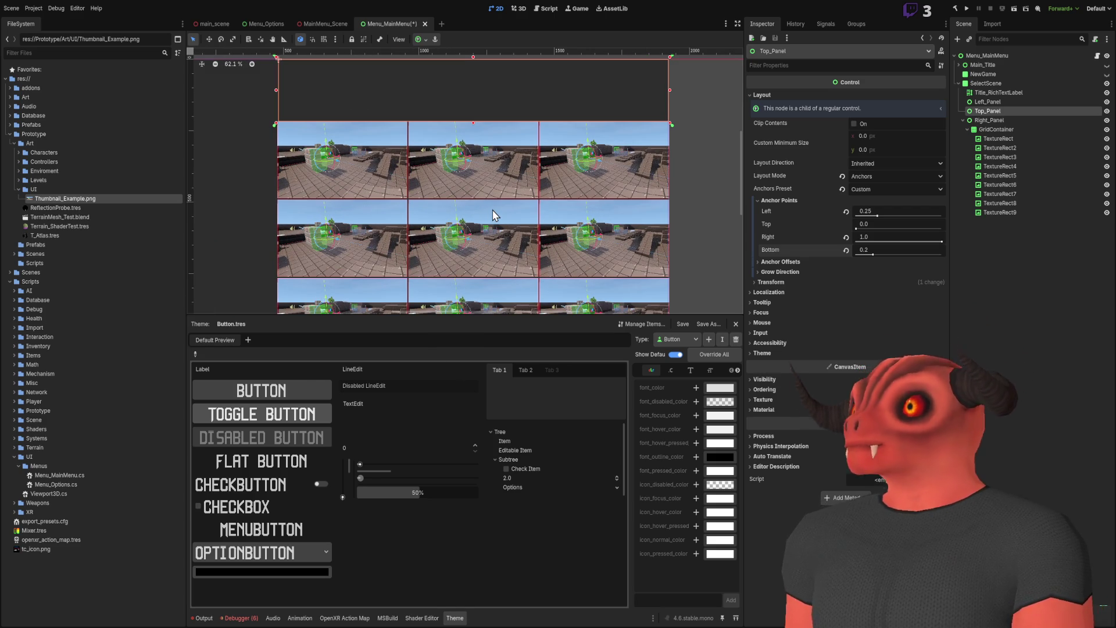
{"action": "scroll", "coordinate": [449, 172], "scroll_direction": "up", "scroll_amount": 1}
{"action": "scroll", "coordinate": [451, 174], "scroll_direction": "down", "scroll_amount": 2}
{"action": "scroll", "coordinate": [462, 158], "scroll_direction": "up", "scroll_amount": 1}
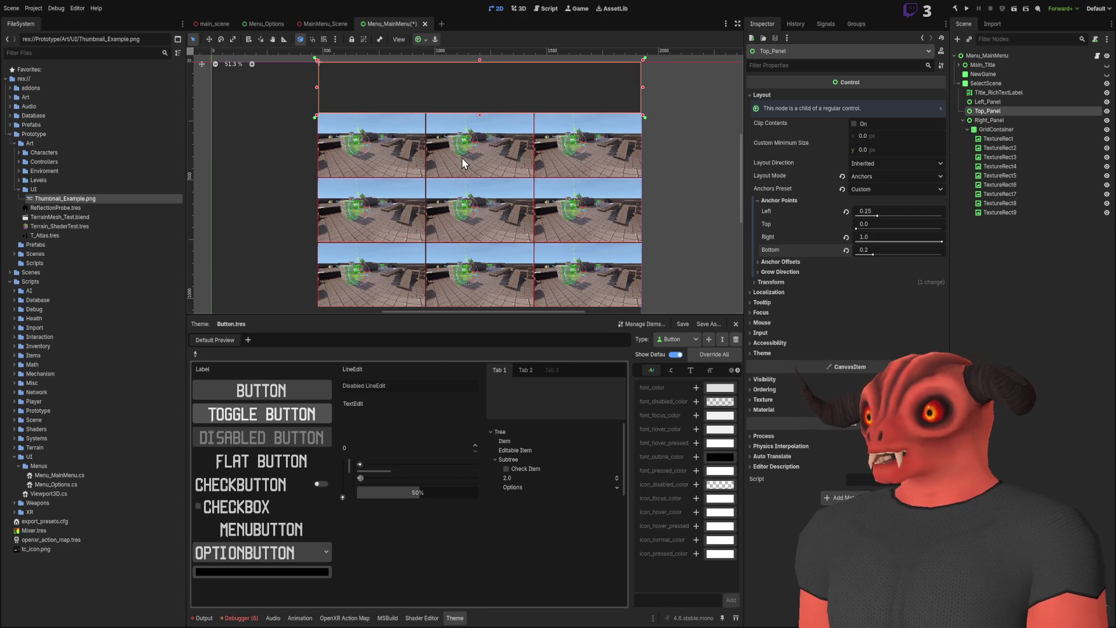
- Drag the splitter down to make the bottom Theme panel shorter
{"action": "left_click_drag", "start_coordinate": [476, 319], "coordinate": [478, 354]}
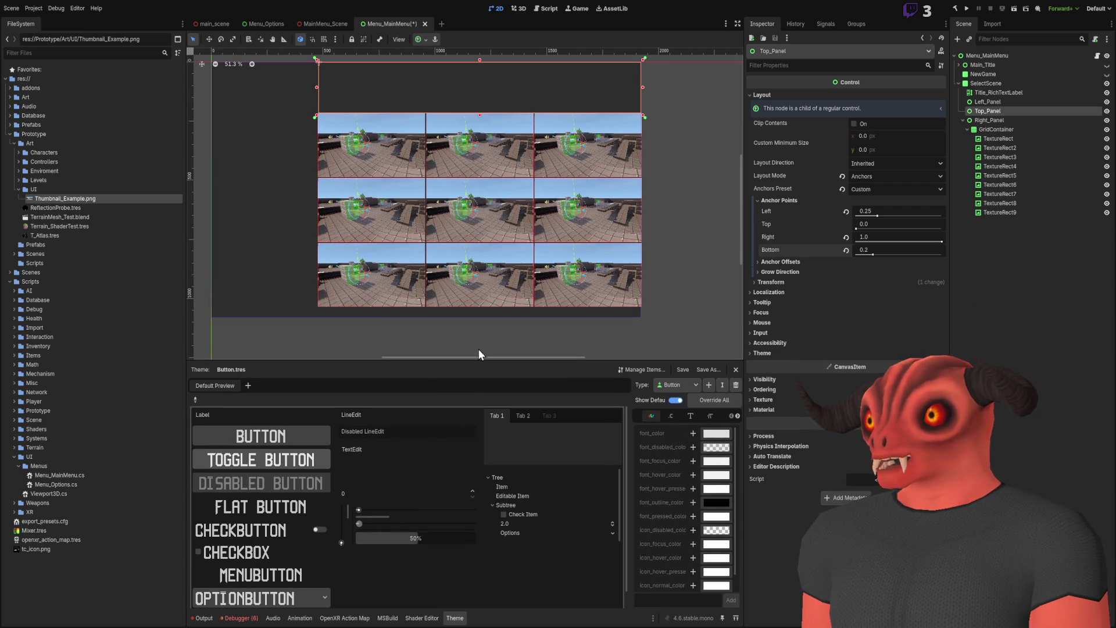
{"action": "scroll", "coordinate": [498, 292], "scroll_direction": "down", "scroll_amount": 1}
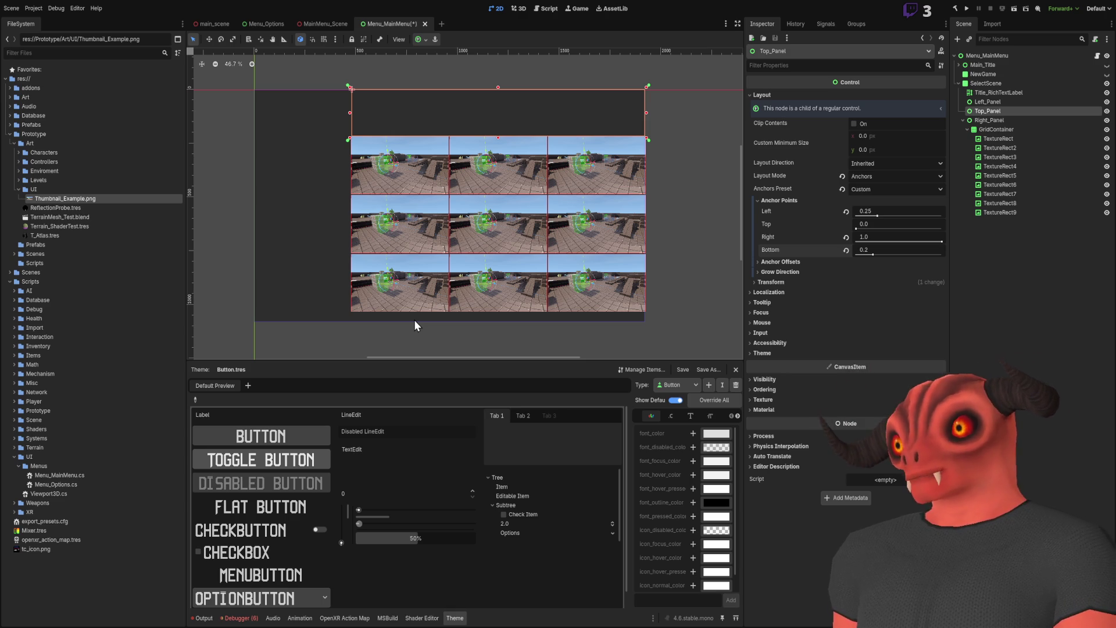
- Switch the bottom debugger panel from the Errors list to the Output log
{"action": "left_click", "coordinate": [238, 618]}
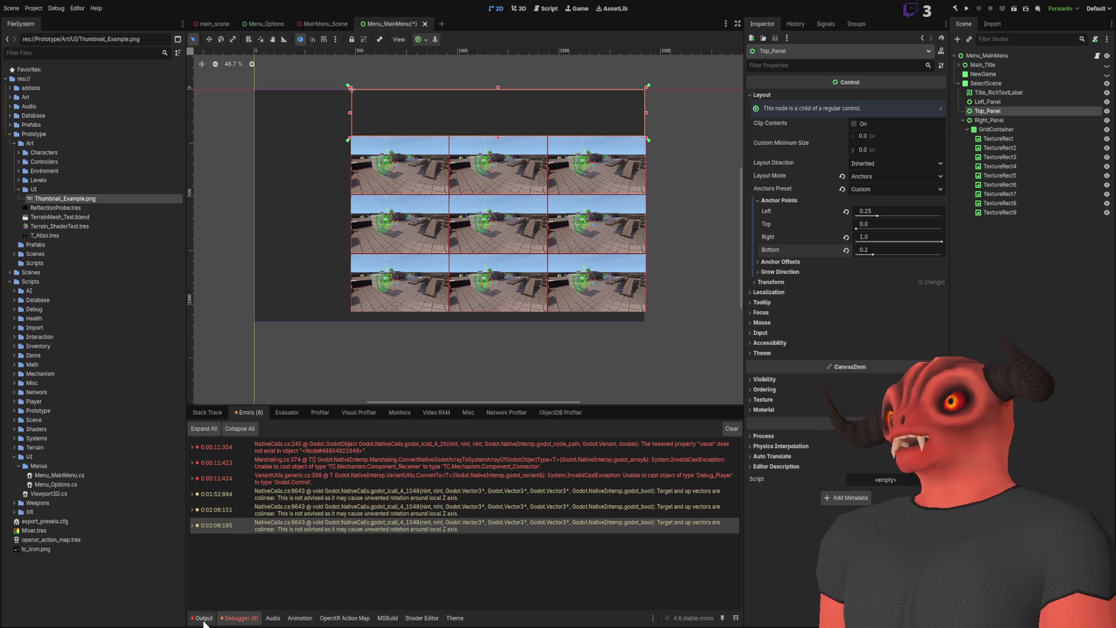
{"action": "left_click", "coordinate": [204, 619]}
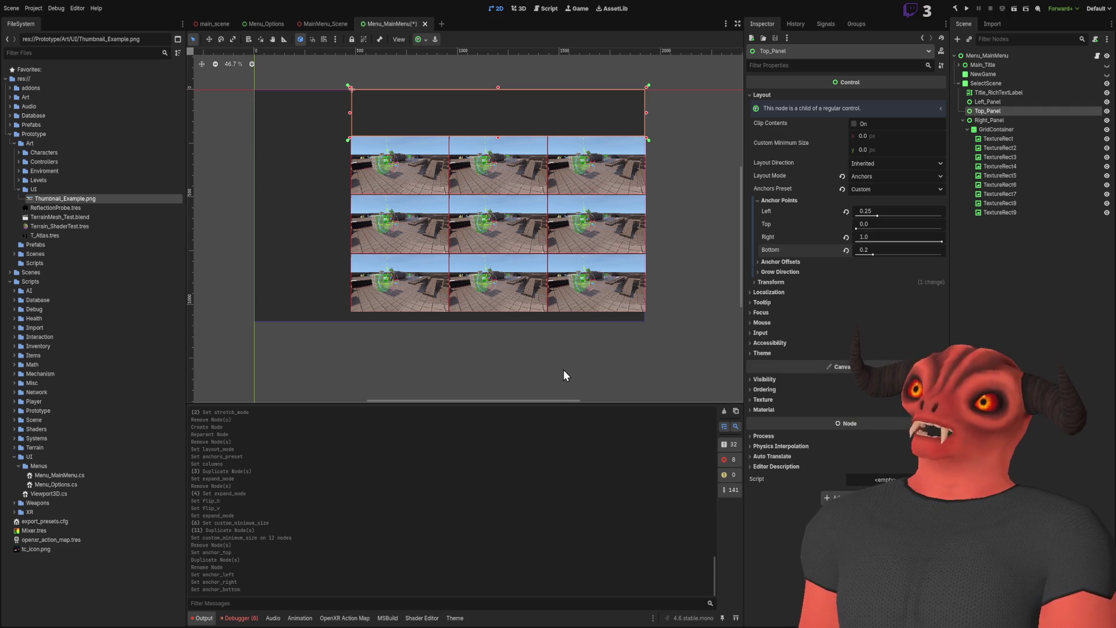
{"action": "scroll", "coordinate": [451, 210], "scroll_direction": "down", "scroll_amount": 1}
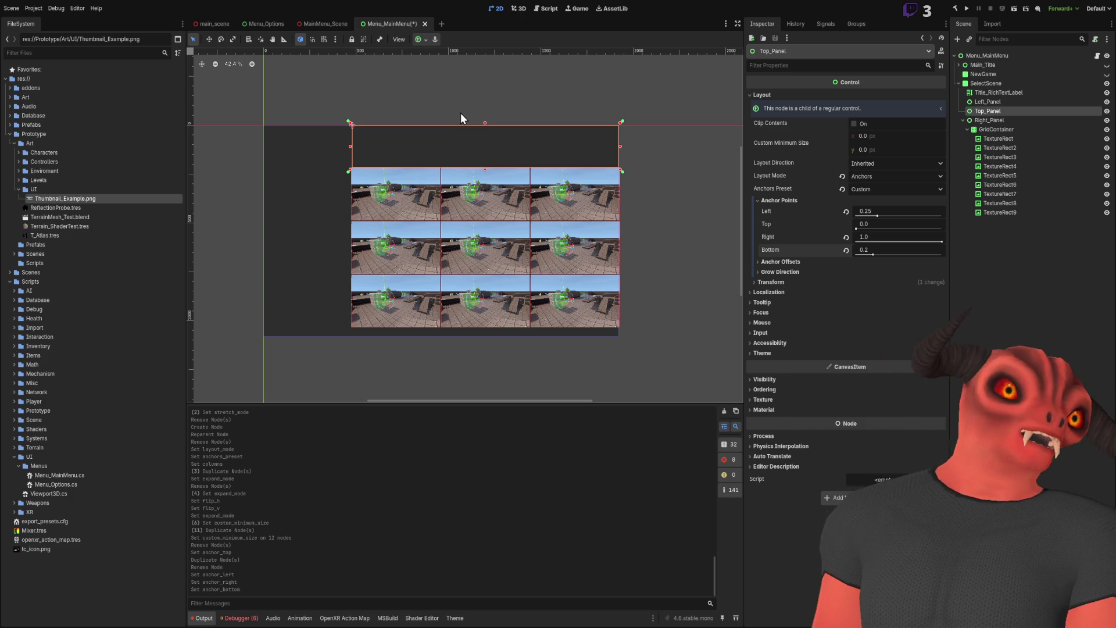
{"action": "scroll", "coordinate": [472, 107], "scroll_direction": "up", "scroll_amount": 4}
- Deselect Top_Panel, collapse the GridContainer's children, and select Right_Panel and then GridContainer
{"action": "left_click", "coordinate": [375, 86]}
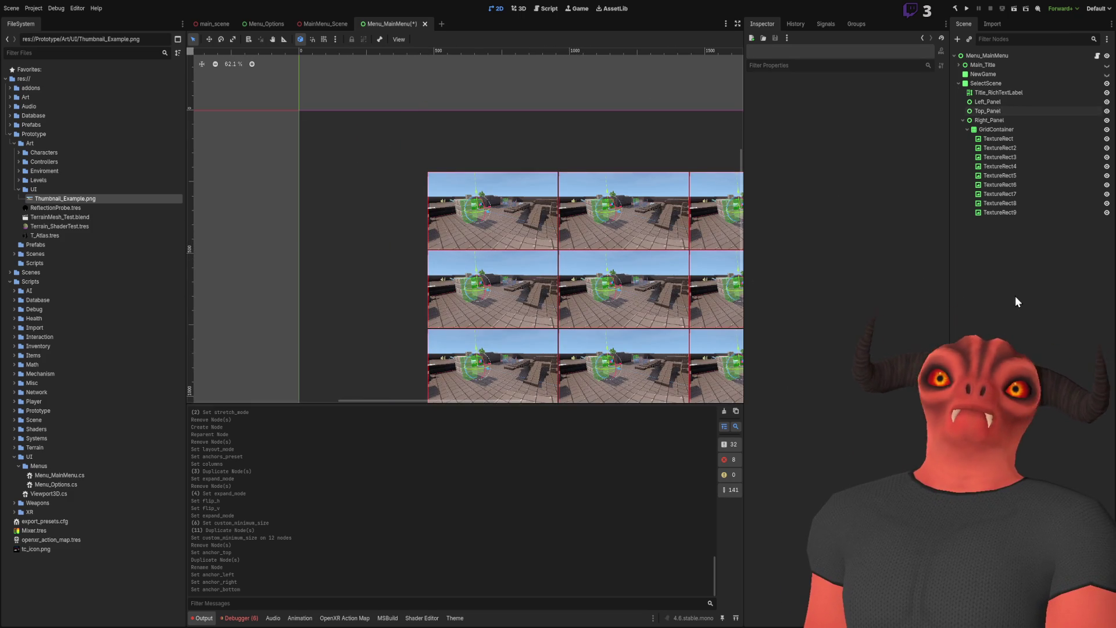
{"action": "left_click", "coordinate": [968, 129]}
{"action": "scroll", "coordinate": [439, 186], "scroll_direction": "up", "scroll_amount": 1}
{"action": "scroll", "coordinate": [439, 185], "scroll_direction": "down", "scroll_amount": 5}
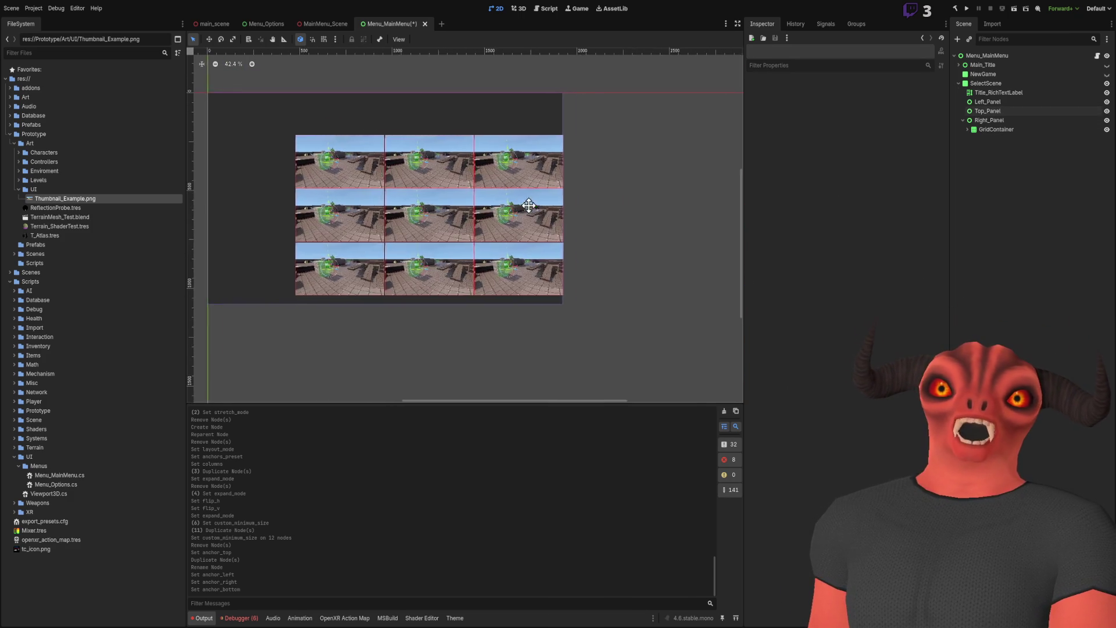
{"action": "scroll", "coordinate": [523, 199], "scroll_direction": "up", "scroll_amount": 4}
{"action": "left_click", "coordinate": [1018, 119]}
{"action": "left_click", "coordinate": [998, 132]}
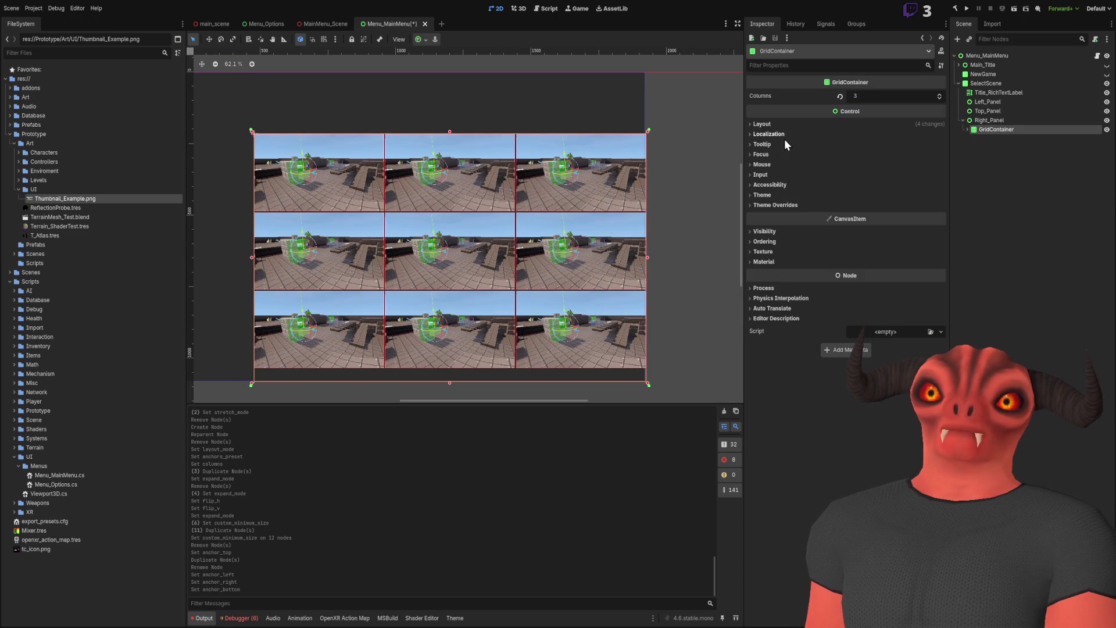
- Change the GridContainer's Anchors Preset from full-rect to Custom
{"action": "left_click", "coordinate": [779, 126]}
{"action": "left_click", "coordinate": [779, 229]}
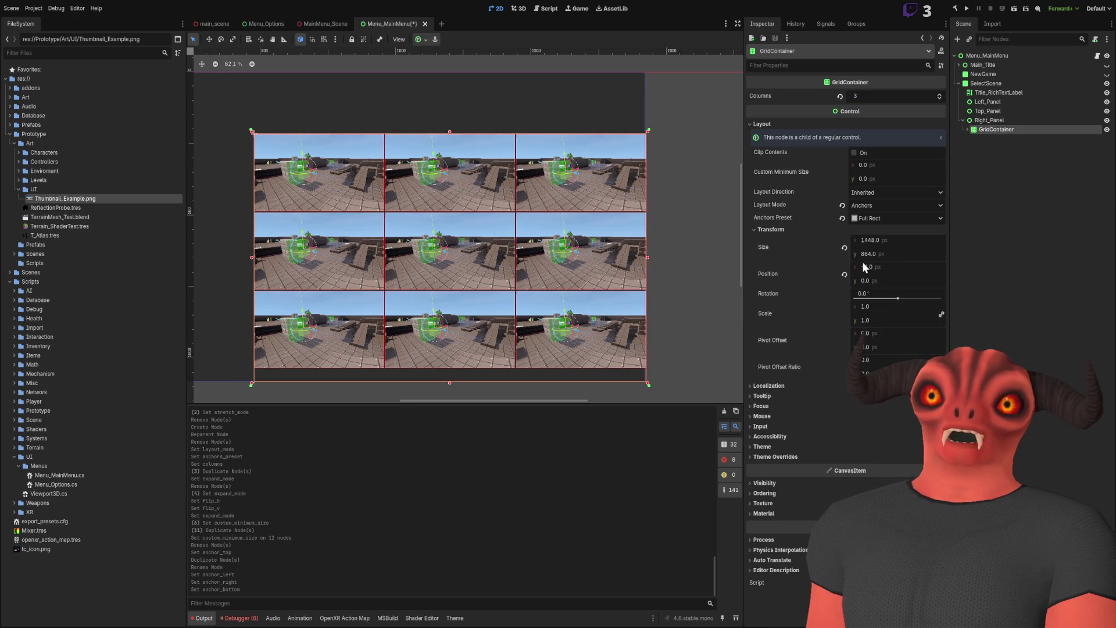
{"action": "scroll", "coordinate": [577, 192], "scroll_direction": "down", "scroll_amount": 3}
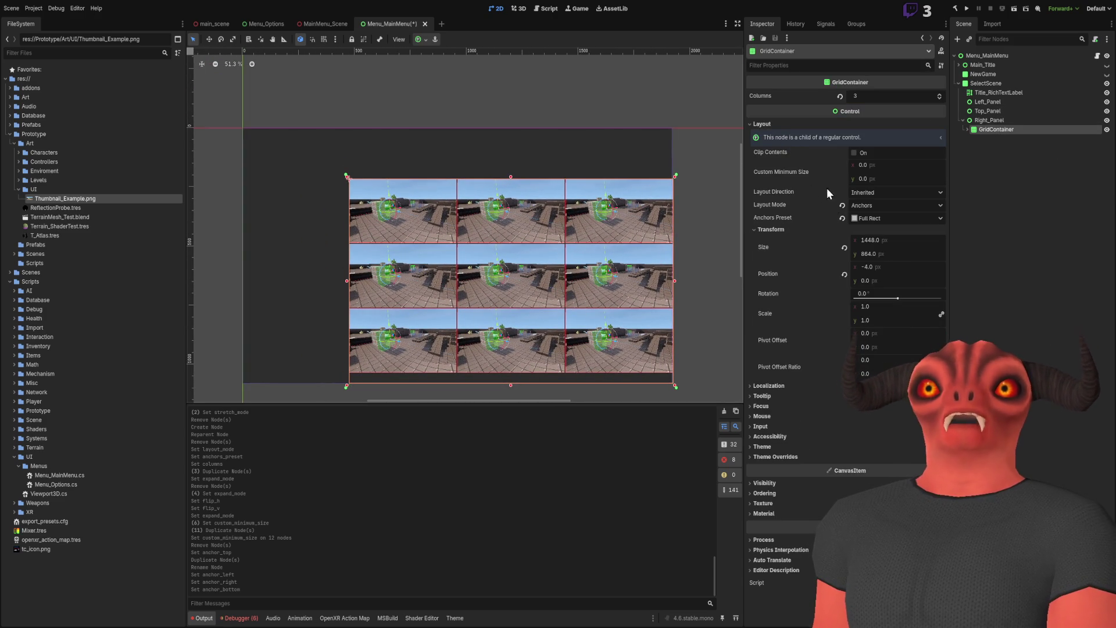
{"action": "left_click", "coordinate": [779, 229]}
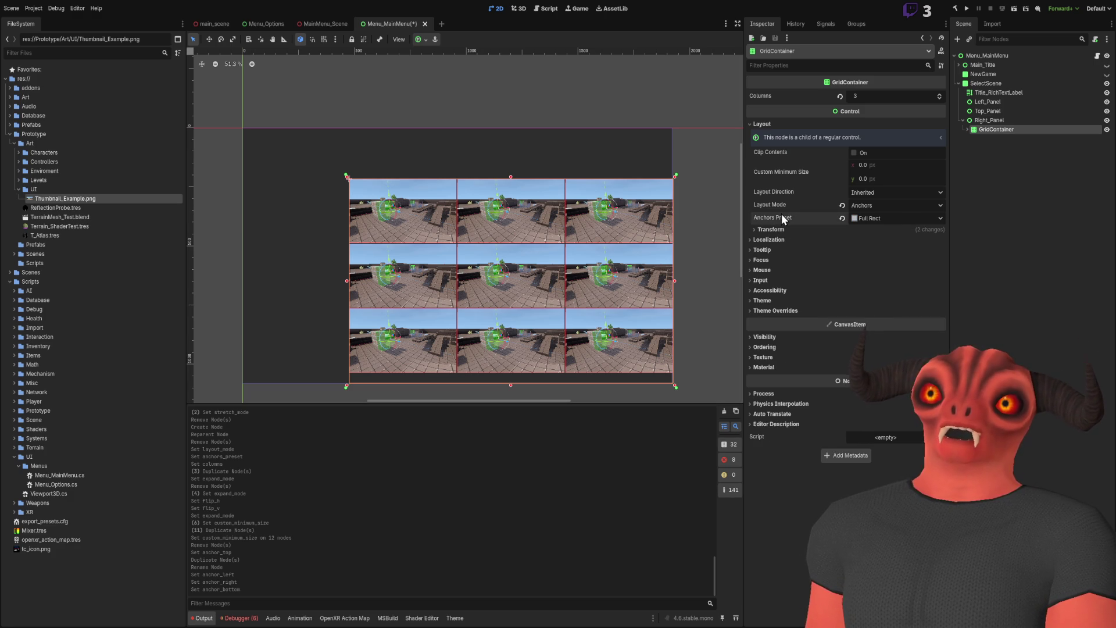
{"action": "left_click", "coordinate": [871, 218]}
{"action": "left_click", "coordinate": [887, 245]}
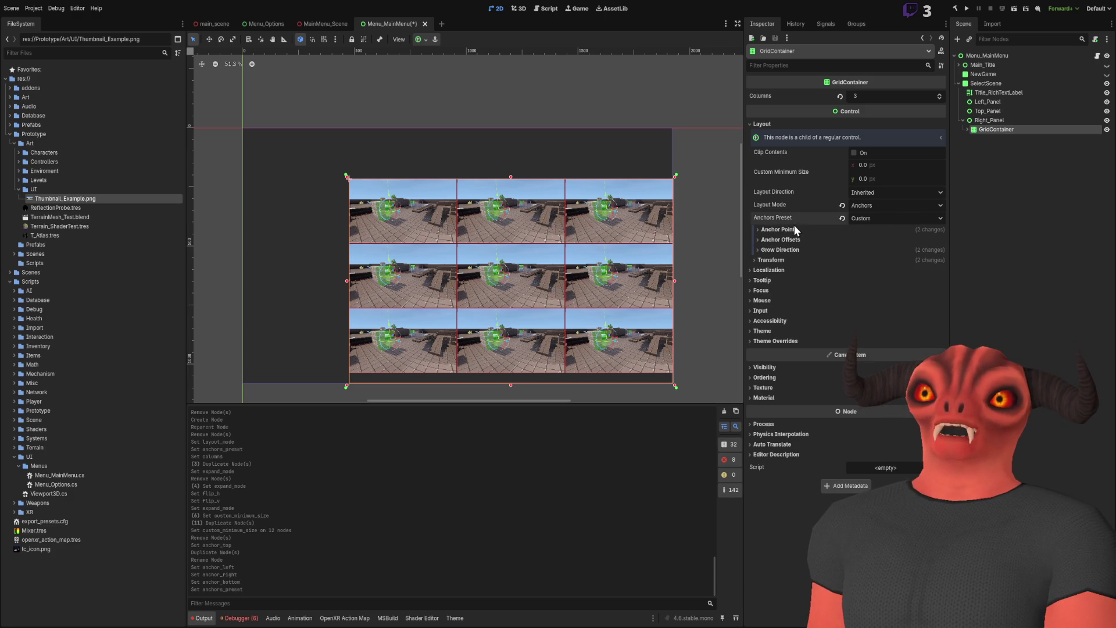
- Set the GridContainer's Right anchor point to 0.9
{"action": "left_click", "coordinate": [792, 242]}
{"action": "left_click", "coordinate": [792, 241]}
{"action": "left_click", "coordinate": [799, 232]}
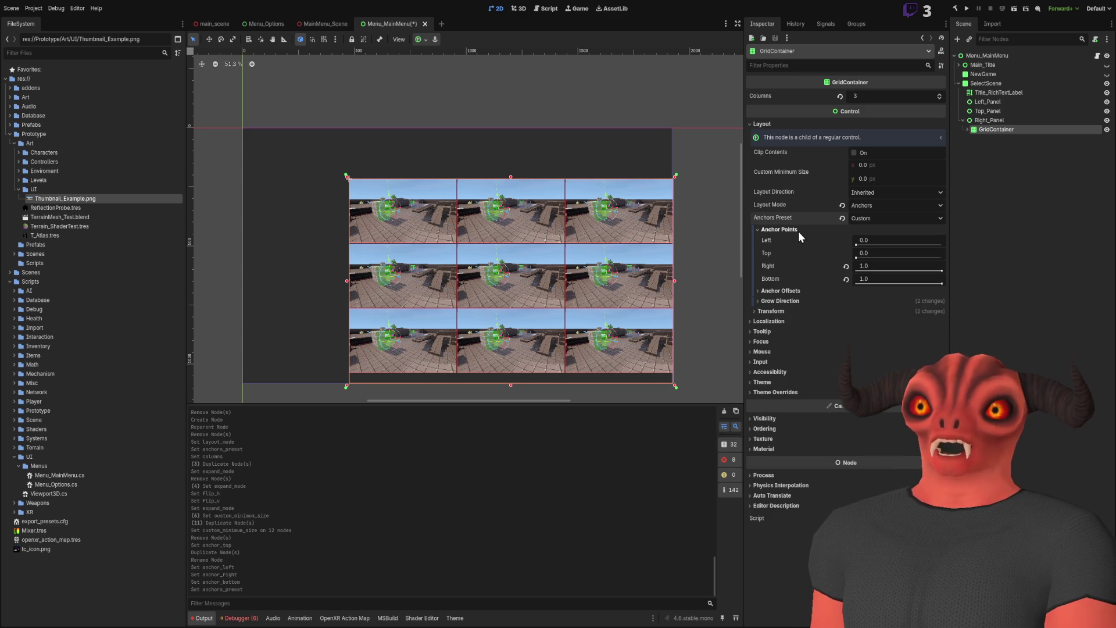
{"action": "scroll", "coordinate": [605, 223], "scroll_direction": "up", "scroll_amount": 3}
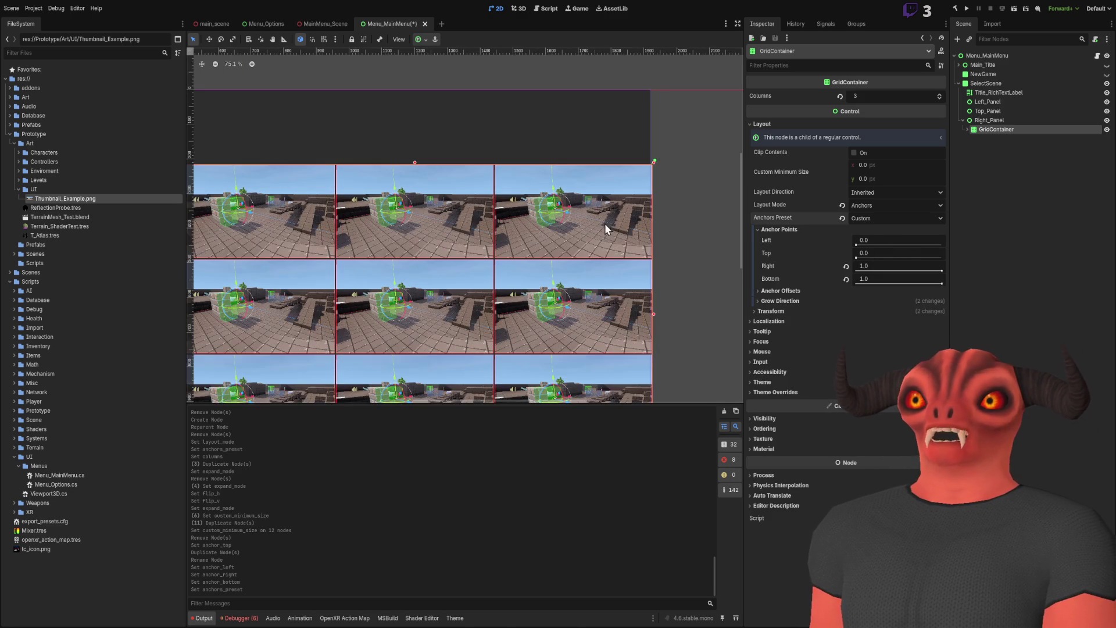
{"action": "left_click", "coordinate": [880, 264]}
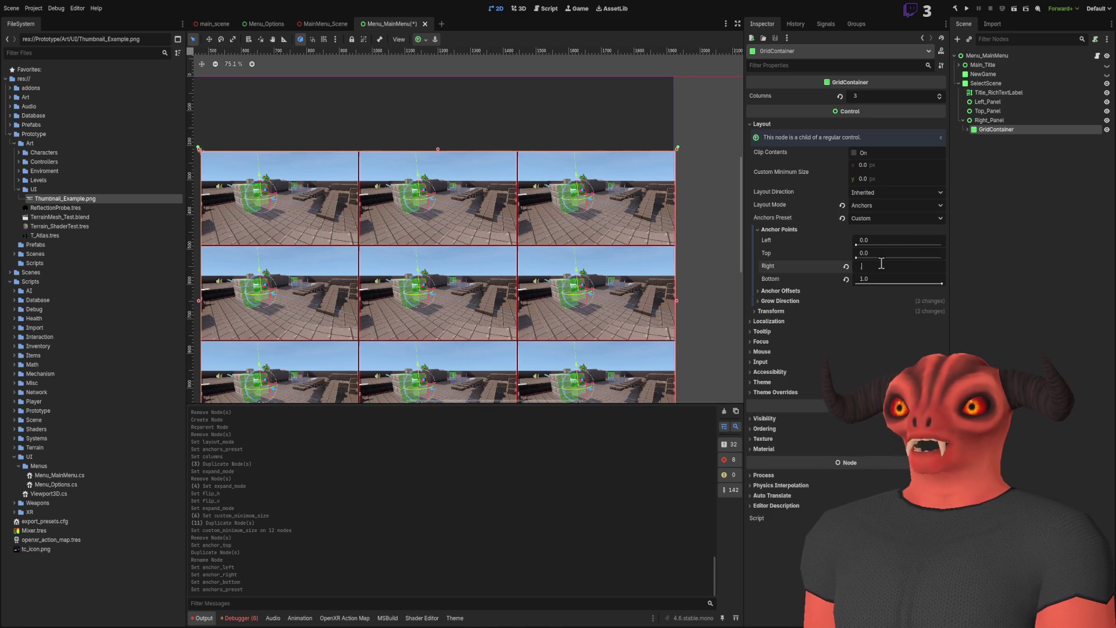
{"action": "type", "text": "0.9"}
{"action": "key", "text": "Return"}
- Reduce the Right anchor further, from 0.9 to 0.85
{"action": "scroll", "coordinate": [633, 215], "scroll_direction": "down", "scroll_amount": 3}
{"action": "scroll", "coordinate": [623, 194], "scroll_direction": "up", "scroll_amount": 2}
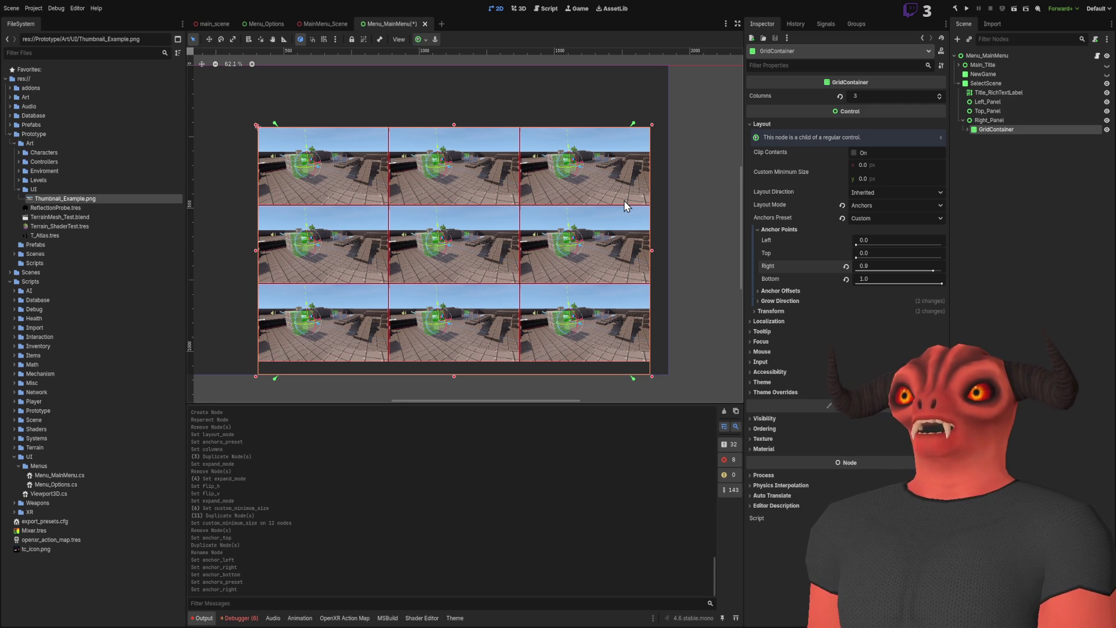
{"action": "scroll", "coordinate": [585, 251], "scroll_direction": "down", "scroll_amount": 1}
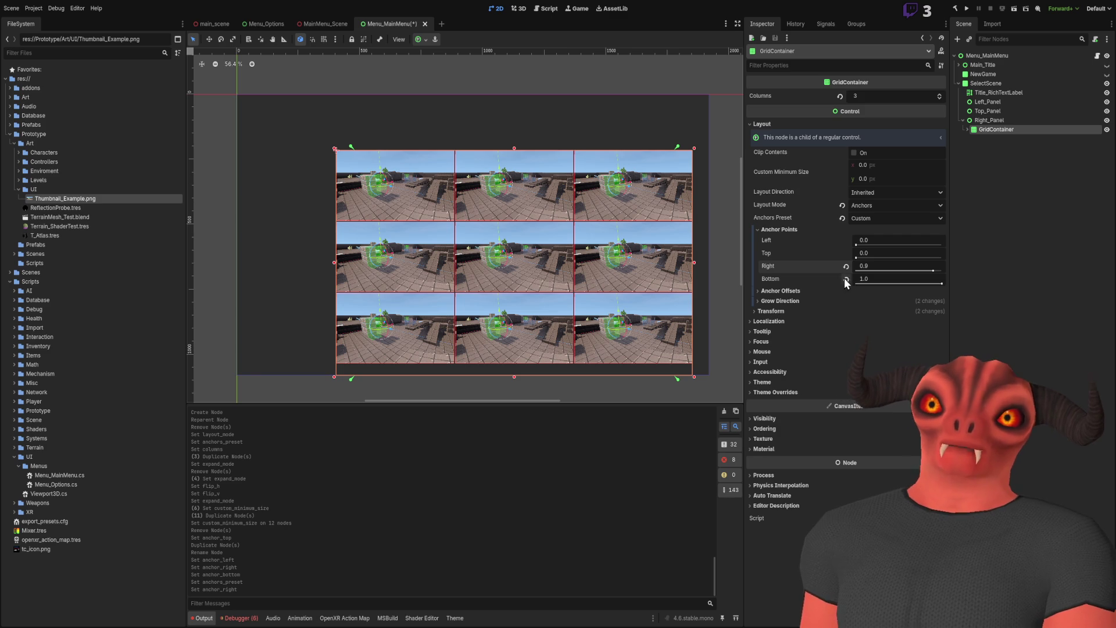
{"action": "scroll", "coordinate": [706, 295], "scroll_direction": "down", "scroll_amount": 2}
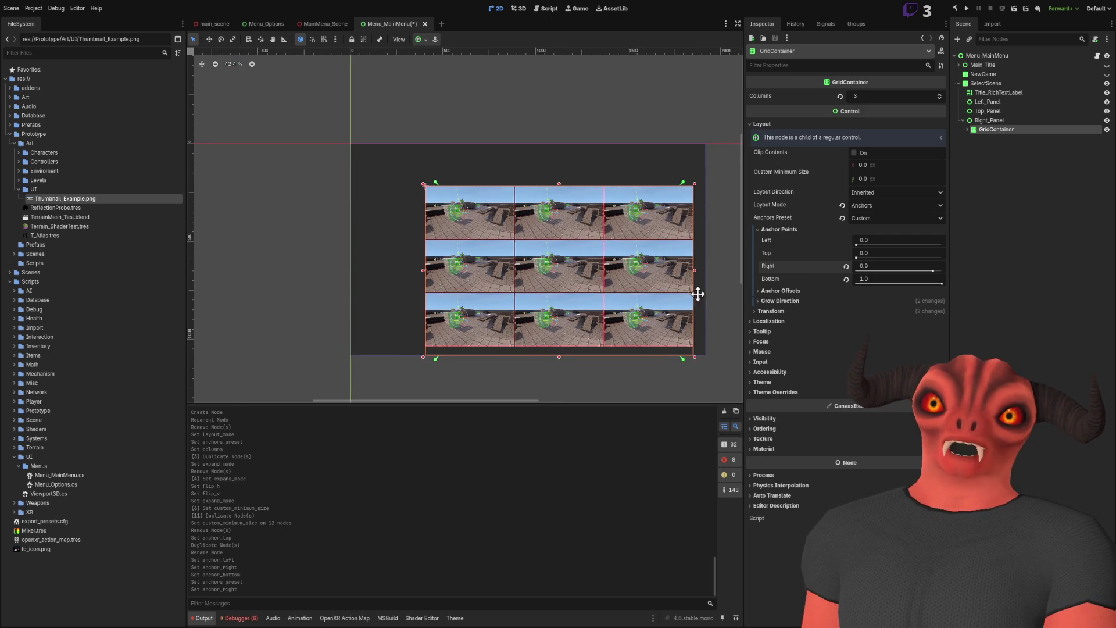
{"action": "scroll", "coordinate": [682, 279], "scroll_direction": "up", "scroll_amount": 6}
{"action": "scroll", "coordinate": [683, 275], "scroll_direction": "up", "scroll_amount": 2}
{"action": "scroll", "coordinate": [602, 174], "scroll_direction": "down", "scroll_amount": 7}
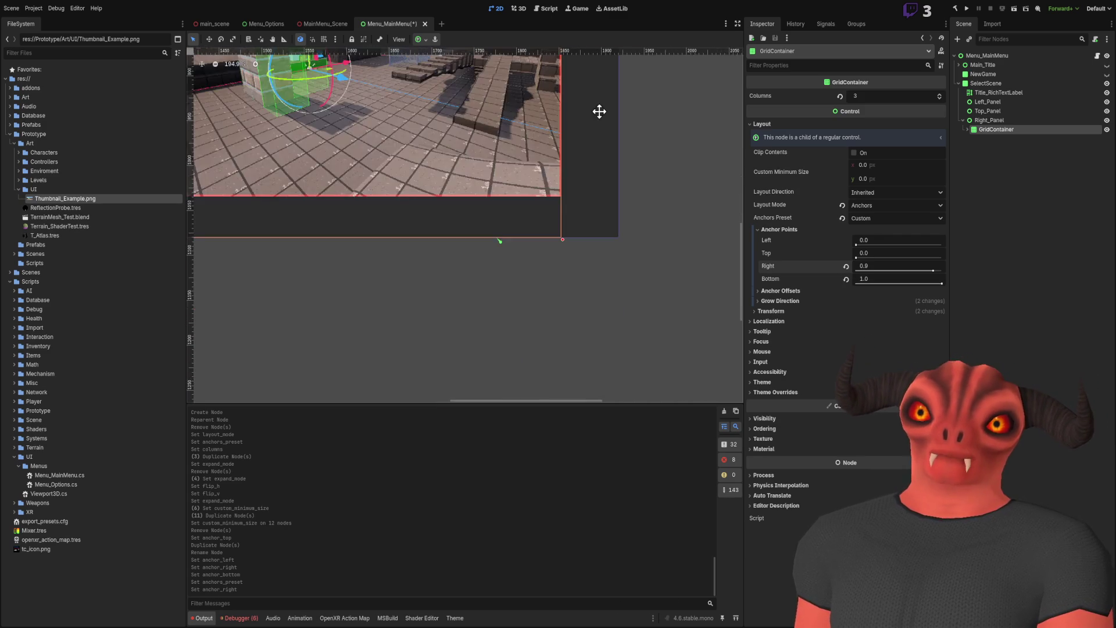
{"action": "left_click", "coordinate": [884, 266]}
{"action": "type", "text": "0.9"}
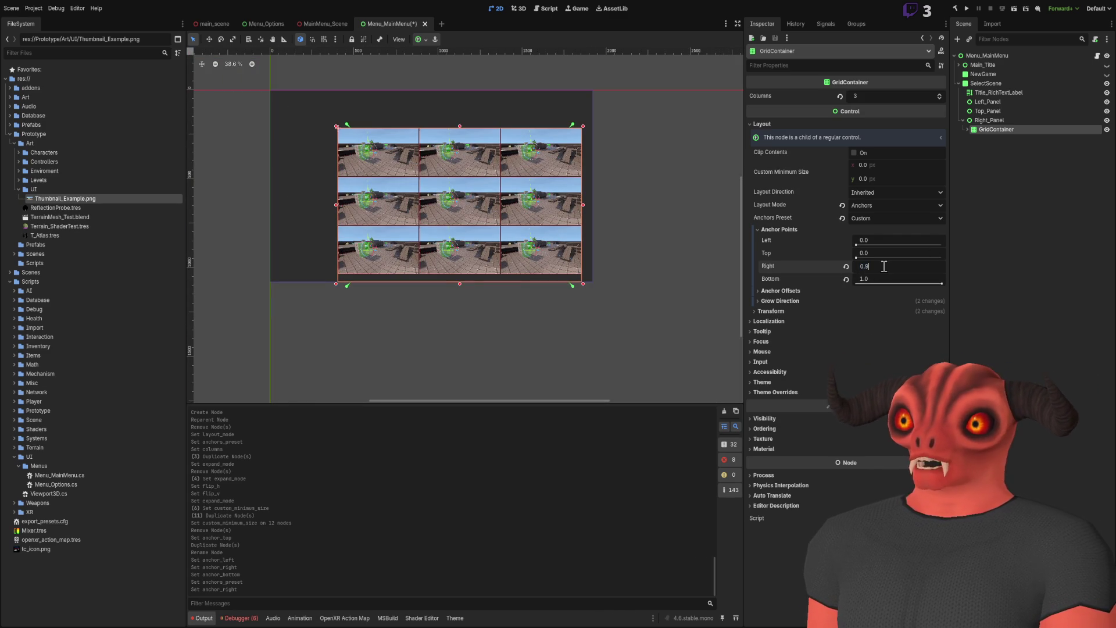
{"action": "key", "text": "Return"}
{"action": "left_click", "coordinate": [884, 266]}
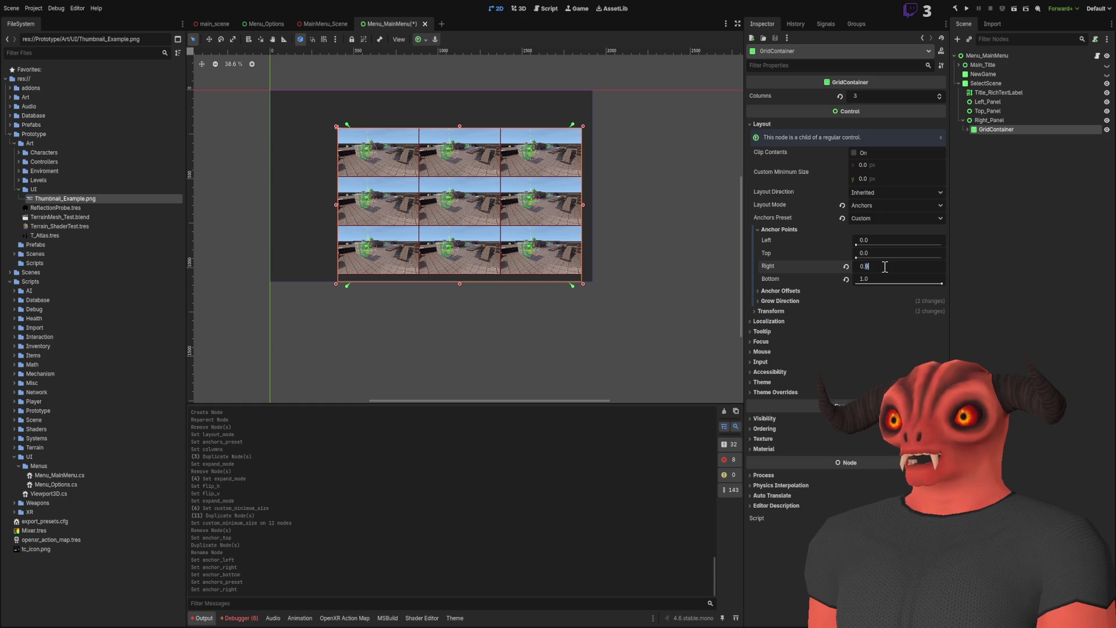
{"action": "type", "text": "0.85"}
{"action": "key", "text": "Return"}
- Compare the GridContainer's bounds against Right_Panel, then reselect the GridContainer
{"action": "scroll", "coordinate": [547, 273], "scroll_direction": "up", "scroll_amount": 4}
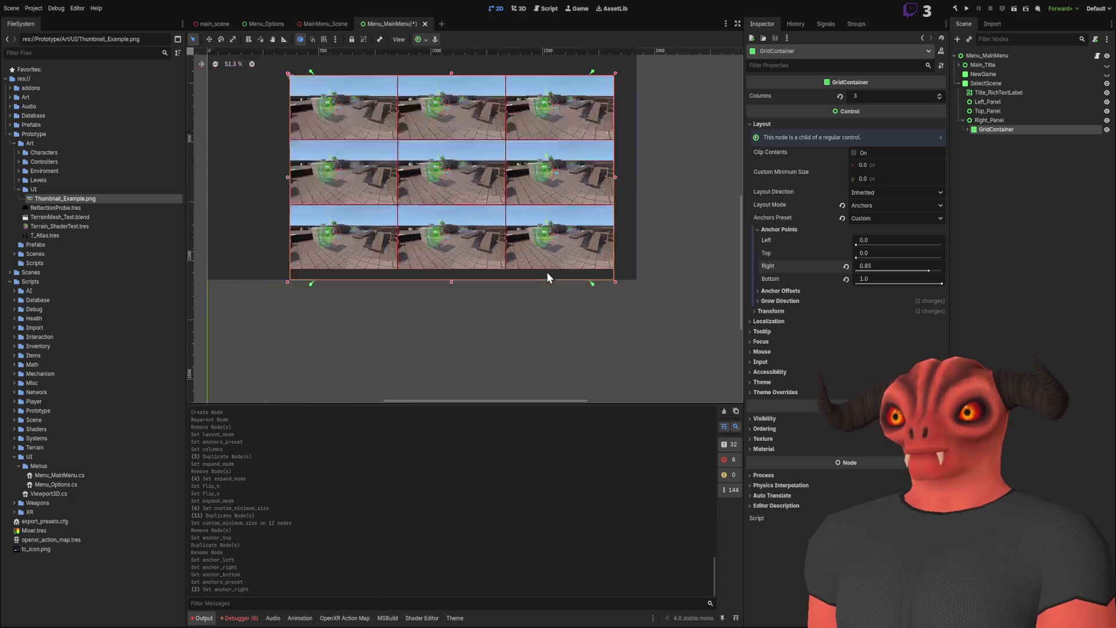
{"action": "scroll", "coordinate": [692, 160], "scroll_direction": "down", "scroll_amount": 2}
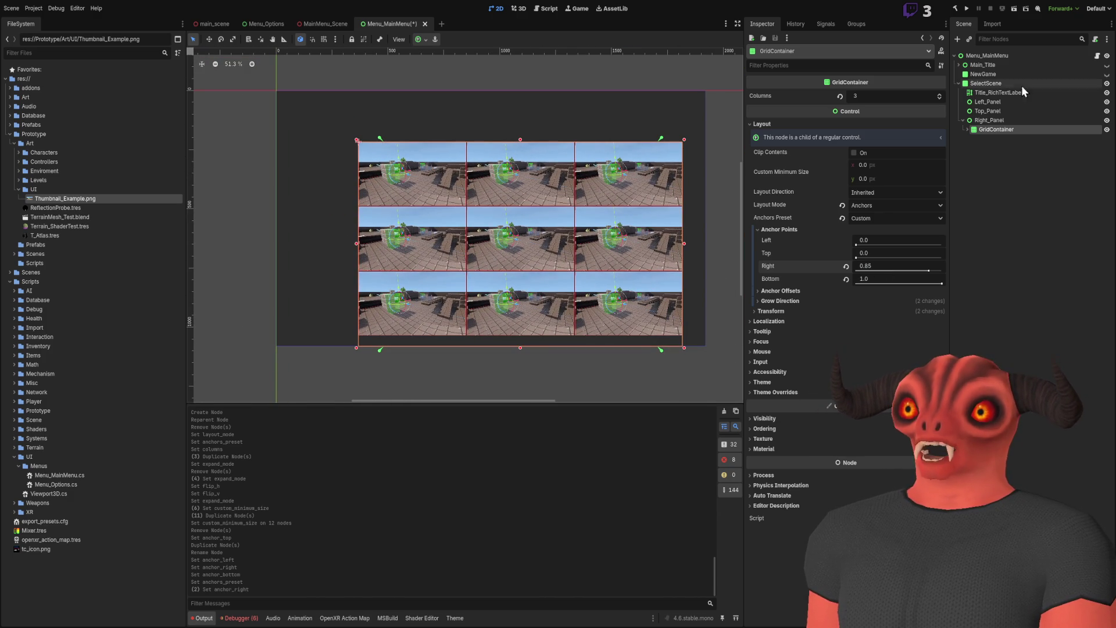
{"action": "left_click", "coordinate": [1021, 121]}
{"action": "left_click", "coordinate": [971, 129]}
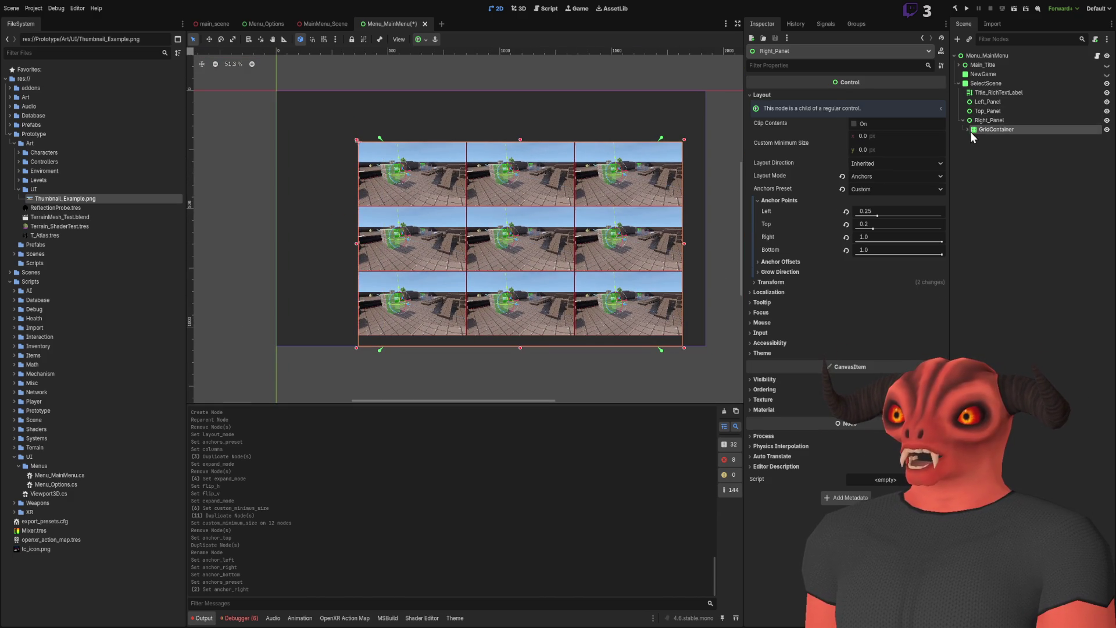
{"action": "left_click", "coordinate": [967, 129]}
{"action": "left_click", "coordinate": [999, 138]}
{"action": "scroll", "coordinate": [526, 152], "scroll_direction": "up", "scroll_amount": 2}
{"action": "scroll", "coordinate": [526, 153], "scroll_direction": "down", "scroll_amount": 1}
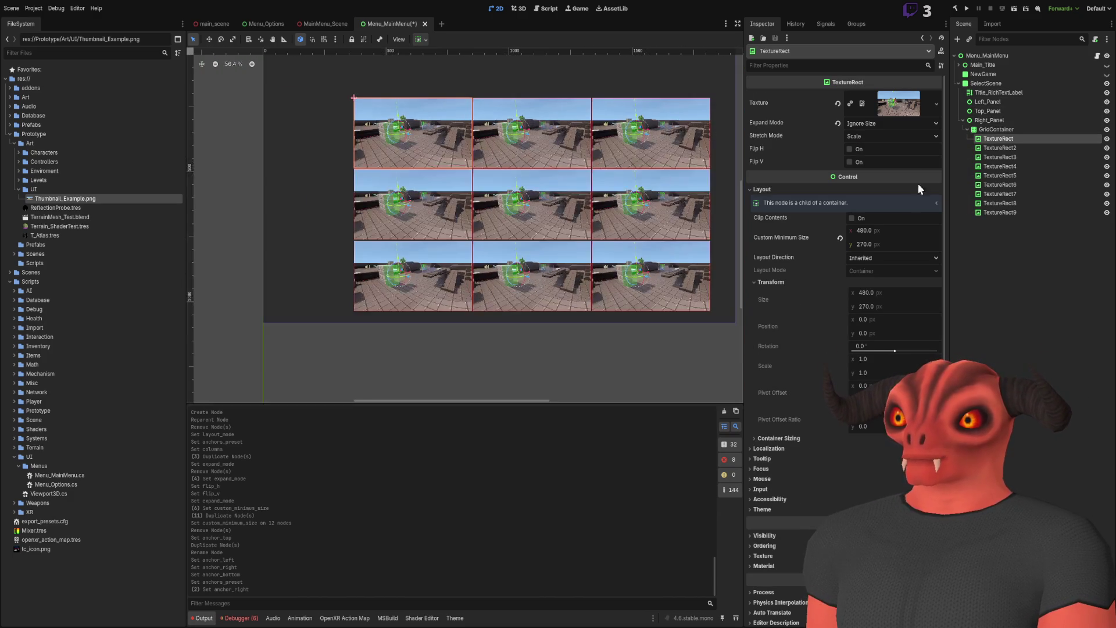
{"action": "scroll", "coordinate": [568, 206], "scroll_direction": "up", "scroll_amount": 2}
{"action": "left_click", "coordinate": [995, 129]}
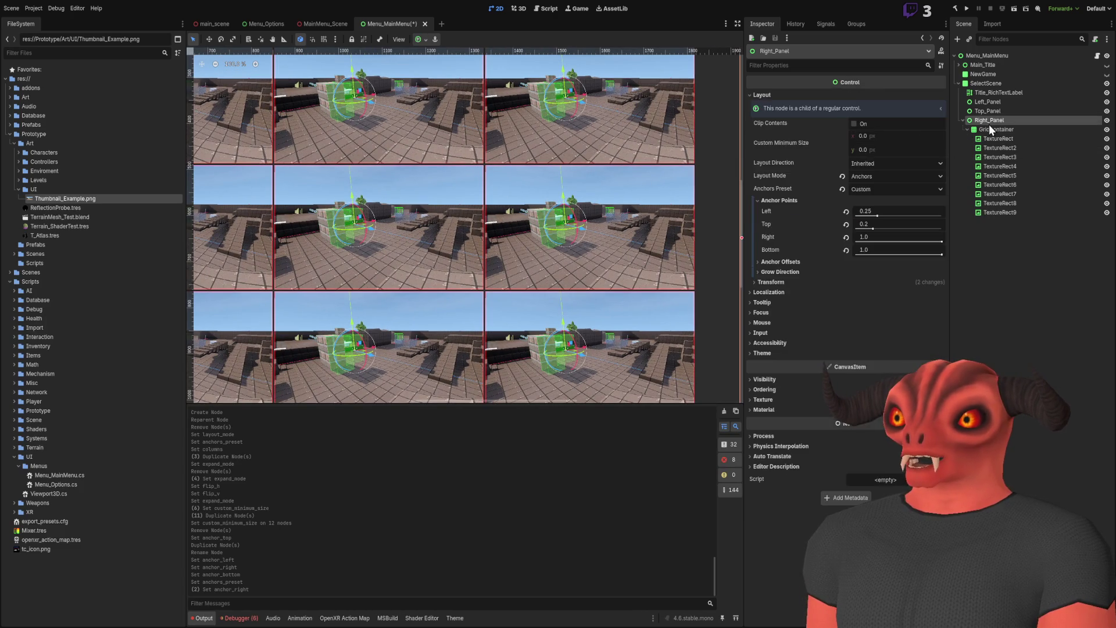
{"action": "left_click", "coordinate": [1029, 138]}
{"action": "scroll", "coordinate": [643, 229], "scroll_direction": "down", "scroll_amount": 2}
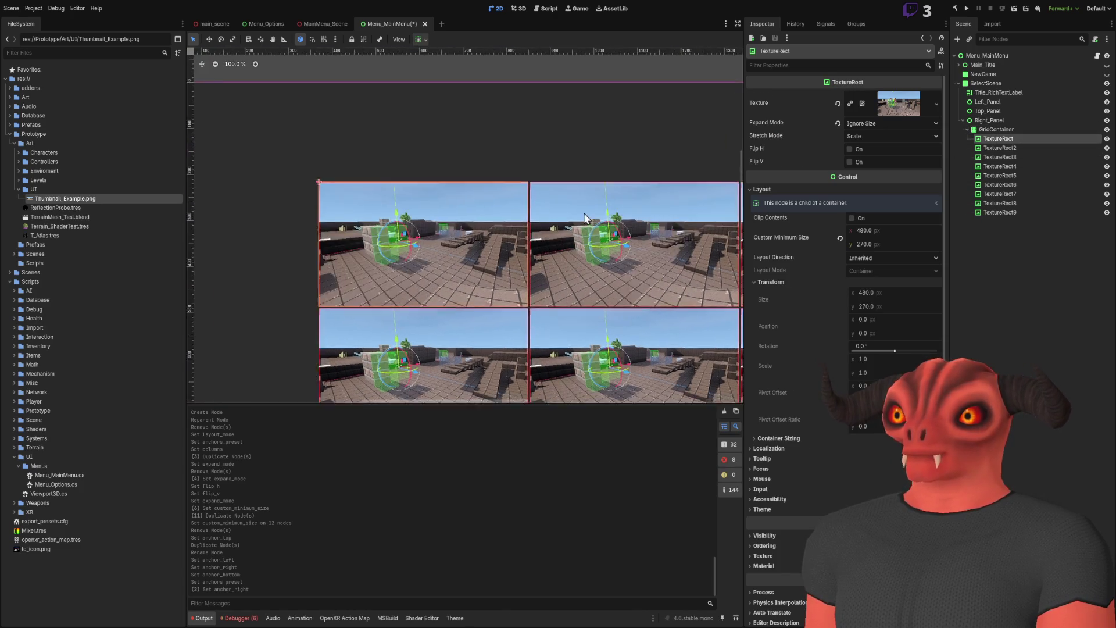
{"action": "left_click", "coordinate": [995, 120]}
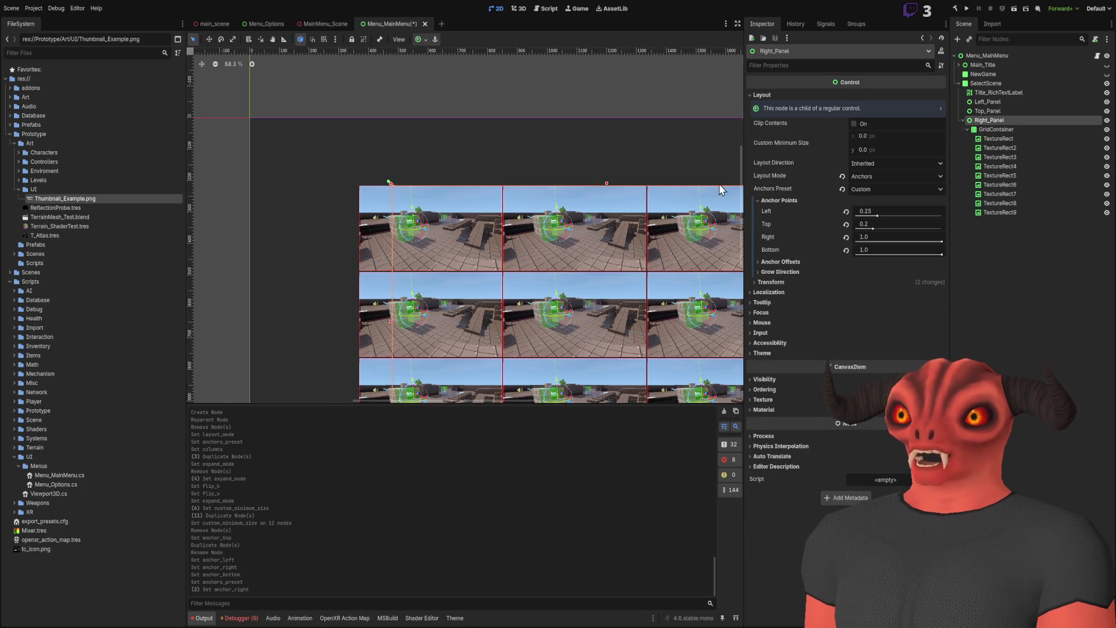
{"action": "scroll", "coordinate": [328, 178], "scroll_direction": "down", "scroll_amount": 1}
{"action": "mouse_move", "coordinate": [328, 179]}
{"action": "left_mouse_down"}
{"action": "mouse_move", "coordinate": [603, 169]}
{"action": "mouse_move", "coordinate": [420, 179]}
{"action": "left_mouse_up"}
{"action": "scroll", "coordinate": [421, 178], "scroll_direction": "up", "scroll_amount": 1}
{"action": "mouse_move", "coordinate": [338, 293]}
{"action": "left_mouse_down"}
{"action": "mouse_move", "coordinate": [460, 297]}
{"action": "mouse_move", "coordinate": [338, 275]}
{"action": "mouse_move", "coordinate": [393, 285]}
{"action": "left_mouse_up"}
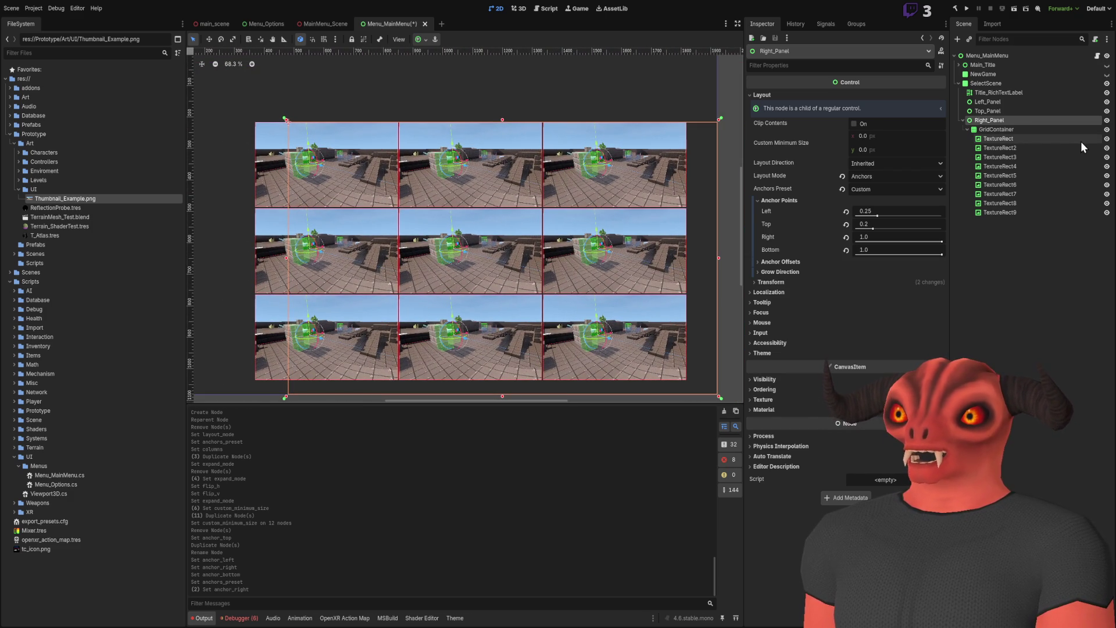
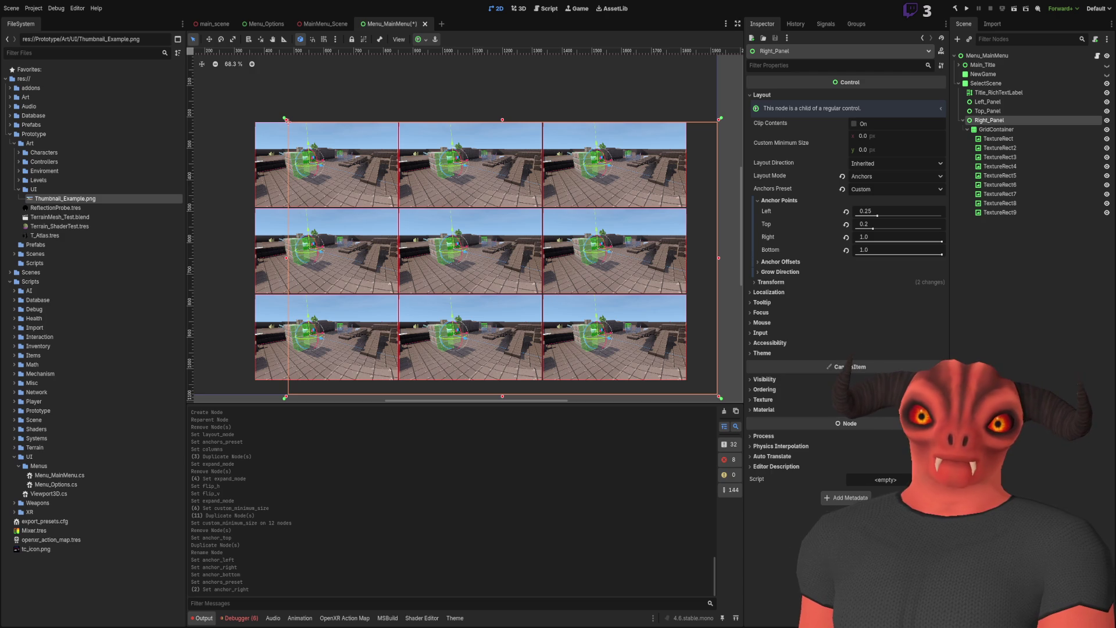
- Zoom and pan over the Select Scene mockup's thumbnail grid in Photoshop, then return to Godot
{"action": "scroll", "coordinate": [567, 297], "scroll_direction": "down", "scroll_amount": 3}
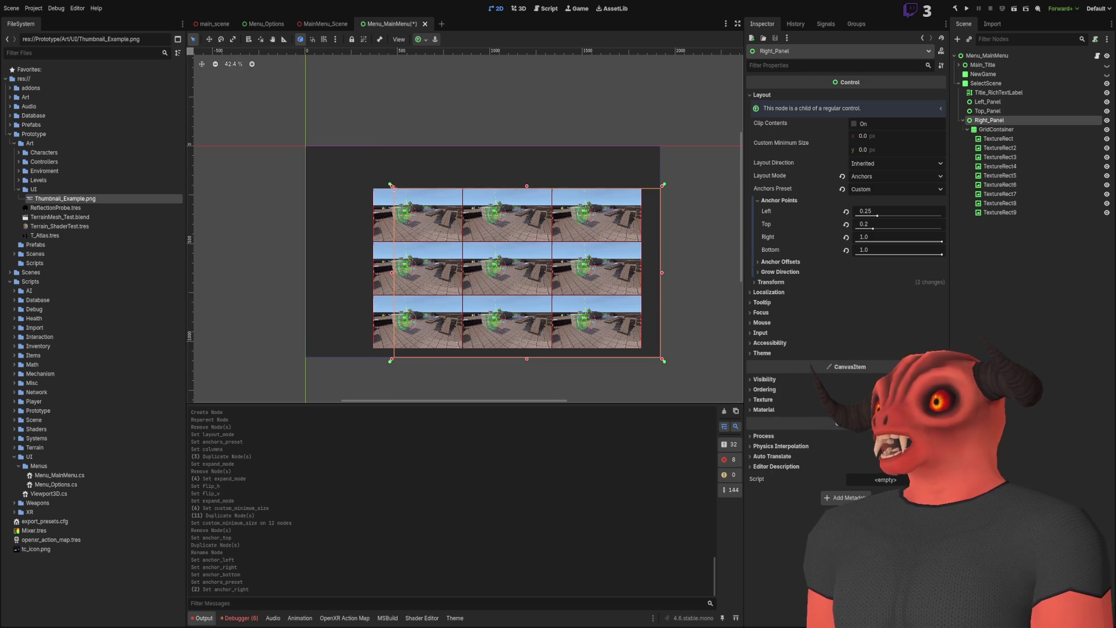
{"action": "scroll", "coordinate": [566, 212], "scroll_direction": "up", "scroll_amount": 4}
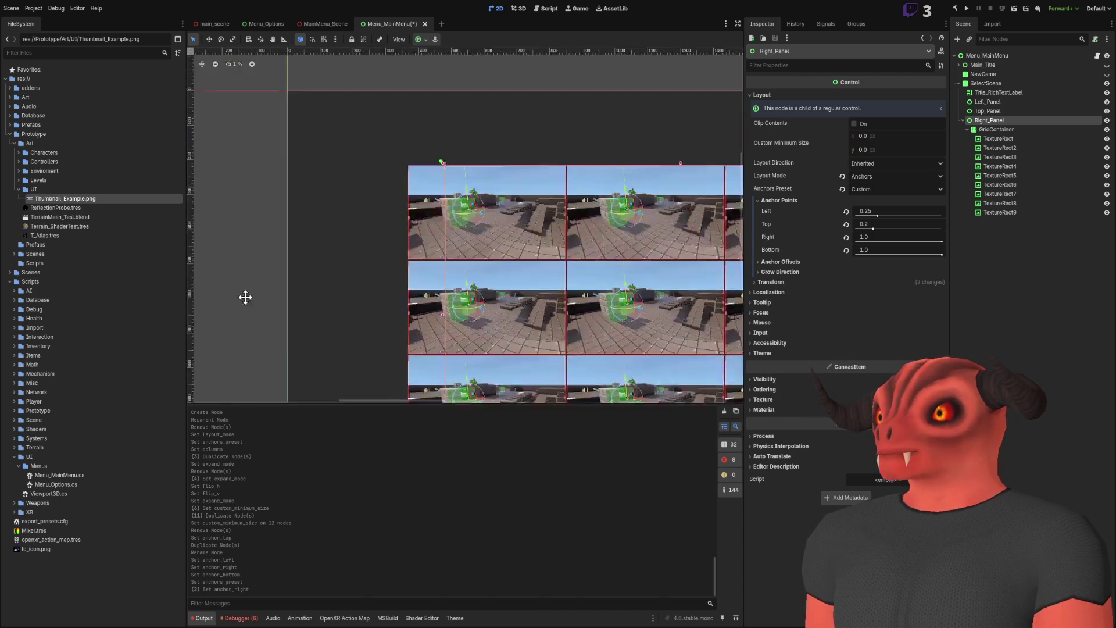
{"action": "mouse_move", "coordinate": [442, 157]}
{"action": "left_mouse_down"}
{"action": "mouse_move", "coordinate": [429, 145]}
{"action": "mouse_move", "coordinate": [443, 174]}
{"action": "left_mouse_up"}
{"action": "scroll", "coordinate": [456, 172], "scroll_direction": "down", "scroll_amount": 3}
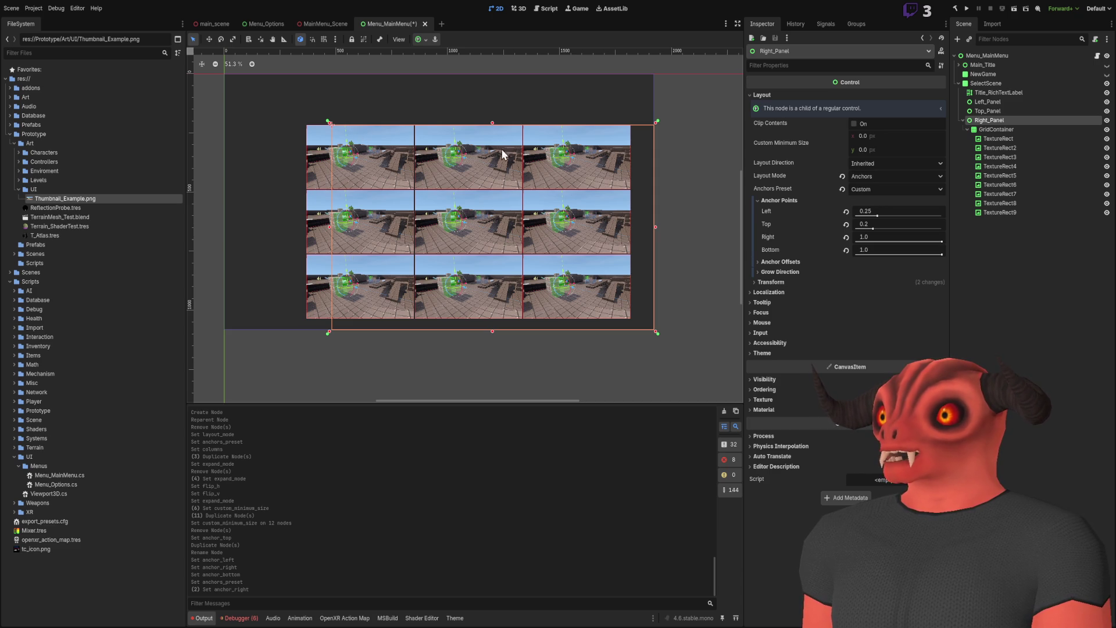
{"action": "scroll", "coordinate": [378, 193], "scroll_direction": "up", "scroll_amount": 2}
{"action": "mouse_move", "coordinate": [451, 195]}
{"action": "left_mouse_down"}
{"action": "mouse_move", "coordinate": [389, 168]}
{"action": "mouse_move", "coordinate": [446, 192]}
{"action": "left_mouse_up"}
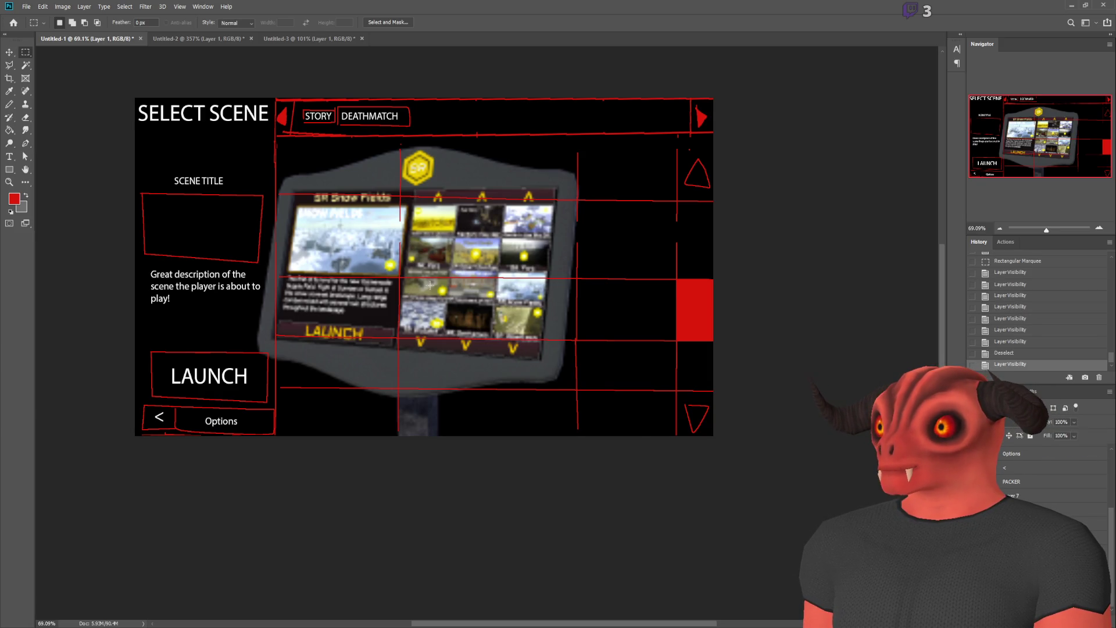
{"action": "scroll", "coordinate": [460, 253], "scroll_direction": "up", "scroll_amount": 5}
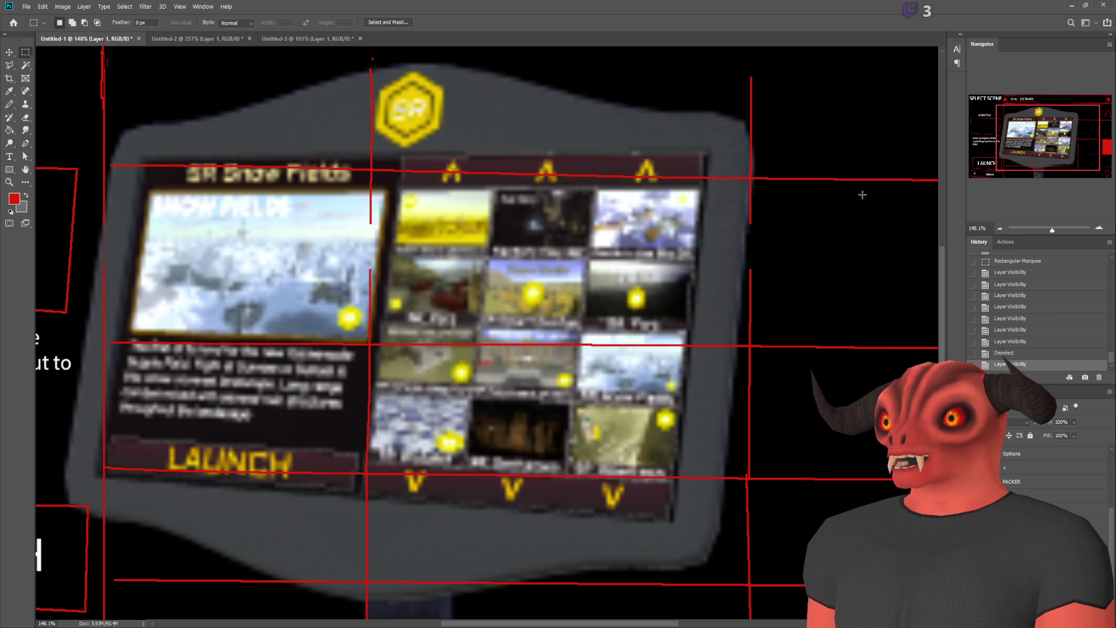
{"action": "key", "text": "alt+Tab"}
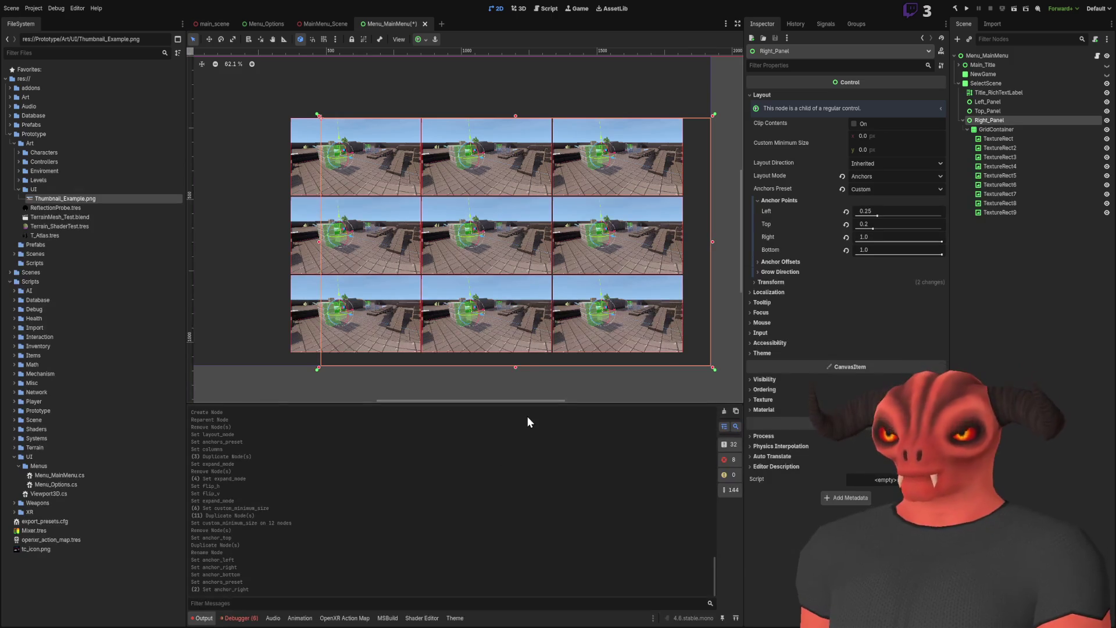
- Give the GridContainer a Transform Size x of 1448 px
{"action": "scroll", "coordinate": [553, 187], "scroll_direction": "down", "scroll_amount": 2}
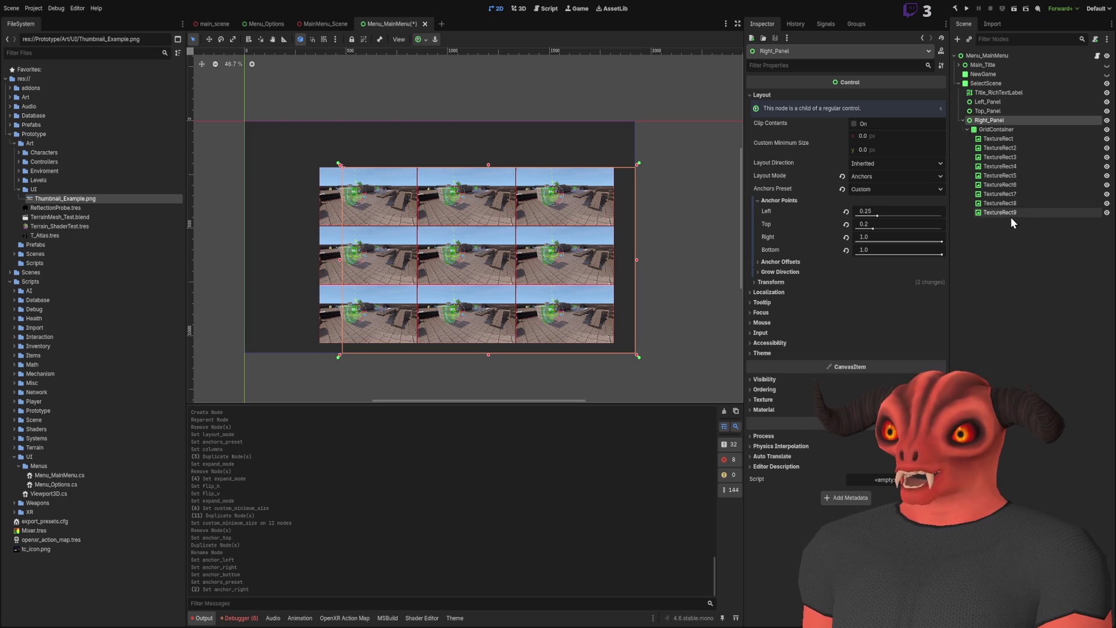
{"action": "left_click", "coordinate": [995, 130]}
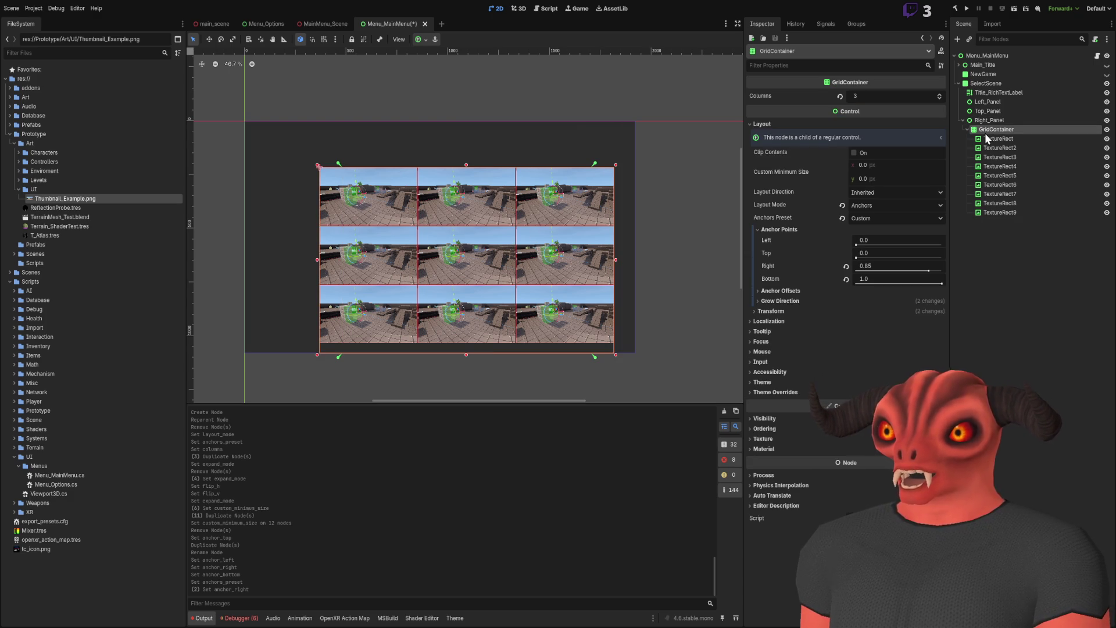
{"action": "left_click", "coordinate": [994, 139]}
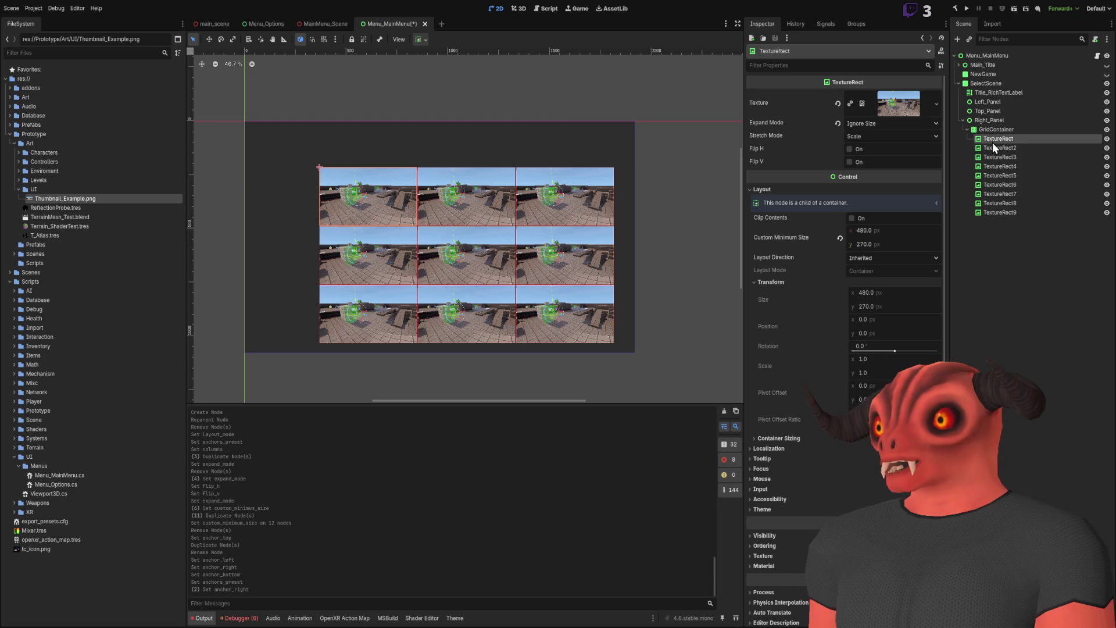
{"action": "left_click", "coordinate": [1004, 129]}
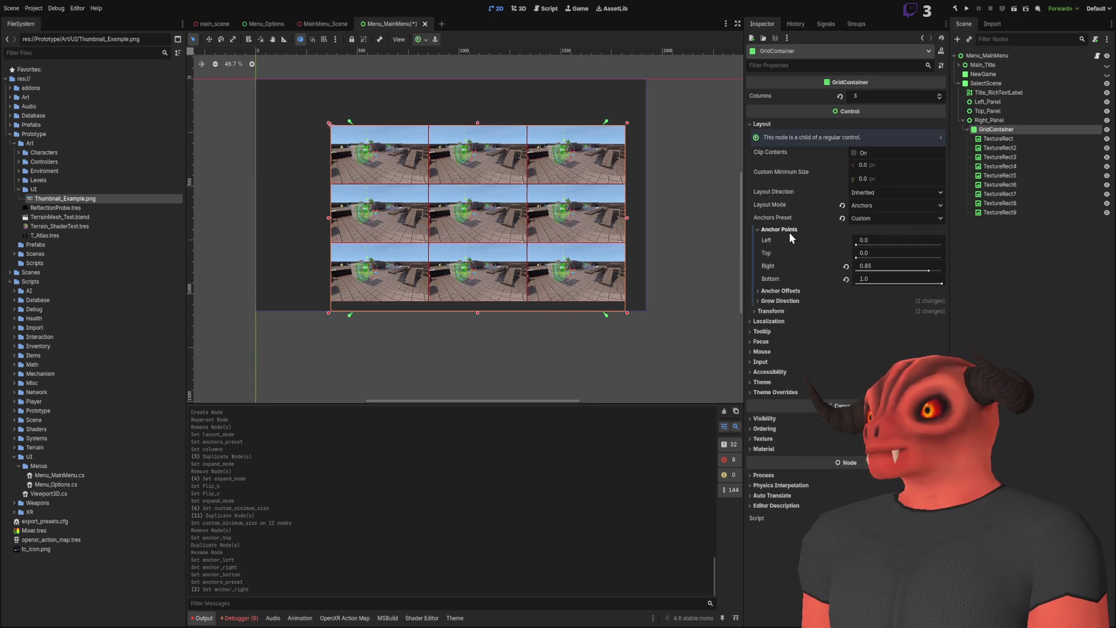
{"action": "left_click", "coordinate": [773, 311]}
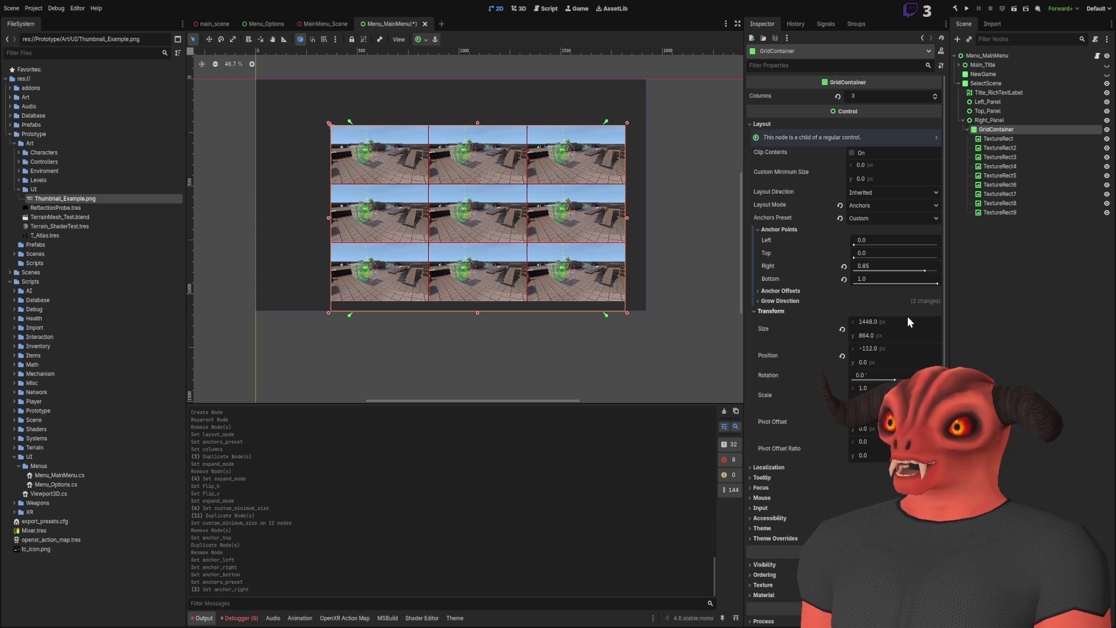
{"action": "left_click", "coordinate": [890, 323]}
{"action": "key", "text": "Return"}
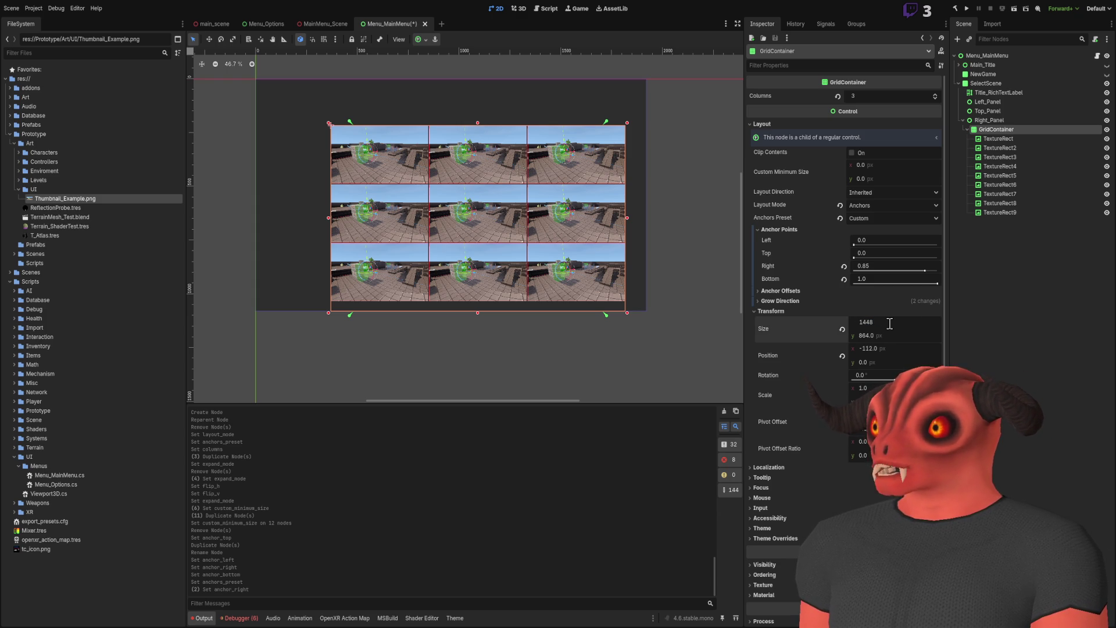
- Pan the canvas over the resized grid and inspect the first thumbnail's properties
{"action": "scroll", "coordinate": [654, 287], "scroll_direction": "up", "scroll_amount": 3}
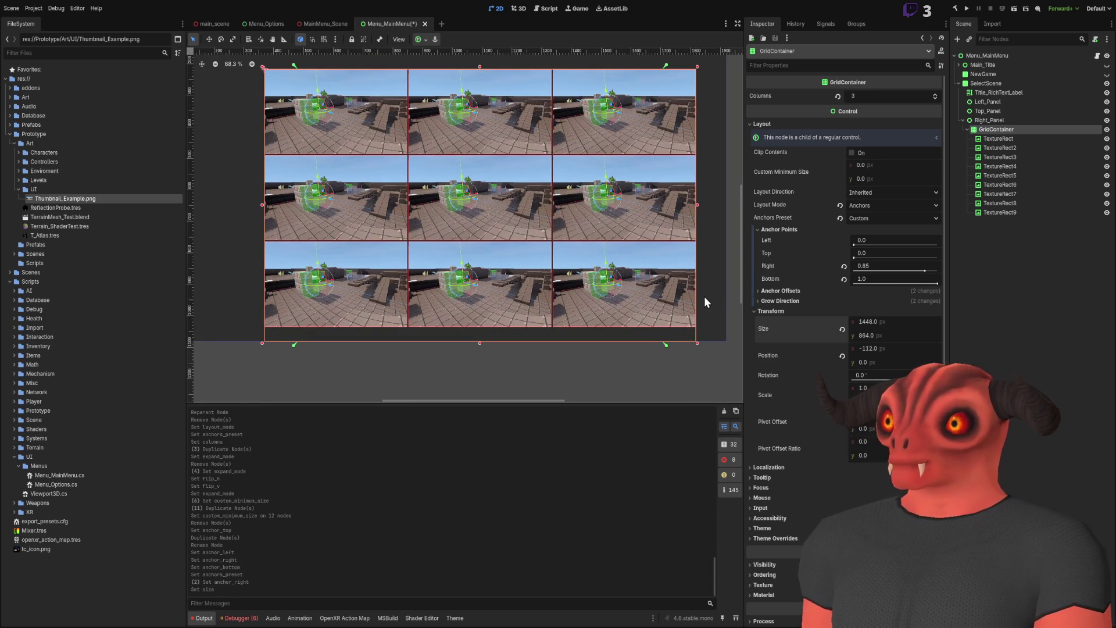
{"action": "scroll", "coordinate": [676, 274], "scroll_direction": "down", "scroll_amount": 1}
{"action": "left_click_drag", "start_coordinate": [676, 274], "coordinate": [630, 229]}
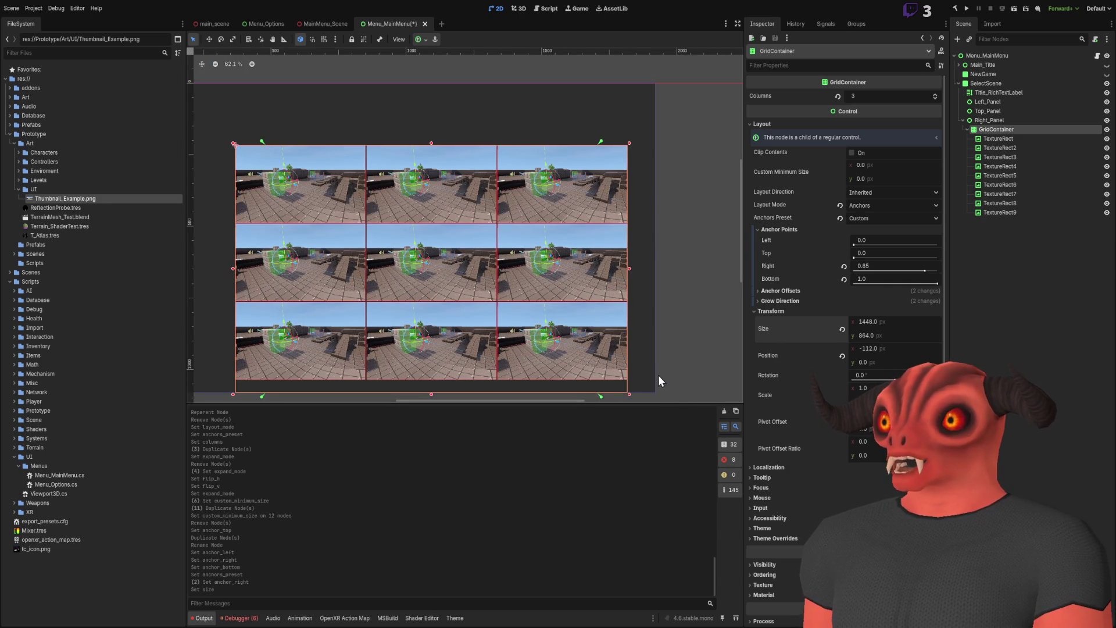
{"action": "left_click_drag", "start_coordinate": [532, 286], "coordinate": [570, 199]}
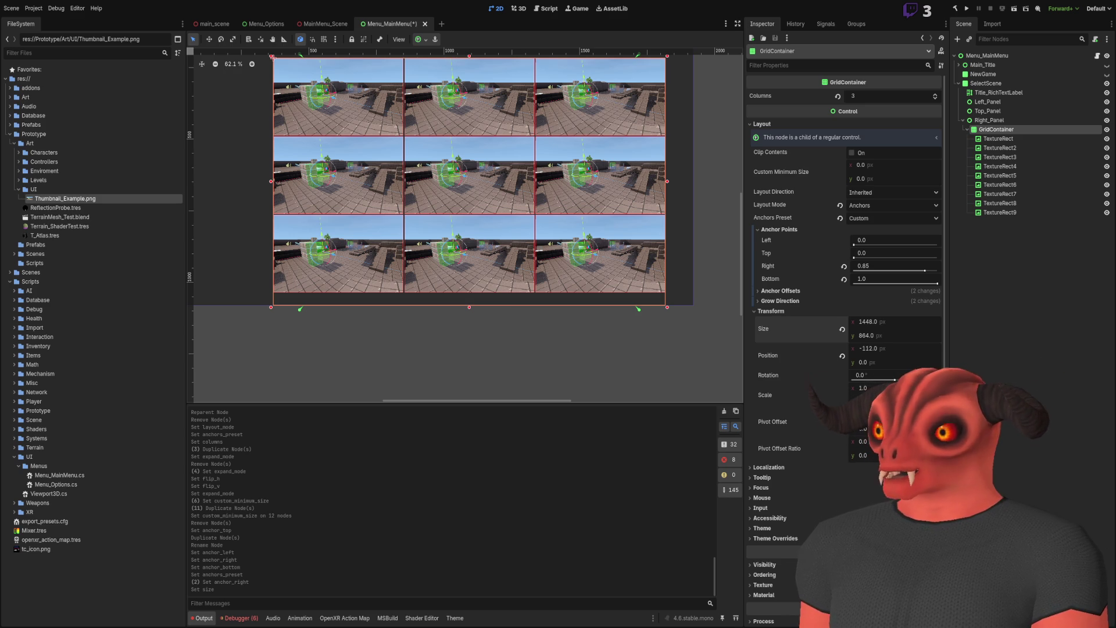
{"action": "left_click", "coordinate": [987, 140]}
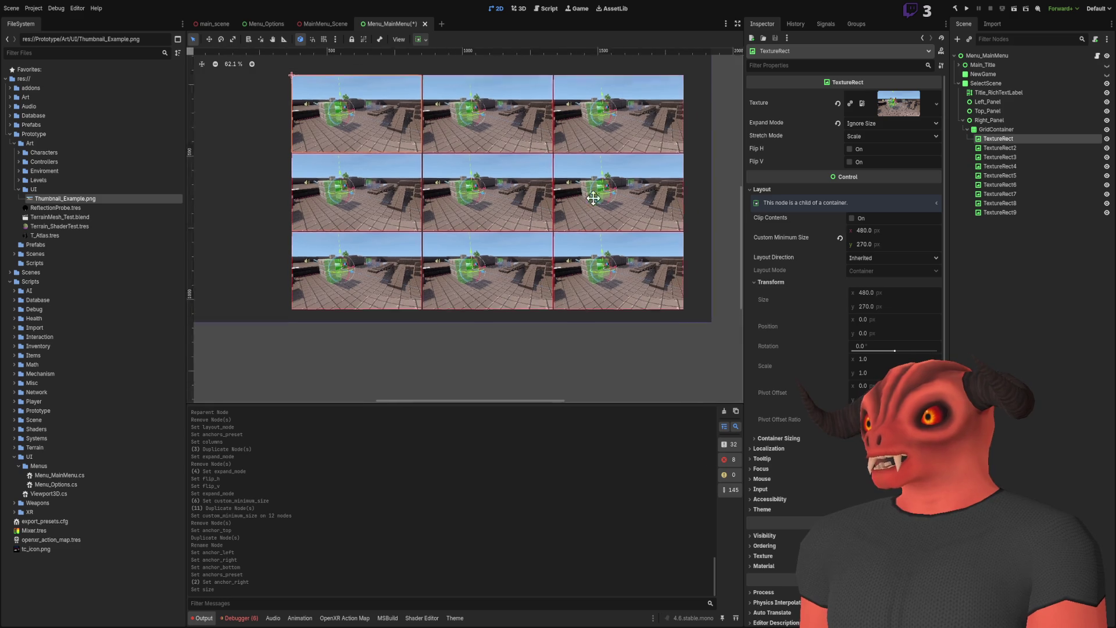
{"action": "left_click", "coordinate": [1007, 129]}
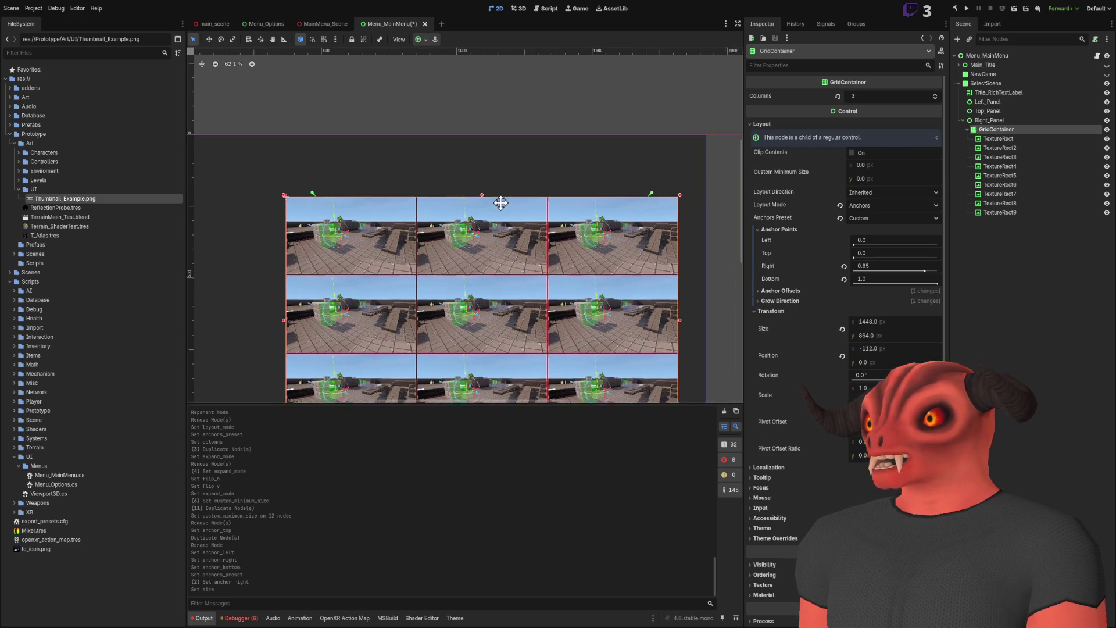
{"action": "scroll", "coordinate": [565, 156], "scroll_direction": "down", "scroll_amount": 2}
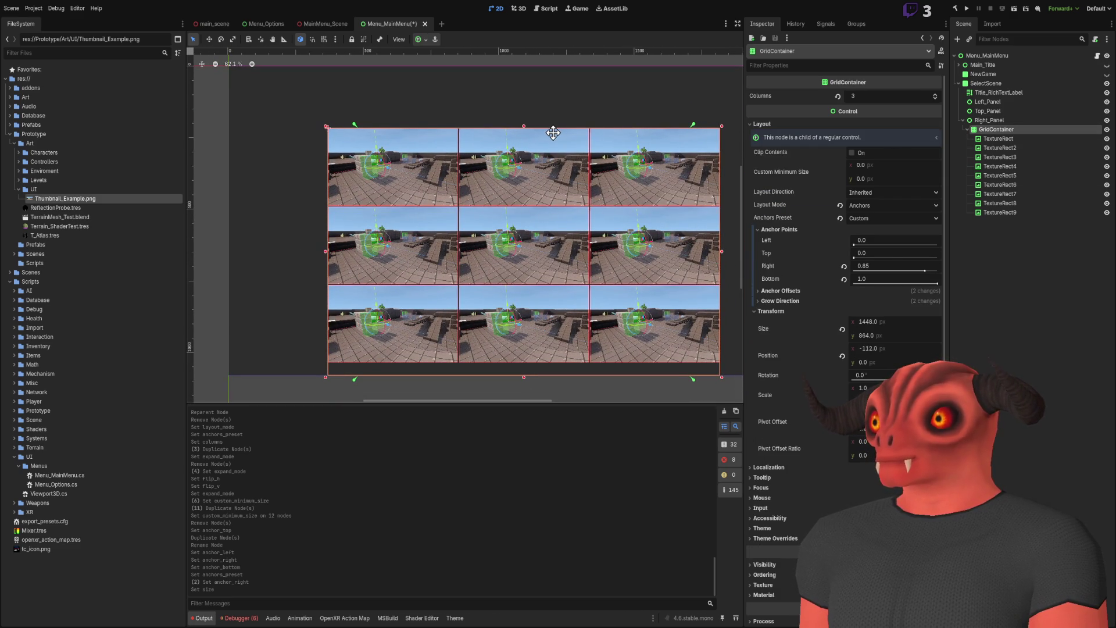
{"action": "left_click", "coordinate": [885, 266]}
{"action": "type", "text": "0"}
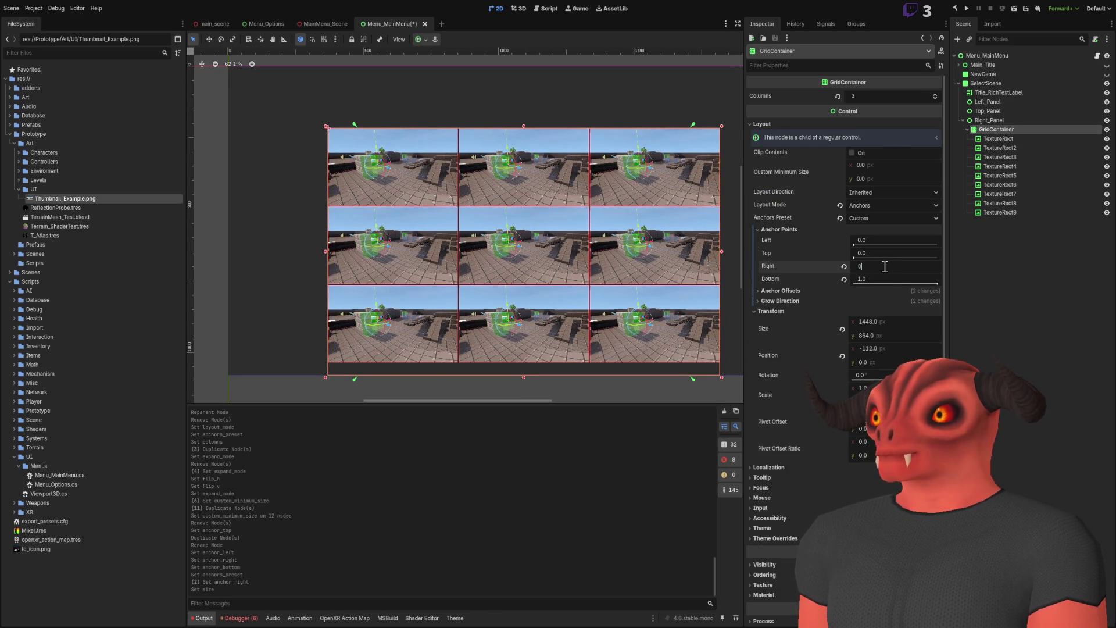
{"action": "type", "text": "1."}
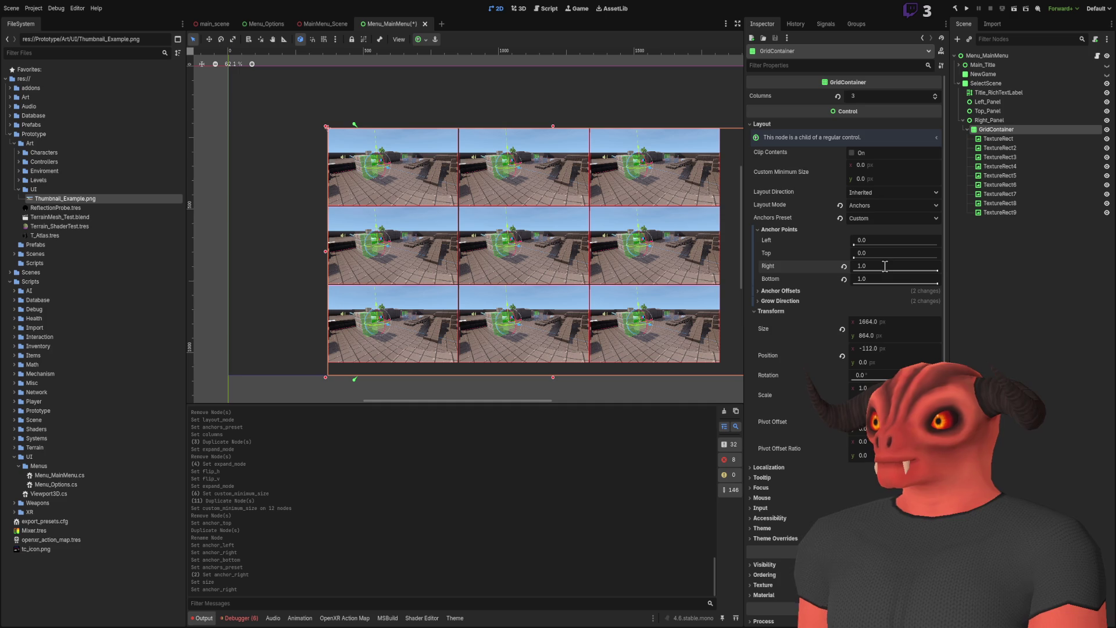
{"action": "key", "text": "Return"}
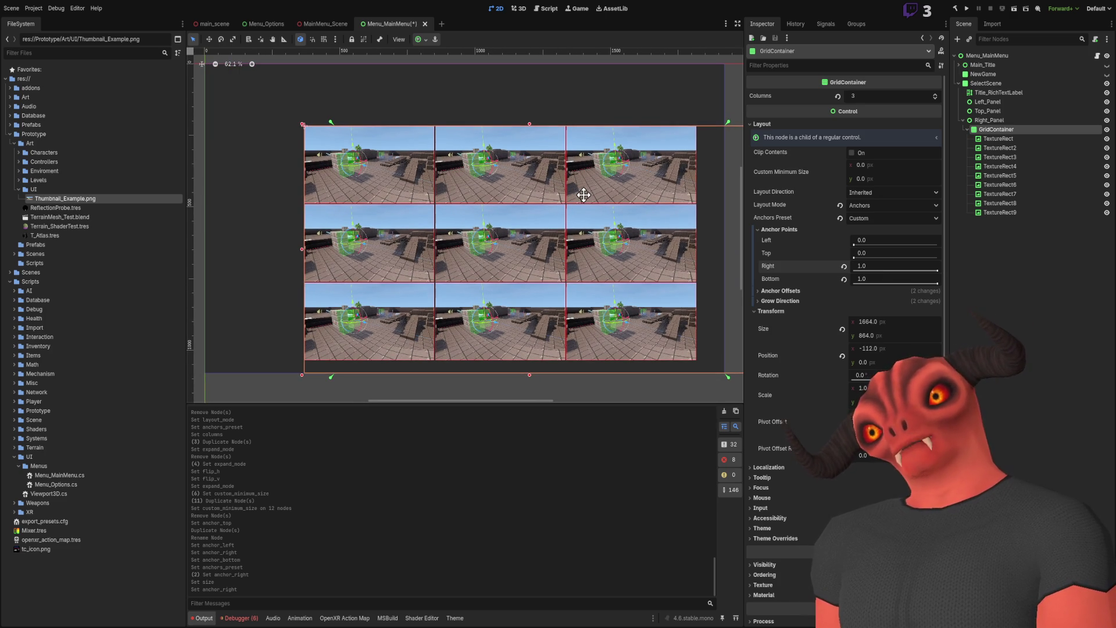
{"action": "key", "text": "ctrl+z"}
{"action": "key", "text": "ctrl+shift+z"}
{"action": "key", "text": "ctrl+z"}
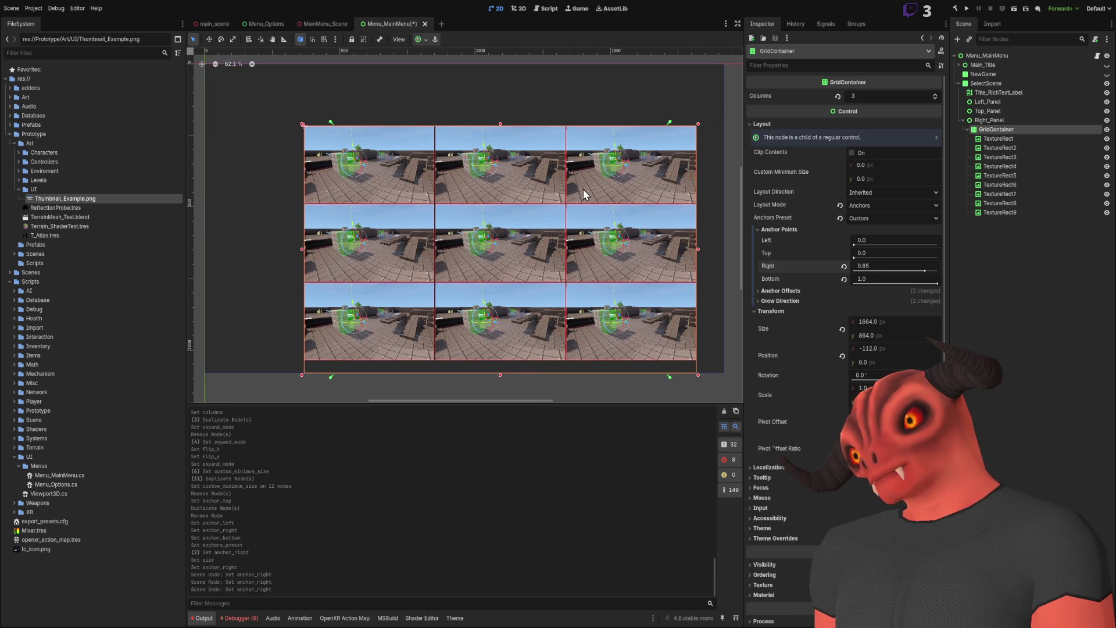
{"action": "key", "text": "ctrl+shift+z"}
{"action": "key", "text": "ctrl+z"}
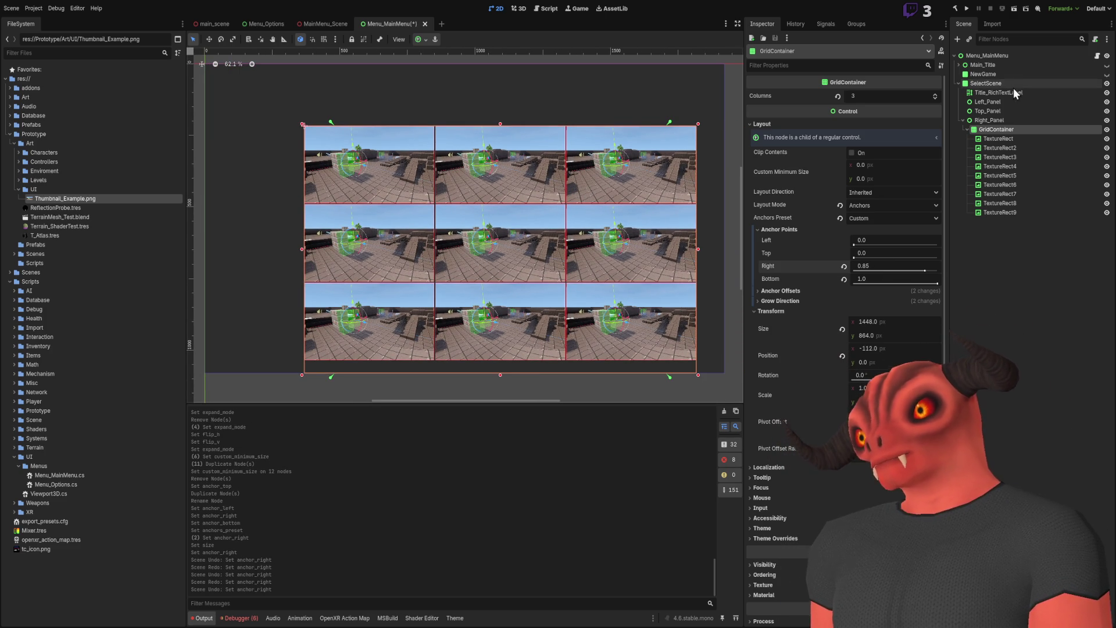
{"action": "left_click", "coordinate": [998, 138]}
{"action": "left_click", "coordinate": [999, 129]}
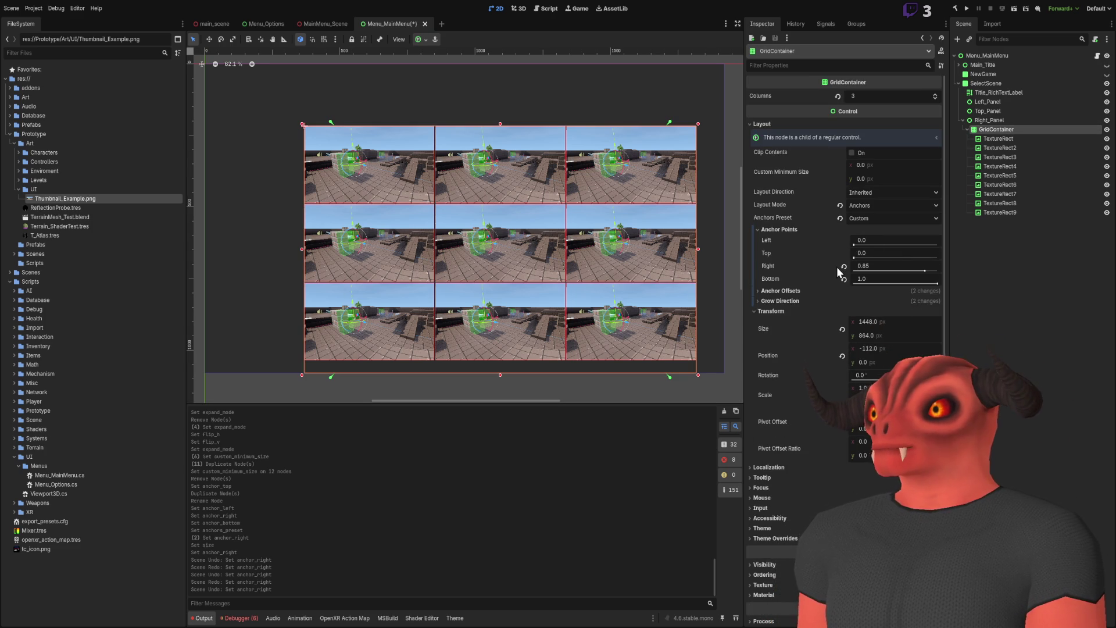
{"action": "left_click", "coordinate": [1007, 120]}
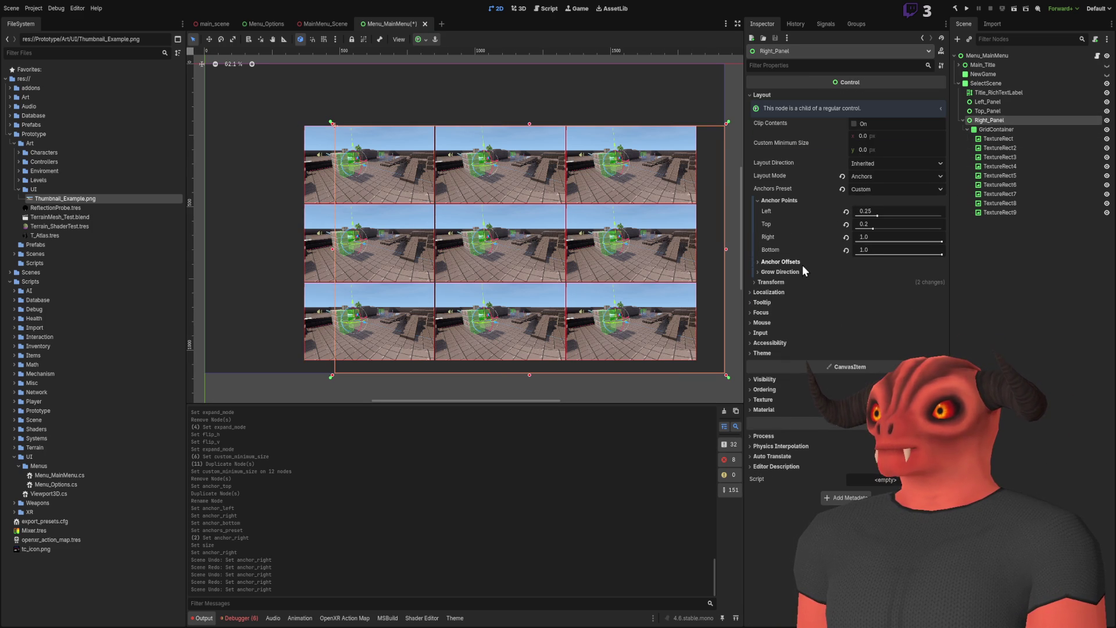
- Check Right_Panel's transform values, undoing an accidental width change
{"action": "left_click", "coordinate": [778, 285]}
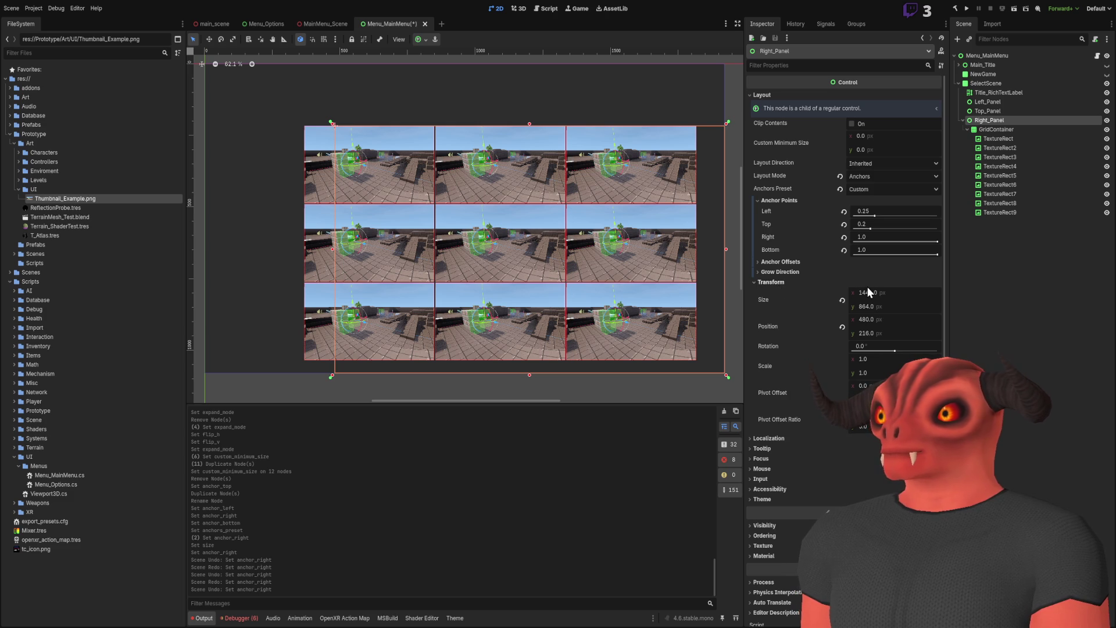
{"action": "left_click_drag", "start_coordinate": [871, 292], "coordinate": [854, 294]}
{"action": "key", "text": "ctrl+z"}
{"action": "mouse_move", "coordinate": [638, 242]}
{"action": "left_mouse_down"}
{"action": "mouse_move", "coordinate": [603, 242]}
{"action": "mouse_move", "coordinate": [625, 235]}
{"action": "left_mouse_up"}
{"action": "scroll", "coordinate": [625, 235], "scroll_direction": "down", "scroll_amount": 1}
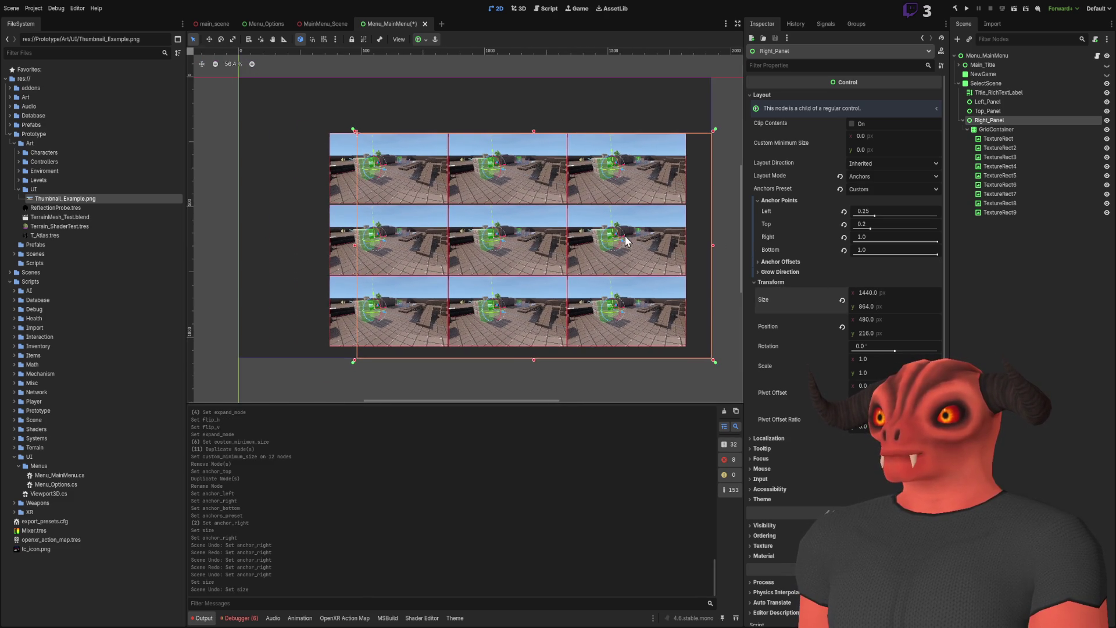
- Reset the GridContainer's left and right anchor offsets to 0
{"action": "left_click", "coordinate": [994, 130]}
{"action": "left_click", "coordinate": [776, 290]}
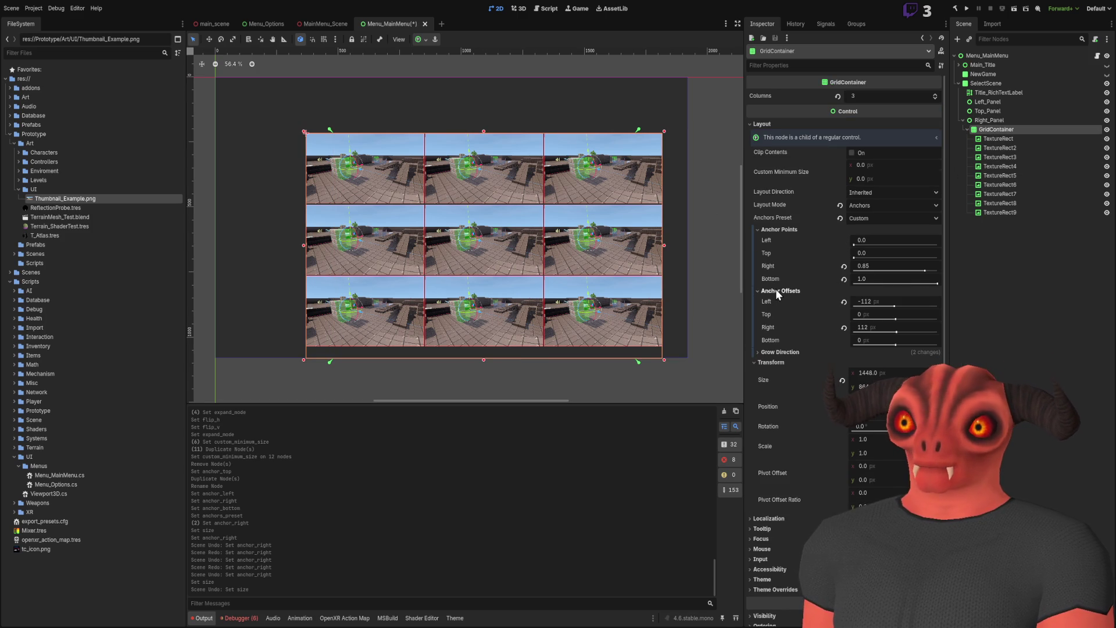
{"action": "left_click", "coordinate": [844, 301]}
{"action": "left_click", "coordinate": [844, 328]}
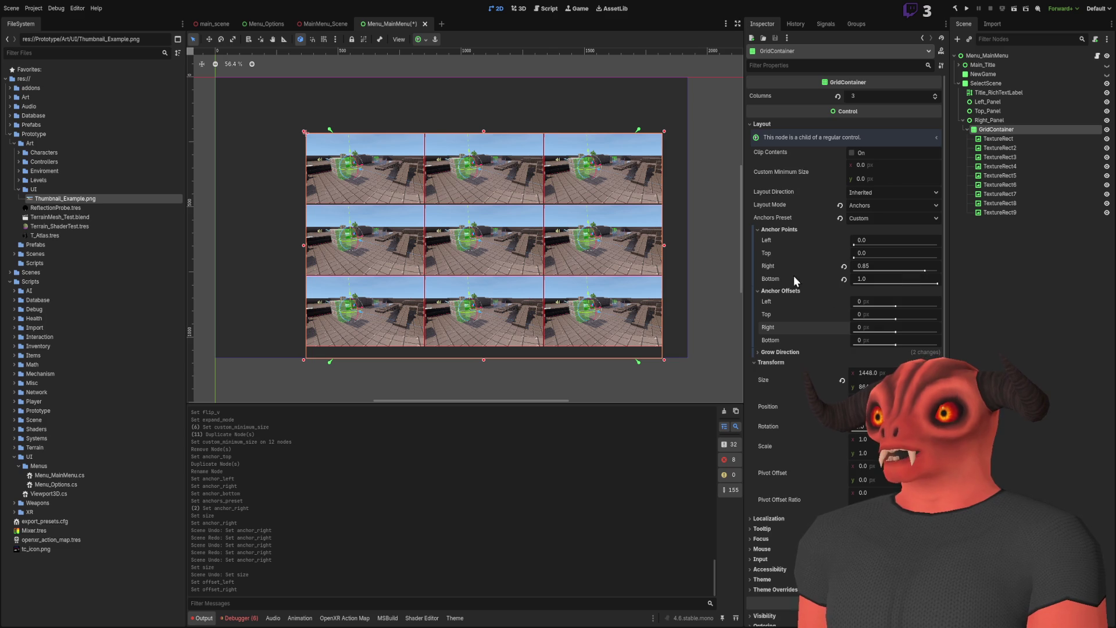
{"action": "scroll", "coordinate": [643, 244], "scroll_direction": "up", "scroll_amount": 1}
{"action": "scroll", "coordinate": [643, 251], "scroll_direction": "down", "scroll_amount": 1}
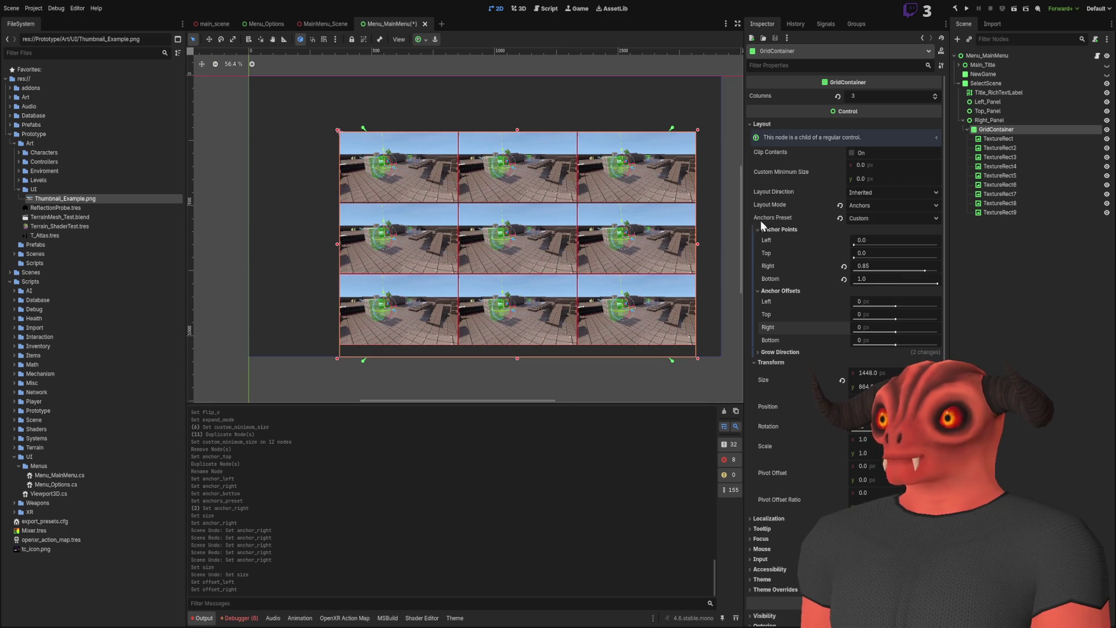
- Review Left_Panel and Right_Panel anchors, then add a Panel child under Right_Panel
{"action": "left_click", "coordinate": [993, 104]}
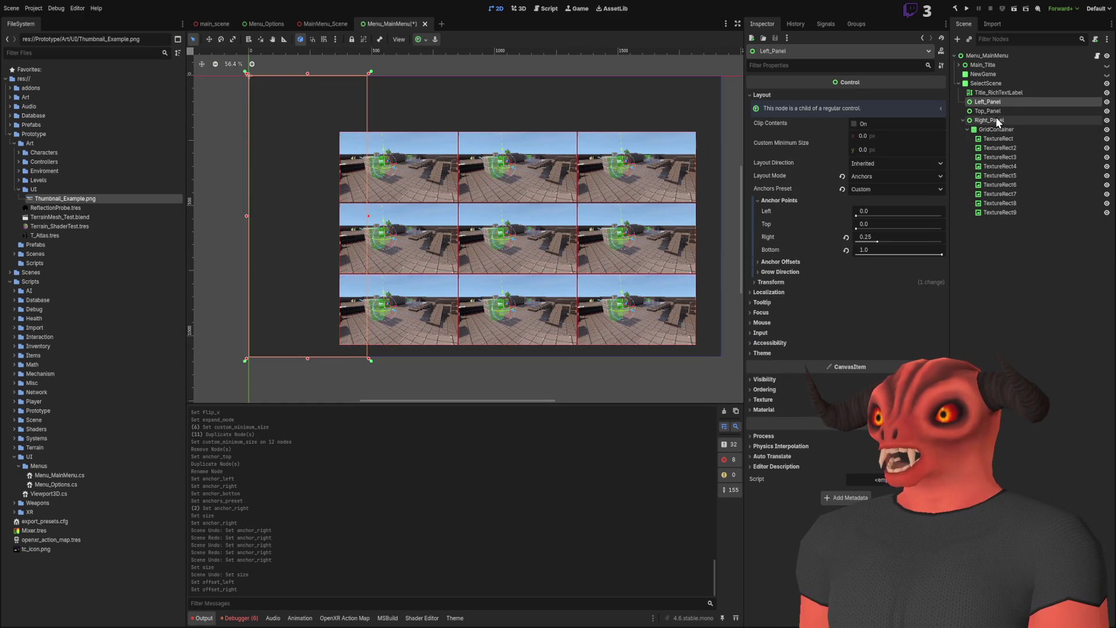
{"action": "left_click", "coordinate": [996, 118]}
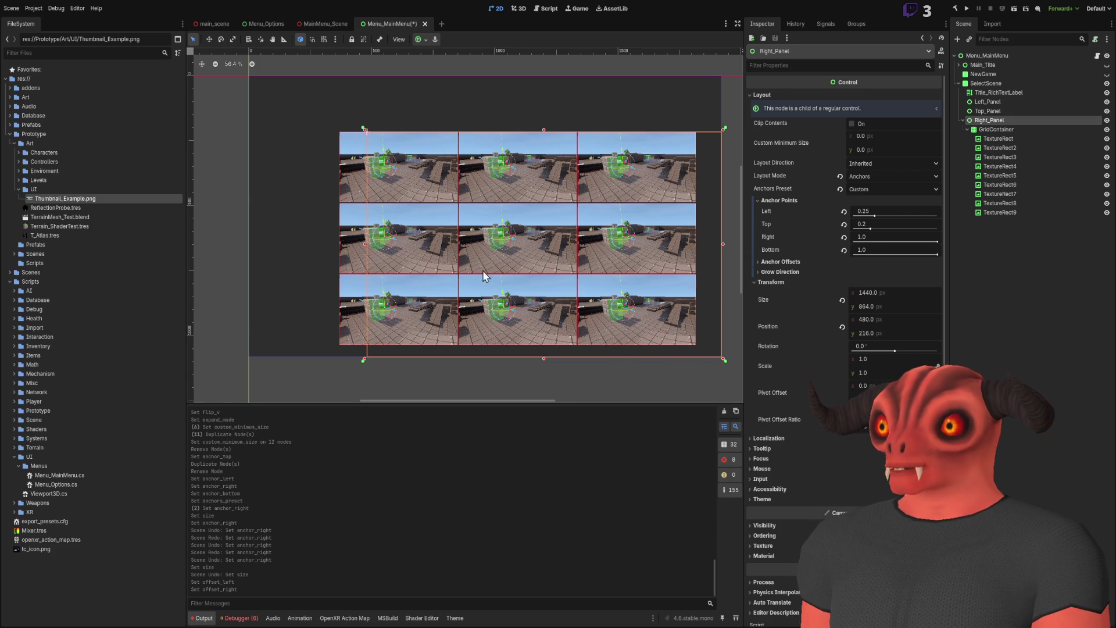
{"action": "scroll", "coordinate": [469, 264], "scroll_direction": "up", "scroll_amount": 1}
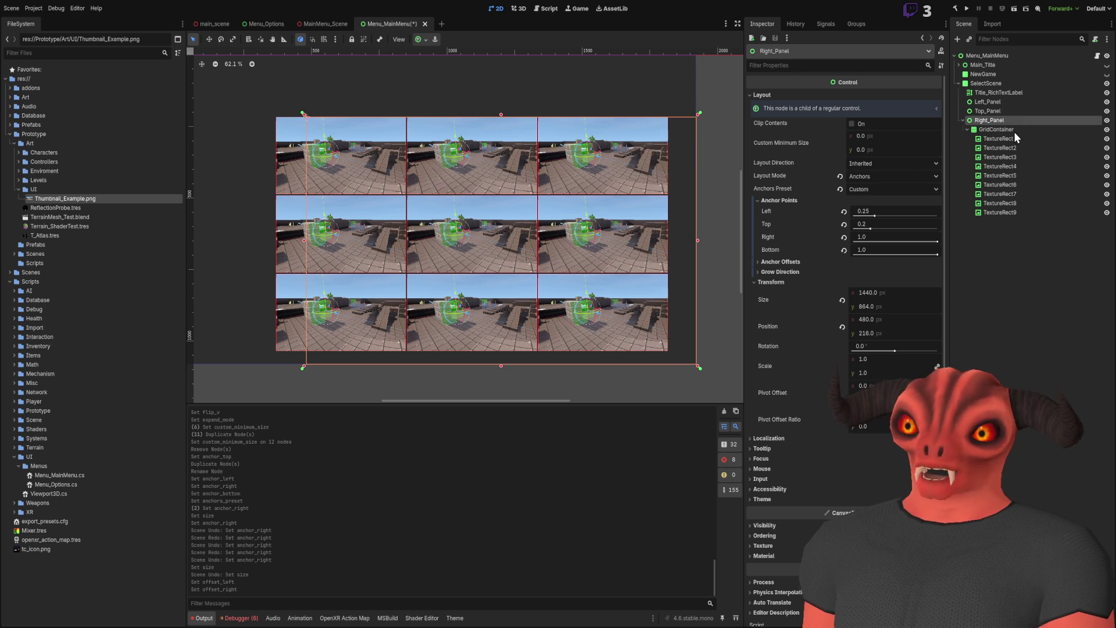
{"action": "key", "text": "Return"}
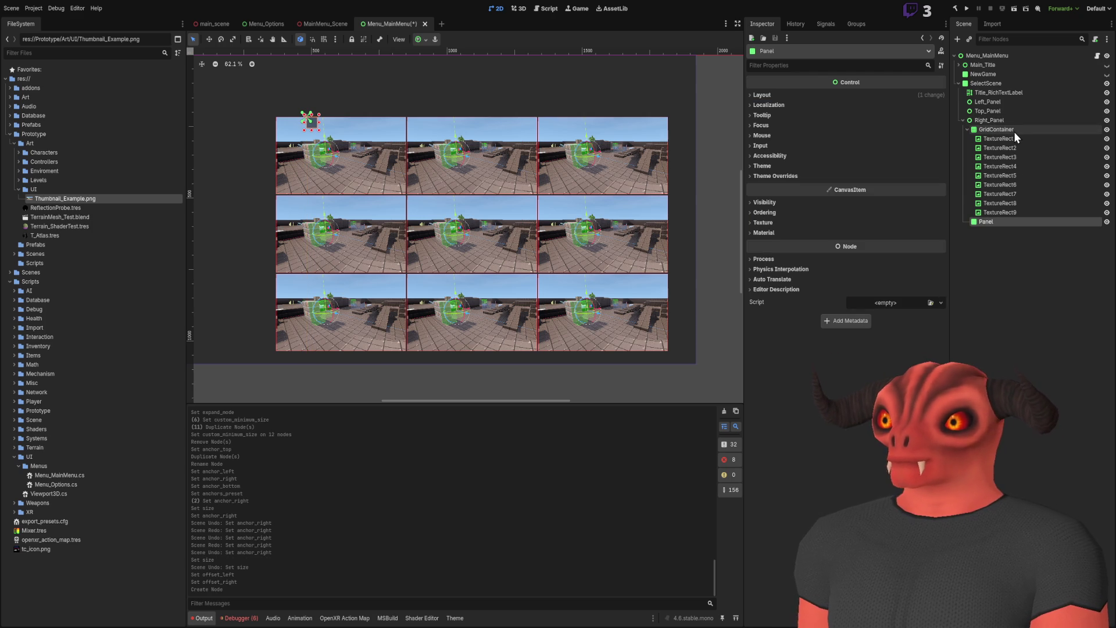
- Move the new Panel beside the grid and size it 72 × 72 px
{"action": "mouse_move", "coordinate": [308, 127]}
{"action": "left_mouse_down"}
{"action": "mouse_move", "coordinate": [618, 145]}
{"action": "mouse_move", "coordinate": [689, 129]}
{"action": "left_mouse_up"}
{"action": "key", "text": "ctrl+z"}
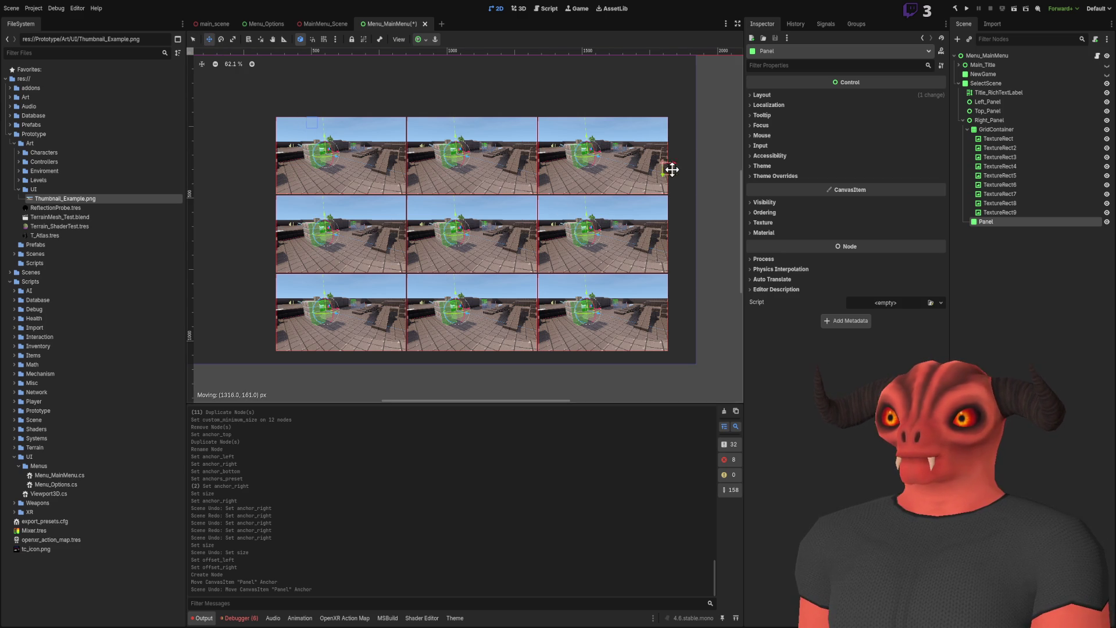
{"action": "left_click_drag", "start_coordinate": [678, 150], "coordinate": [681, 154]}
{"action": "scroll", "coordinate": [590, 147], "scroll_direction": "up", "scroll_amount": 6}
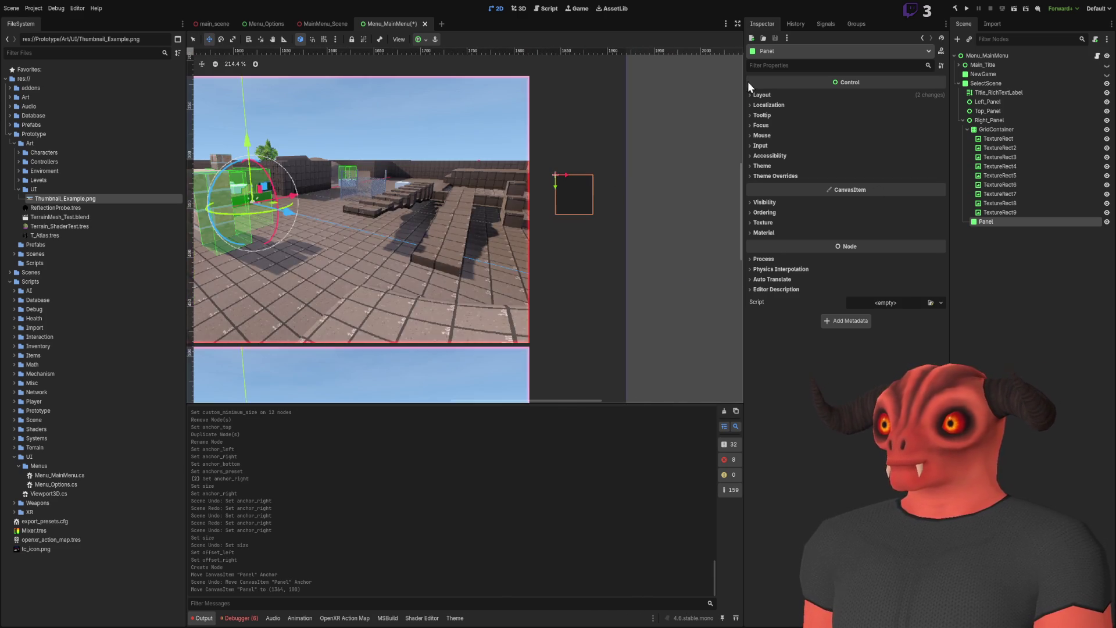
{"action": "left_click", "coordinate": [762, 95]}
{"action": "left_click", "coordinate": [774, 188]}
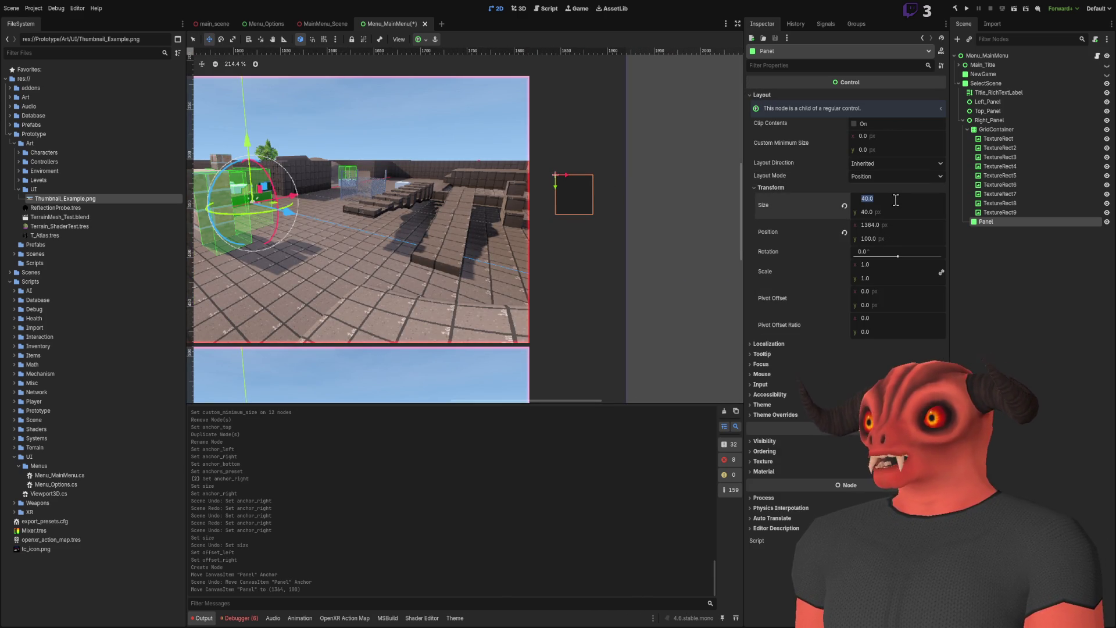
{"action": "type", "text": "2"}
{"action": "key", "text": "Return"}
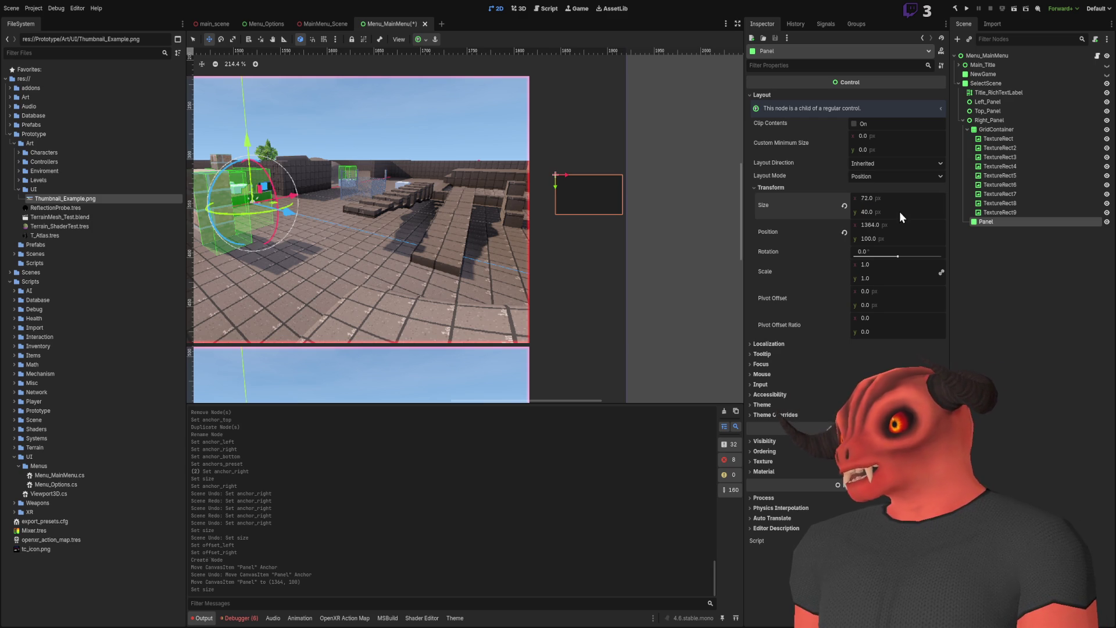
{"action": "type", "text": "72"}
{"action": "key", "text": "Return"}
- Place the Panel at the grid's top-right corner (1343, 0) and make it 96 × 96 px
{"action": "scroll", "coordinate": [567, 232], "scroll_direction": "down", "scroll_amount": 5}
{"action": "left_click_drag", "start_coordinate": [594, 207], "coordinate": [595, 173]}
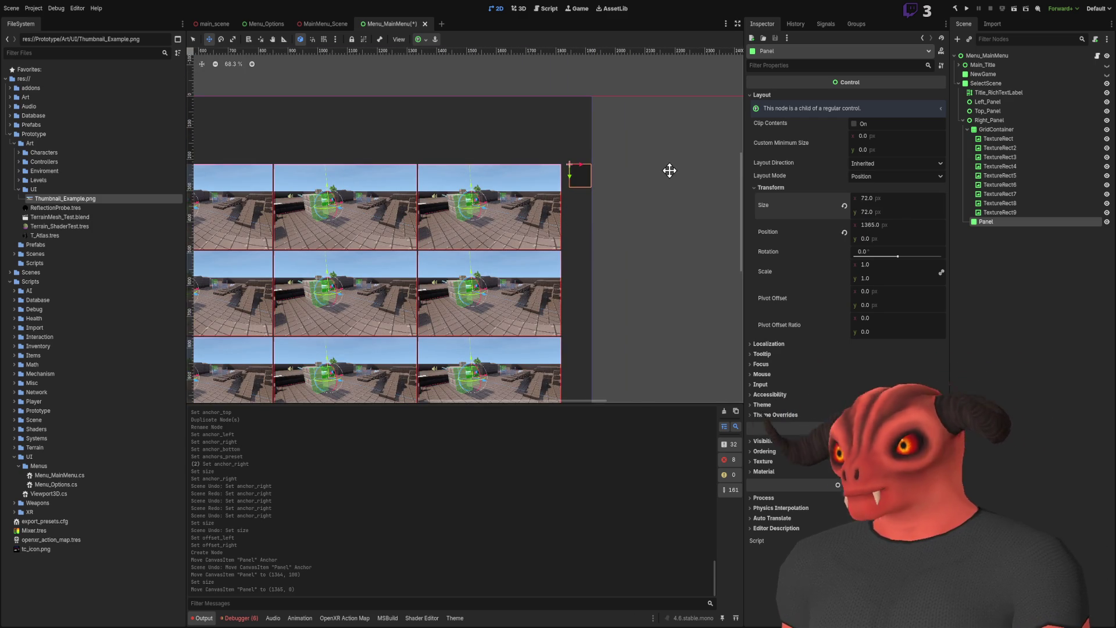
{"action": "scroll", "coordinate": [643, 169], "scroll_direction": "up", "scroll_amount": 5}
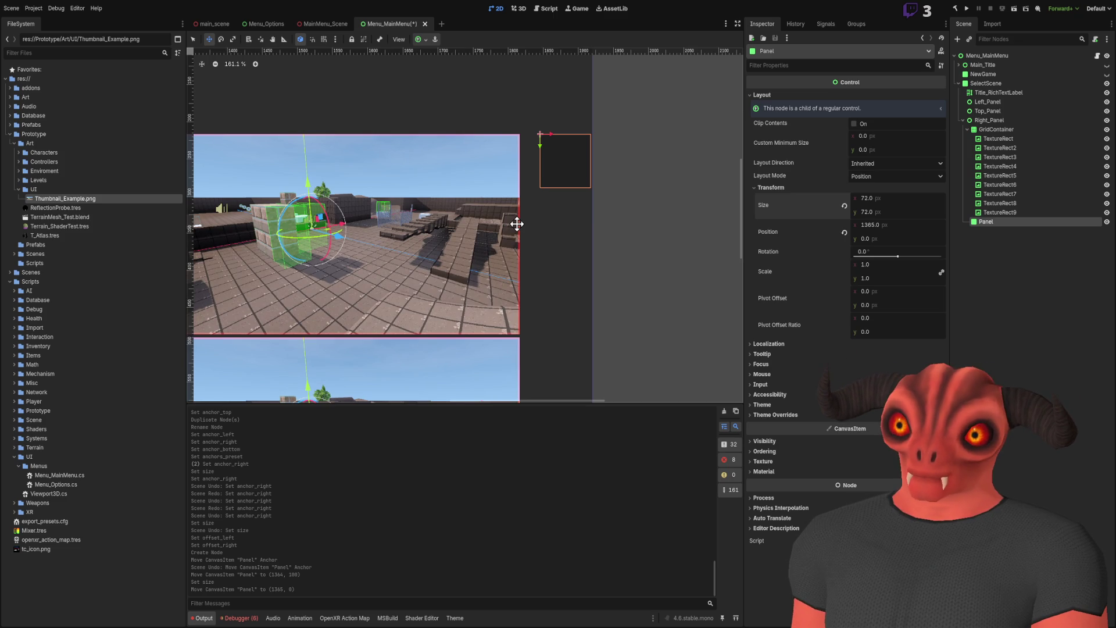
{"action": "scroll", "coordinate": [519, 221], "scroll_direction": "down", "scroll_amount": 7}
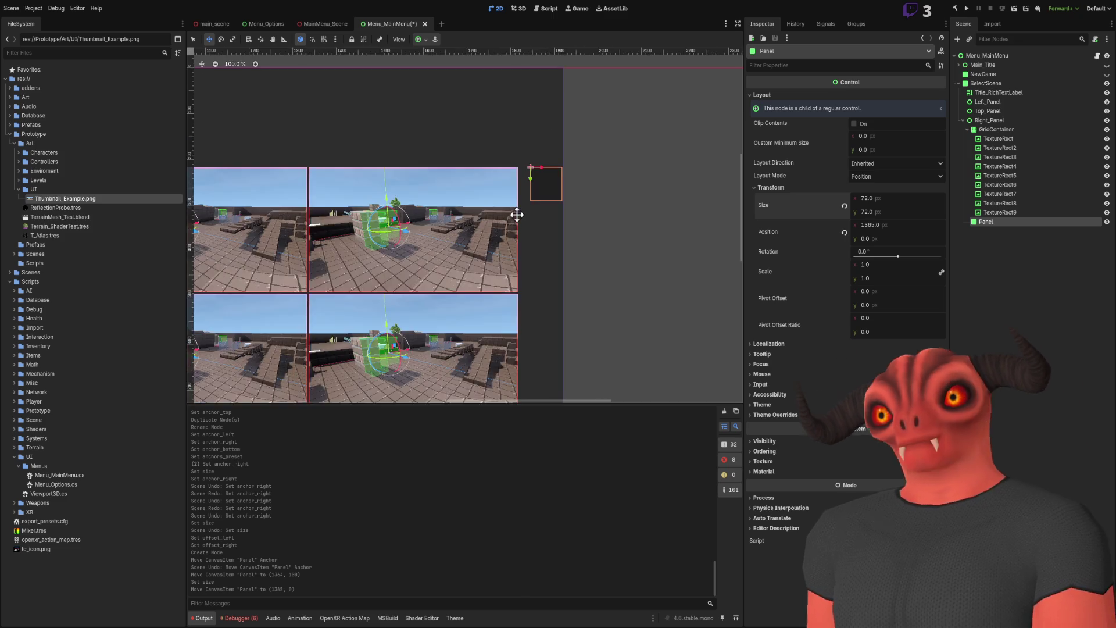
{"action": "scroll", "coordinate": [505, 188], "scroll_direction": "up", "scroll_amount": 3}
{"action": "scroll", "coordinate": [505, 188], "scroll_direction": "up", "scroll_amount": 2}
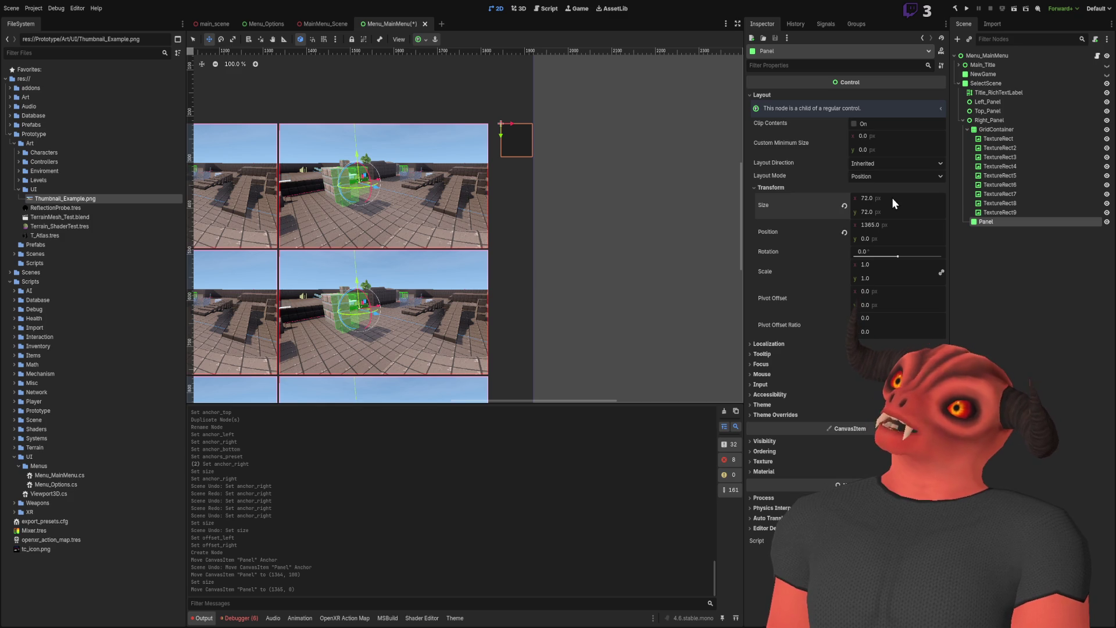
{"action": "scroll", "coordinate": [538, 211], "scroll_direction": "down", "scroll_amount": 5}
{"action": "scroll", "coordinate": [573, 186], "scroll_direction": "up", "scroll_amount": 3}
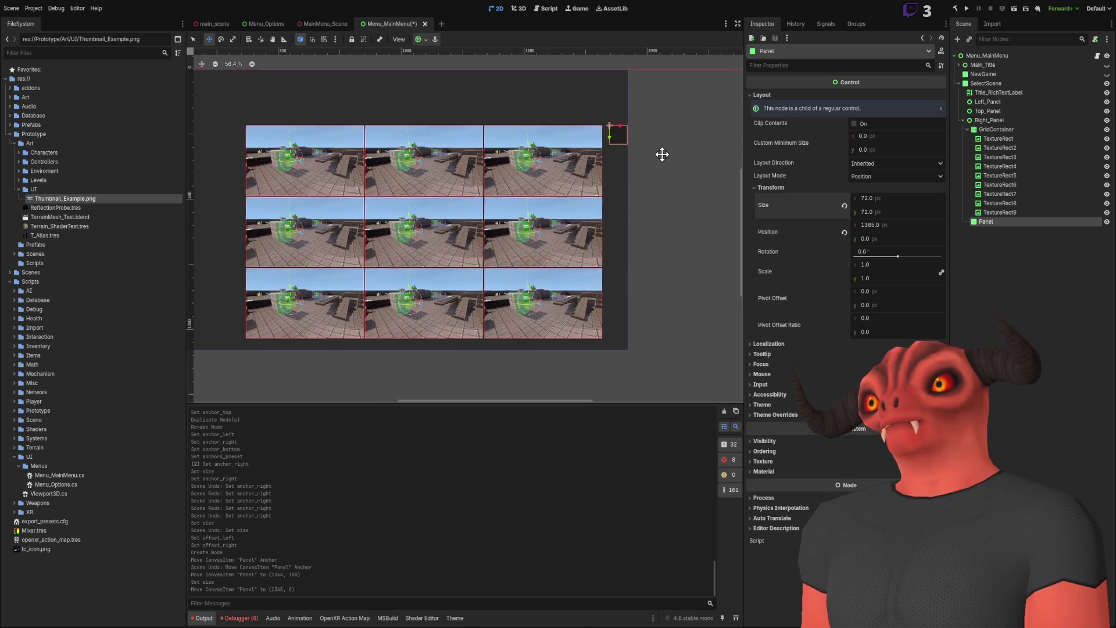
{"action": "scroll", "coordinate": [664, 160], "scroll_direction": "up", "scroll_amount": 2}
{"action": "left_click_drag", "start_coordinate": [583, 125], "coordinate": [613, 152]}
{"action": "left_click", "coordinate": [879, 211]}
{"action": "type", "text": "96"}
{"action": "key", "text": "Return"}
- Recentre the view on the grid's top-right corner and duplicate the Panel
{"action": "scroll", "coordinate": [536, 236], "scroll_direction": "up", "scroll_amount": 5}
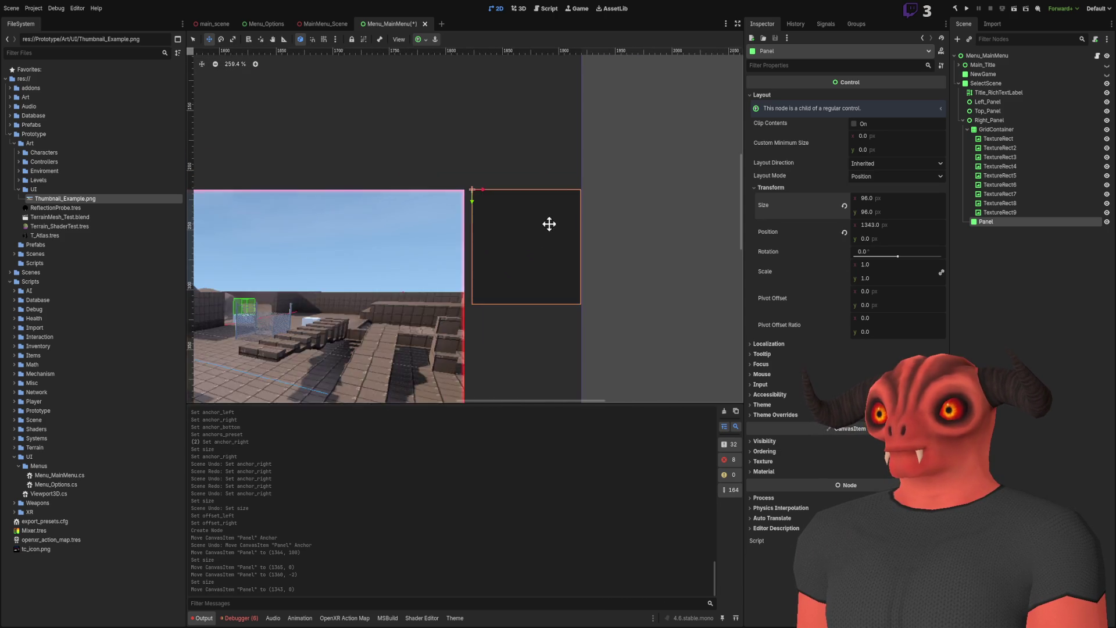
{"action": "scroll", "coordinate": [553, 237], "scroll_direction": "down", "scroll_amount": 8}
{"action": "mouse_move", "coordinate": [660, 140]}
{"action": "left_mouse_down"}
{"action": "mouse_move", "coordinate": [692, 149]}
{"action": "mouse_move", "coordinate": [673, 157]}
{"action": "left_mouse_up"}
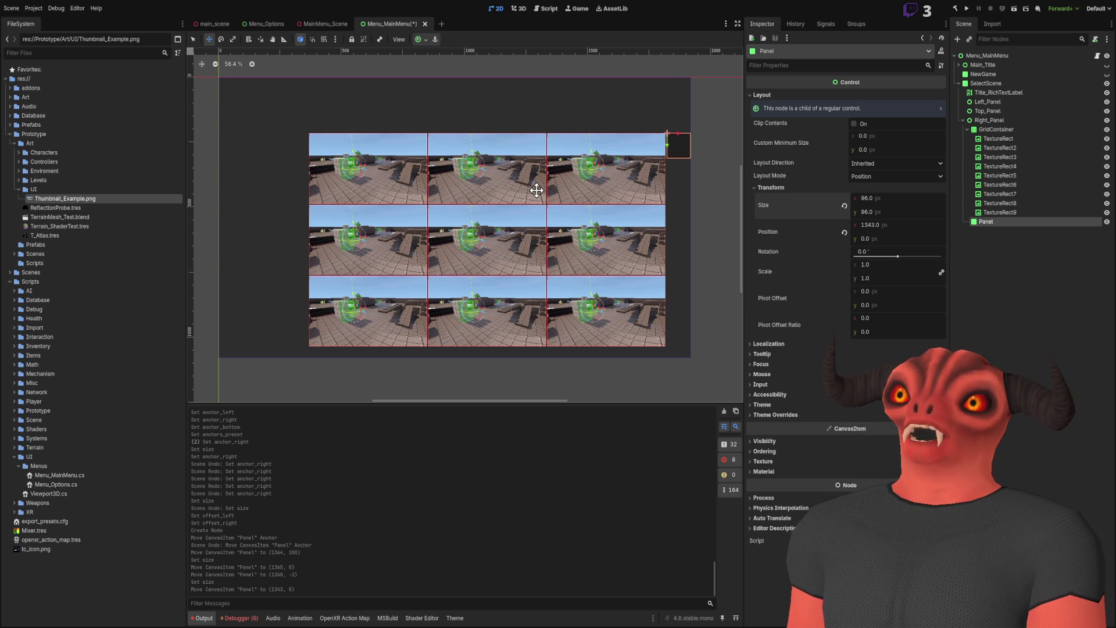
{"action": "mouse_move", "coordinate": [536, 190]}
{"action": "left_mouse_down"}
{"action": "mouse_move", "coordinate": [521, 186]}
{"action": "mouse_move", "coordinate": [535, 188]}
{"action": "left_mouse_up"}
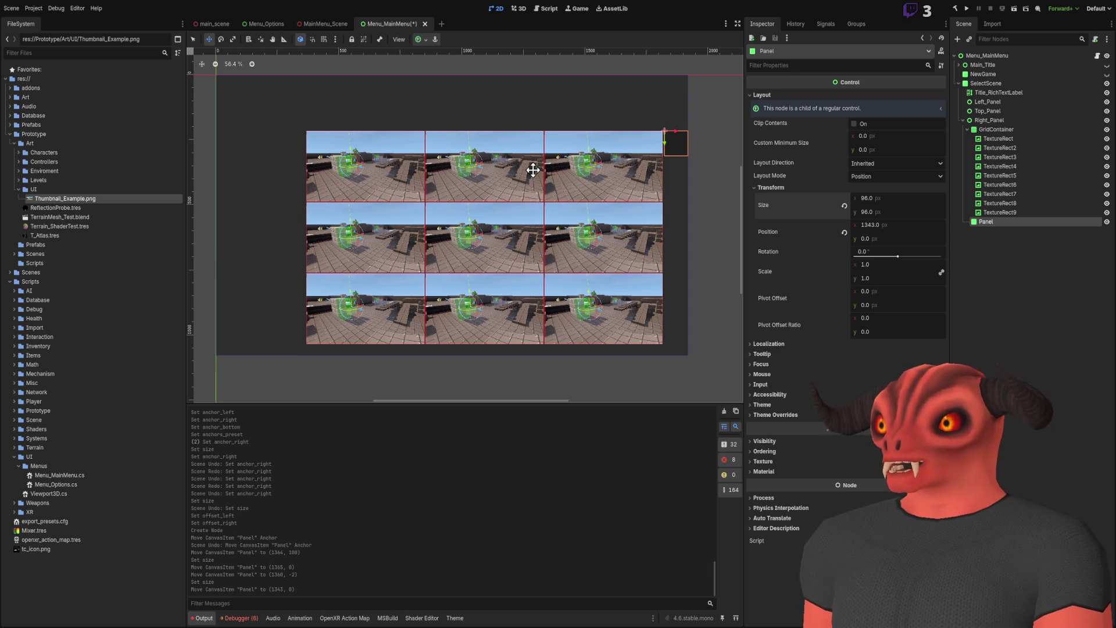
{"action": "scroll", "coordinate": [630, 166], "scroll_direction": "up", "scroll_amount": 5}
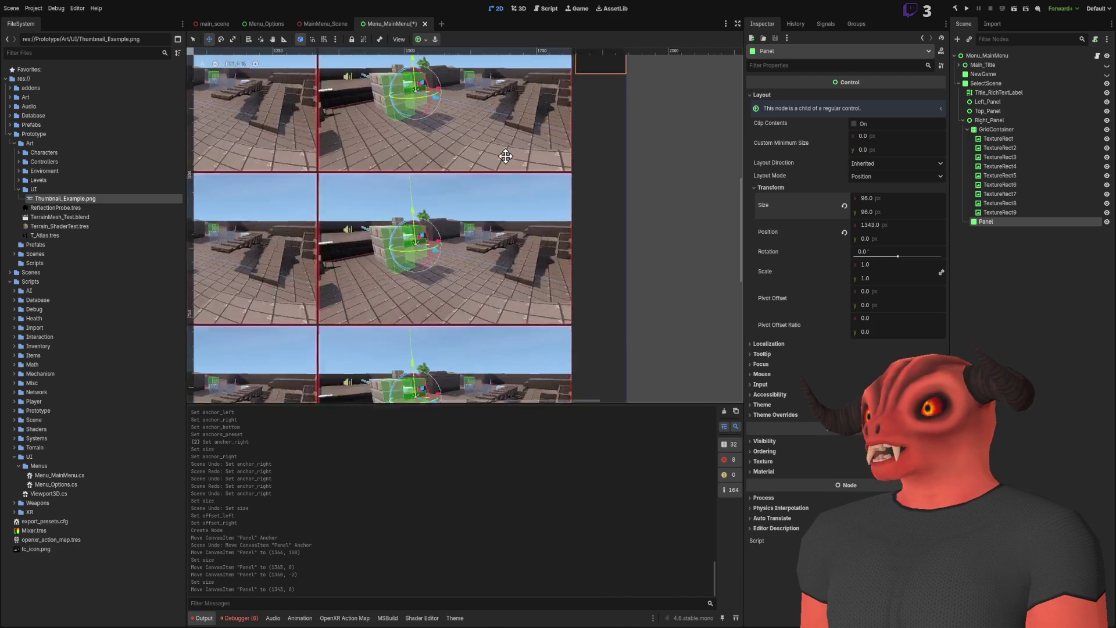
{"action": "scroll", "coordinate": [529, 269], "scroll_direction": "down", "scroll_amount": 5}
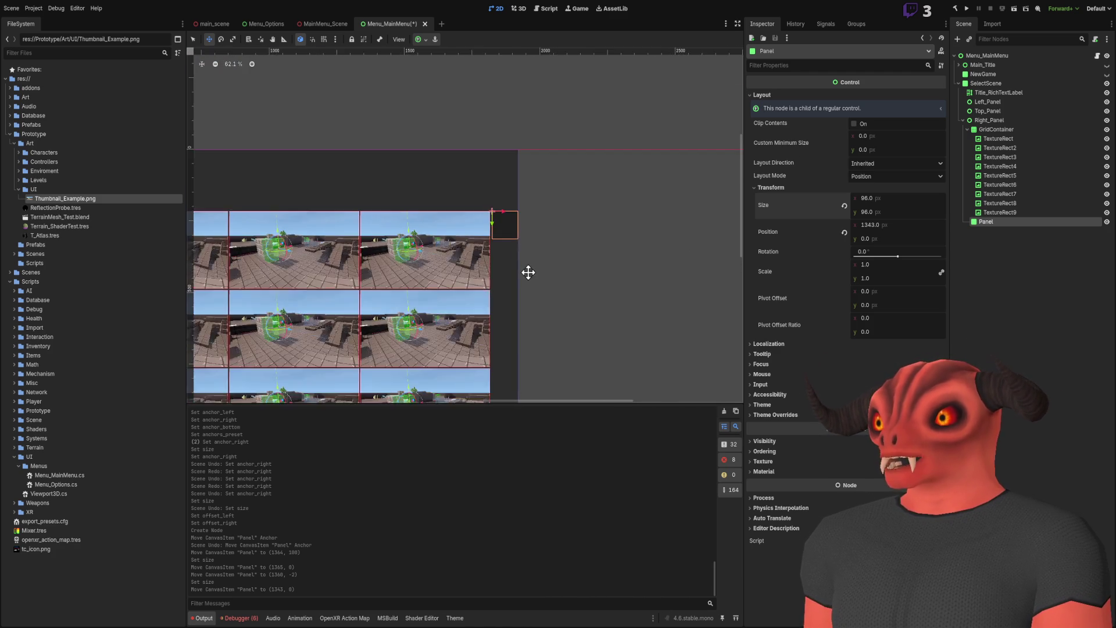
{"action": "left_click_drag", "start_coordinate": [534, 223], "coordinate": [556, 133]}
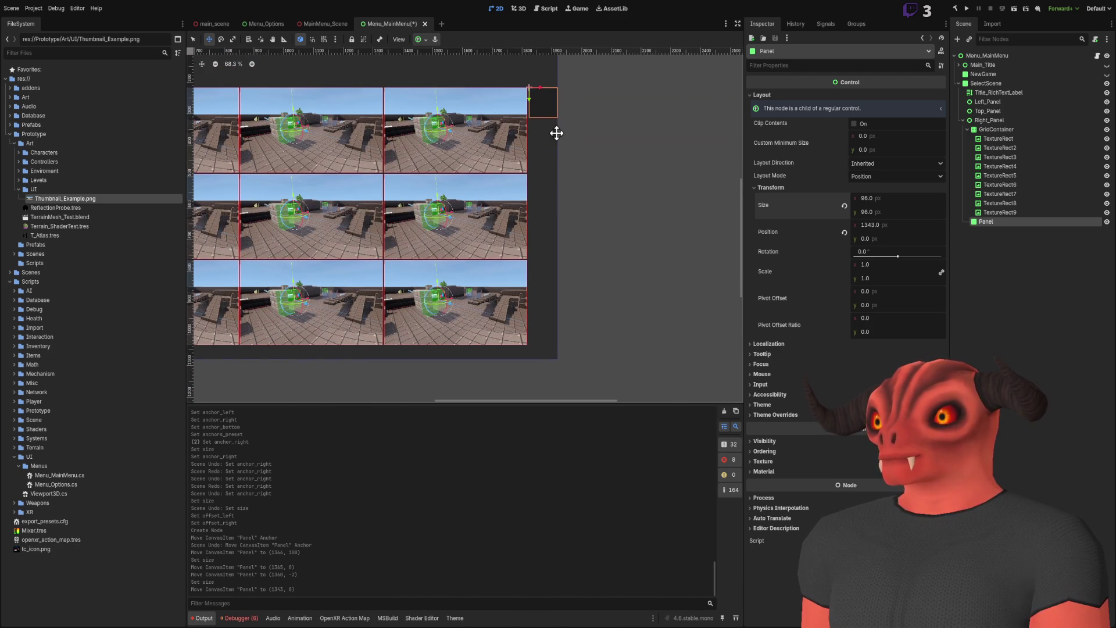
{"action": "key", "text": "ctrl+d"}
{"action": "scroll", "coordinate": [560, 174], "scroll_direction": "up", "scroll_amount": 4}
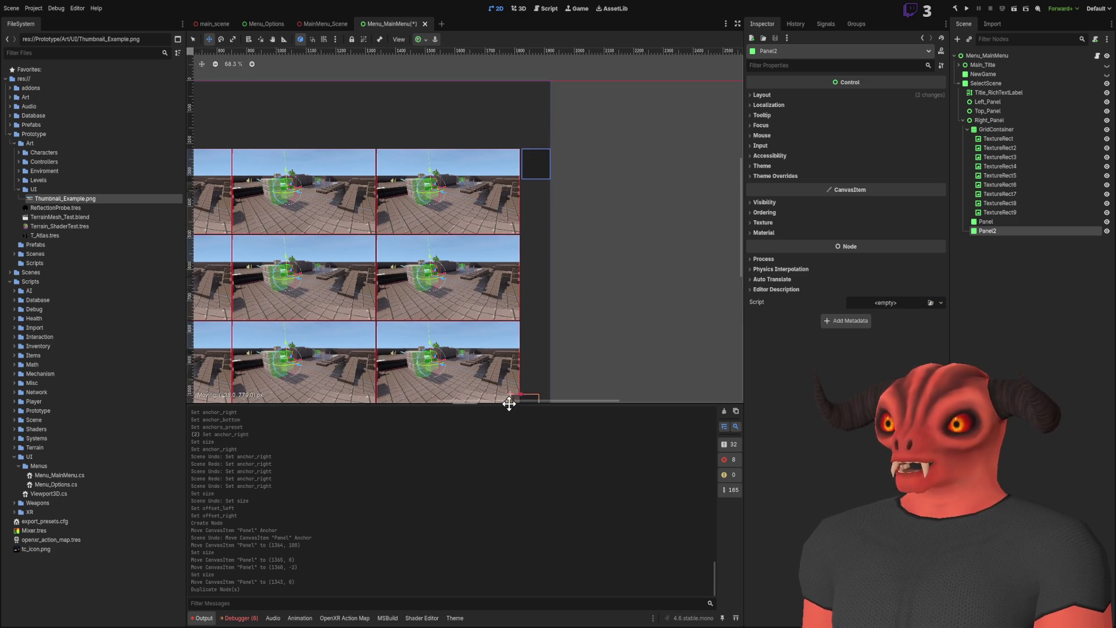
- Drag Panel2 down to the grid's bottom-right corner, then reselect the original Panel
{"action": "left_click_drag", "start_coordinate": [509, 404], "coordinate": [512, 400]}
{"action": "scroll", "coordinate": [531, 244], "scroll_direction": "up", "scroll_amount": 3}
{"action": "left_click_drag", "start_coordinate": [531, 244], "coordinate": [561, 253]}
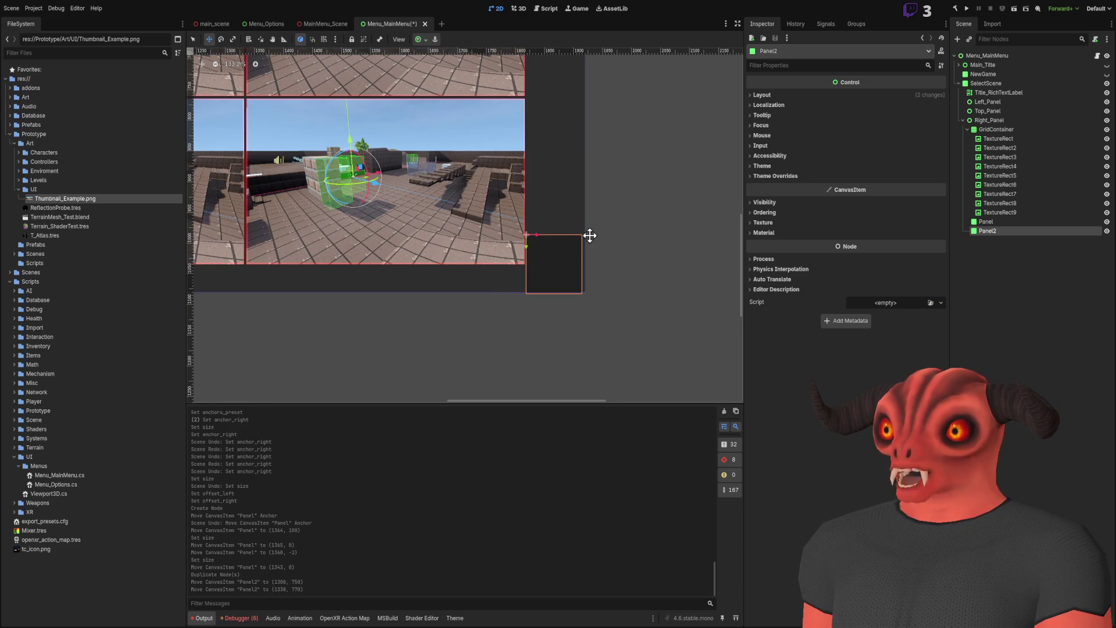
{"action": "scroll", "coordinate": [561, 254], "scroll_direction": "down", "scroll_amount": 4}
{"action": "left_click_drag", "start_coordinate": [603, 194], "coordinate": [638, 304]}
{"action": "scroll", "coordinate": [641, 162], "scroll_direction": "up", "scroll_amount": 2}
{"action": "scroll", "coordinate": [630, 371], "scroll_direction": "up", "scroll_amount": 2}
{"action": "scroll", "coordinate": [612, 101], "scroll_direction": "down", "scroll_amount": 1}
{"action": "scroll", "coordinate": [615, 325], "scroll_direction": "down", "scroll_amount": 3}
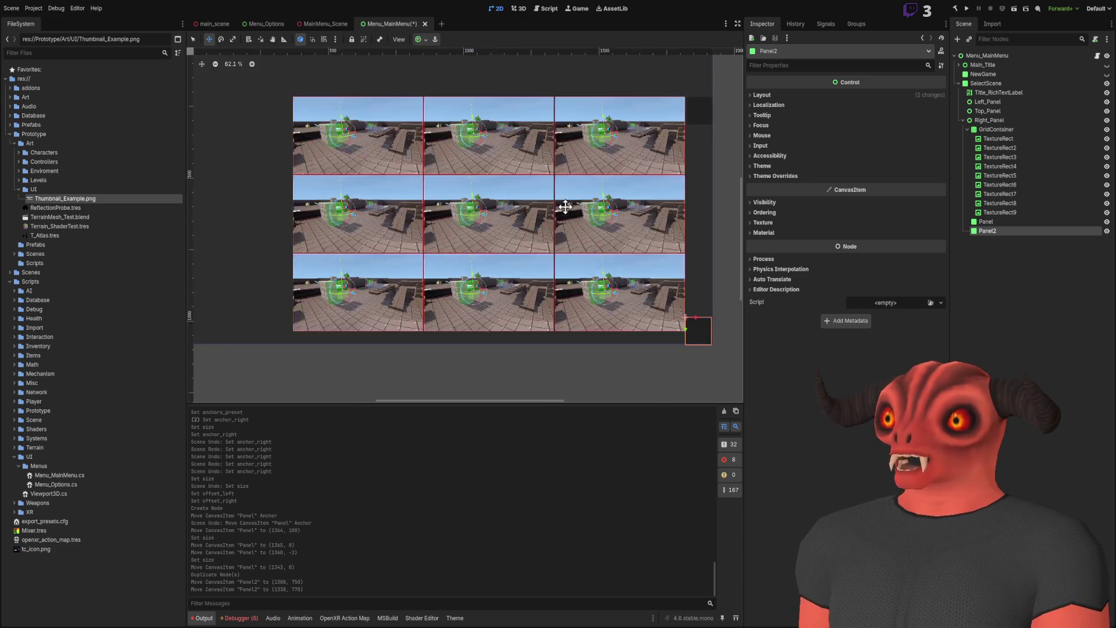
{"action": "scroll", "coordinate": [547, 196], "scroll_direction": "up", "scroll_amount": 2}
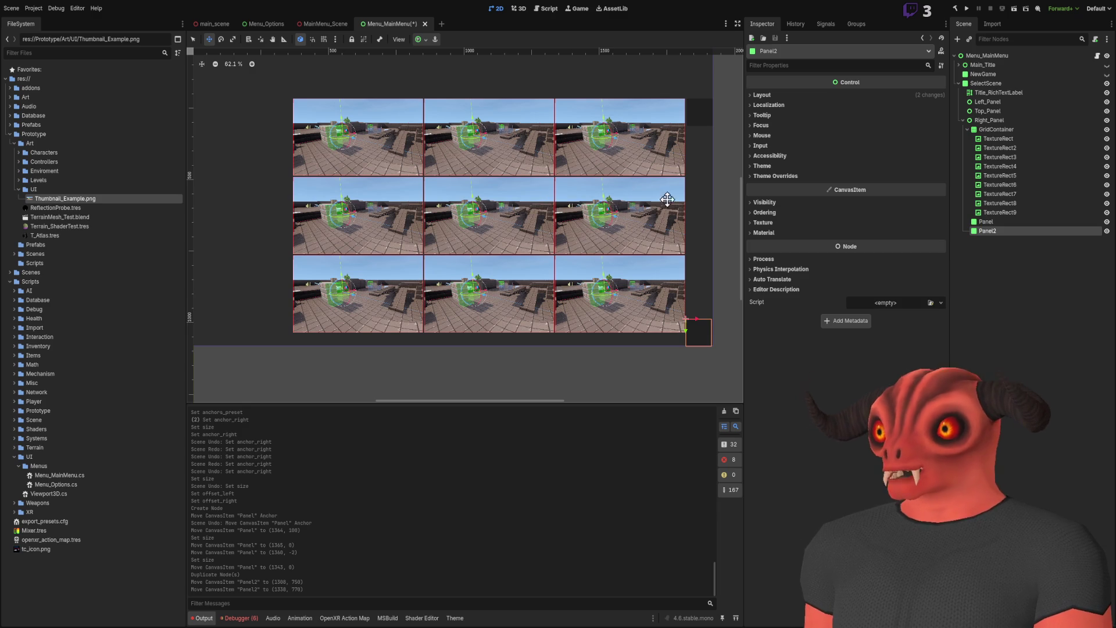
{"action": "scroll", "coordinate": [635, 168], "scroll_direction": "down", "scroll_amount": 2}
{"action": "scroll", "coordinate": [598, 169], "scroll_direction": "up", "scroll_amount": 1}
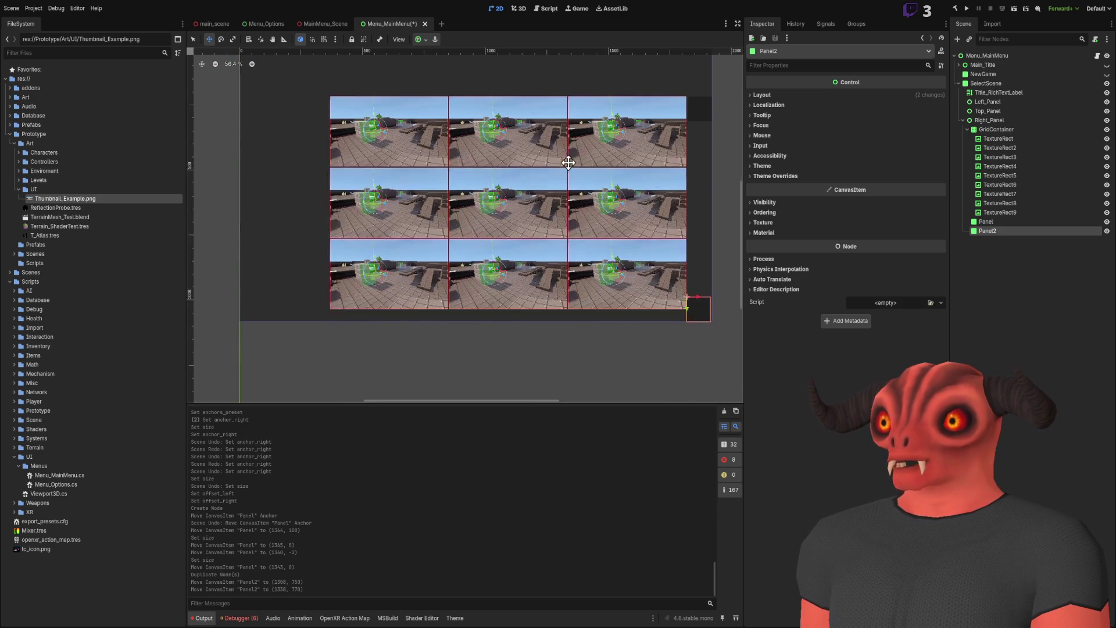
{"action": "scroll", "coordinate": [528, 123], "scroll_direction": "up", "scroll_amount": 1}
{"action": "scroll", "coordinate": [342, 198], "scroll_direction": "down", "scroll_amount": 1}
{"action": "scroll", "coordinate": [570, 110], "scroll_direction": "up", "scroll_amount": 4}
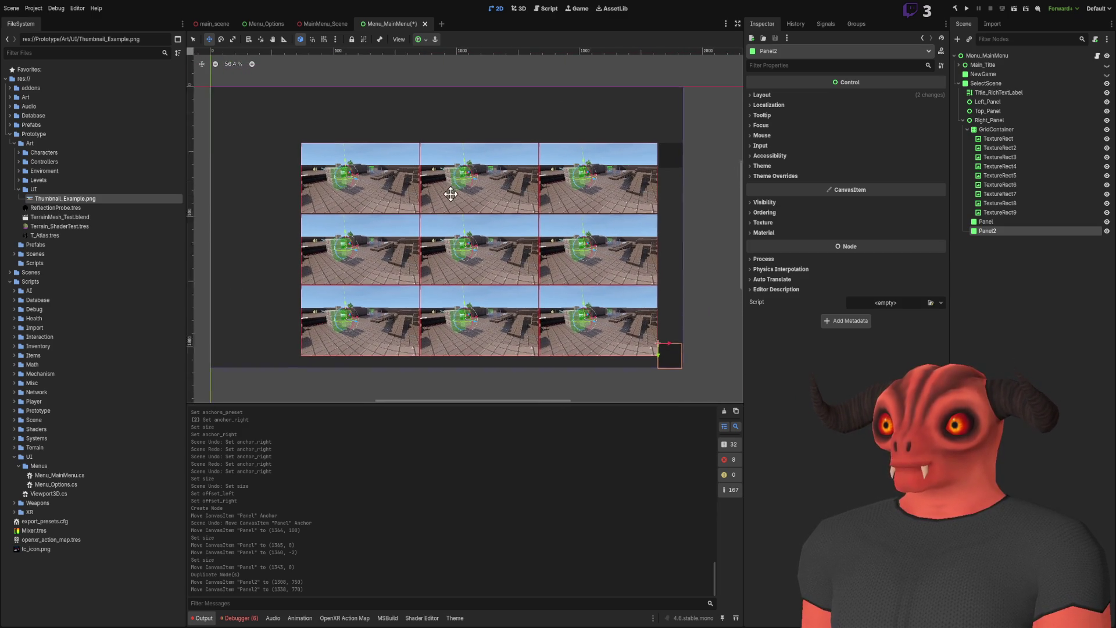
{"action": "left_click", "coordinate": [1008, 221]}
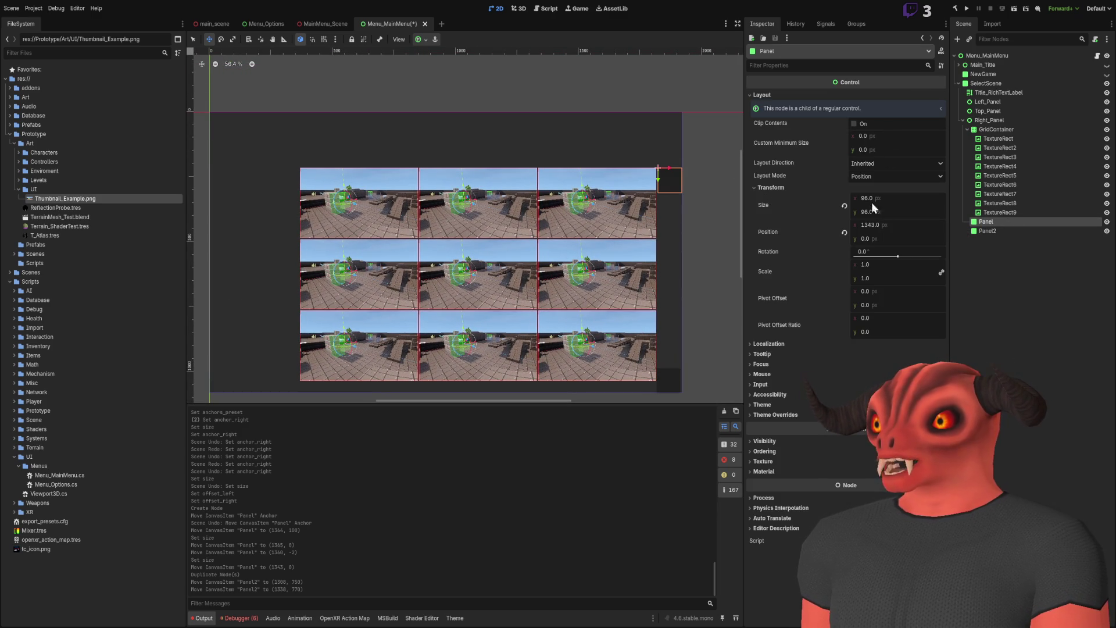
- Set all nine thumbnail TextureRects to a 448 px minimum width, then view Untitled-3 in Photoshop
{"action": "left_click", "coordinate": [993, 120]}
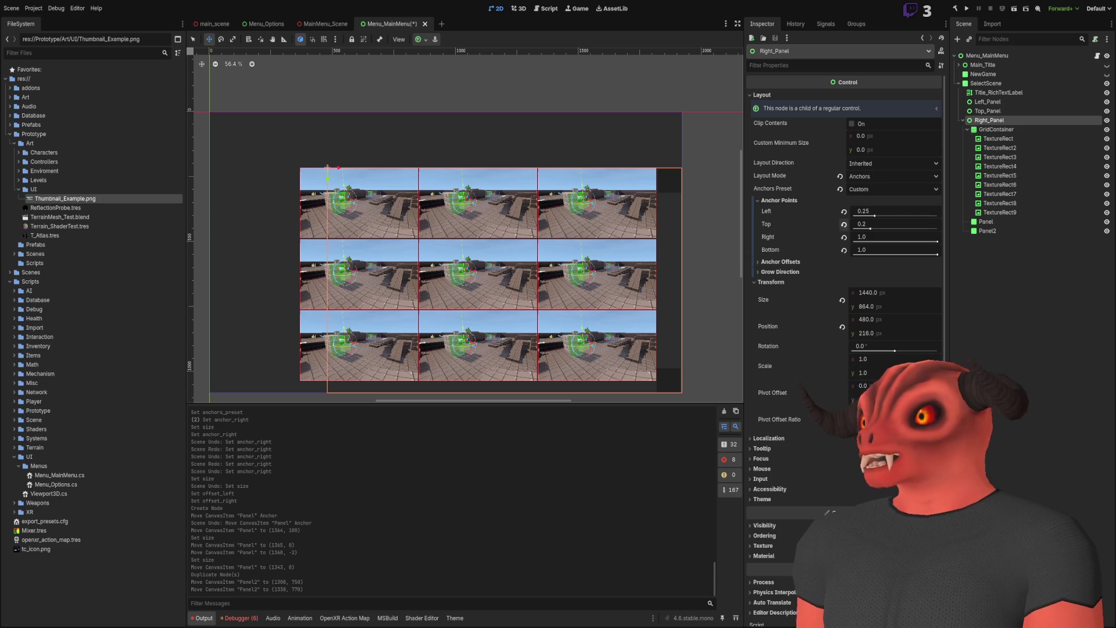
{"action": "left_click", "coordinate": [998, 139]}
{"action": "left_click", "coordinate": [1000, 212], "text": "shift"}
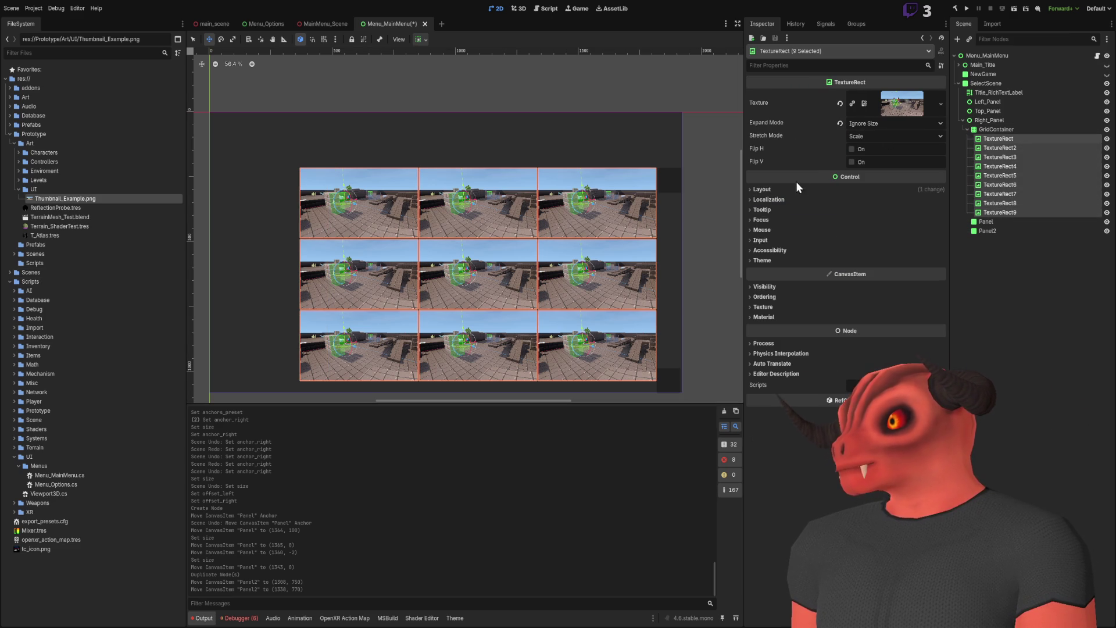
{"action": "left_click", "coordinate": [784, 191]}
{"action": "left_click", "coordinate": [892, 213]}
{"action": "type", "text": "44"}
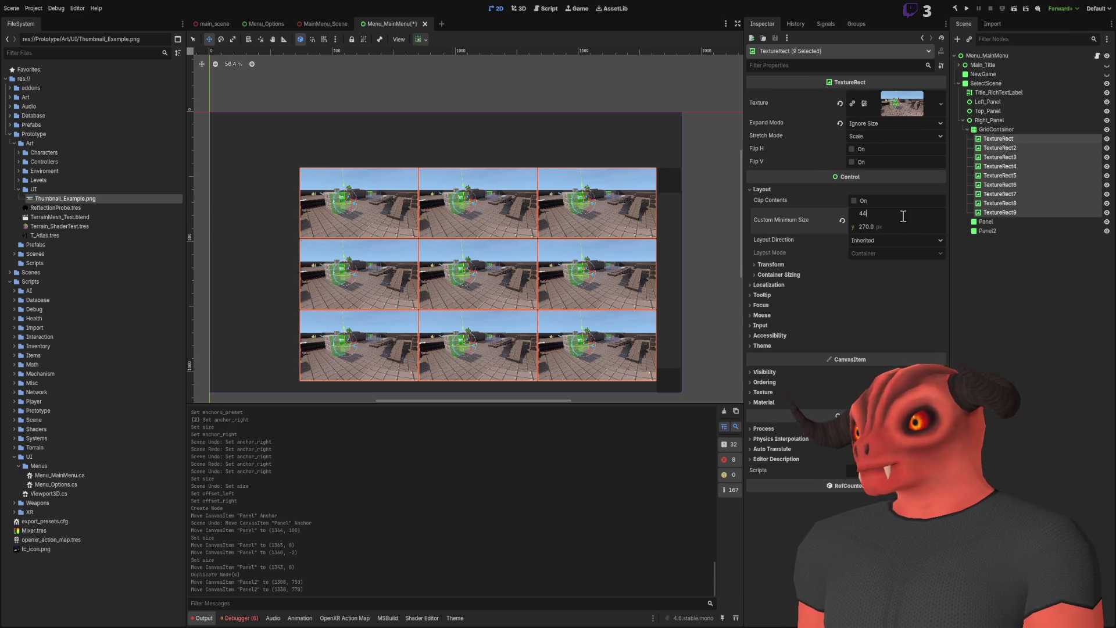
{"action": "type", "text": "8"}
{"action": "key", "text": "Return"}
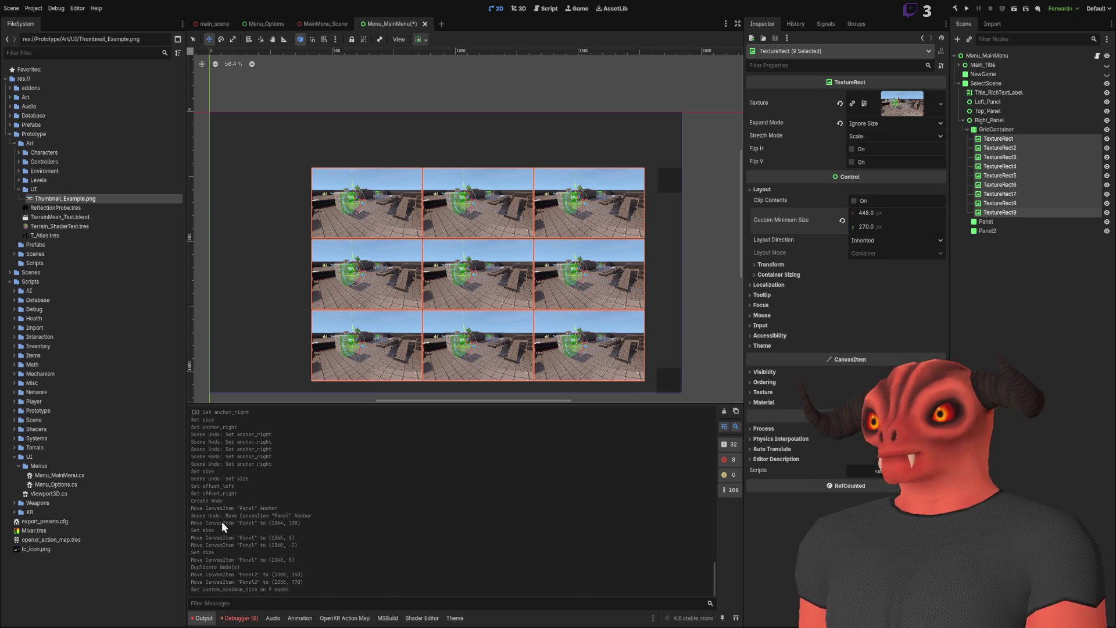
{"action": "key", "text": "alt+Tab"}
{"action": "left_click", "coordinate": [311, 39]}
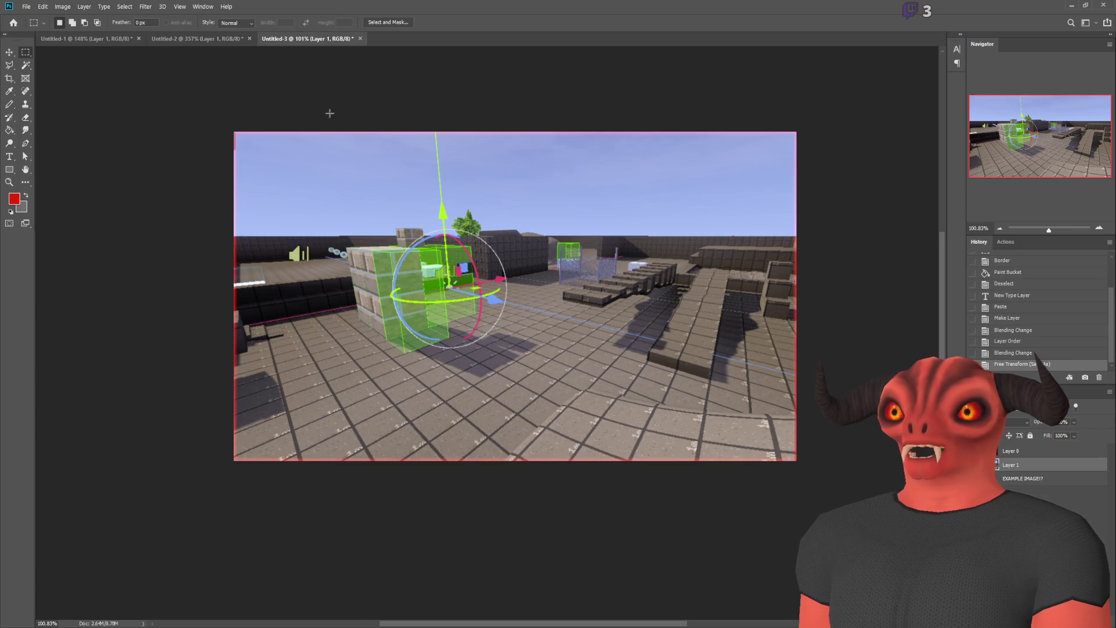
- Pan the example screenshot, then set the Godot tiles' minimum height to 252 px
{"action": "key", "text": "h"}
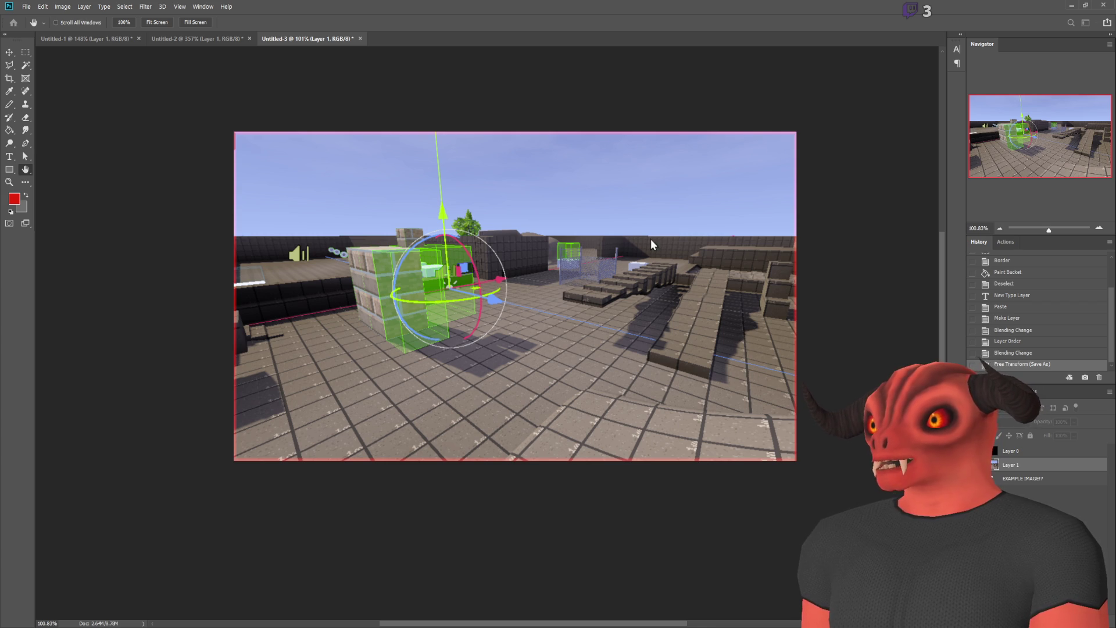
{"action": "key", "text": "alt+Tab"}
{"action": "left_click", "coordinate": [866, 227]}
{"action": "type", "text": "252"}
{"action": "key", "text": "Return"}
{"action": "mouse_move", "coordinate": [640, 239]}
{"action": "left_mouse_down"}
{"action": "mouse_move", "coordinate": [677, 134]}
{"action": "mouse_move", "coordinate": [652, 196]}
{"action": "left_mouse_up"}
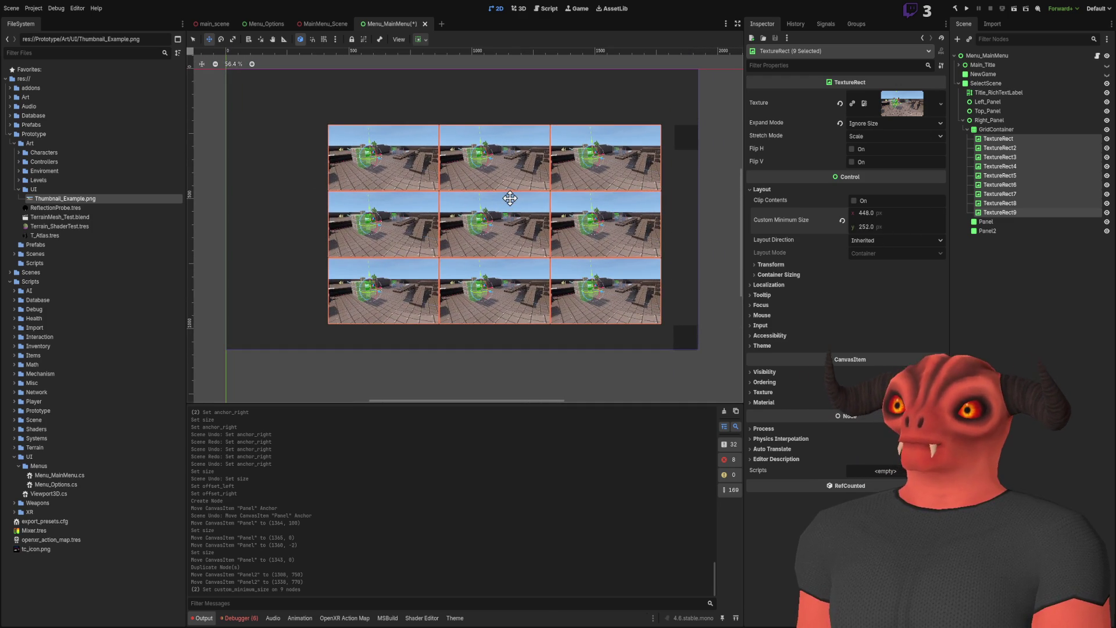
- Select the GridContainer and set its right anchor to 0.855, then 0.89
{"action": "left_click", "coordinate": [1003, 129]}
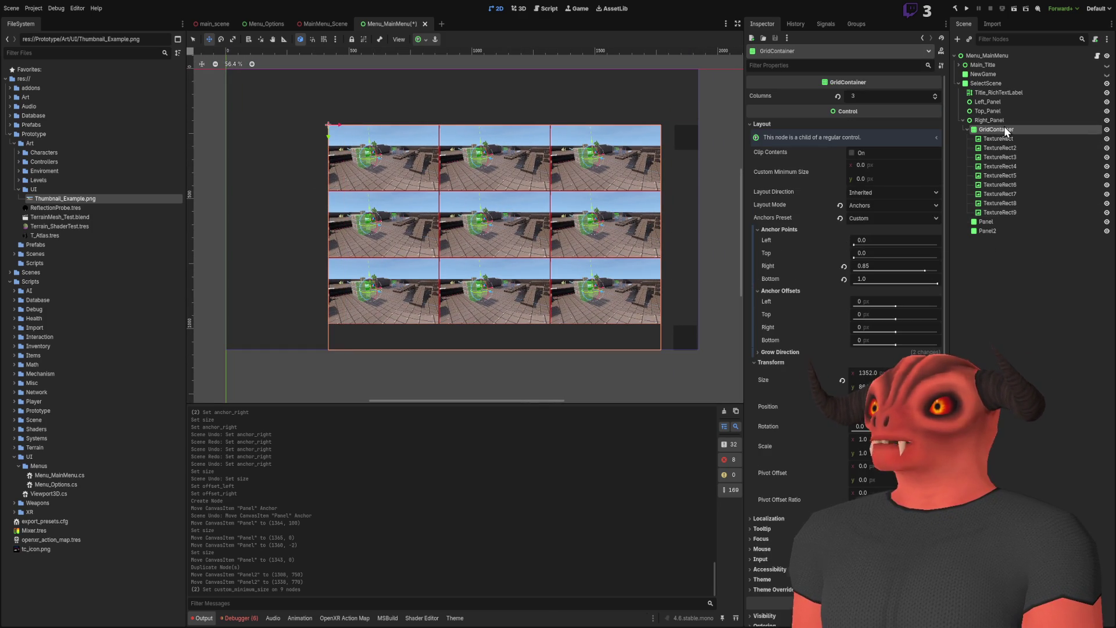
{"action": "scroll", "coordinate": [518, 177], "scroll_direction": "down", "scroll_amount": 1}
{"action": "scroll", "coordinate": [517, 178], "scroll_direction": "up", "scroll_amount": 3}
{"action": "left_click", "coordinate": [901, 267]}
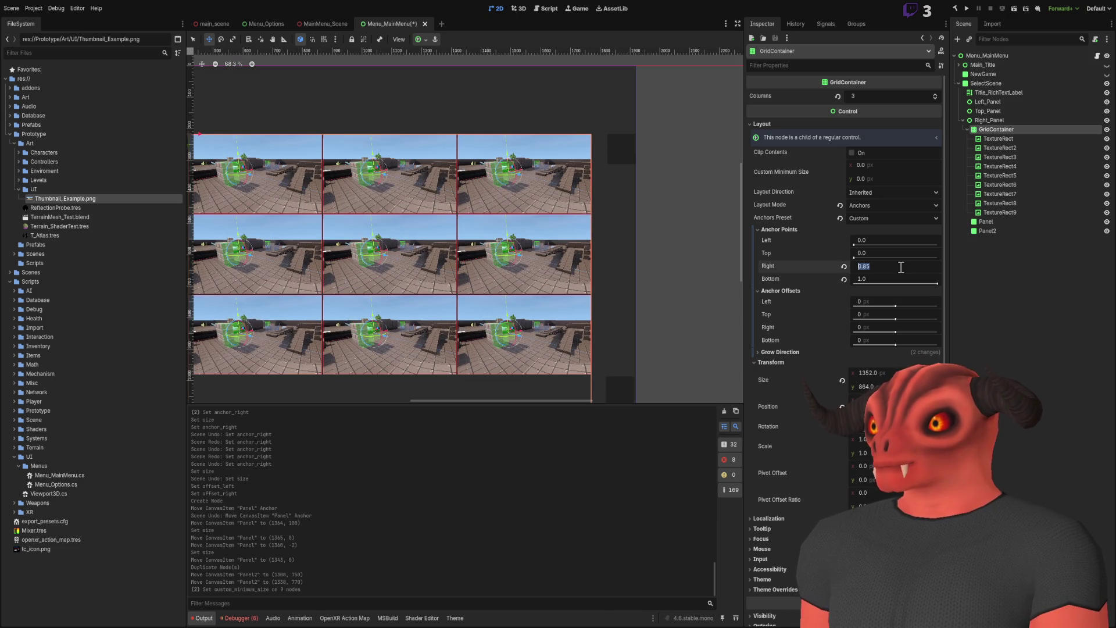
{"action": "type", "text": ".855"}
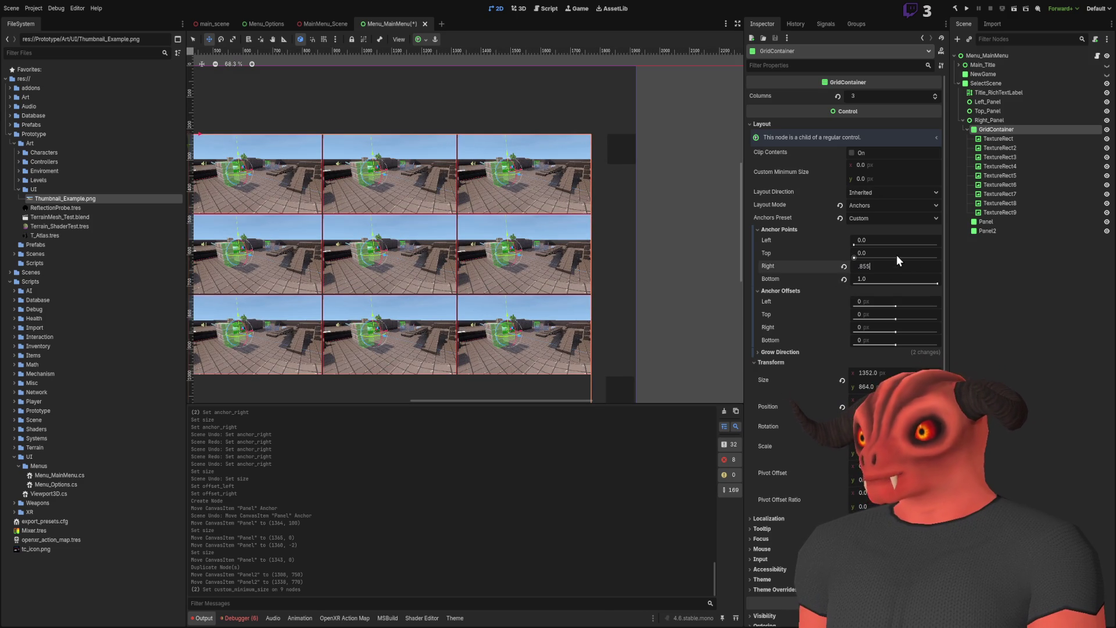
{"action": "key", "text": "Return"}
{"action": "double_click", "coordinate": [892, 265]}
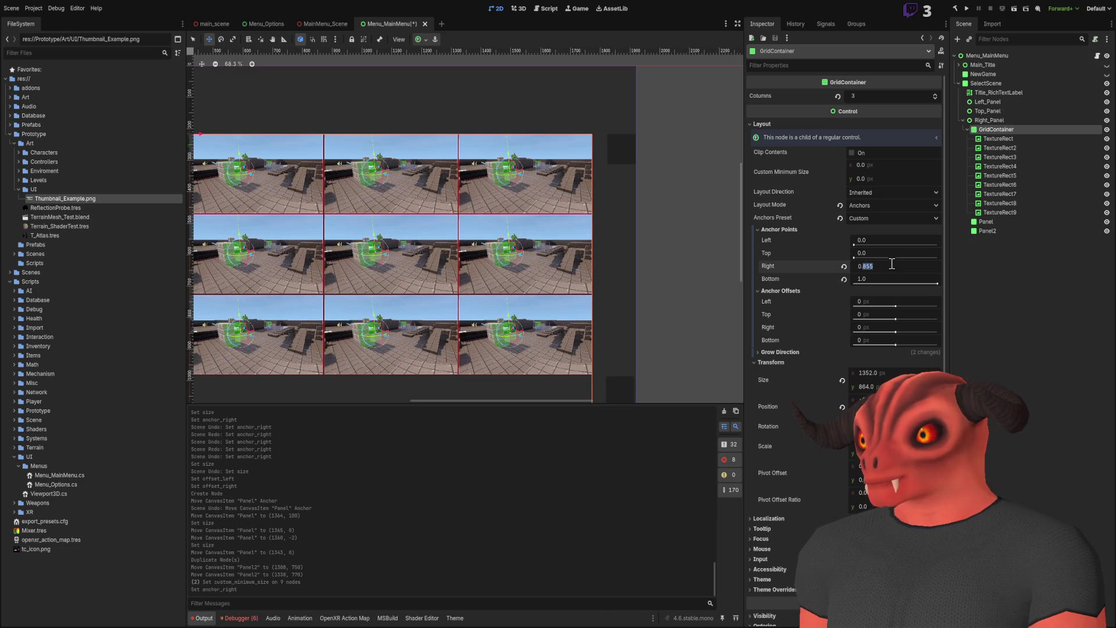
{"action": "type", "text": "89"}
{"action": "key", "text": "Return"}
- Nudge the right anchor through 0.9 and 0.92, settling at 0.925
{"action": "scroll", "coordinate": [643, 139], "scroll_direction": "up", "scroll_amount": 3}
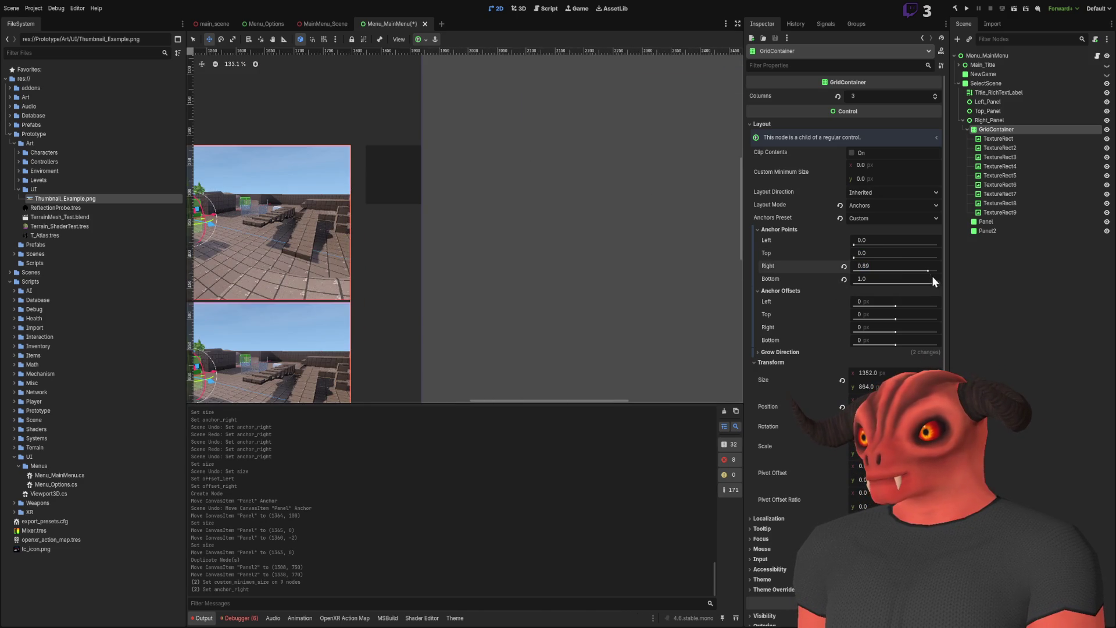
{"action": "left_click_drag", "start_coordinate": [922, 272], "coordinate": [929, 271]}
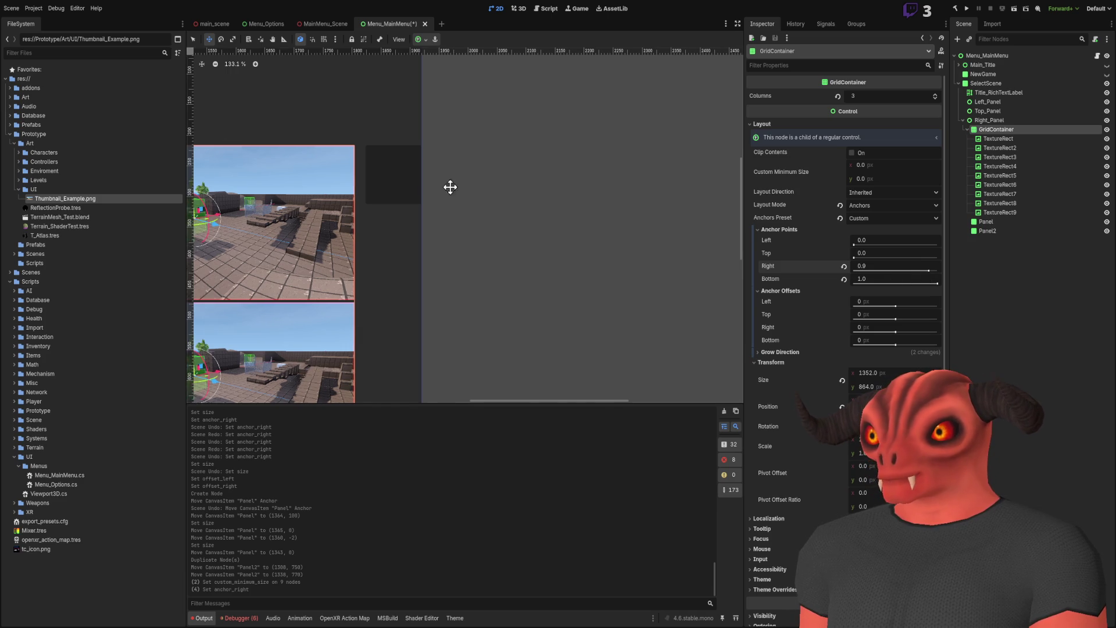
{"action": "scroll", "coordinate": [572, 194], "scroll_direction": "up", "scroll_amount": 8}
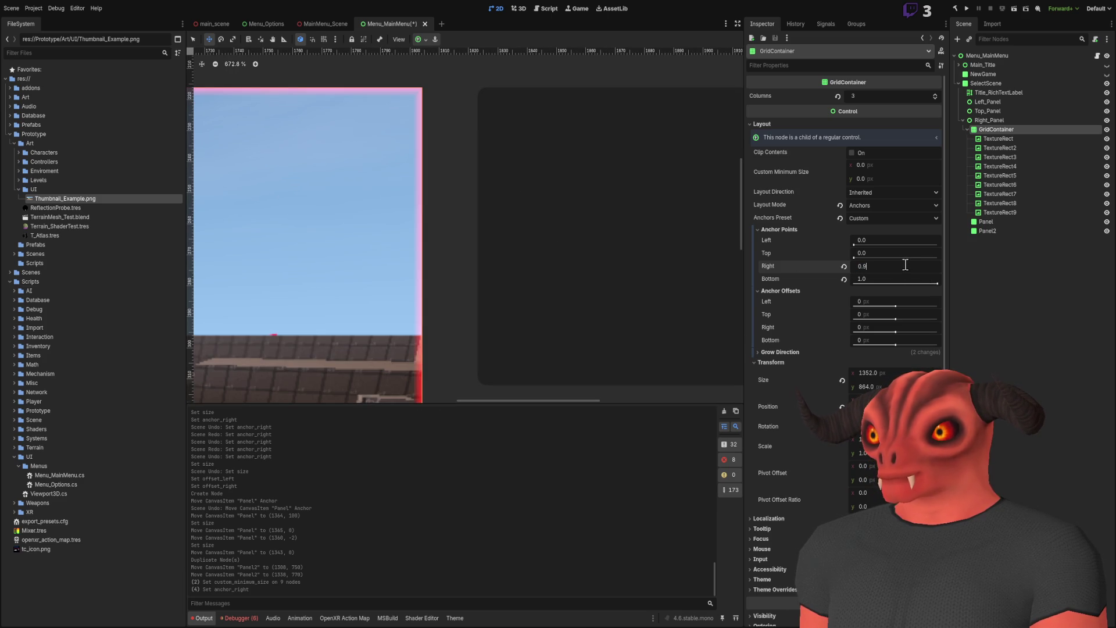
{"action": "left_click_drag", "start_coordinate": [905, 265], "coordinate": [910, 264]}
{"action": "type", "text": "2"}
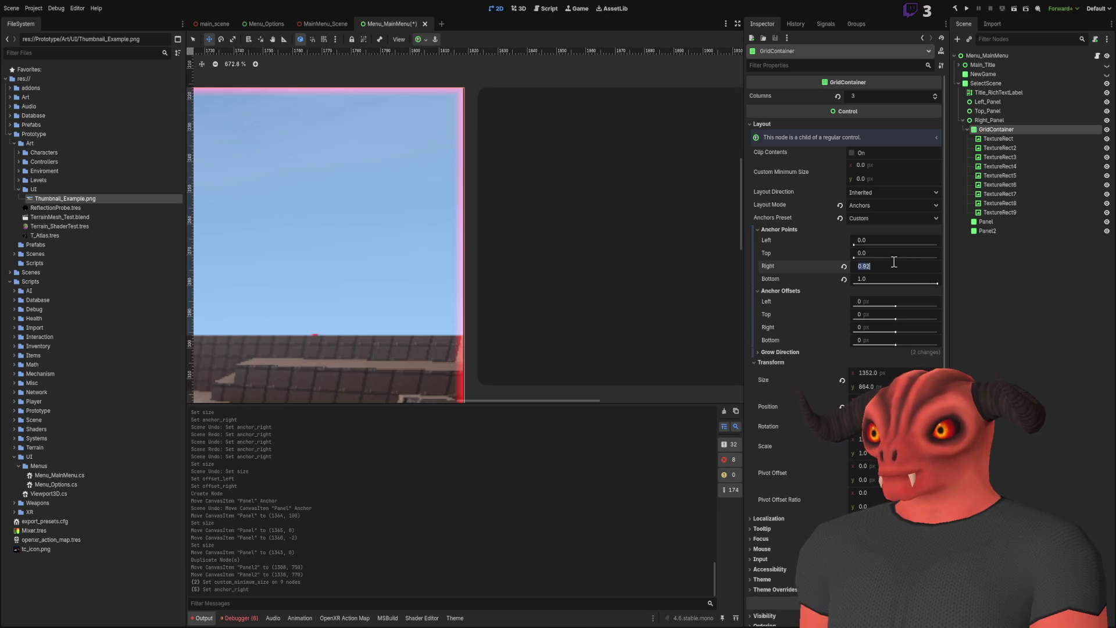
{"action": "type", "text": "5"}
{"action": "key", "text": "Return"}
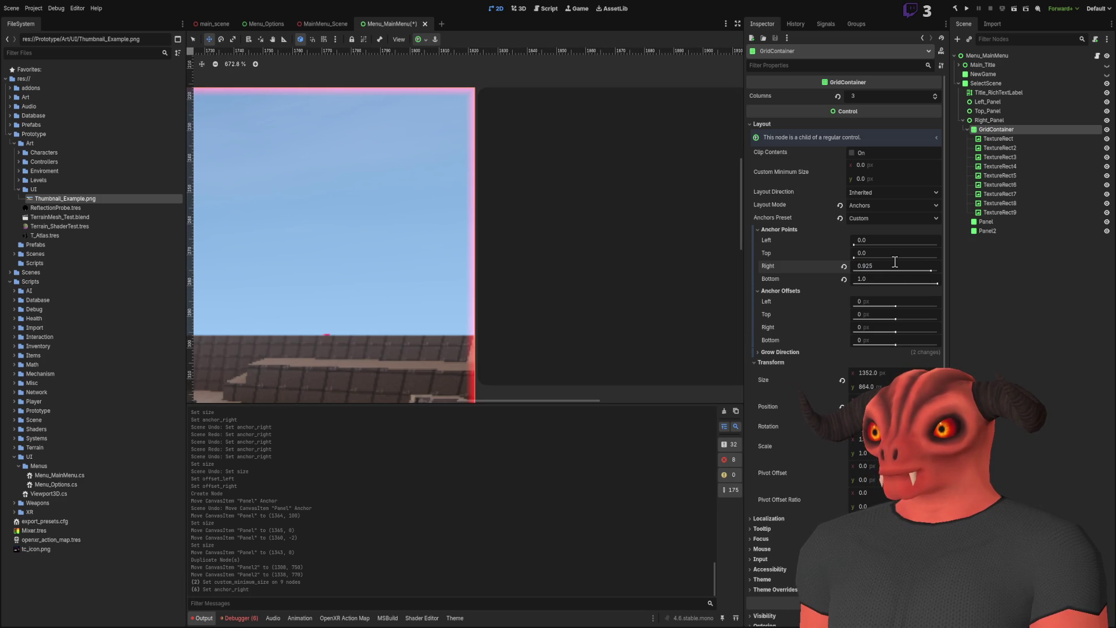
{"action": "scroll", "coordinate": [552, 183], "scroll_direction": "down", "scroll_amount": 12}
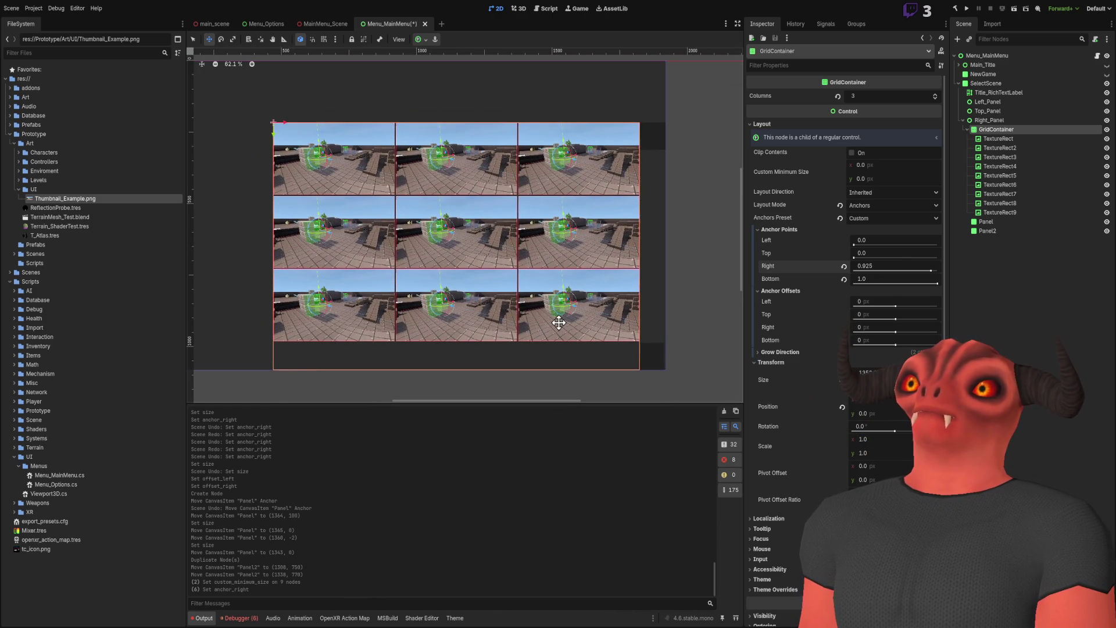
{"action": "scroll", "coordinate": [561, 318], "scroll_direction": "down", "scroll_amount": 1}
{"action": "left_click", "coordinate": [880, 265]}
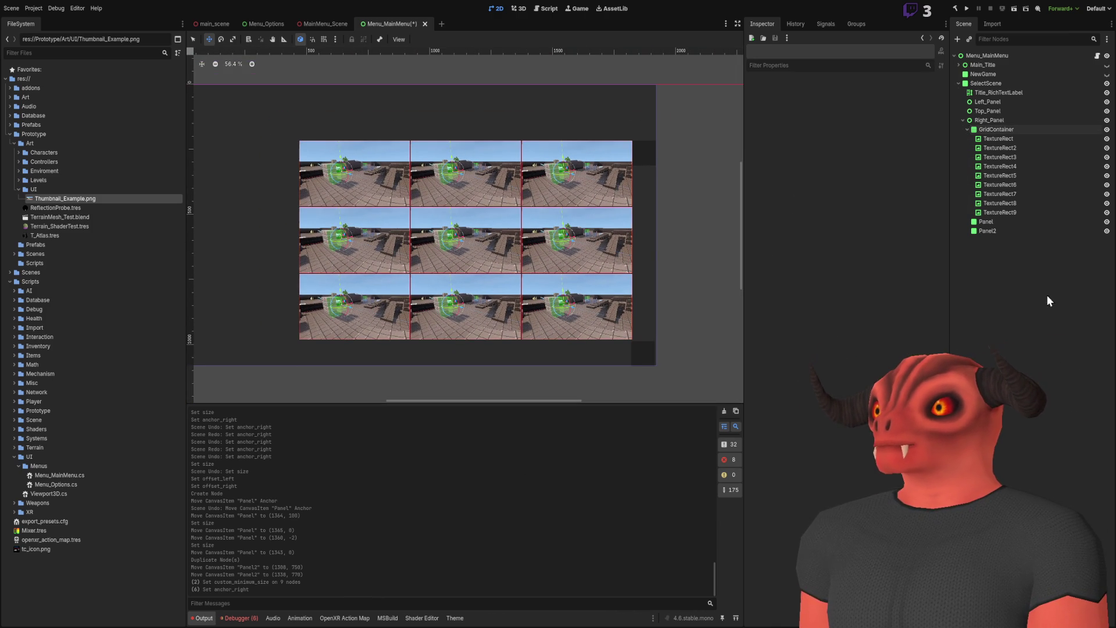
- Select Right_Panel and add a VScrollBar child node to it
{"action": "left_click", "coordinate": [988, 119]}
{"action": "left_click", "coordinate": [986, 128]}
{"action": "left_click", "coordinate": [983, 120]}
{"action": "left_click", "coordinate": [969, 129]}
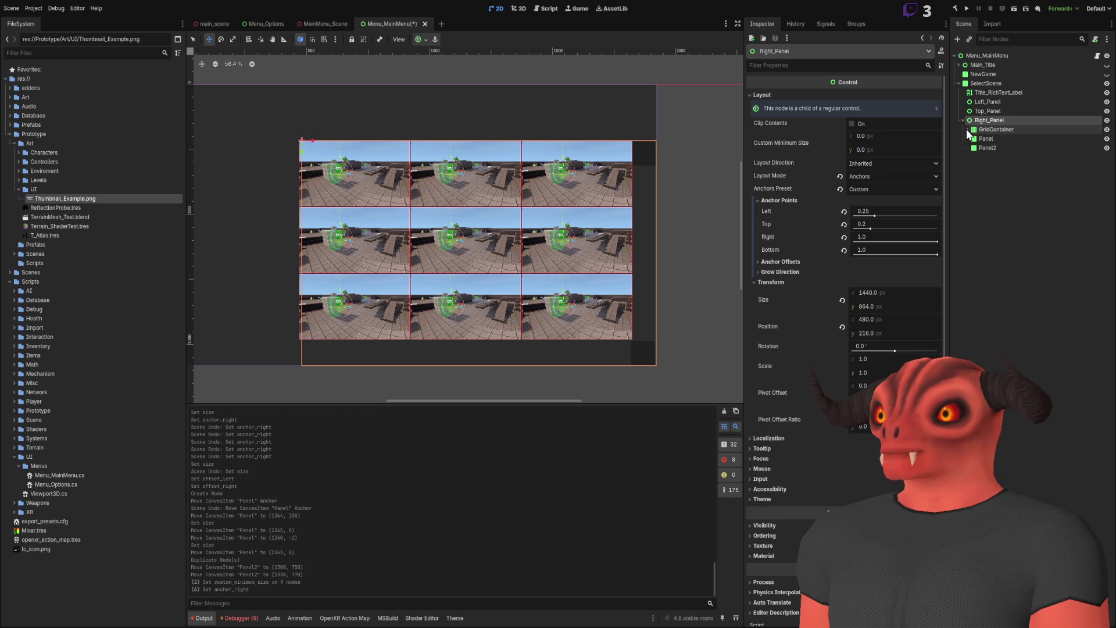
{"action": "left_click", "coordinate": [985, 139]}
{"action": "left_click", "coordinate": [985, 149]}
{"action": "left_click", "coordinate": [983, 142]}
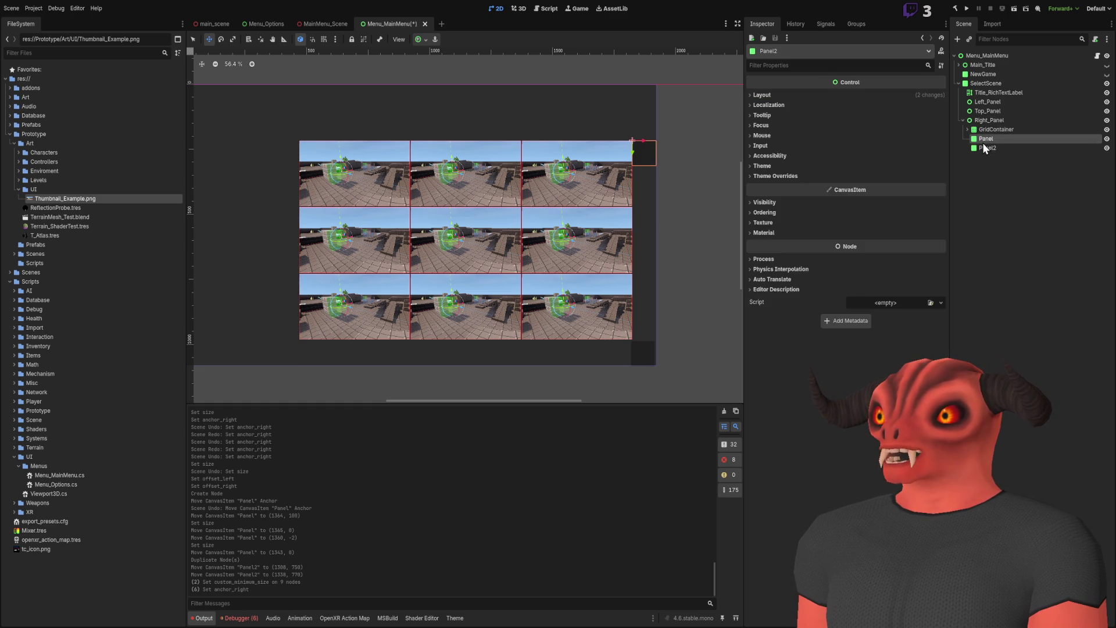
{"action": "key", "text": "Left"}
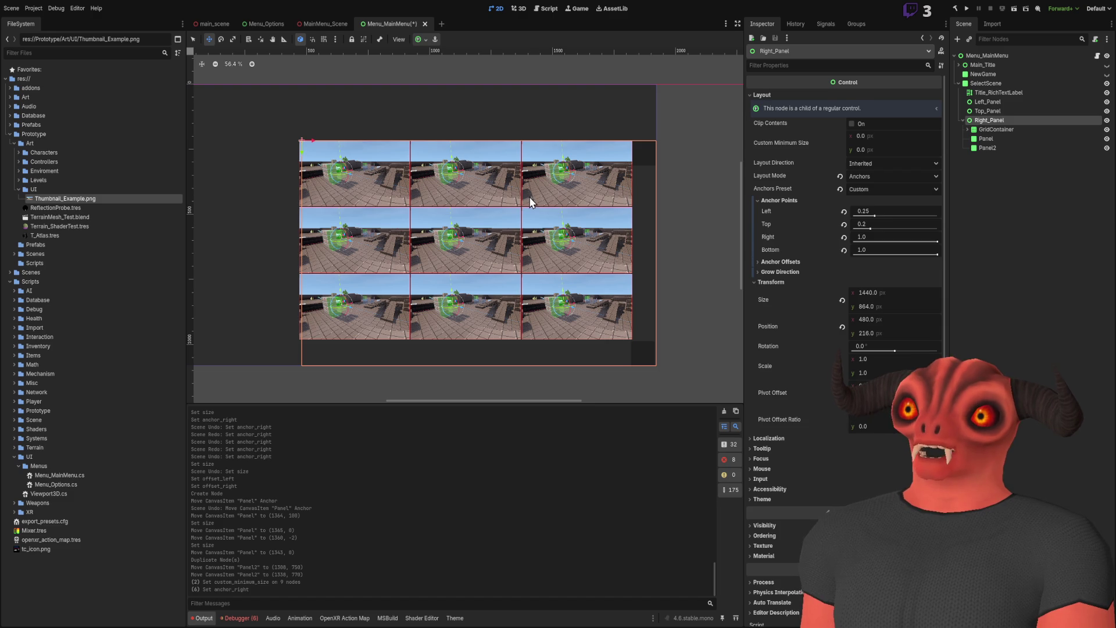
{"action": "key", "text": "Return"}
{"action": "left_click_drag", "start_coordinate": [615, 249], "coordinate": [570, 242]}
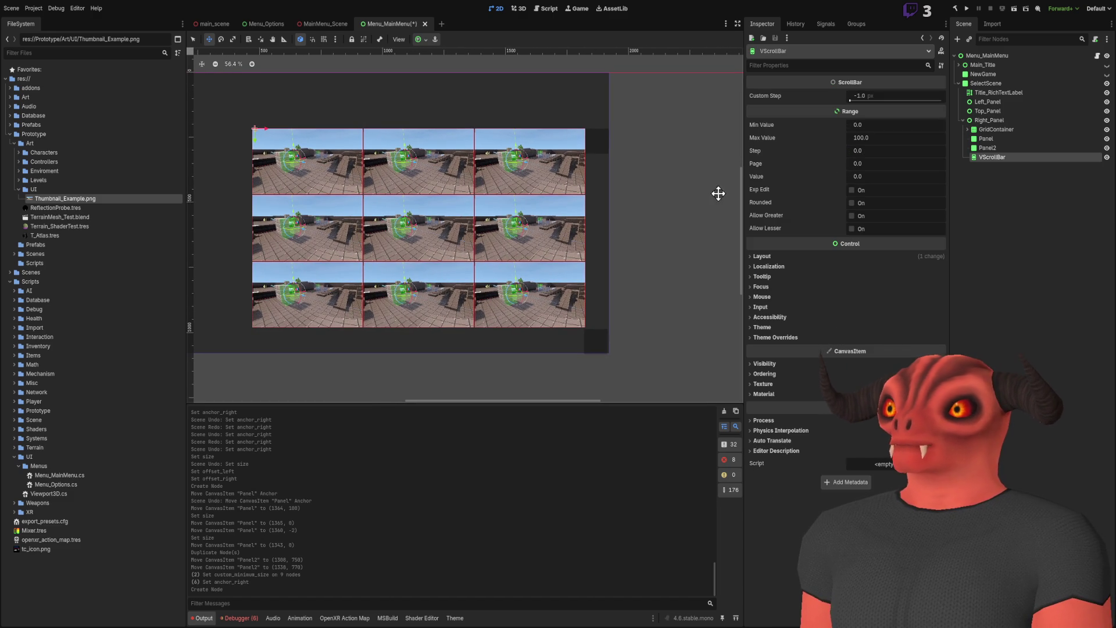
- Set the VScrollBar to Anchors layout with Custom preset and revert its right and bottom offsets
{"action": "left_click", "coordinate": [768, 257]}
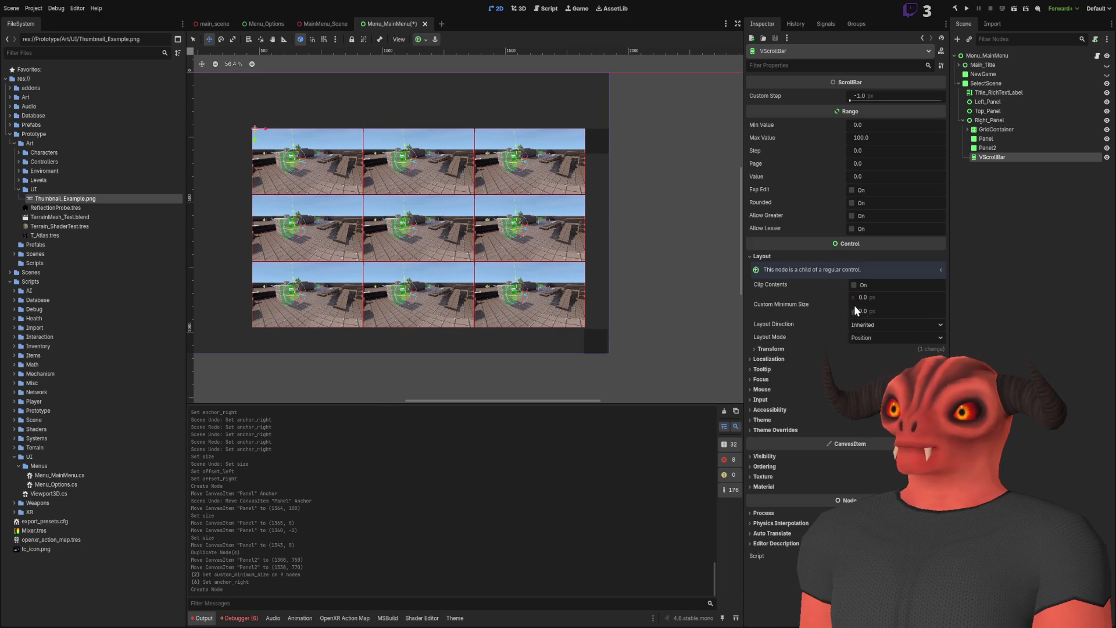
{"action": "left_click", "coordinate": [871, 336]}
{"action": "left_click", "coordinate": [876, 358]}
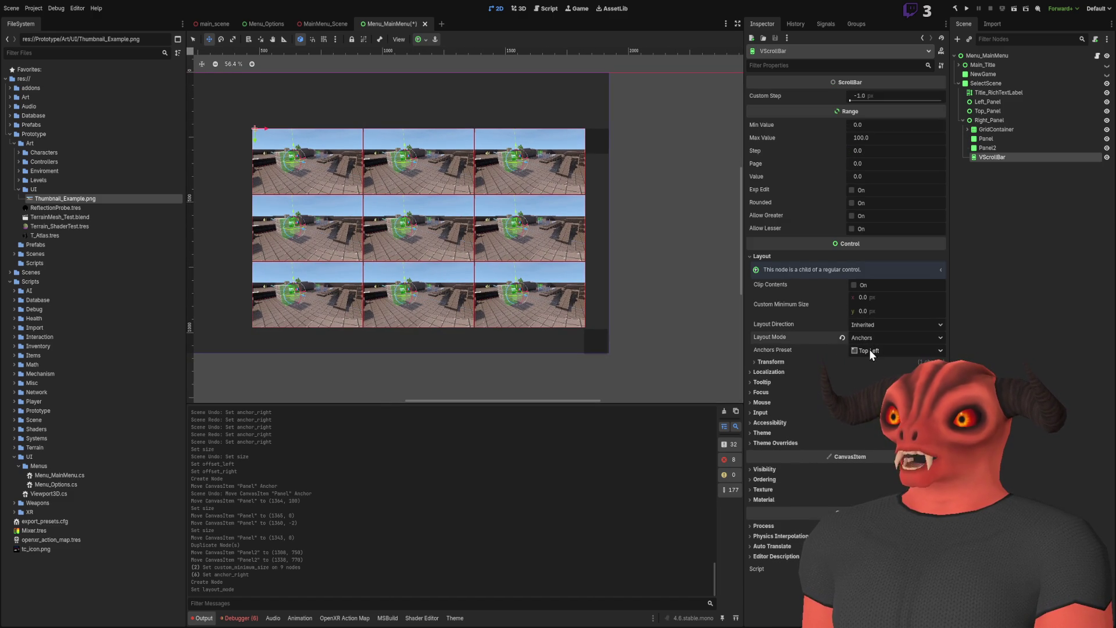
{"action": "left_click", "coordinate": [887, 368]}
{"action": "left_click", "coordinate": [766, 362]}
{"action": "left_click", "coordinate": [771, 424]}
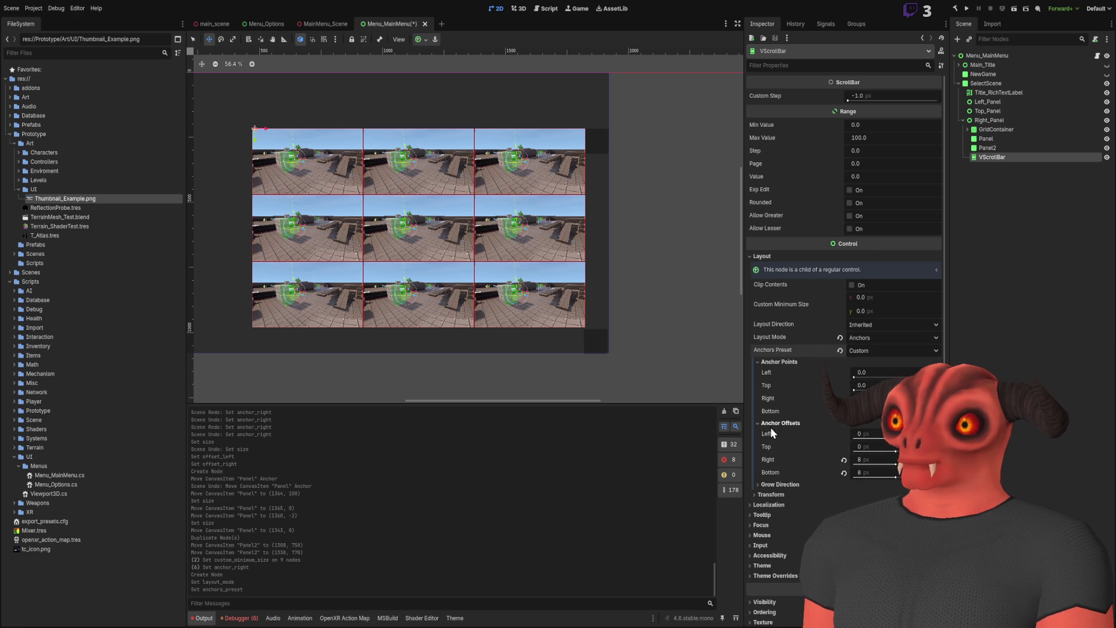
{"action": "left_click", "coordinate": [844, 459]}
{"action": "left_click", "coordinate": [844, 473]}
{"action": "left_click", "coordinate": [781, 423]}
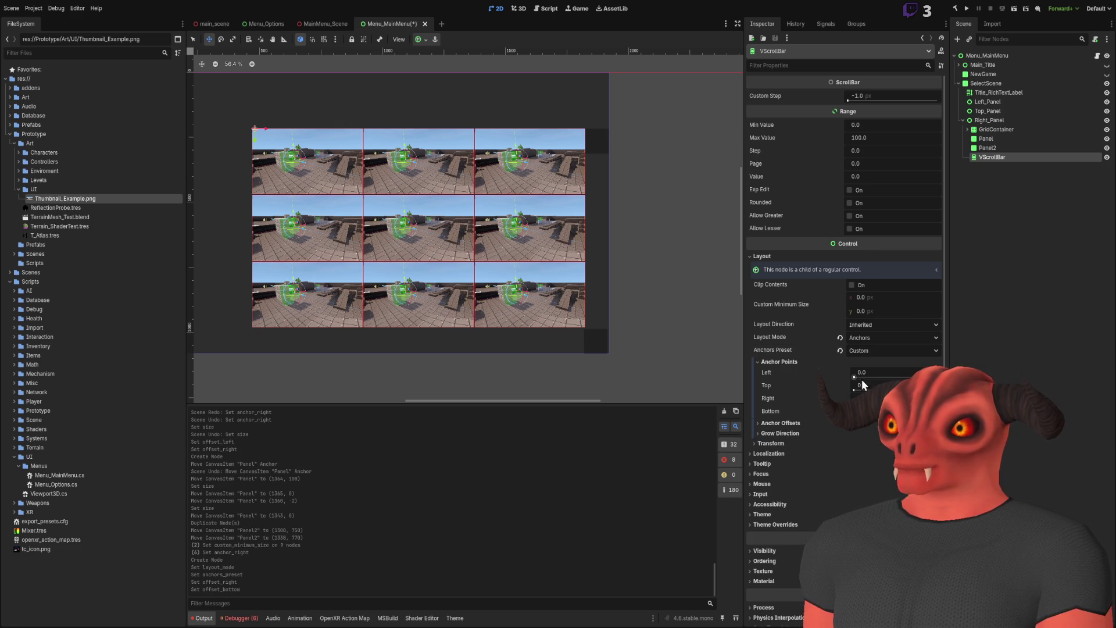
{"action": "left_click", "coordinate": [873, 371]}
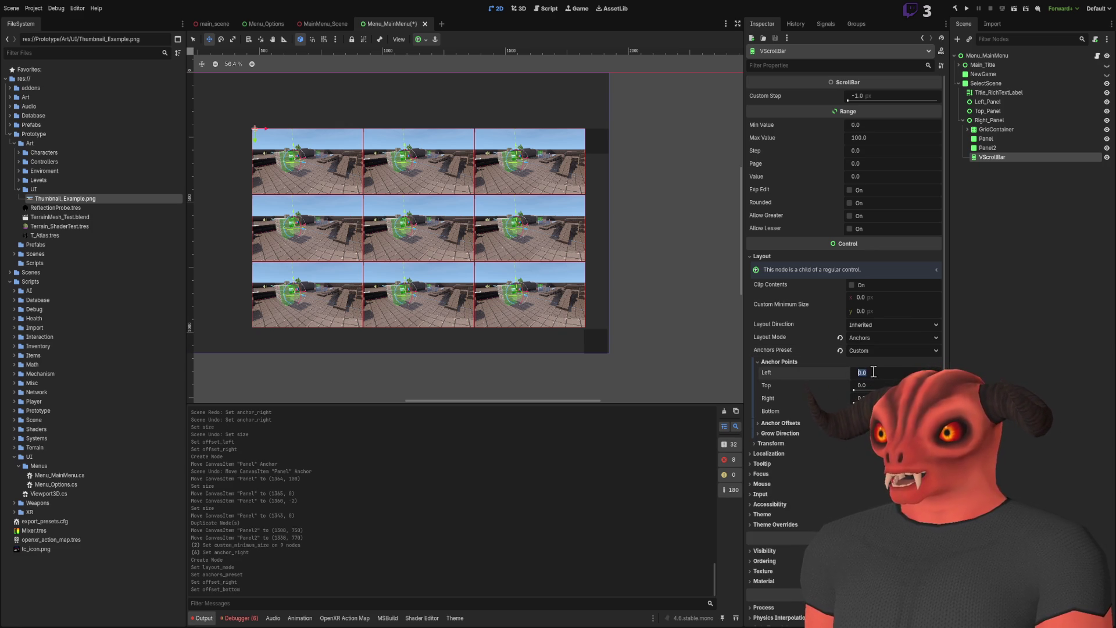
{"action": "type", "text": "0.925"}
{"action": "left_click", "coordinate": [998, 129]}
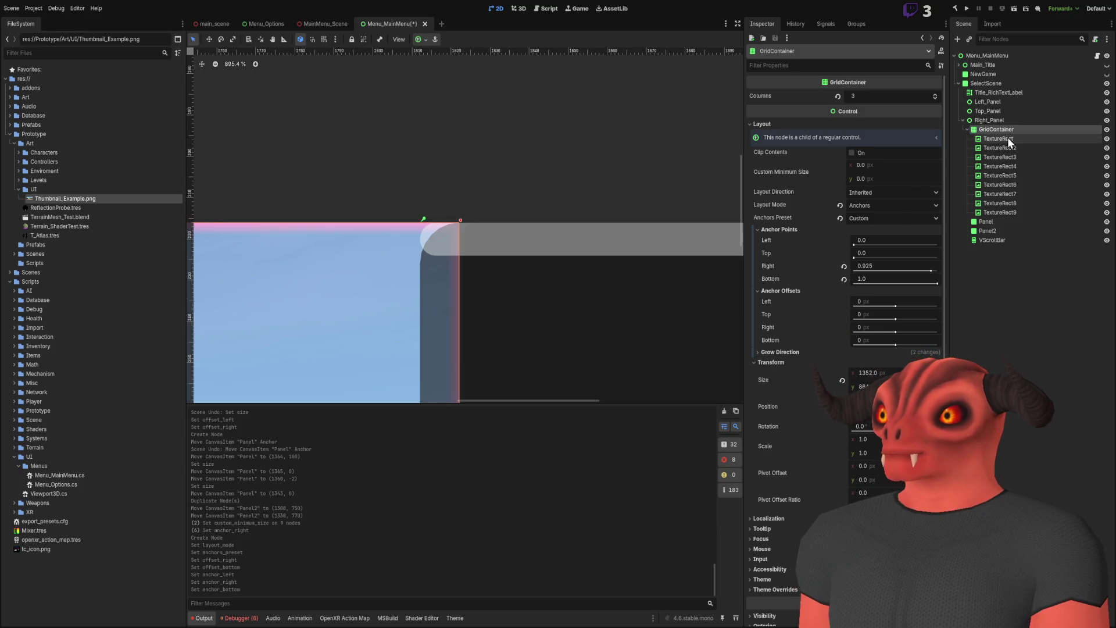
{"action": "left_click", "coordinate": [1007, 138]}
{"action": "scroll", "coordinate": [566, 110], "scroll_direction": "down", "scroll_amount": 12}
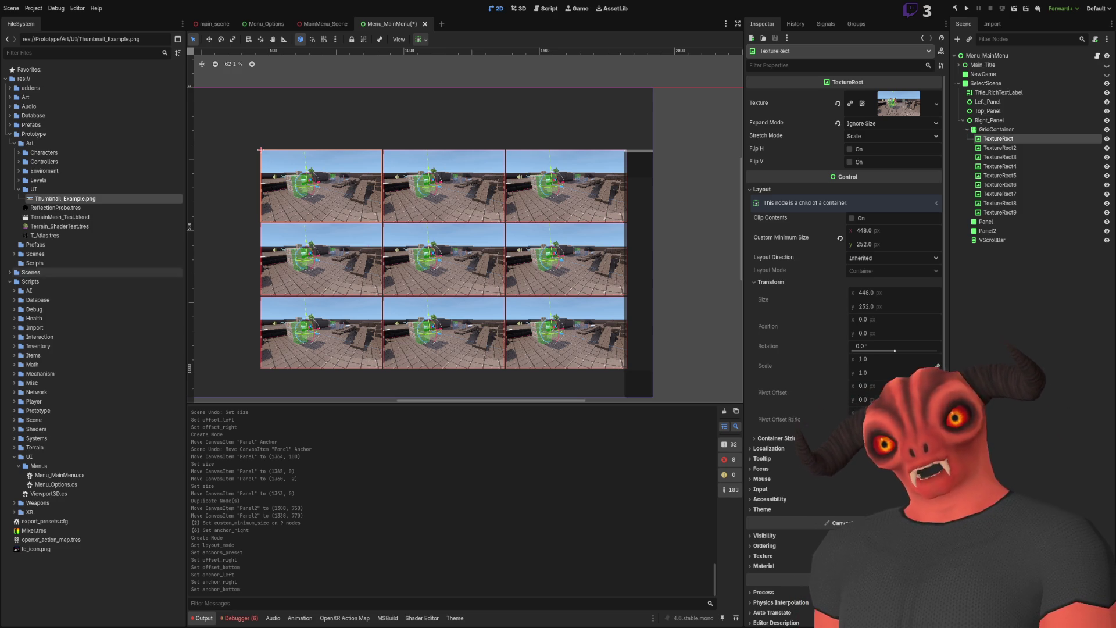
{"action": "left_click", "coordinate": [996, 129]}
{"action": "scroll", "coordinate": [463, 191], "scroll_direction": "up", "scroll_amount": 9}
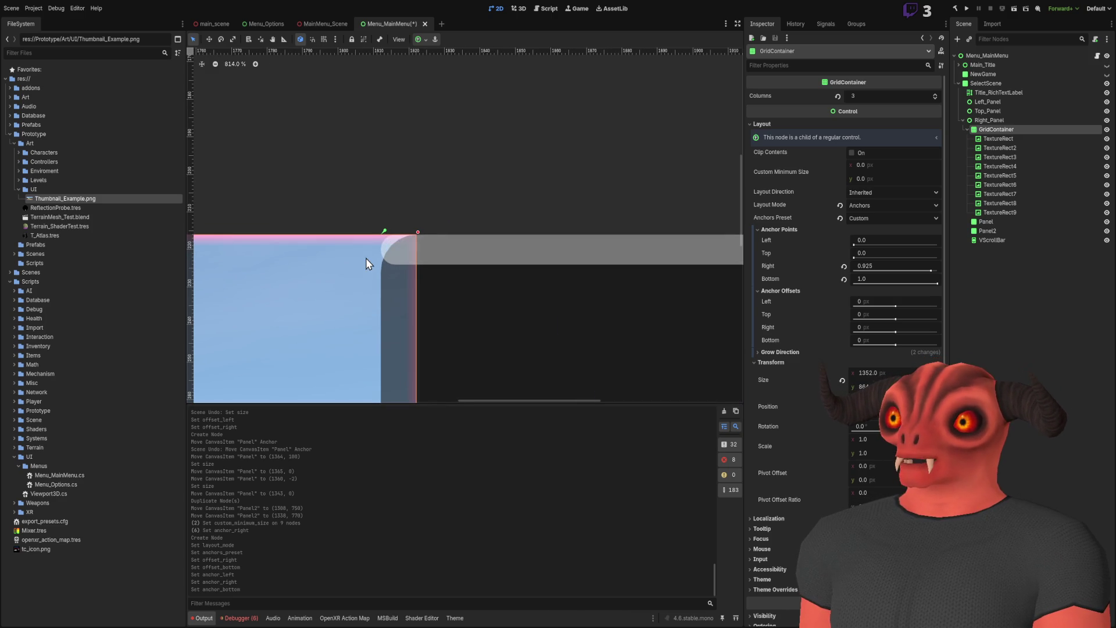
- Adjust GridContainer's right anchor, trying 0.915 and 0.908, and settle on 0.9
{"action": "scroll", "coordinate": [365, 258], "scroll_direction": "down", "scroll_amount": 8}
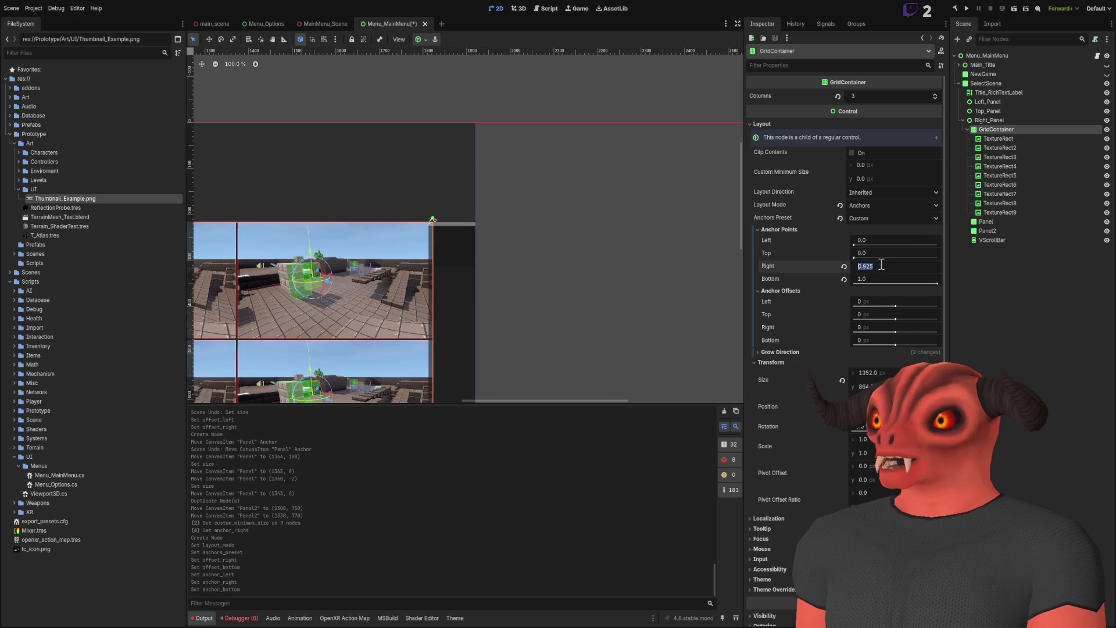
{"action": "type", "text": "0.91"}
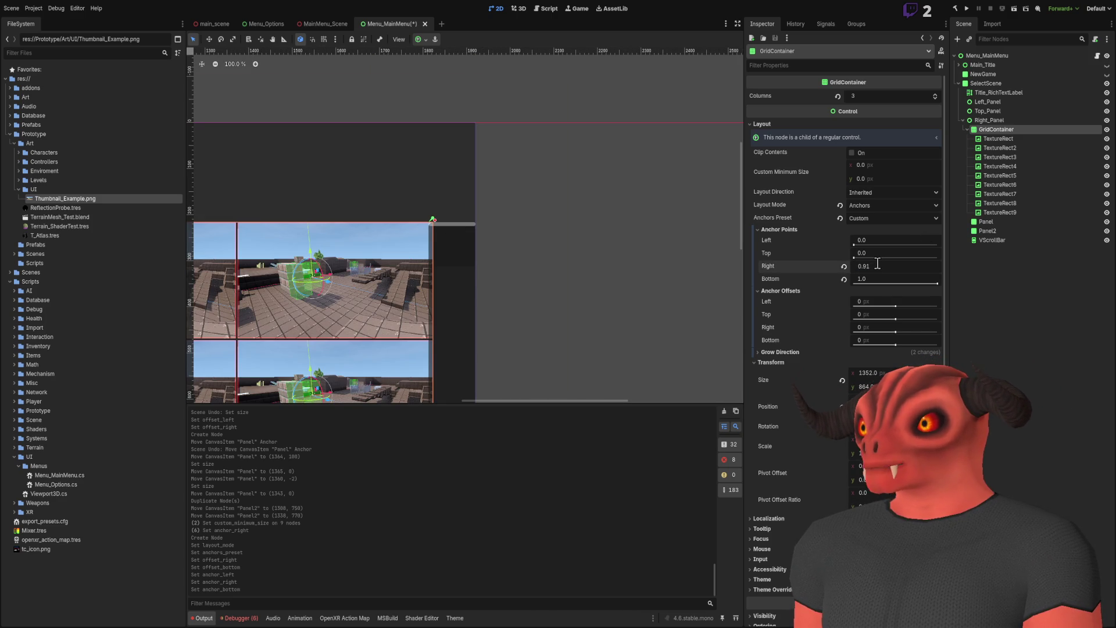
{"action": "type", "text": "5"}
{"action": "key", "text": "Return"}
{"action": "scroll", "coordinate": [409, 227], "scroll_direction": "up", "scroll_amount": 9}
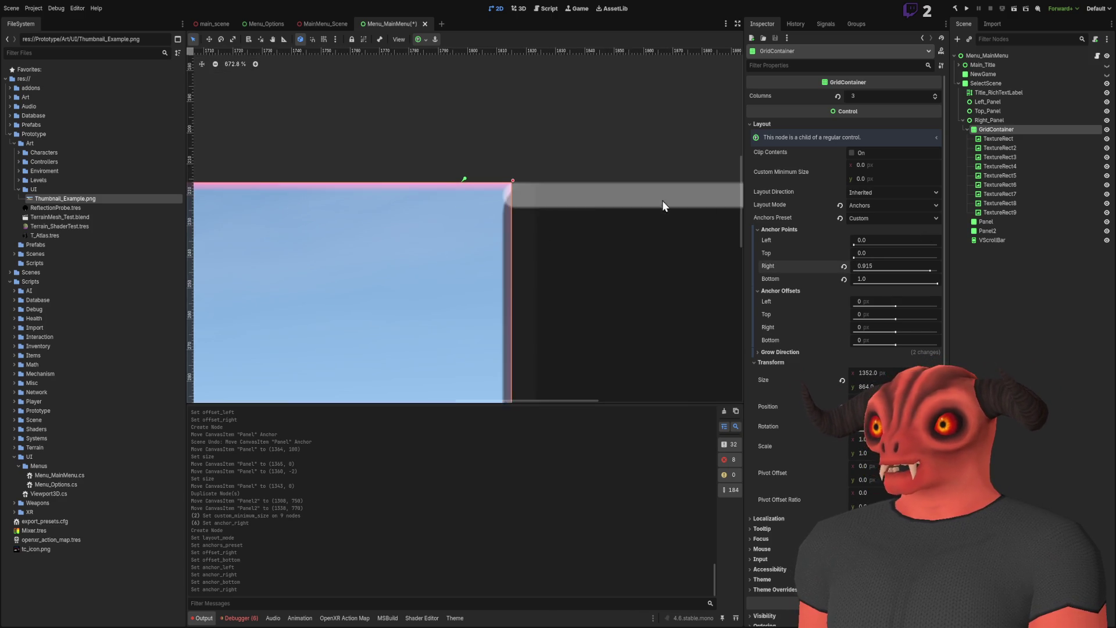
{"action": "left_click_drag", "start_coordinate": [928, 272], "coordinate": [929, 273]}
{"action": "scroll", "coordinate": [588, 283], "scroll_direction": "down", "scroll_amount": 5}
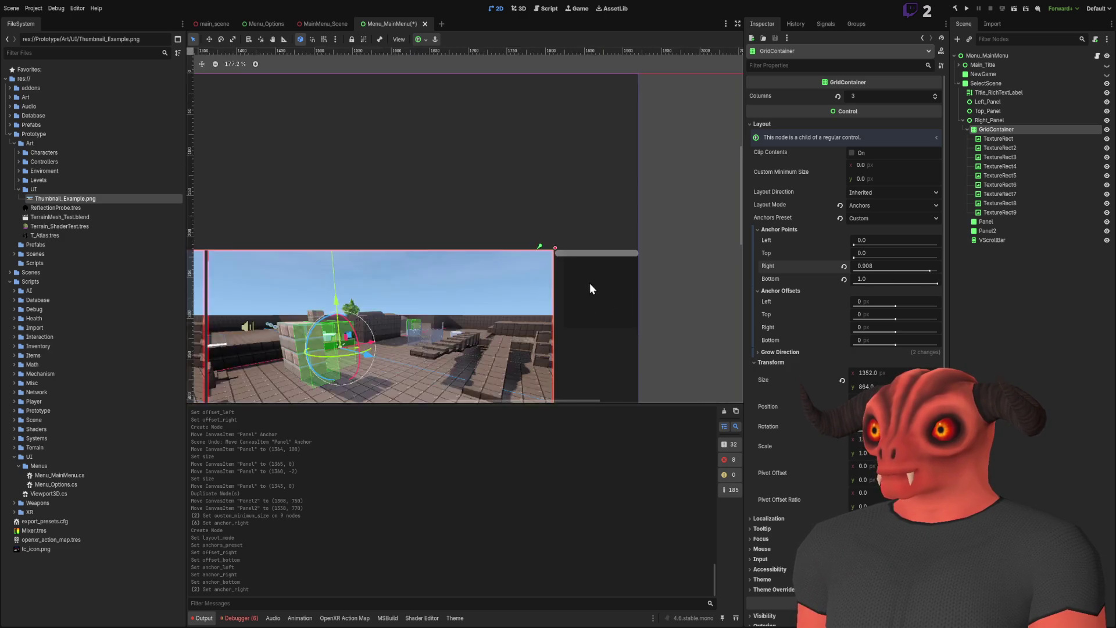
{"action": "type", "text": "0.9"}
{"action": "key", "text": "Return"}
{"action": "scroll", "coordinate": [550, 181], "scroll_direction": "down", "scroll_amount": 2}
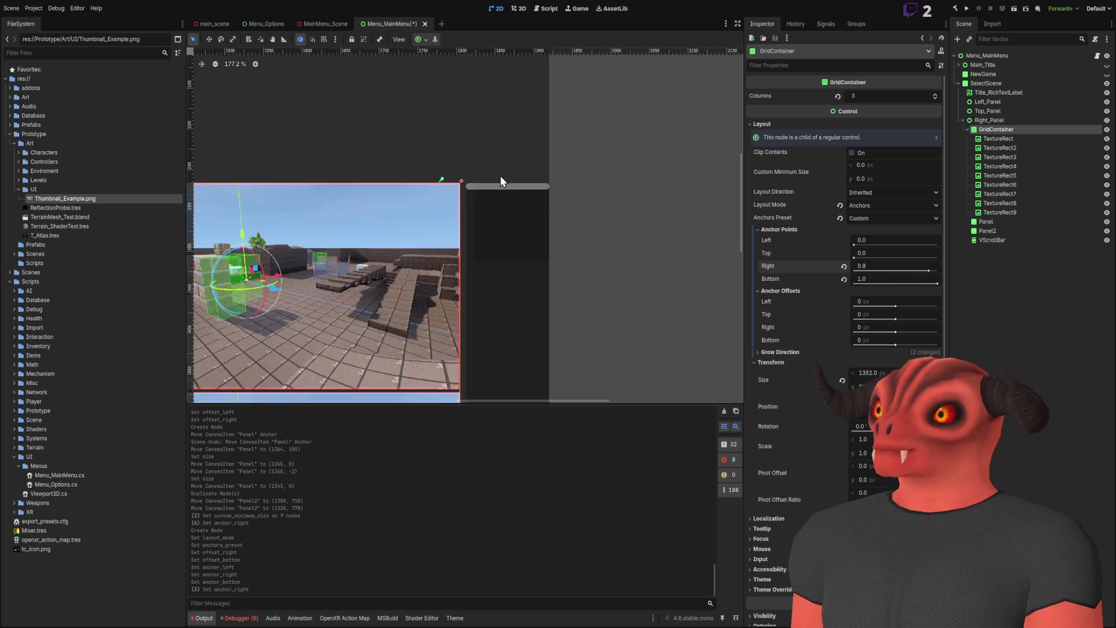
{"action": "scroll", "coordinate": [504, 171], "scroll_direction": "down", "scroll_amount": 4}
{"action": "scroll", "coordinate": [465, 150], "scroll_direction": "up", "scroll_amount": 4}
{"action": "scroll", "coordinate": [465, 150], "scroll_direction": "down", "scroll_amount": 3}
{"action": "scroll", "coordinate": [498, 194], "scroll_direction": "down", "scroll_amount": 2}
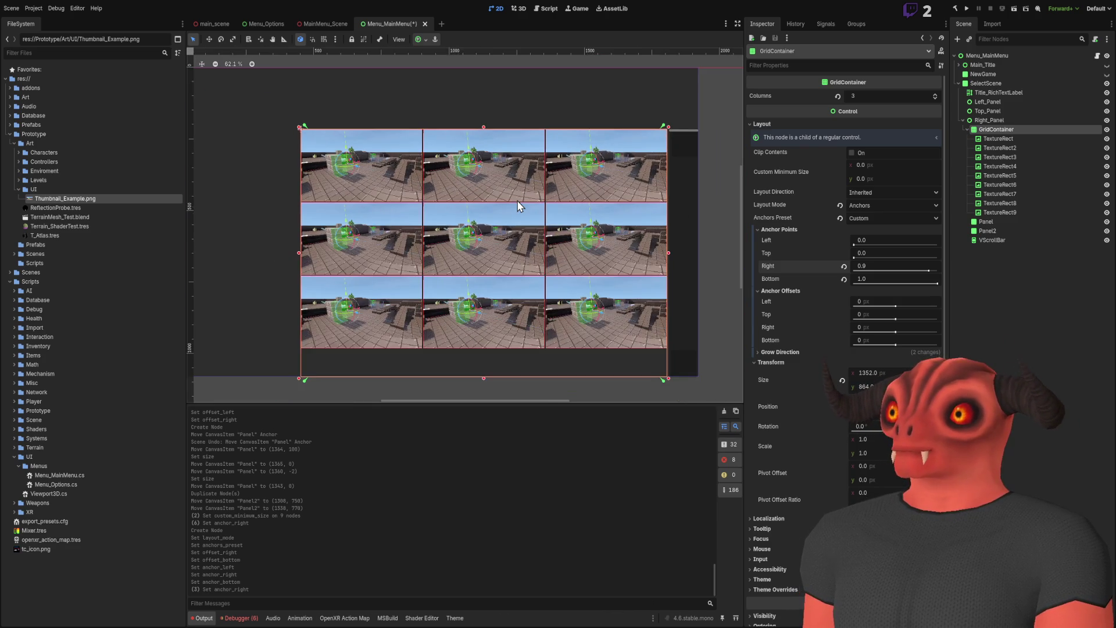
{"action": "scroll", "coordinate": [519, 206], "scroll_direction": "up", "scroll_amount": 5}
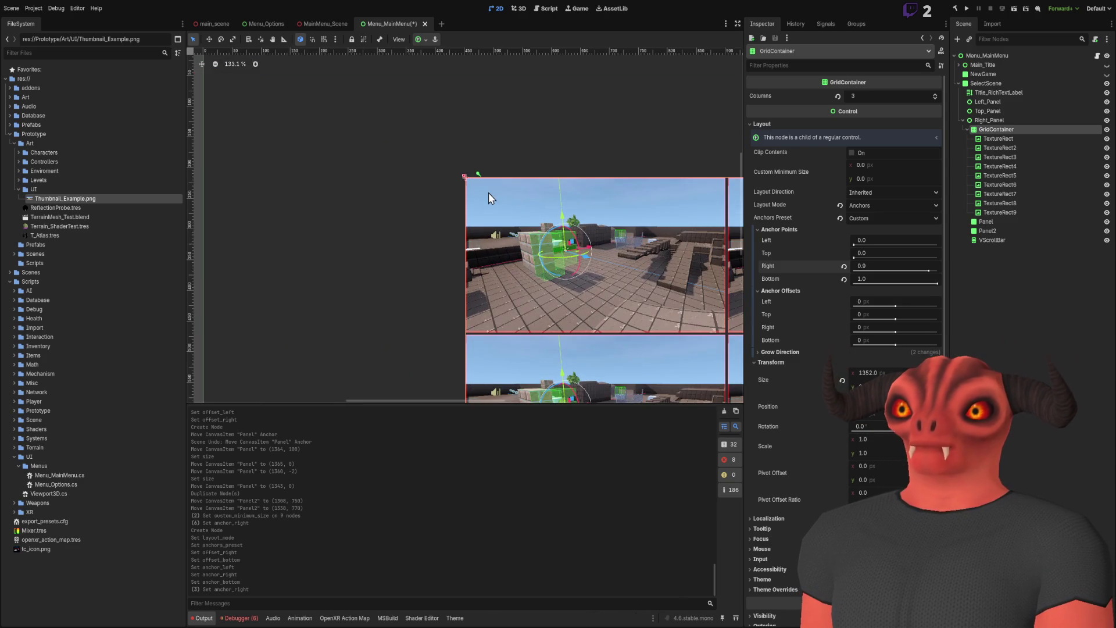
- Add a new Panel node as a child of Left_Panel
{"action": "left_click", "coordinate": [991, 111]}
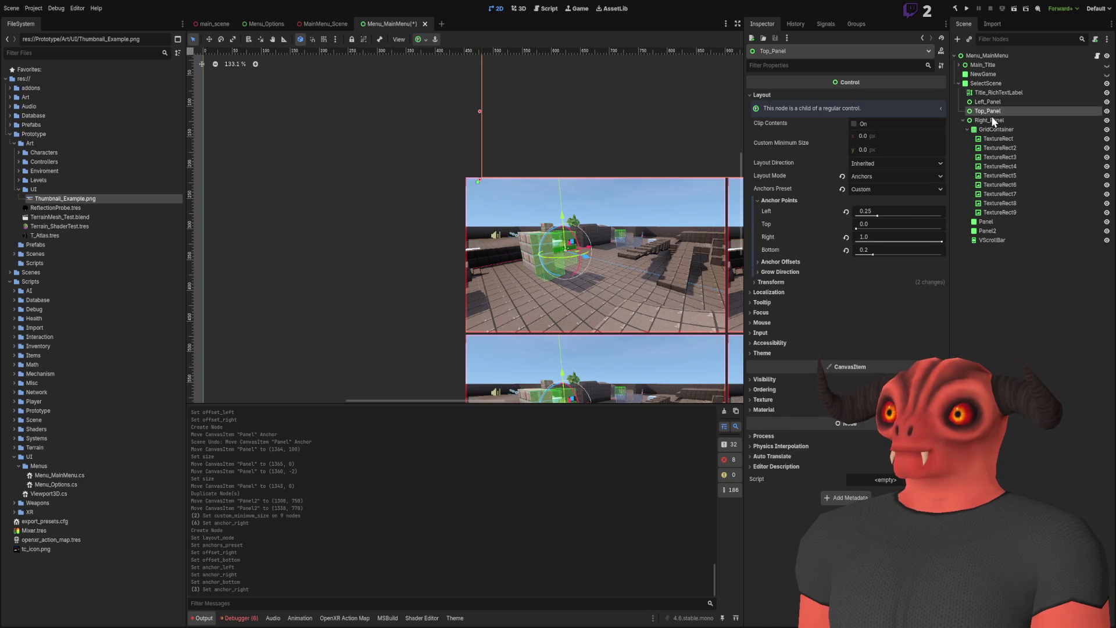
{"action": "left_click", "coordinate": [992, 102]}
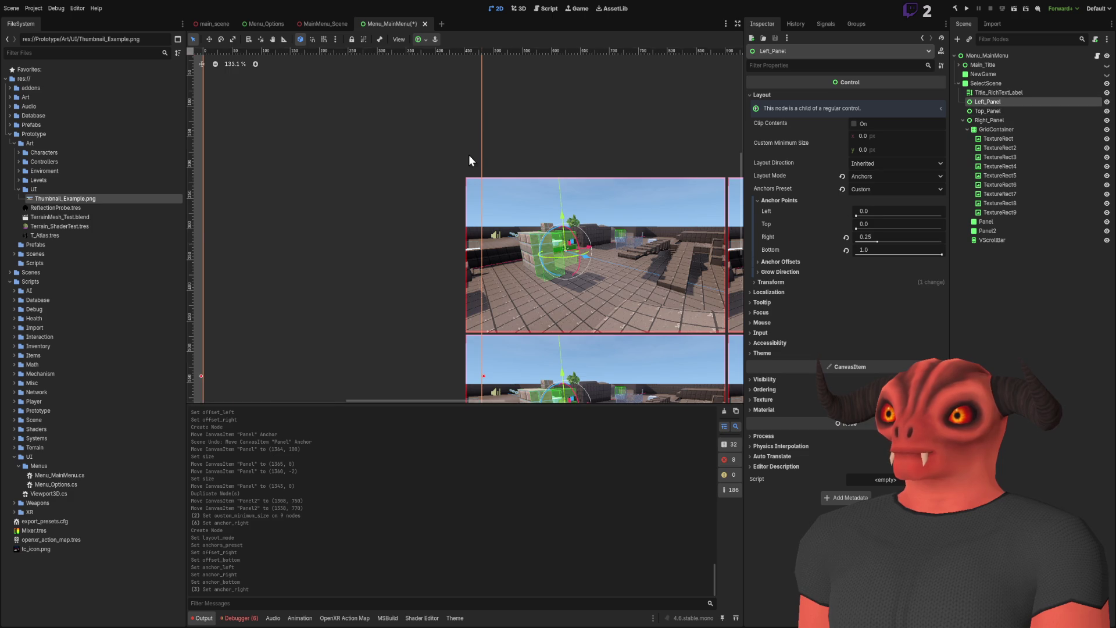
{"action": "scroll", "coordinate": [510, 155], "scroll_direction": "down", "scroll_amount": 5}
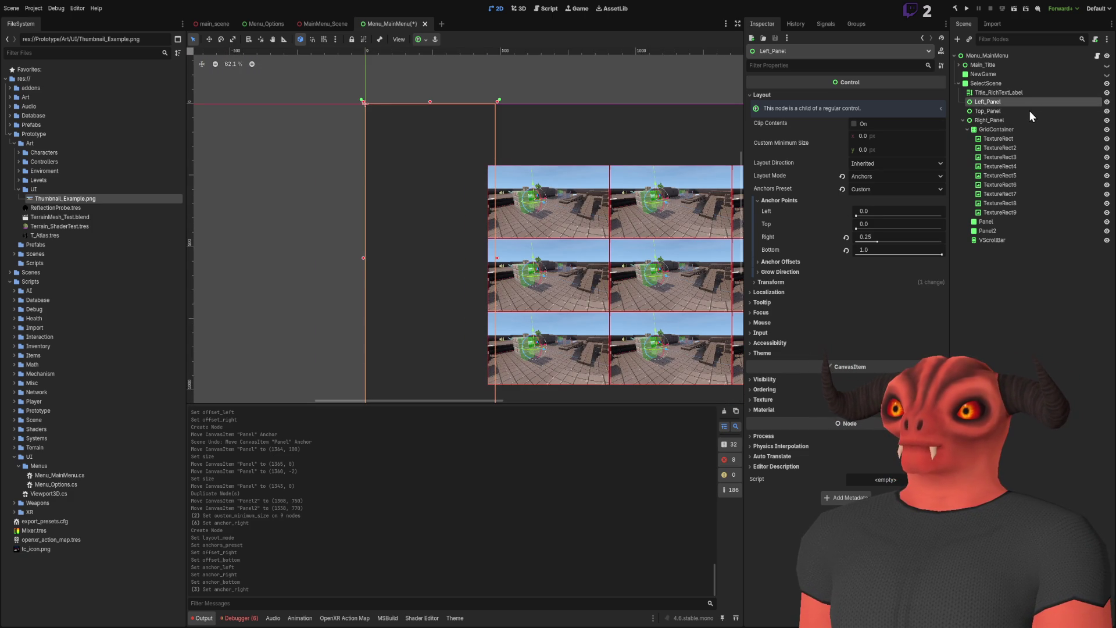
{"action": "key", "text": "ctrl+a"}
{"action": "key", "text": "Return"}
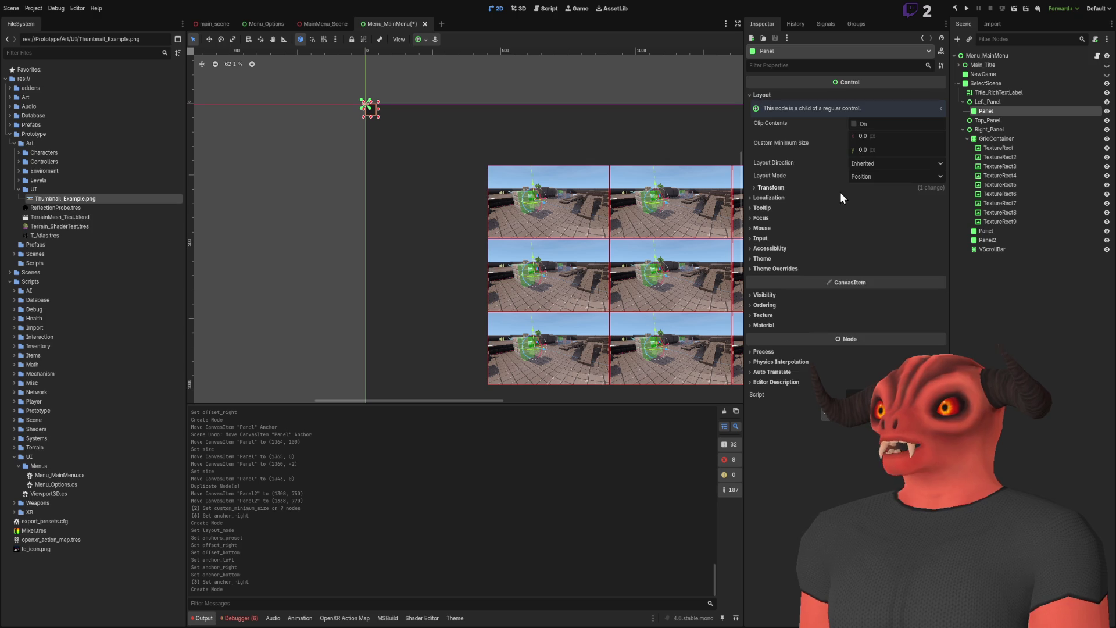
- Reset the new Panel's size and anchor it Full Rect to fill the 480 × 1080 area
{"action": "left_click", "coordinate": [870, 197]}
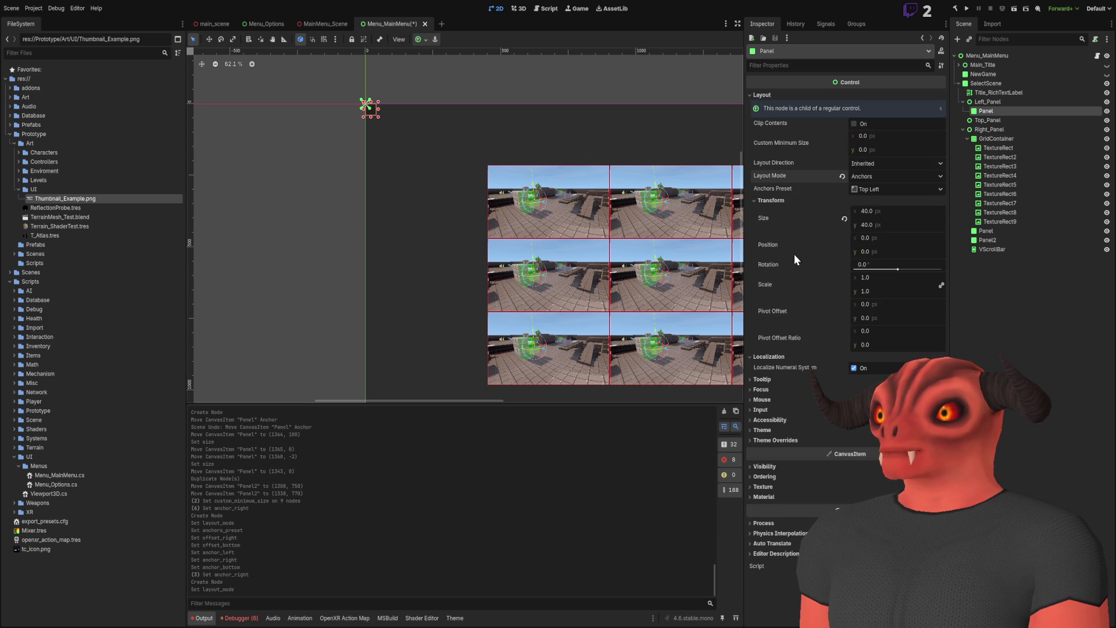
{"action": "left_click", "coordinate": [844, 218]}
{"action": "left_click", "coordinate": [873, 195]}
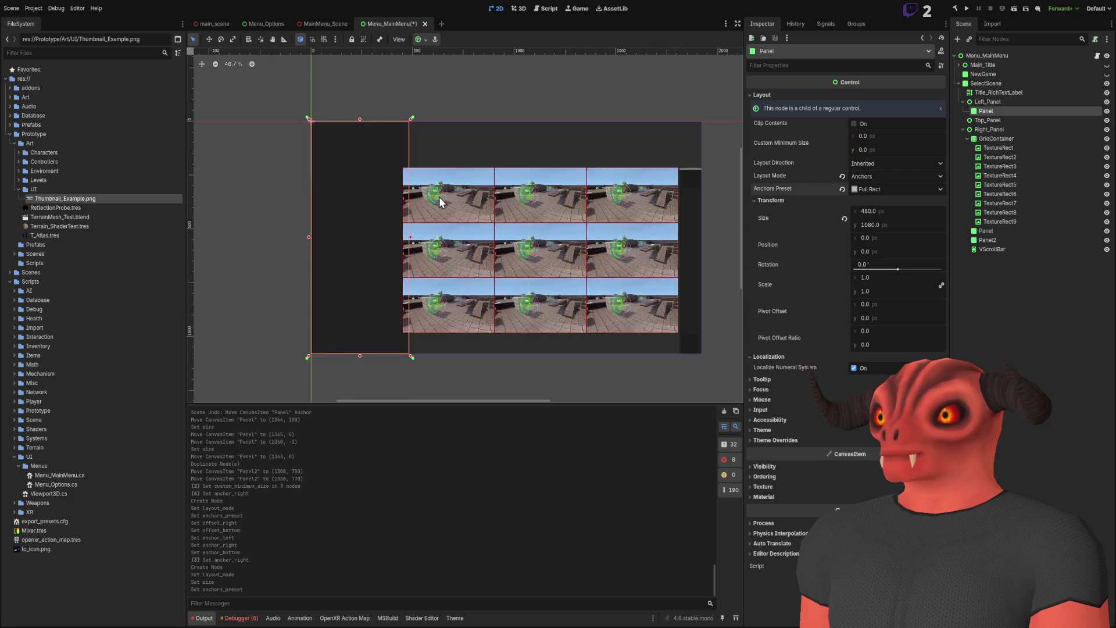
{"action": "scroll", "coordinate": [441, 198], "scroll_direction": "down", "scroll_amount": 2}
{"action": "left_click", "coordinate": [389, 131]}
{"action": "scroll", "coordinate": [472, 113], "scroll_direction": "up", "scroll_amount": 5}
{"action": "scroll", "coordinate": [478, 261], "scroll_direction": "down", "scroll_amount": 5}
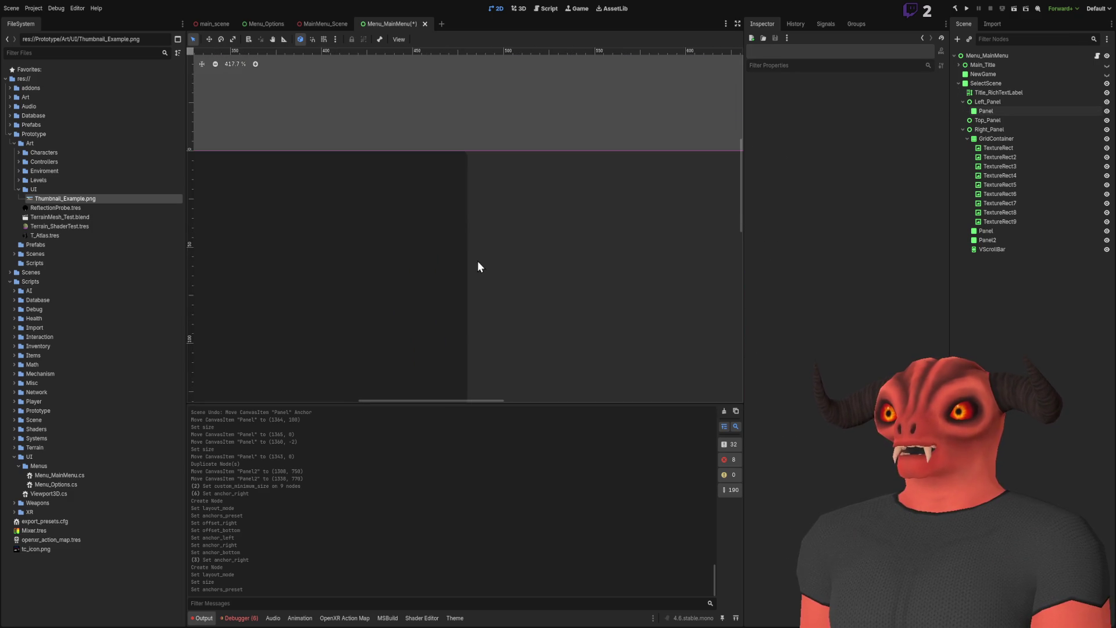
{"action": "scroll", "coordinate": [481, 204], "scroll_direction": "up", "scroll_amount": 3}
{"action": "scroll", "coordinate": [560, 237], "scroll_direction": "down", "scroll_amount": 5}
{"action": "scroll", "coordinate": [393, 175], "scroll_direction": "left", "scroll_amount": 5}
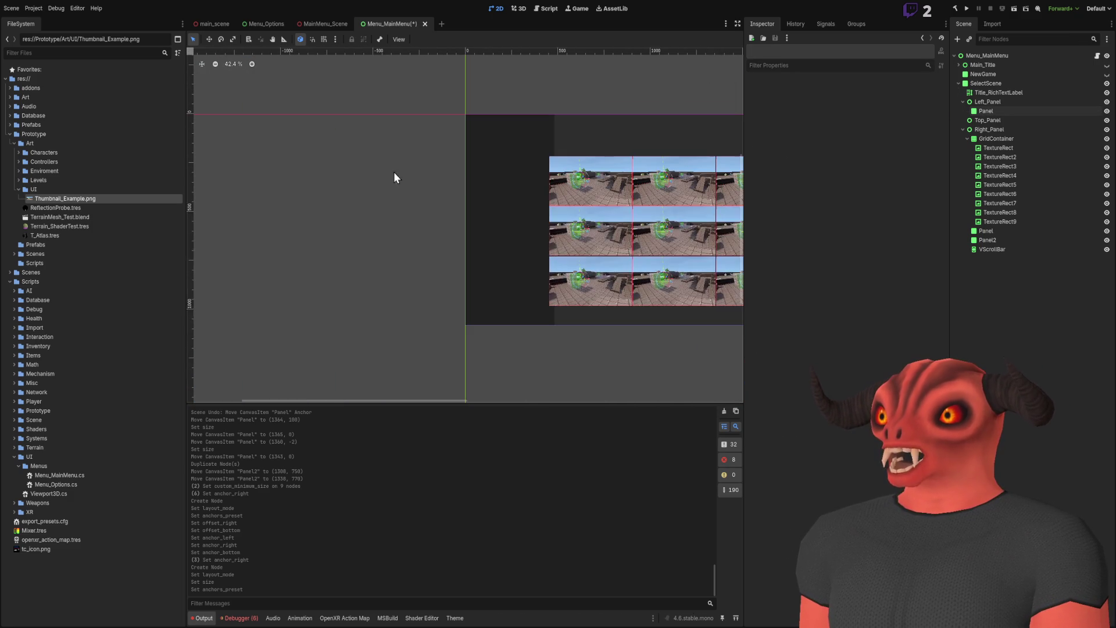
{"action": "left_click", "coordinate": [997, 138]}
{"action": "scroll", "coordinate": [401, 239], "scroll_direction": "up", "scroll_amount": 9}
{"action": "scroll", "coordinate": [308, 239], "scroll_direction": "up", "scroll_amount": 3}
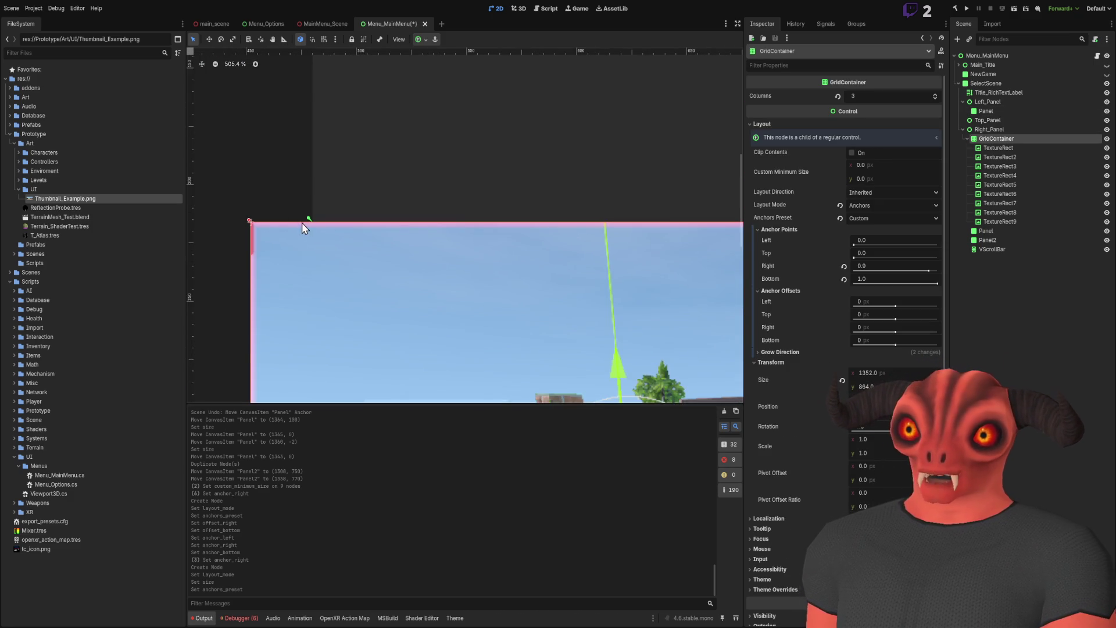
{"action": "scroll", "coordinate": [310, 235], "scroll_direction": "down", "scroll_amount": 10}
{"action": "scroll", "coordinate": [543, 232], "scroll_direction": "up", "scroll_amount": 9}
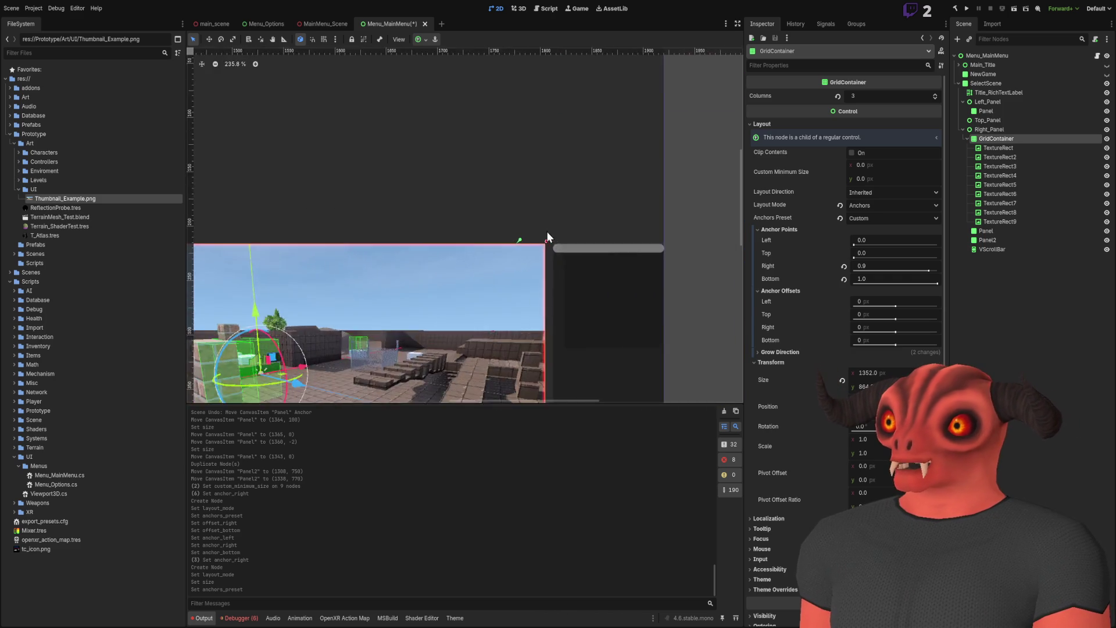
{"action": "scroll", "coordinate": [526, 270], "scroll_direction": "down", "scroll_amount": 20}
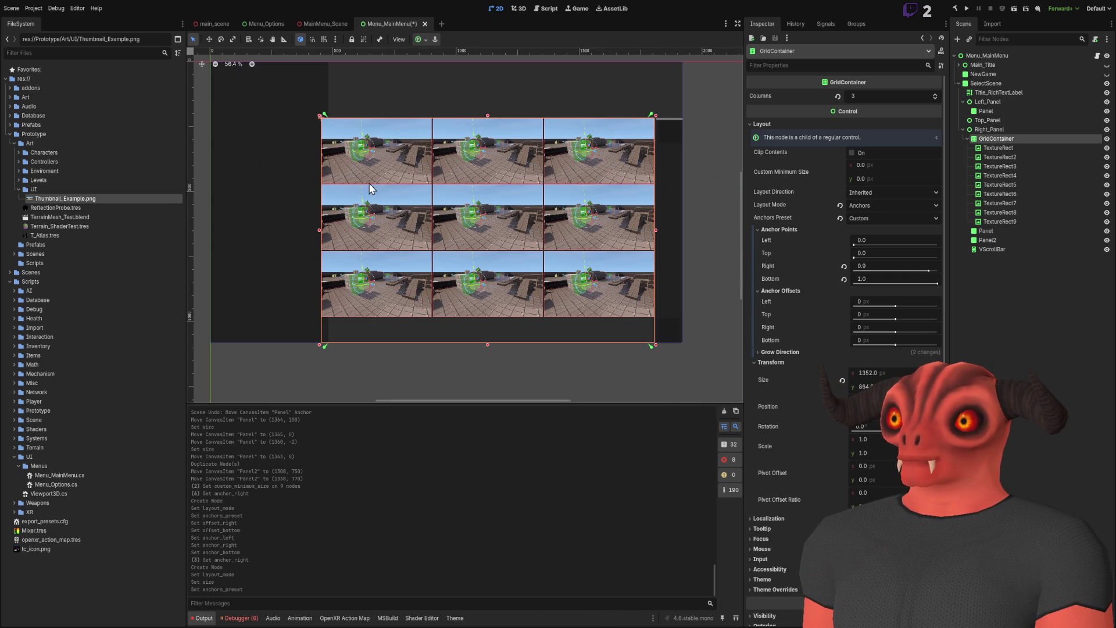
{"action": "left_click_drag", "start_coordinate": [311, 118], "coordinate": [331, 179]}
{"action": "left_click", "coordinate": [1023, 279]}
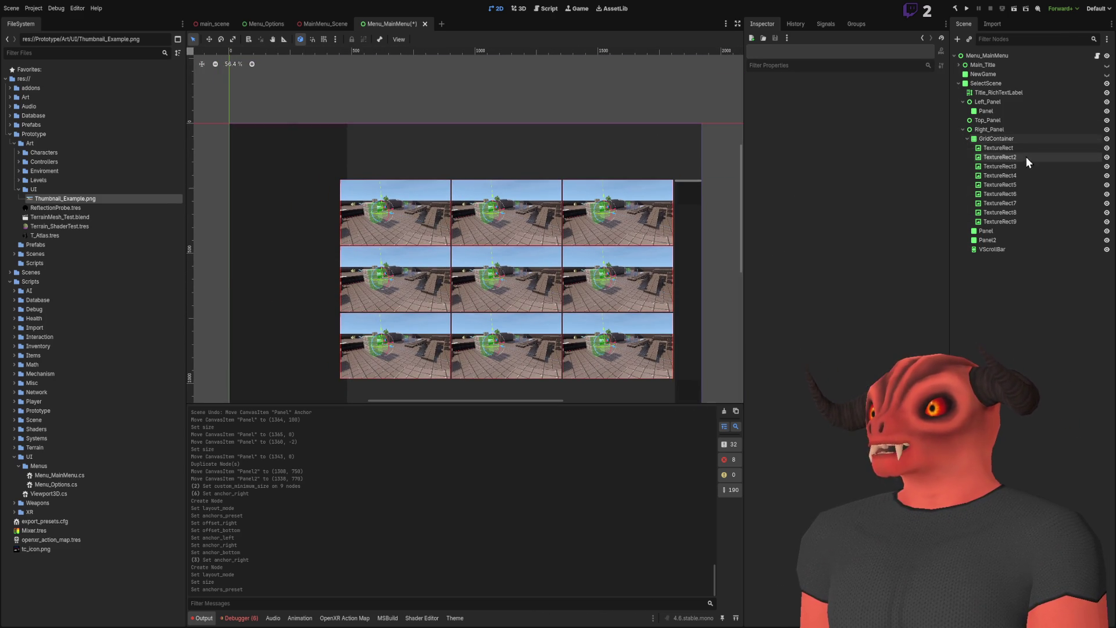
{"action": "left_click", "coordinate": [968, 131]}
{"action": "left_click", "coordinate": [968, 139]}
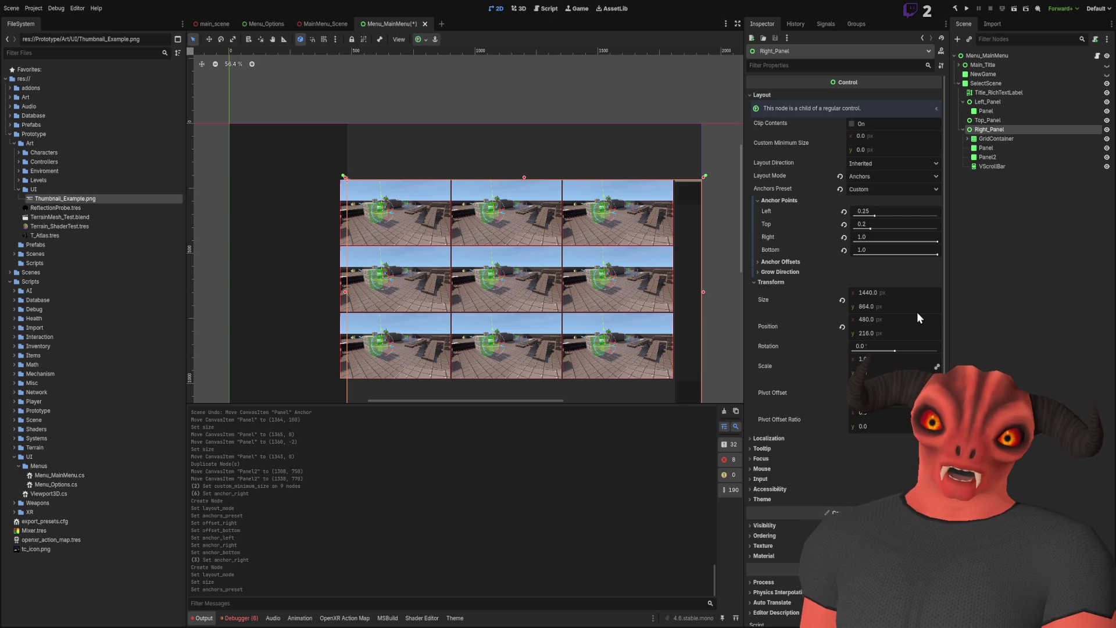
- Add a Control node under Right_Panel and switch it to anchor-based layout
{"action": "key", "text": "ctrl+a"}
{"action": "key", "text": "Return"}
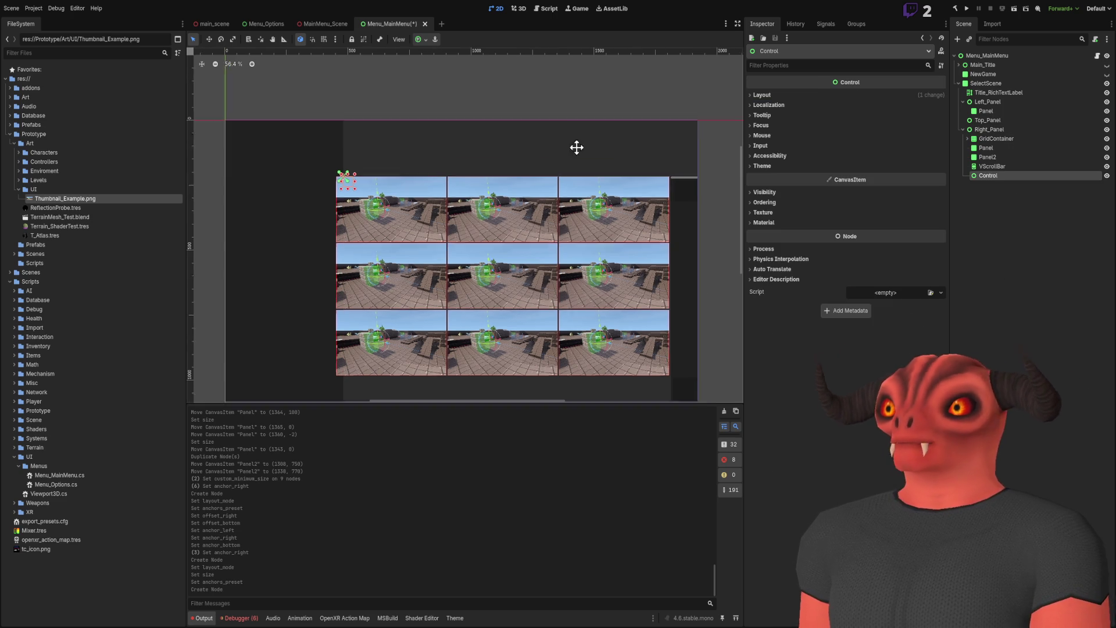
{"action": "left_click", "coordinate": [766, 93]}
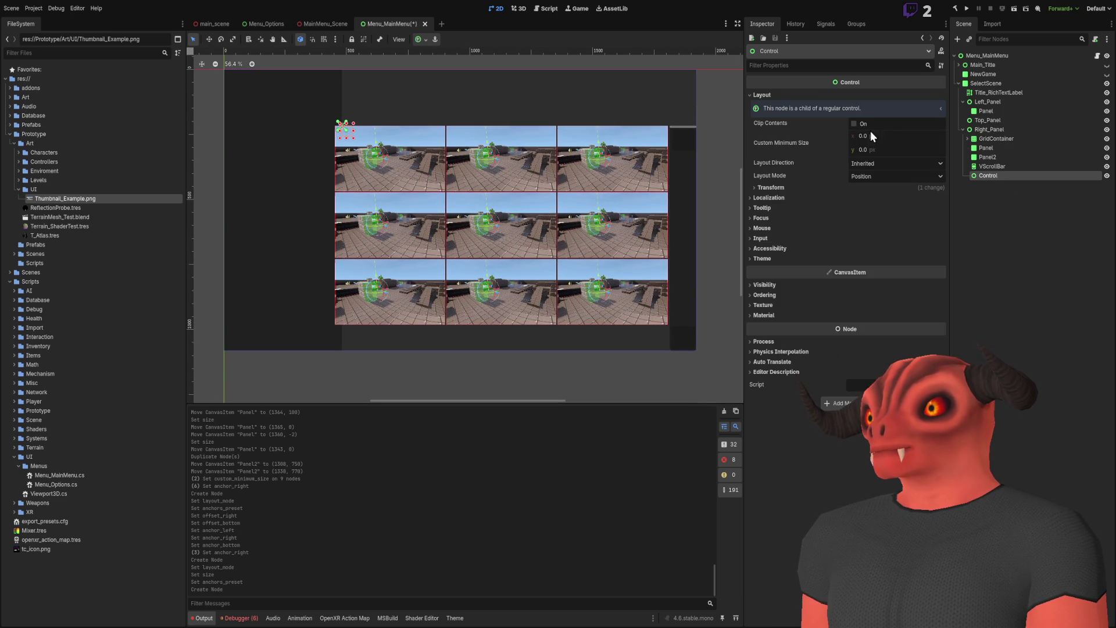
{"action": "left_click", "coordinate": [888, 181]}
{"action": "left_click", "coordinate": [882, 198]}
{"action": "left_click", "coordinate": [877, 189]}
{"action": "left_click", "coordinate": [855, 215]}
{"action": "left_click", "coordinate": [776, 200]}
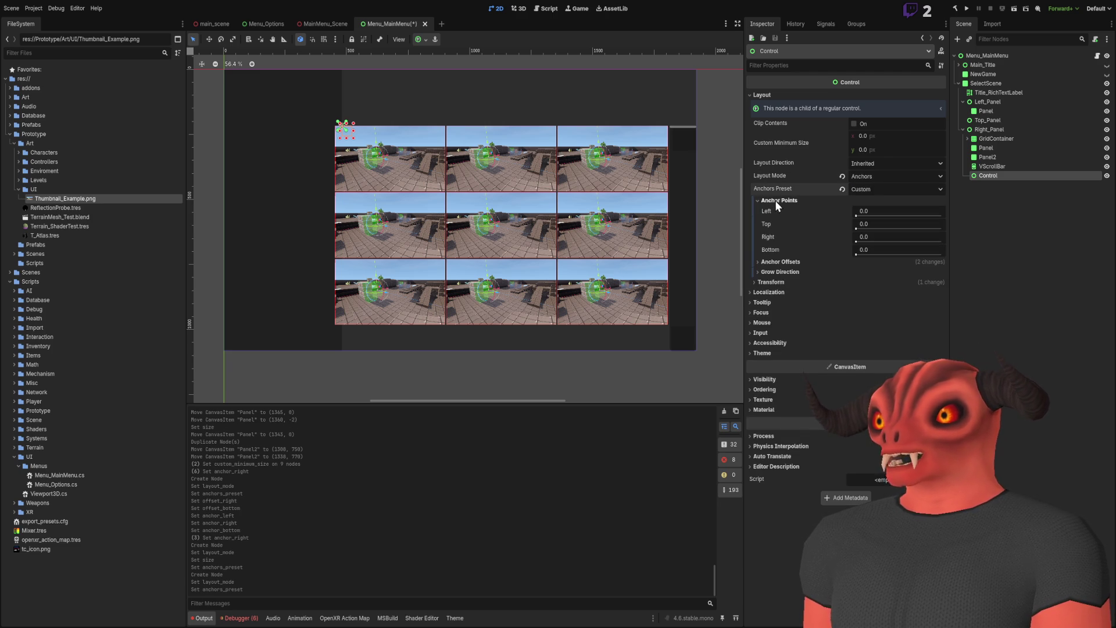
{"action": "left_click", "coordinate": [775, 271]}
{"action": "left_click", "coordinate": [781, 263]}
- Zero the Control's right and bottom offsets and set its bottom and right anchors to 1
{"action": "left_click", "coordinate": [846, 311]}
{"action": "left_click", "coordinate": [846, 299]}
{"action": "left_click", "coordinate": [875, 250]}
{"action": "type", "text": "1"}
{"action": "key", "text": "Return"}
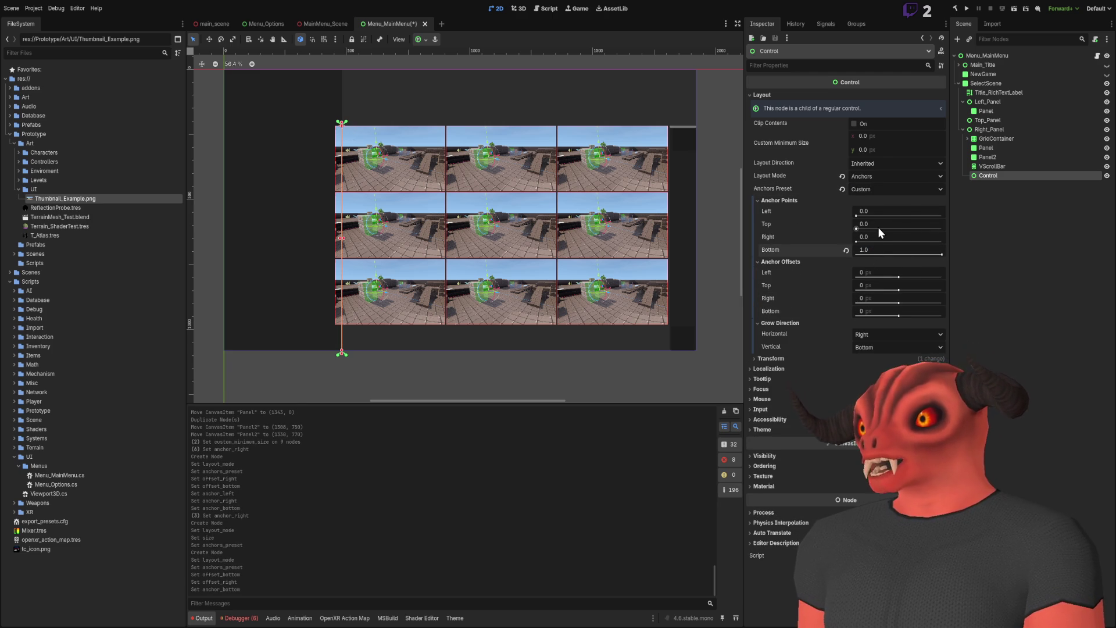
{"action": "left_click_drag", "start_coordinate": [878, 237], "coordinate": [894, 233]}
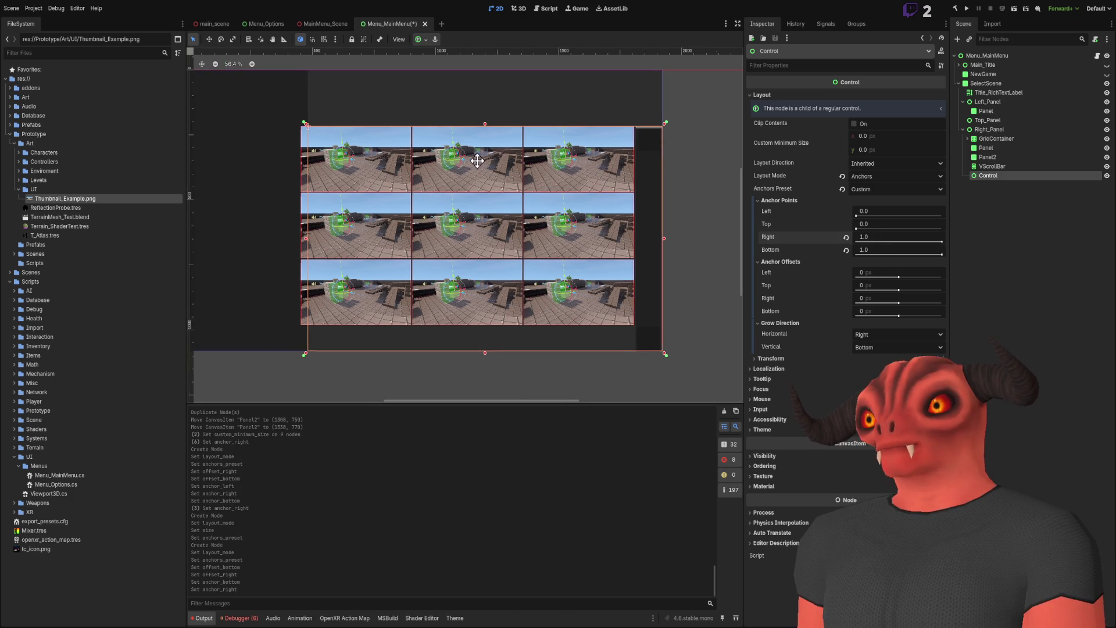
- Set the Control's right anchor to 0.925, after briefly trying 0.913
{"action": "left_click", "coordinate": [887, 239]}
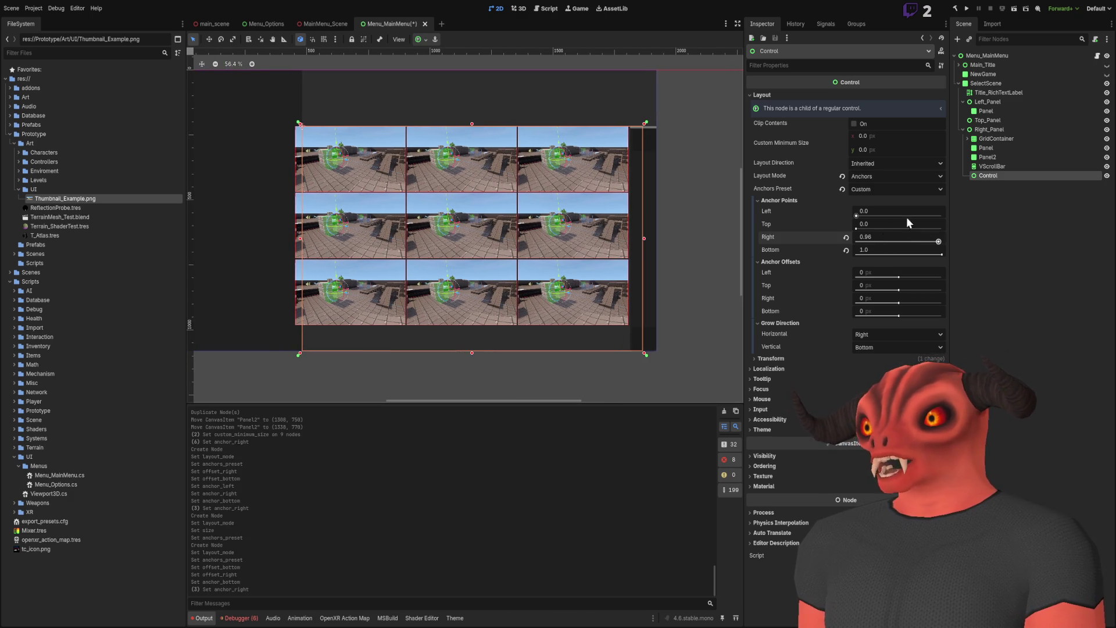
{"action": "key", "text": "ctrl+0"}
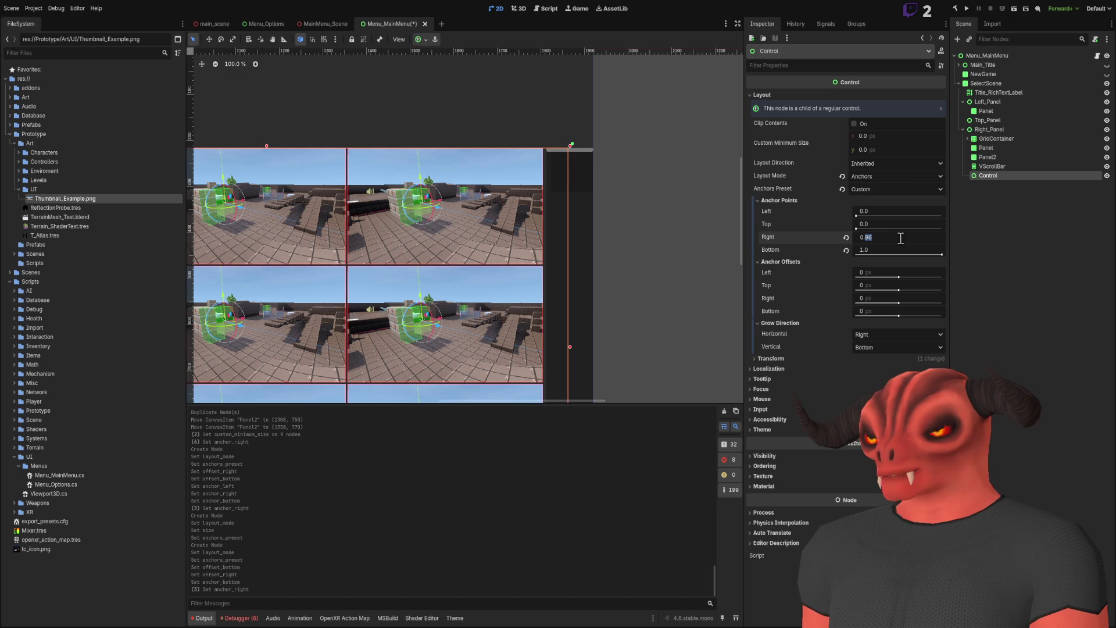
{"action": "type", "text": "0.913"}
{"action": "key", "text": "Return"}
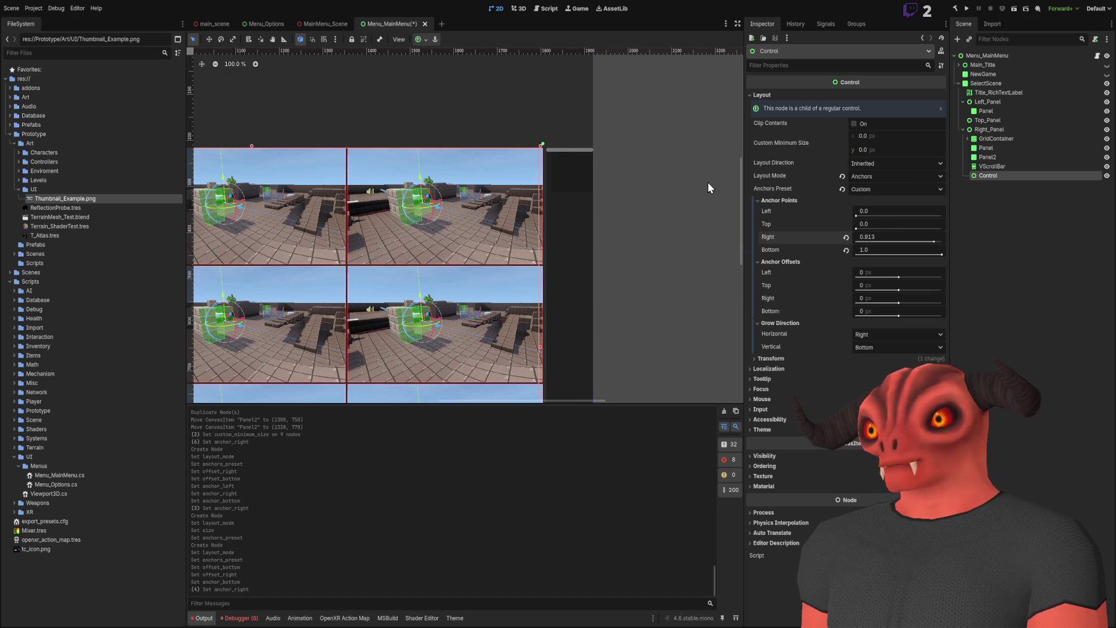
{"action": "scroll", "coordinate": [480, 189], "scroll_direction": "up", "scroll_amount": 4}
{"action": "scroll", "coordinate": [479, 189], "scroll_direction": "up", "scroll_amount": 2}
{"action": "left_click", "coordinate": [895, 237]}
{"action": "type", "text": "0.91"}
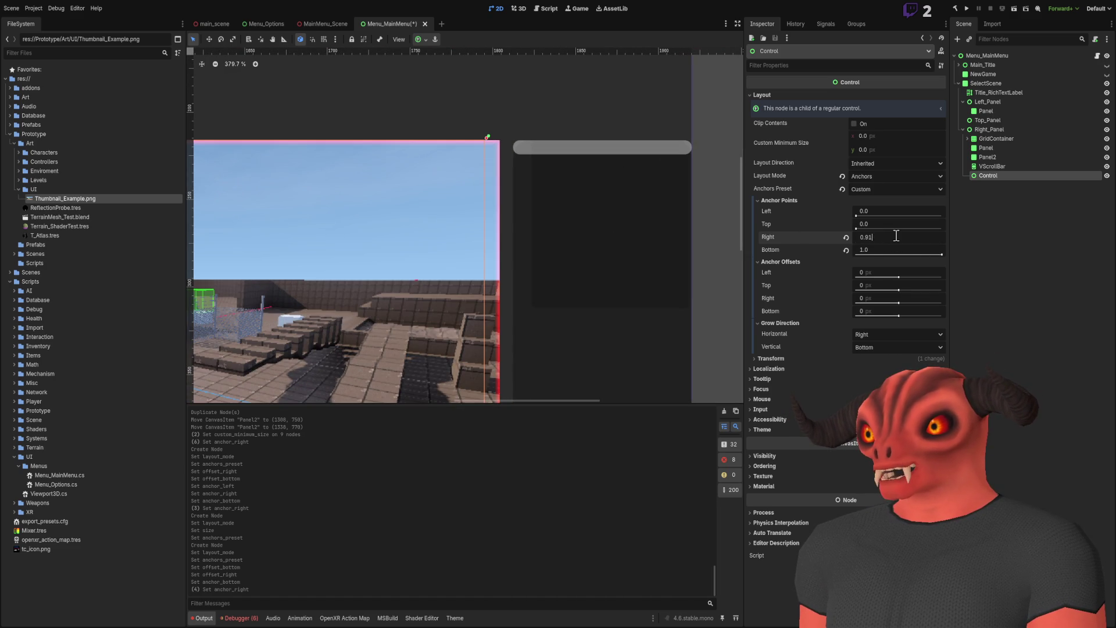
{"action": "key", "text": "BackSpace"}
{"action": "key", "text": "BackSpace"}
{"action": "type", "text": "9"}
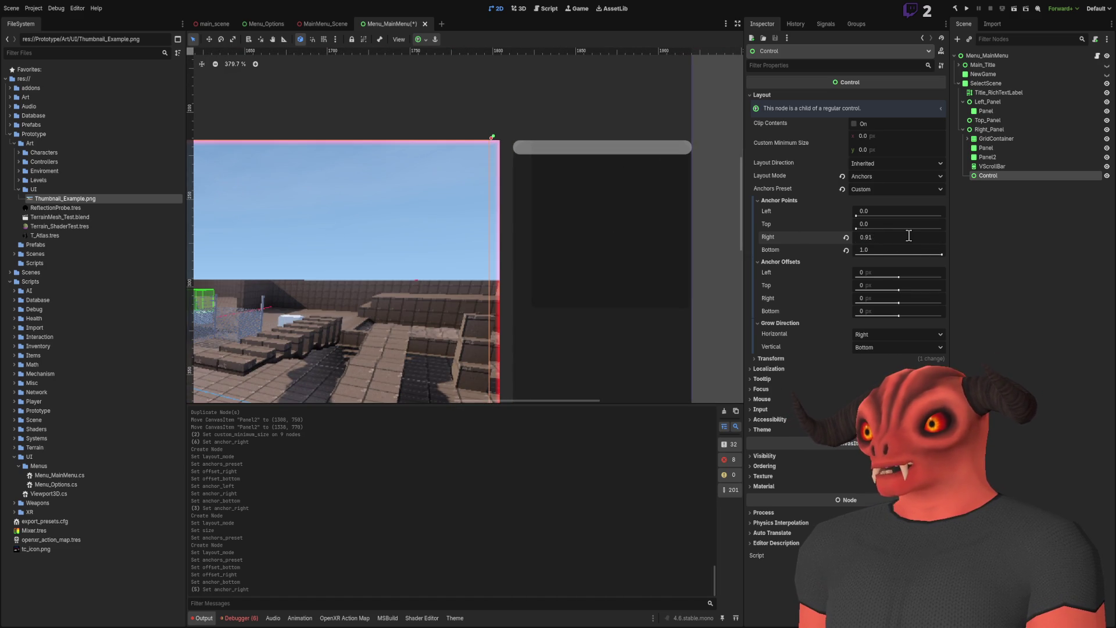
{"action": "type", "text": "2"}
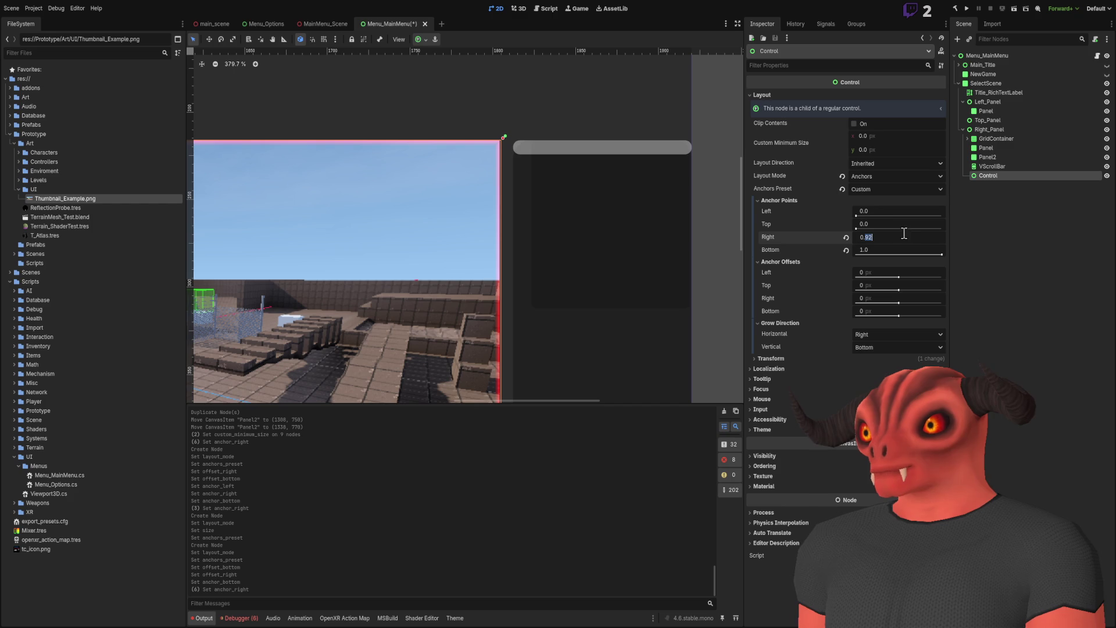
{"action": "type", "text": "5"}
{"action": "key", "text": "Return"}
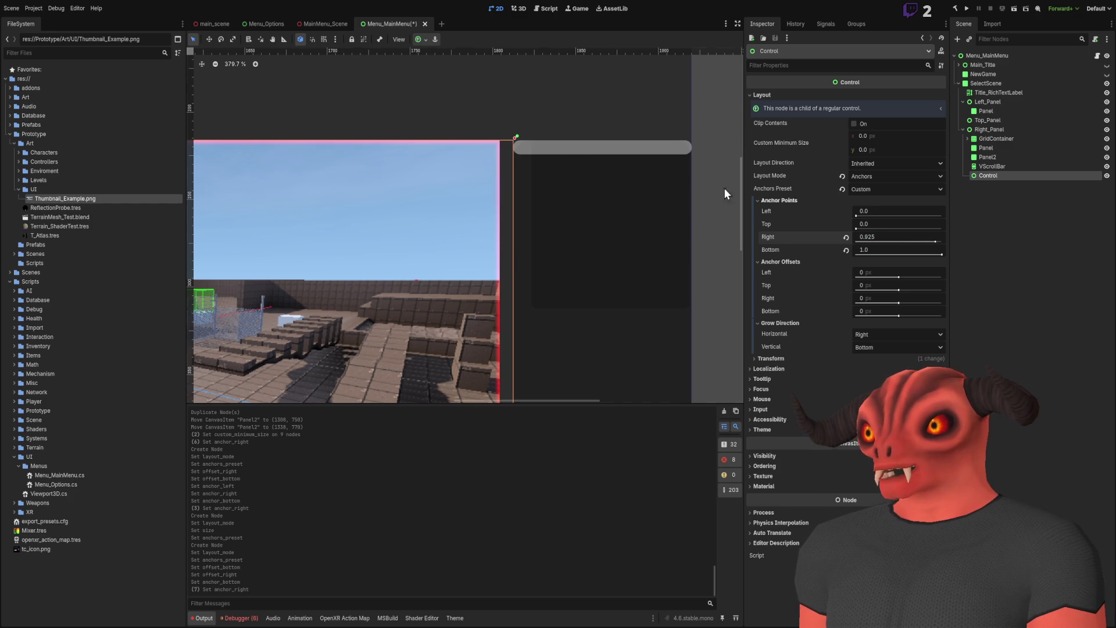
{"action": "scroll", "coordinate": [446, 194], "scroll_direction": "up", "scroll_amount": 5}
{"action": "scroll", "coordinate": [489, 192], "scroll_direction": "down", "scroll_amount": 15}
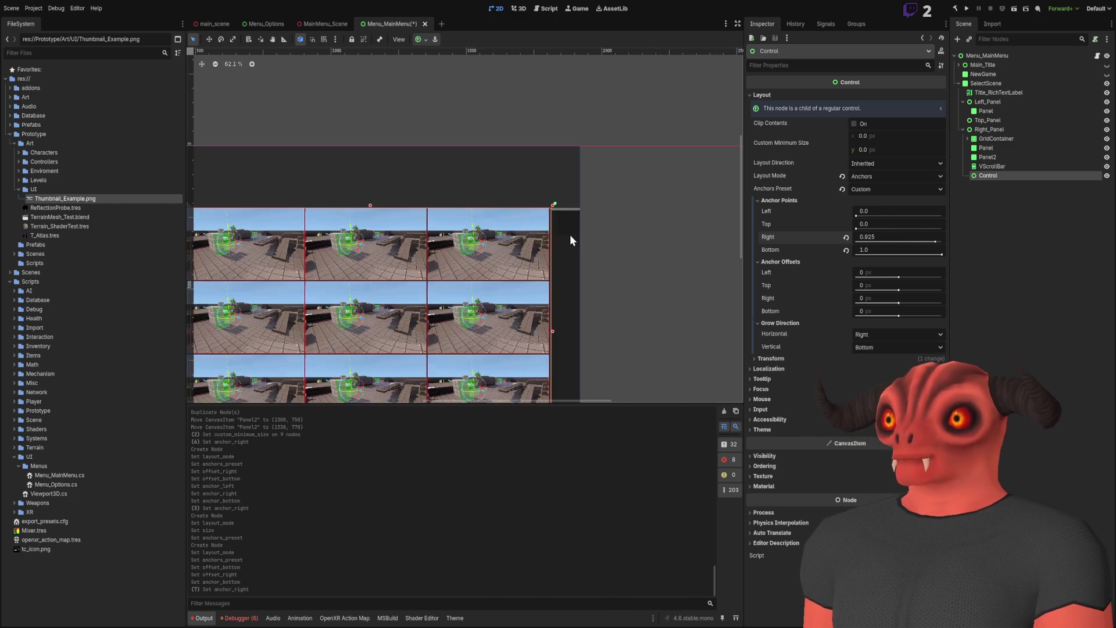
- Drag GridContainer in the Scene dock onto the new Control node
{"action": "left_click", "coordinate": [988, 167]}
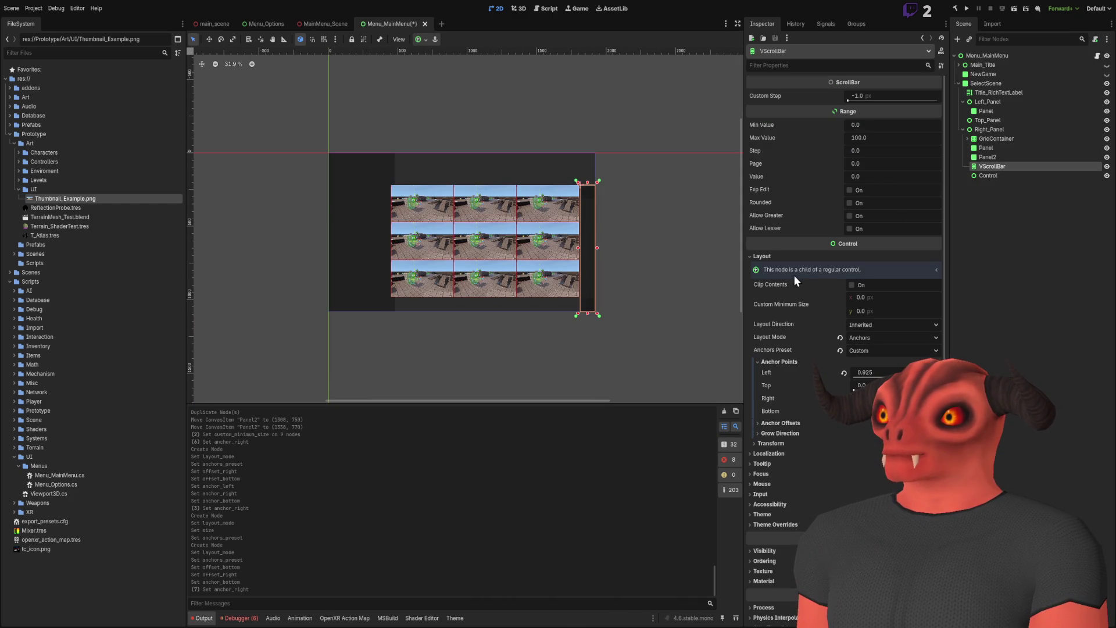
{"action": "left_click", "coordinate": [992, 176]}
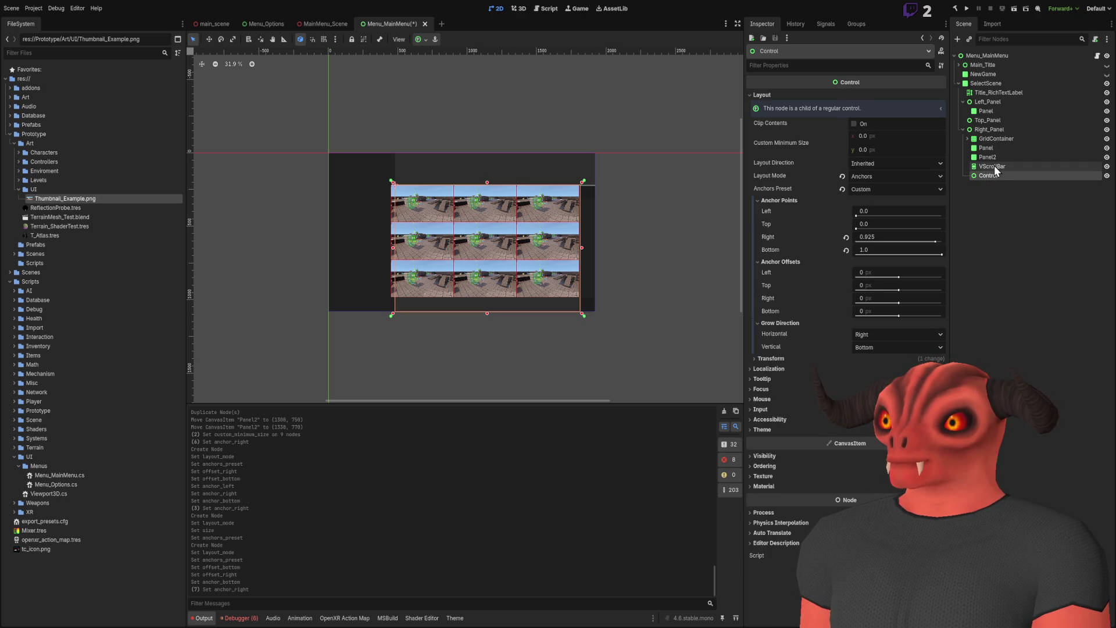
{"action": "left_click", "coordinate": [994, 165]}
{"action": "scroll", "coordinate": [615, 125], "scroll_direction": "up", "scroll_amount": 6}
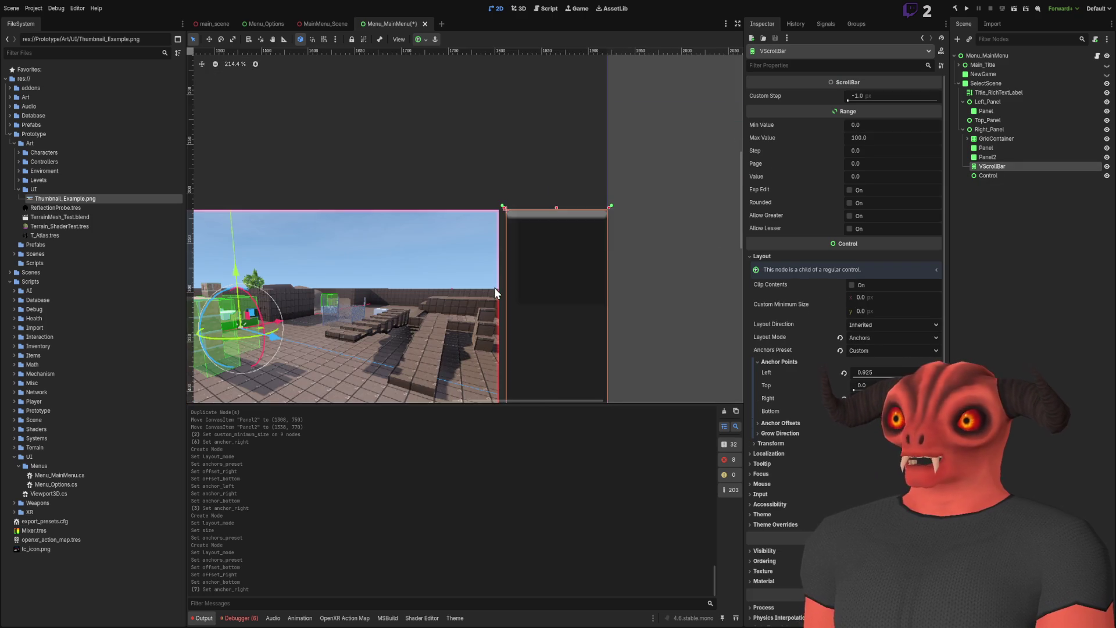
{"action": "mouse_move", "coordinate": [991, 140]}
{"action": "left_mouse_down"}
{"action": "mouse_move", "coordinate": [1000, 148]}
{"action": "mouse_move", "coordinate": [992, 177]}
{"action": "left_mouse_up"}
{"action": "left_click", "coordinate": [990, 169]}
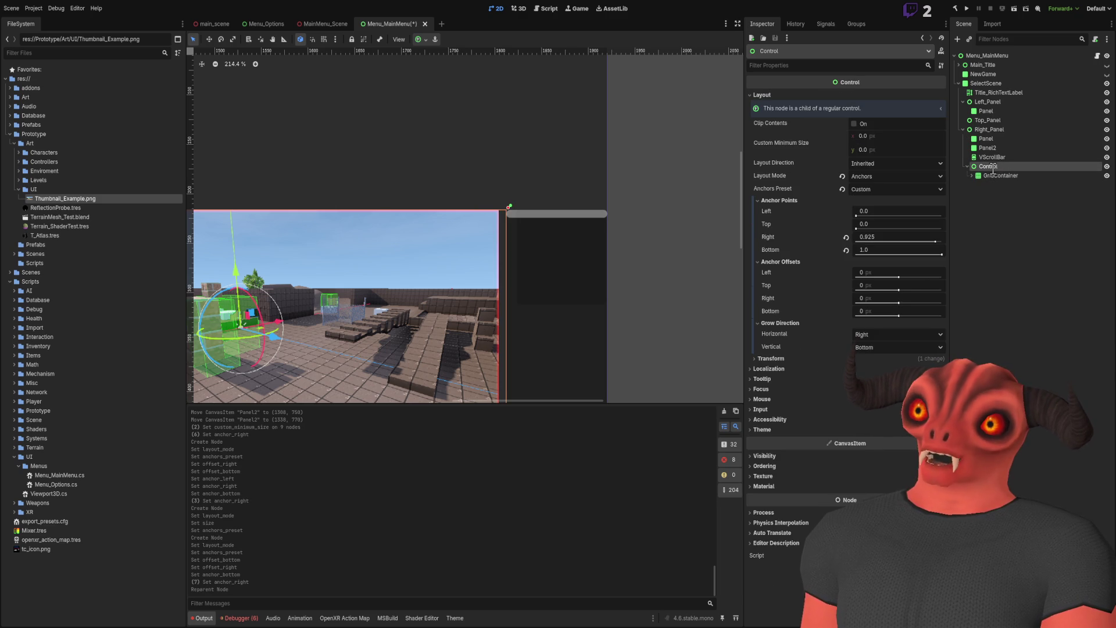
- Rename the Control node to GridArea
{"action": "type", "text": "GridArea"}
{"action": "key", "text": "Return"}
{"action": "scroll", "coordinate": [664, 157], "scroll_direction": "down", "scroll_amount": 8}
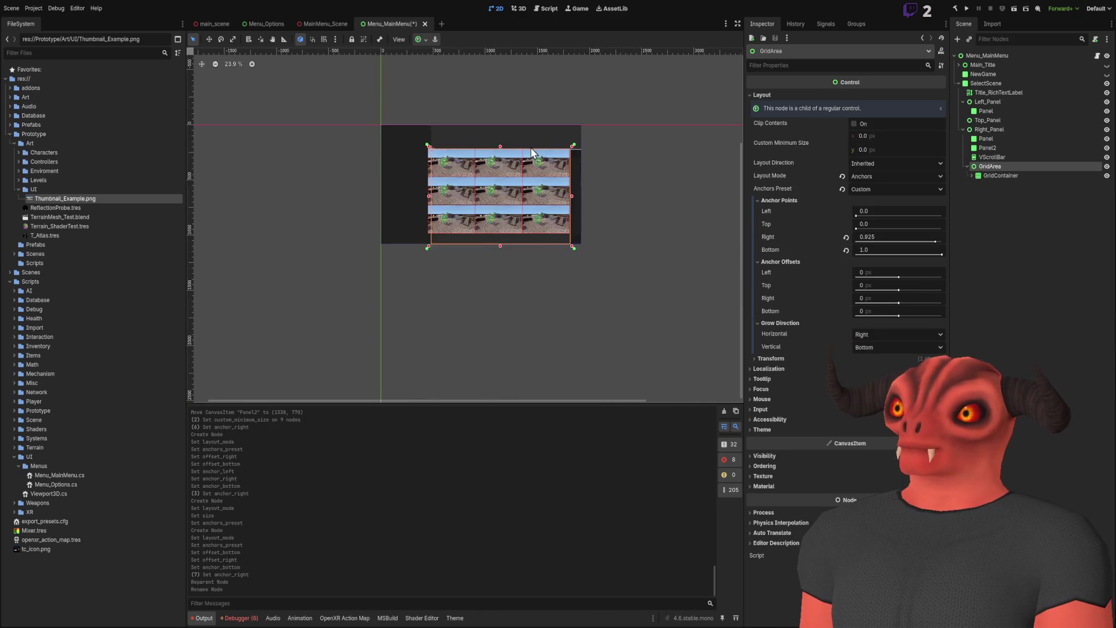
{"action": "scroll", "coordinate": [557, 152], "scroll_direction": "up", "scroll_amount": 3}
{"action": "scroll", "coordinate": [556, 152], "scroll_direction": "left", "scroll_amount": 2}
- Set GridContainer's Anchors Preset to Full Rect so it fills GridArea
{"action": "left_click", "coordinate": [1000, 175]}
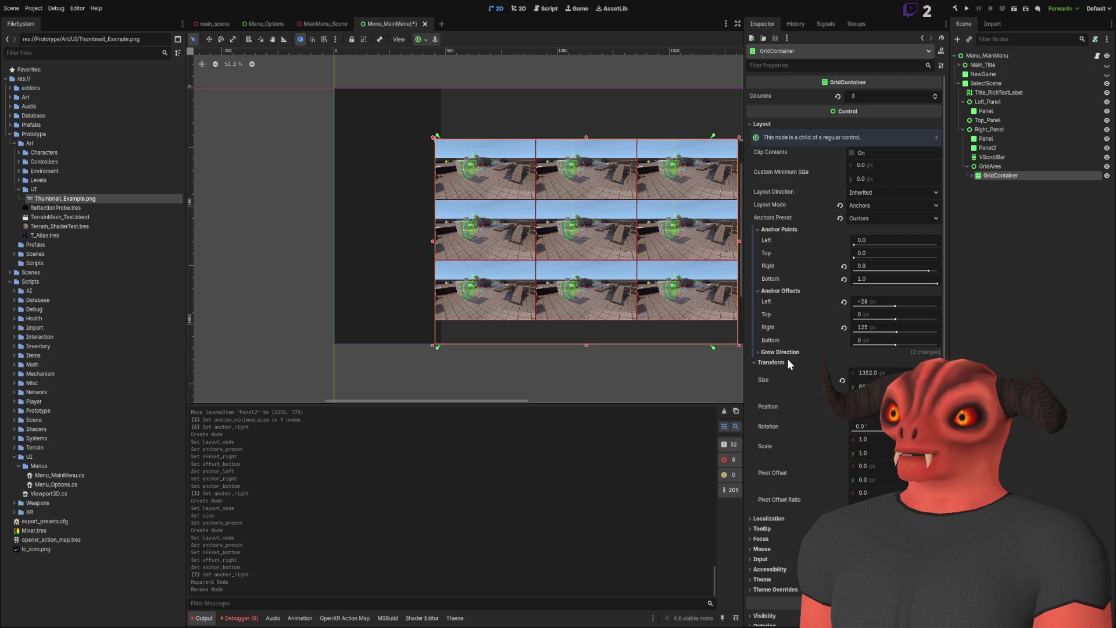
{"action": "left_click", "coordinate": [893, 218]}
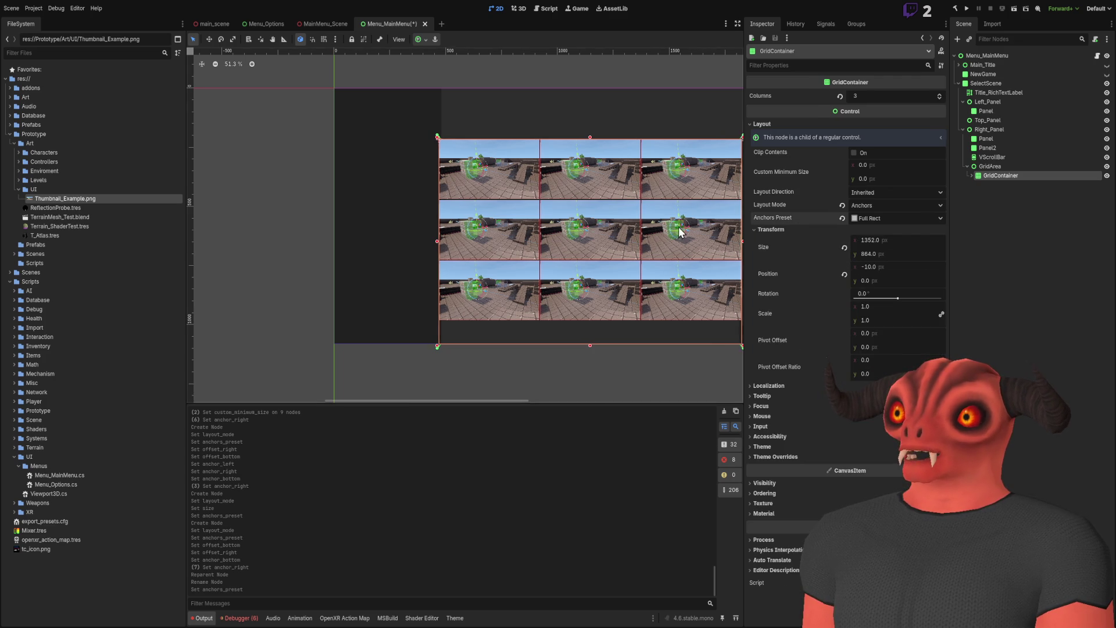
{"action": "left_click", "coordinate": [884, 433]}
{"action": "scroll", "coordinate": [605, 180], "scroll_direction": "up", "scroll_amount": 8}
{"action": "scroll", "coordinate": [460, 202], "scroll_direction": "down", "scroll_amount": 5}
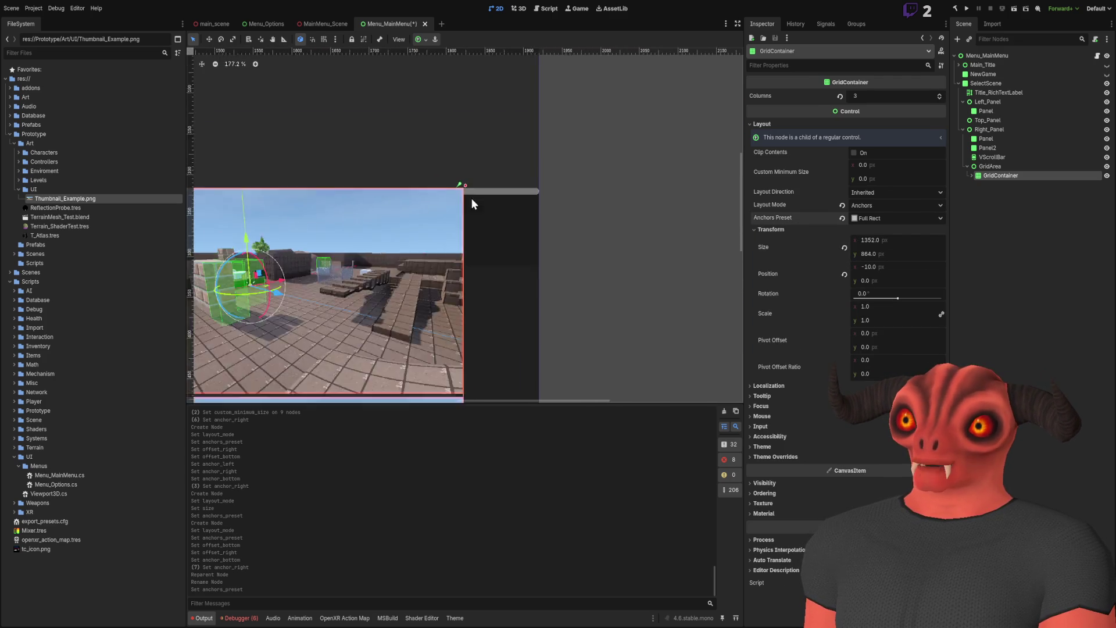
{"action": "scroll", "coordinate": [459, 270], "scroll_direction": "up", "scroll_amount": 6}
{"action": "scroll", "coordinate": [465, 303], "scroll_direction": "down", "scroll_amount": 9}
{"action": "scroll", "coordinate": [476, 287], "scroll_direction": "up", "scroll_amount": 3}
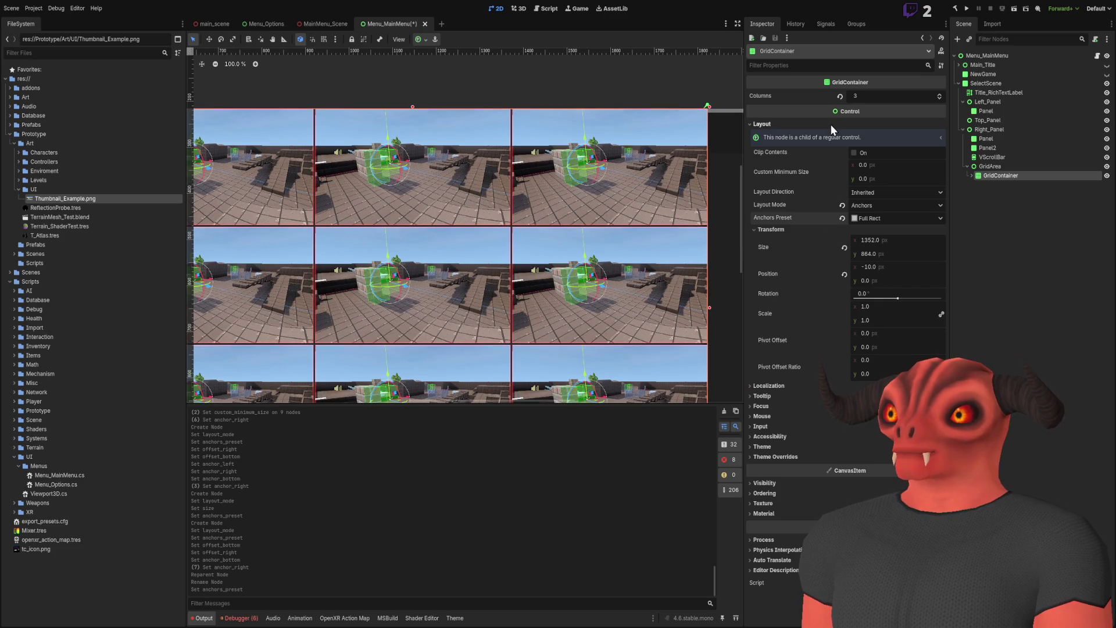
{"action": "left_click", "coordinate": [765, 125]}
{"action": "left_click", "coordinate": [1035, 220]}
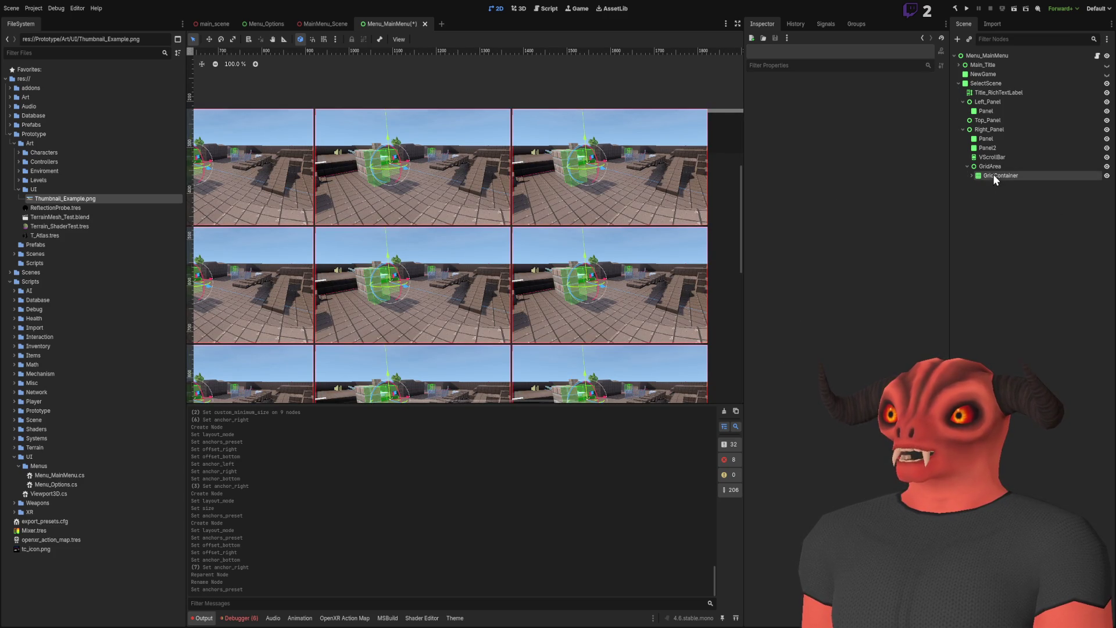
- List GridContainer's TextureRect children and frame the grid in the 2D view
{"action": "left_click", "coordinate": [972, 175]}
{"action": "scroll", "coordinate": [536, 152], "scroll_direction": "up", "scroll_amount": 5}
{"action": "scroll", "coordinate": [529, 163], "scroll_direction": "up", "scroll_amount": 10}
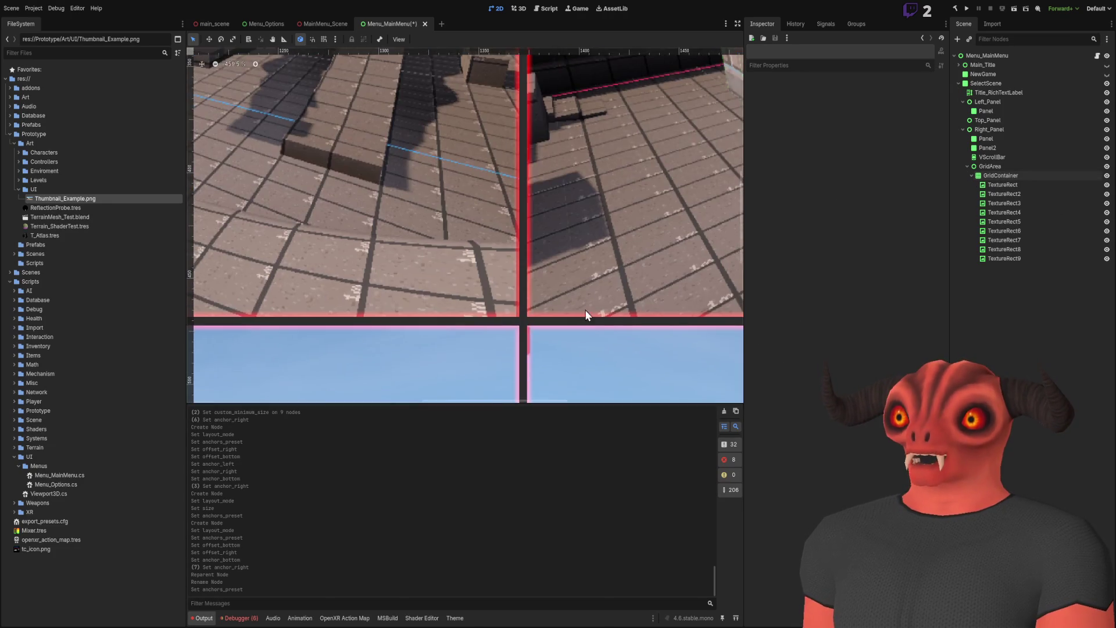
{"action": "scroll", "coordinate": [494, 249], "scroll_direction": "up", "scroll_amount": 3}
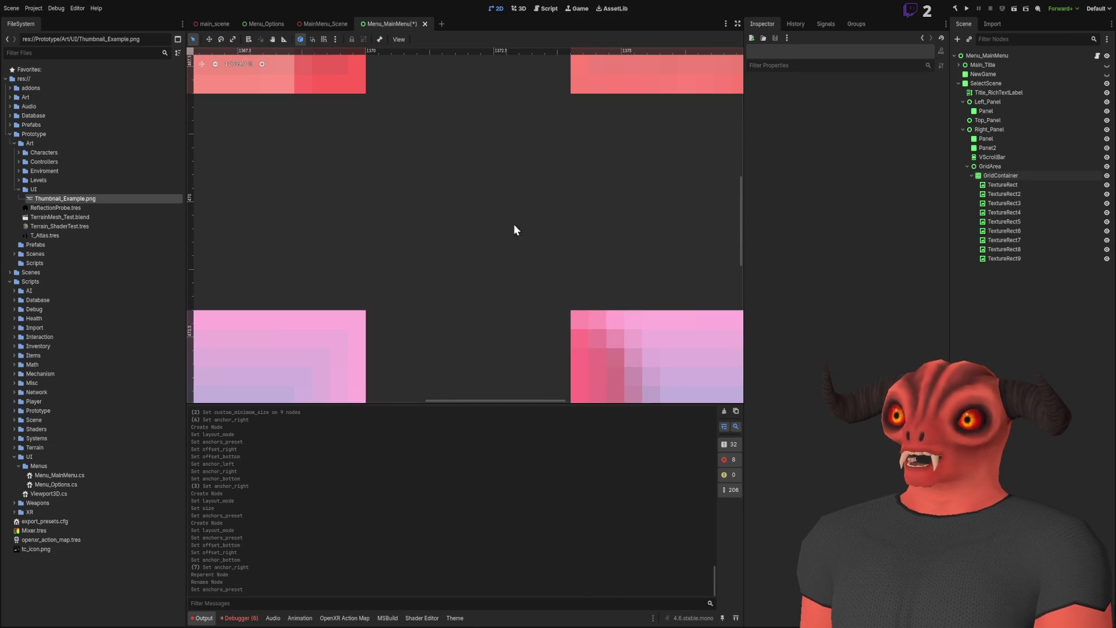
{"action": "scroll", "coordinate": [533, 233], "scroll_direction": "down", "scroll_amount": 17}
{"action": "scroll", "coordinate": [659, 224], "scroll_direction": "down", "scroll_amount": 3}
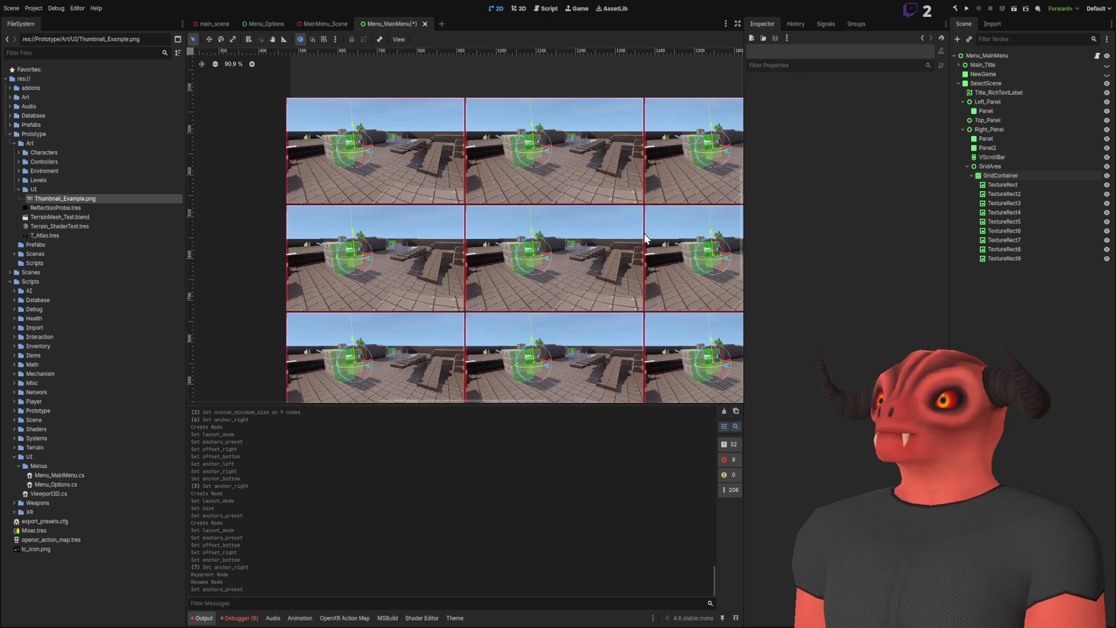
{"action": "left_click", "coordinate": [1001, 176]}
{"action": "key", "text": "shift+f"}
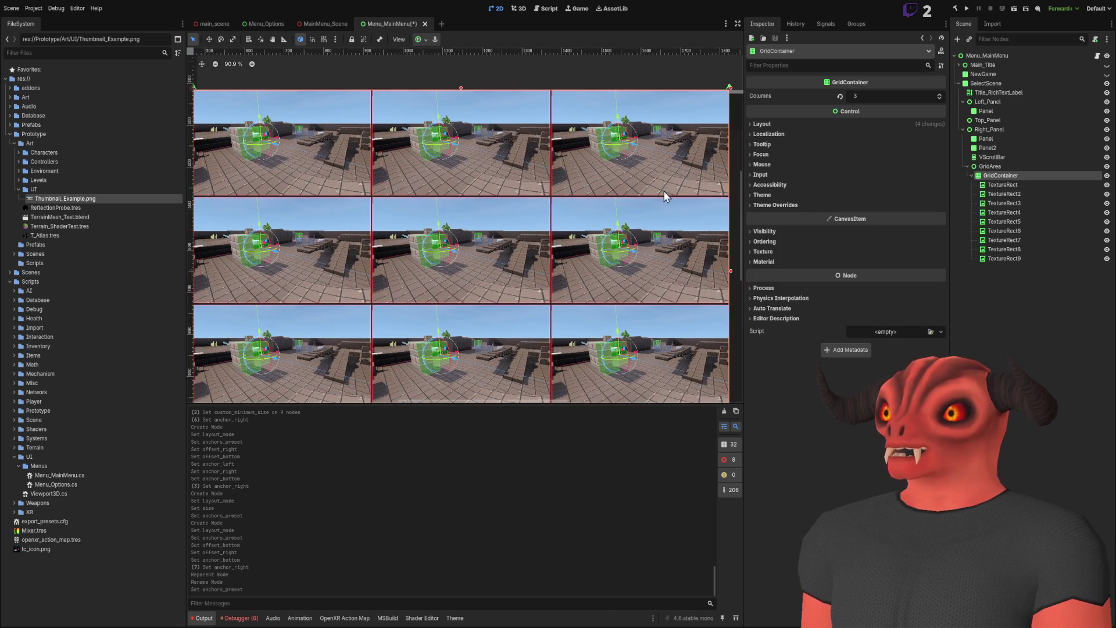
{"action": "left_click", "coordinate": [769, 195]}
{"action": "mouse_move", "coordinate": [529, 257]}
{"action": "left_mouse_down"}
{"action": "mouse_move", "coordinate": [538, 216]}
{"action": "mouse_move", "coordinate": [467, 302]}
{"action": "left_mouse_up"}
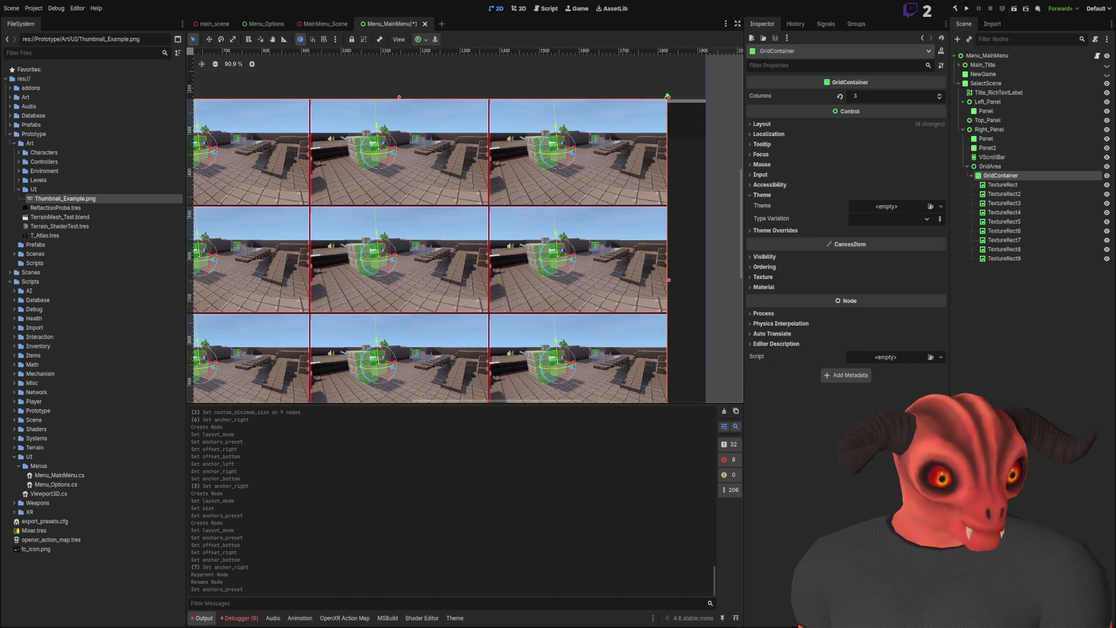
{"action": "key", "text": "alt+Tab"}
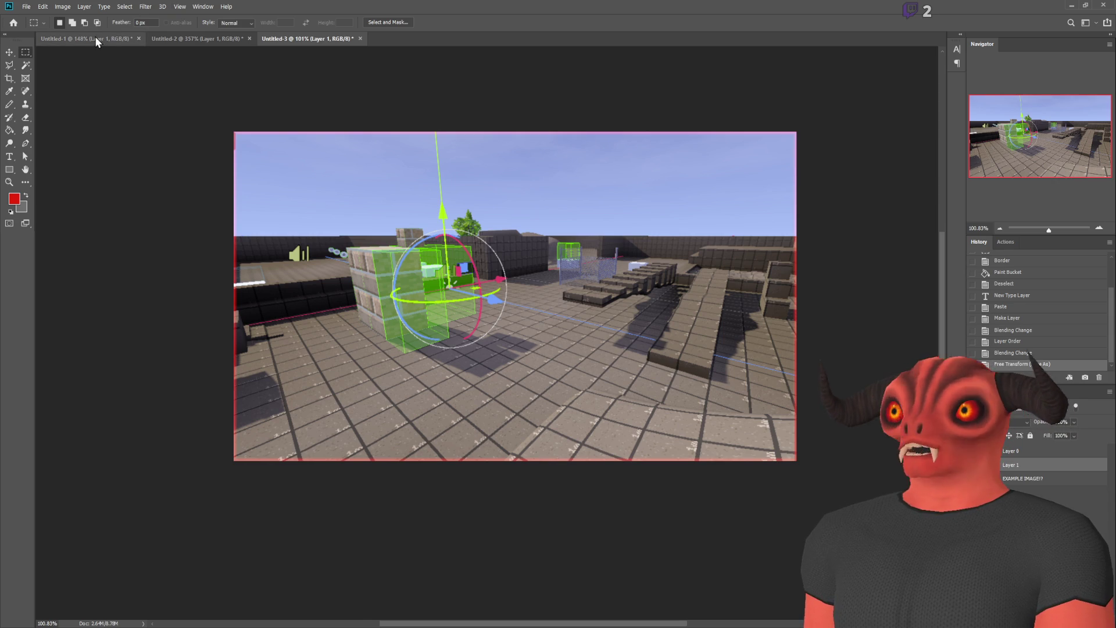
- View the Untitled-1 mockup's four-column thumbnail grid up close, then return to Godot
{"action": "left_click", "coordinate": [87, 39]}
{"action": "scroll", "coordinate": [520, 251], "scroll_direction": "up", "scroll_amount": 5}
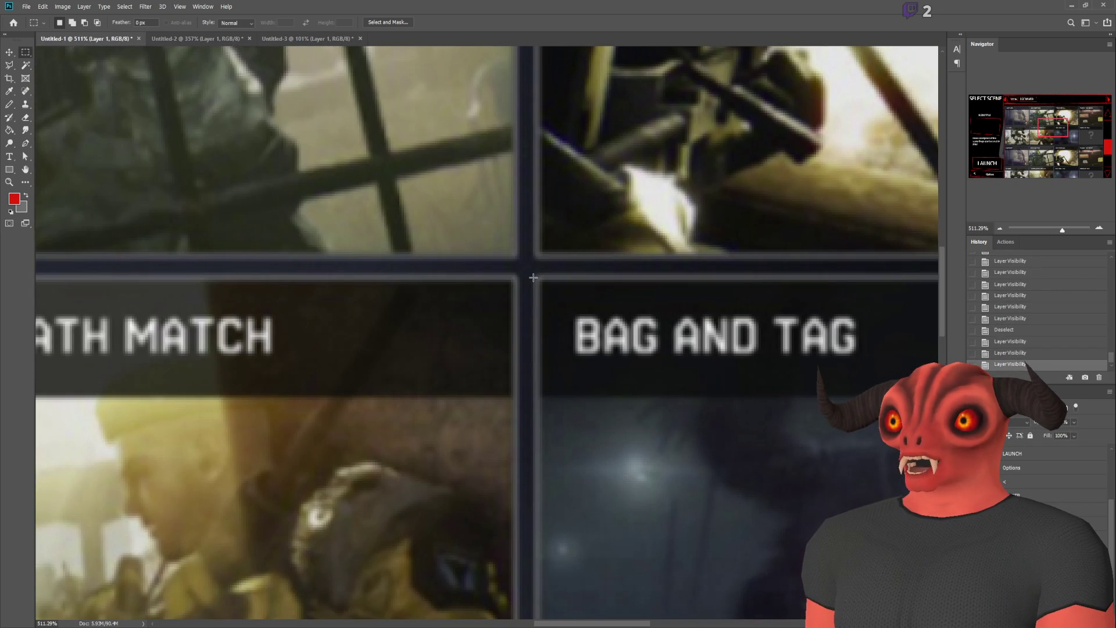
{"action": "scroll", "coordinate": [526, 253], "scroll_direction": "down", "scroll_amount": 5}
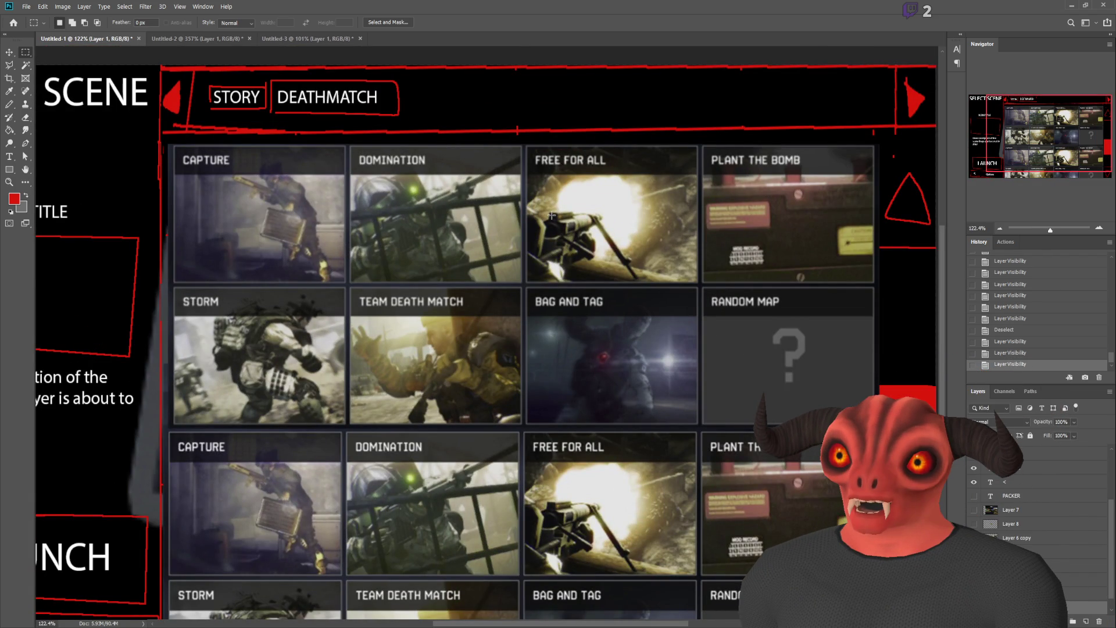
{"action": "scroll", "coordinate": [551, 215], "scroll_direction": "down", "scroll_amount": 4}
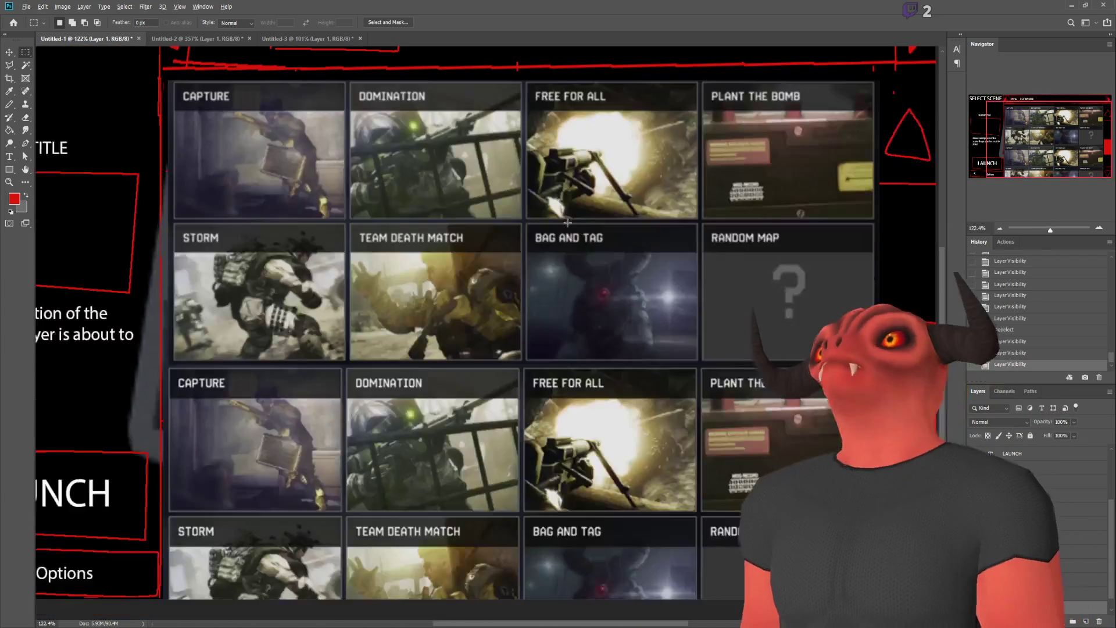
{"action": "scroll", "coordinate": [492, 203], "scroll_direction": "up", "scroll_amount": 3}
{"action": "scroll", "coordinate": [698, 215], "scroll_direction": "up", "scroll_amount": 1}
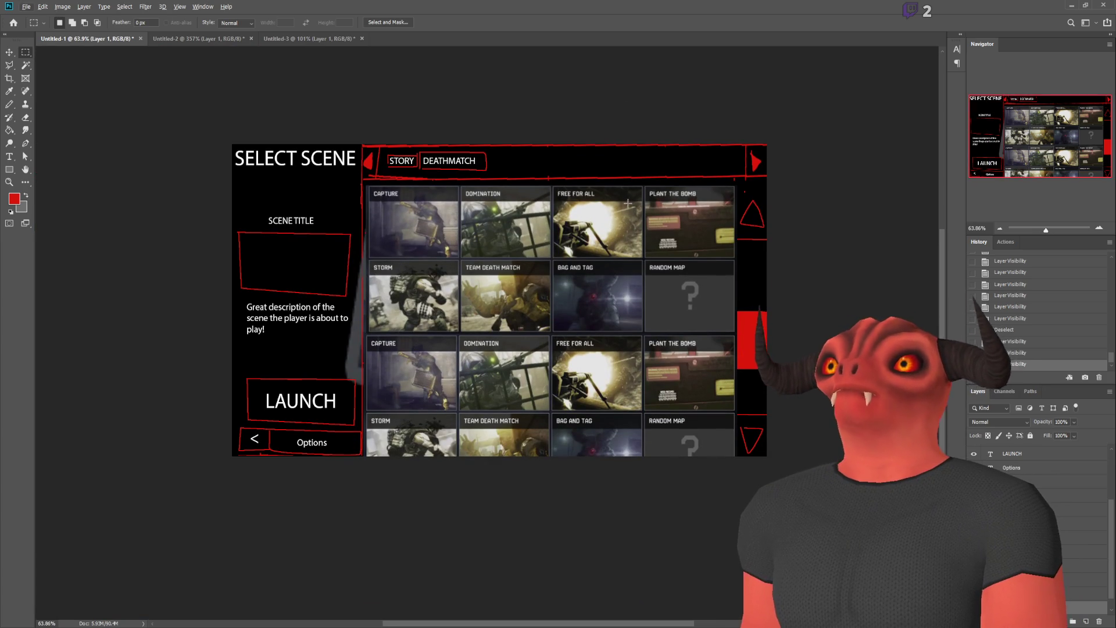
{"action": "scroll", "coordinate": [448, 191], "scroll_direction": "up", "scroll_amount": 5}
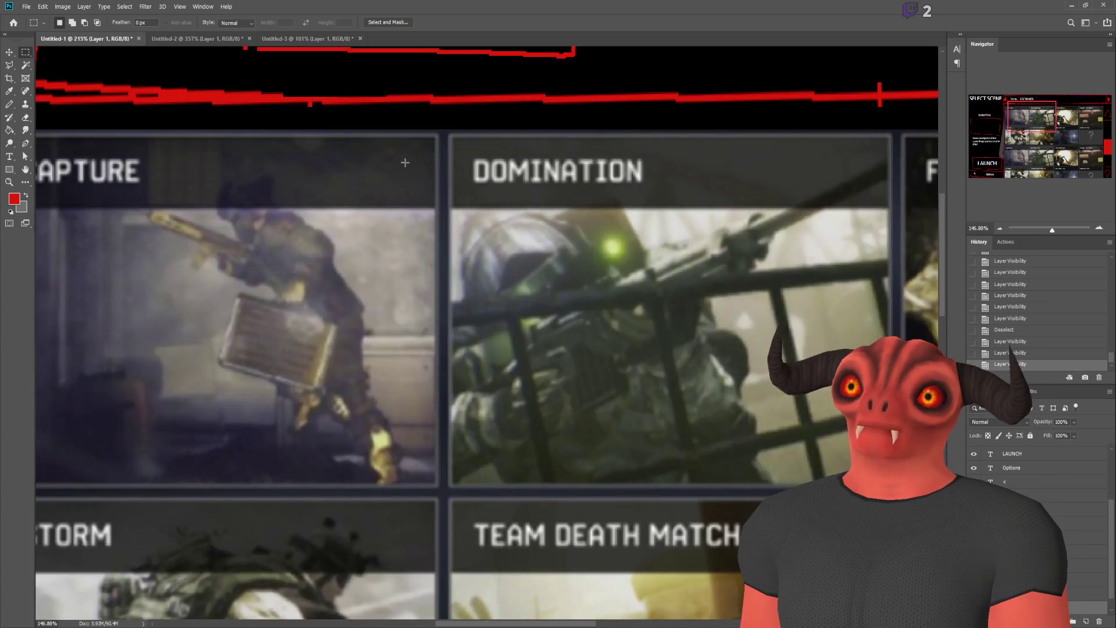
{"action": "scroll", "coordinate": [410, 169], "scroll_direction": "down", "scroll_amount": 5}
{"action": "scroll", "coordinate": [429, 199], "scroll_direction": "up", "scroll_amount": 1}
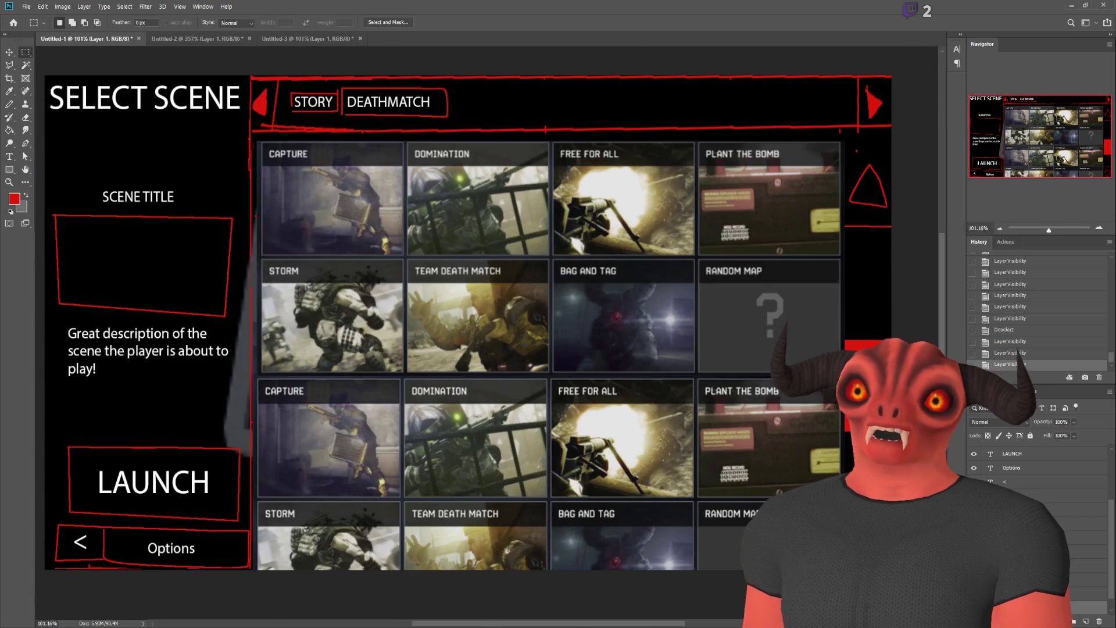
{"action": "key", "text": "alt+Tab"}
{"action": "scroll", "coordinate": [477, 209], "scroll_direction": "down", "scroll_amount": 6}
{"action": "scroll", "coordinate": [523, 208], "scroll_direction": "up", "scroll_amount": 4}
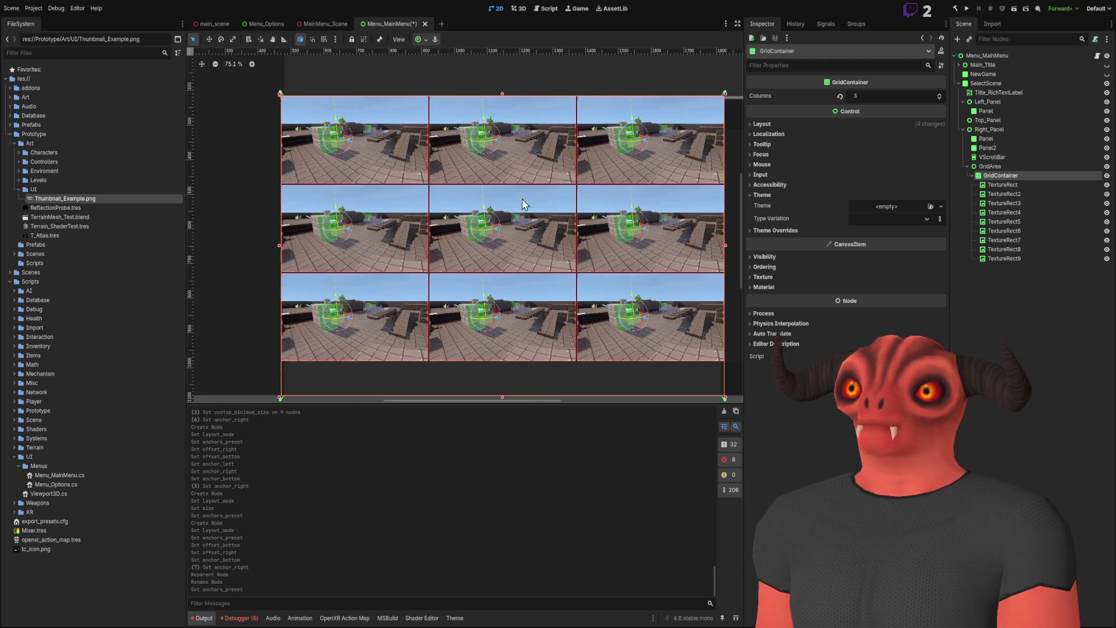
- Set GridContainer's Columns to 4
{"action": "scroll", "coordinate": [645, 169], "scroll_direction": "down", "scroll_amount": 2}
{"action": "scroll", "coordinate": [598, 180], "scroll_direction": "up", "scroll_amount": 2}
{"action": "scroll", "coordinate": [602, 184], "scroll_direction": "down", "scroll_amount": 2}
{"action": "scroll", "coordinate": [605, 187], "scroll_direction": "up", "scroll_amount": 1}
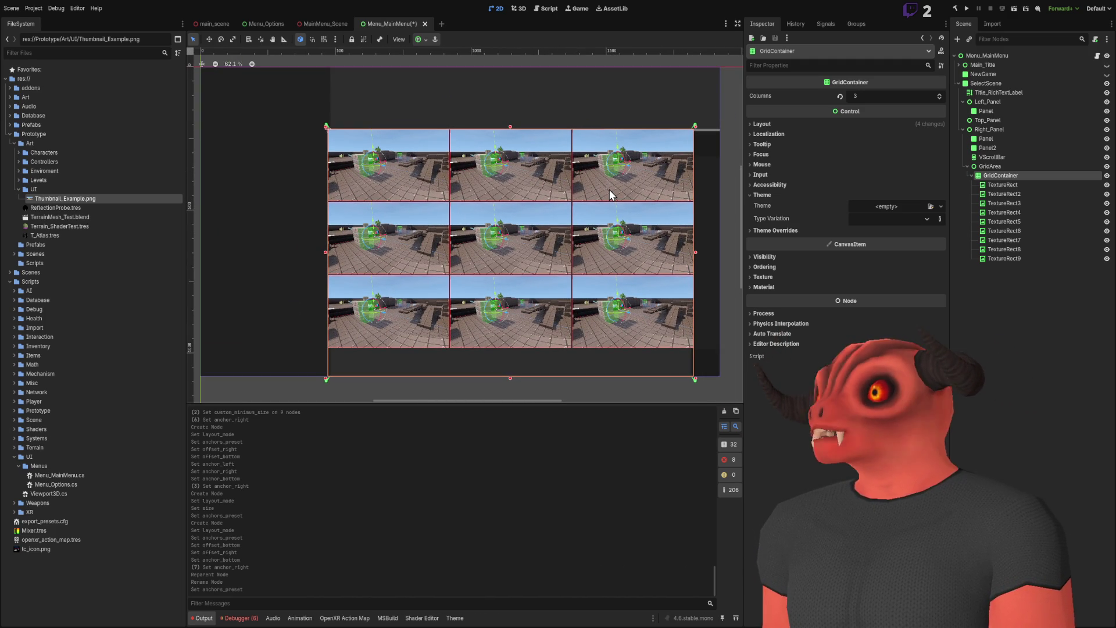
{"action": "left_click", "coordinate": [864, 100]}
{"action": "type", "text": "4"}
{"action": "key", "text": "Return"}
{"action": "left_click_drag", "start_coordinate": [615, 187], "coordinate": [523, 214]}
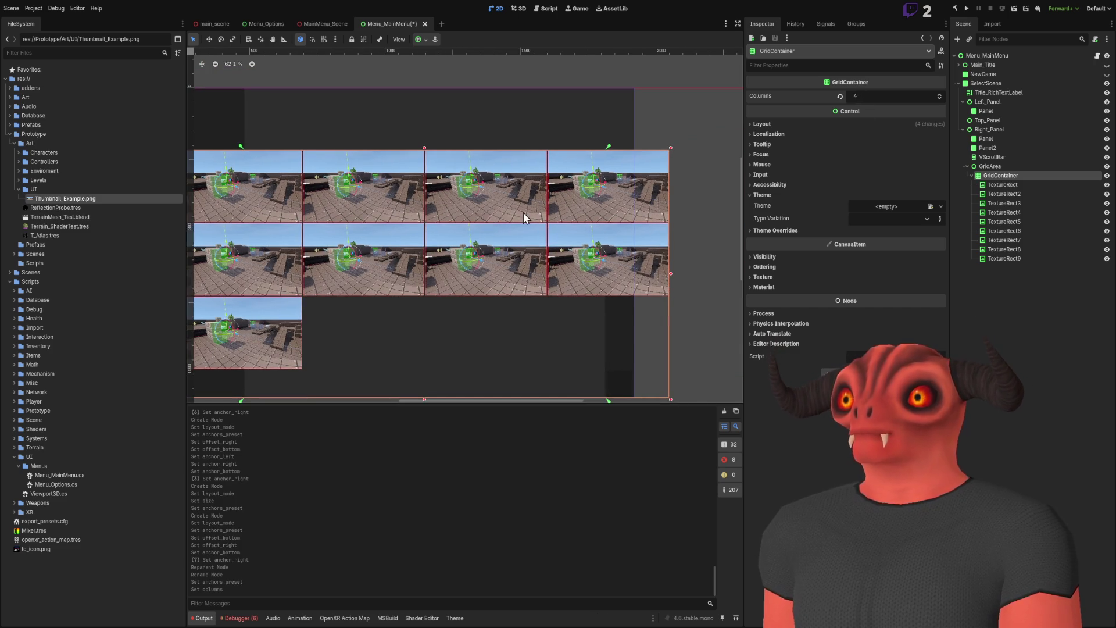
- Try Tile stretch mode on the first TextureRect, then revert it to Scale
{"action": "left_click", "coordinate": [1005, 186]}
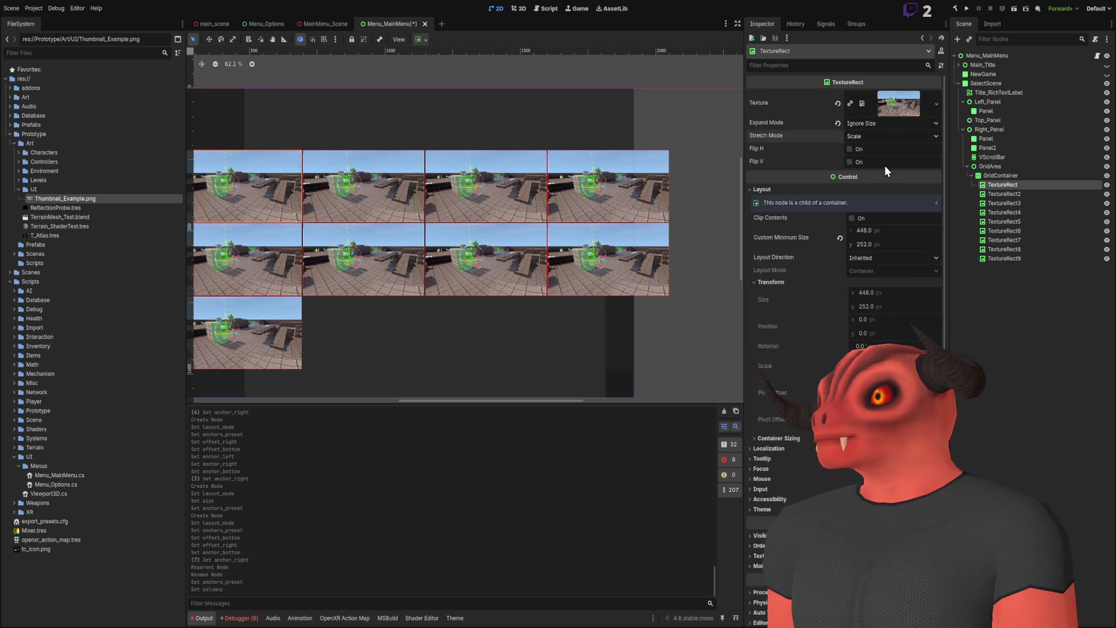
{"action": "key", "text": "Down"}
{"action": "key", "text": "Up"}
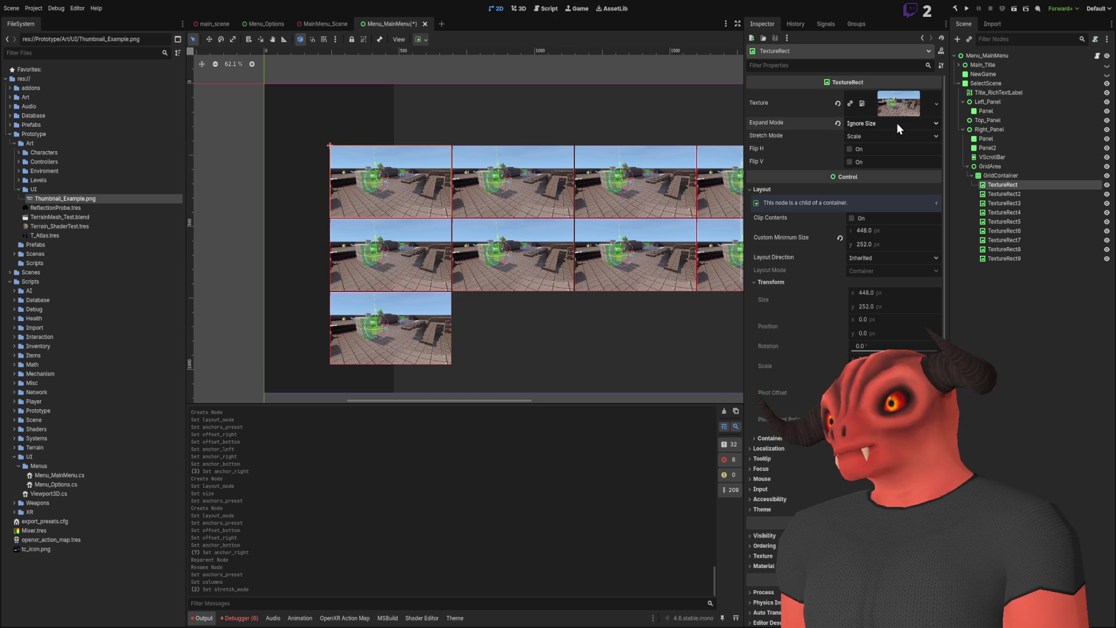
{"action": "scroll", "coordinate": [493, 182], "scroll_direction": "down", "scroll_amount": 2}
{"action": "scroll", "coordinate": [494, 180], "scroll_direction": "down", "scroll_amount": 1}
{"action": "scroll", "coordinate": [494, 178], "scroll_direction": "up", "scroll_amount": 1}
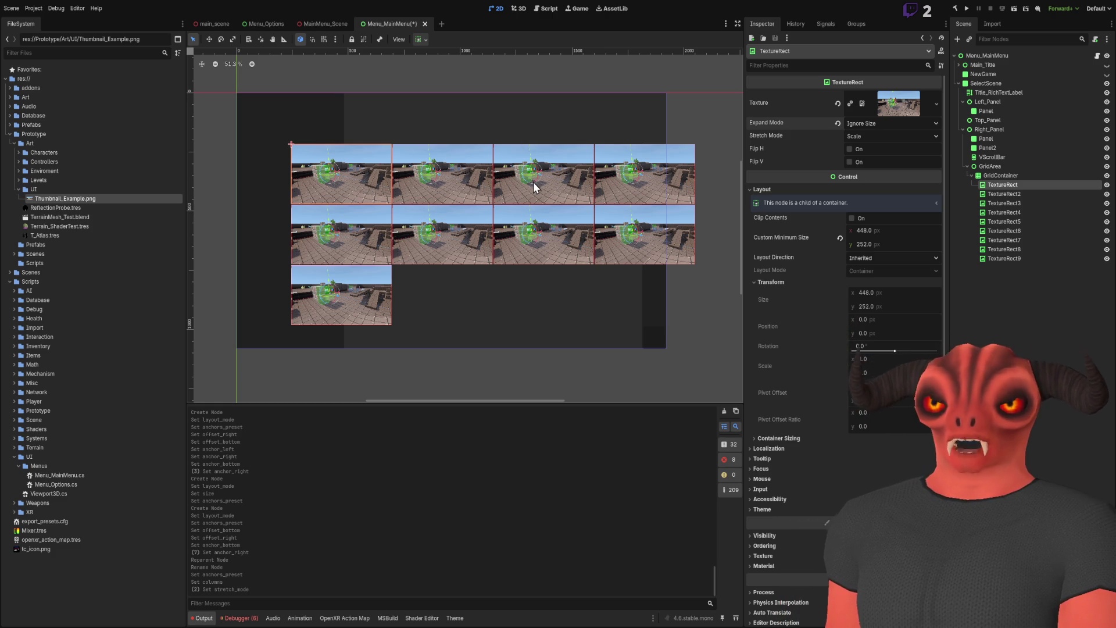
- Select all nine TextureRect thumbnails and set their custom minimum width to 333
{"action": "left_click", "coordinate": [1022, 166]}
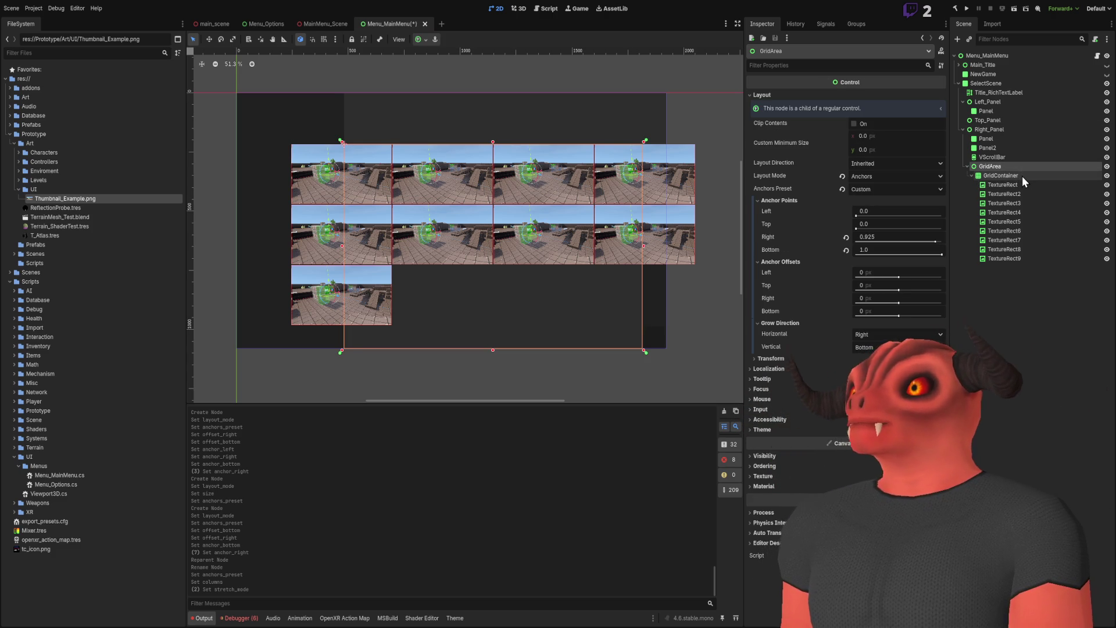
{"action": "left_click", "coordinate": [1022, 176]}
{"action": "left_click", "coordinate": [1016, 166]}
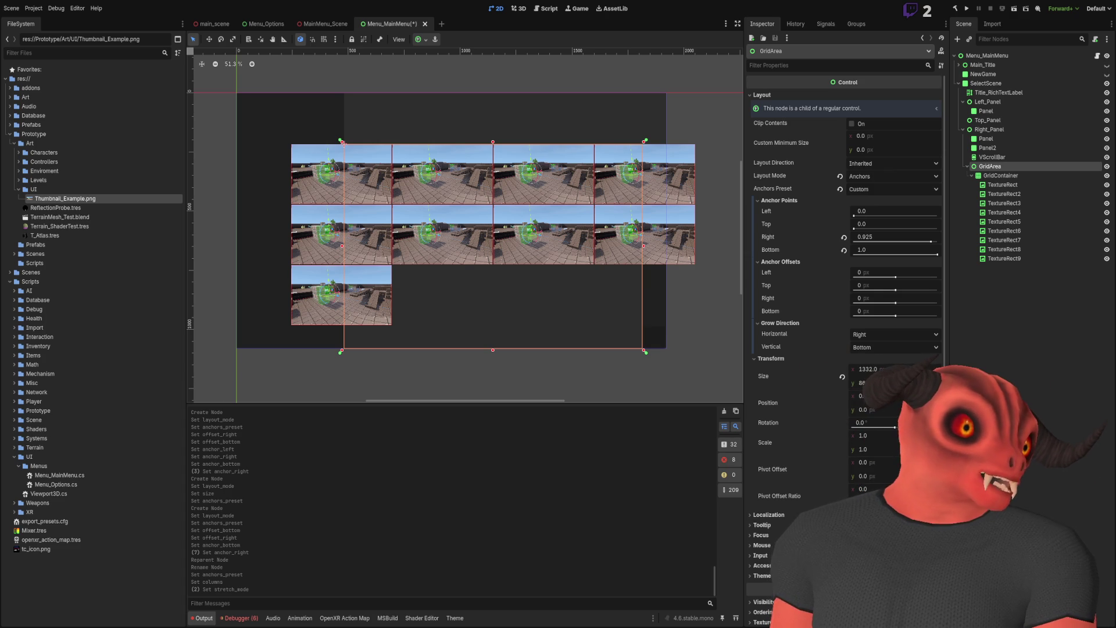
{"action": "left_click", "coordinate": [1003, 184]}
{"action": "left_click", "coordinate": [1017, 256], "text": "shift"}
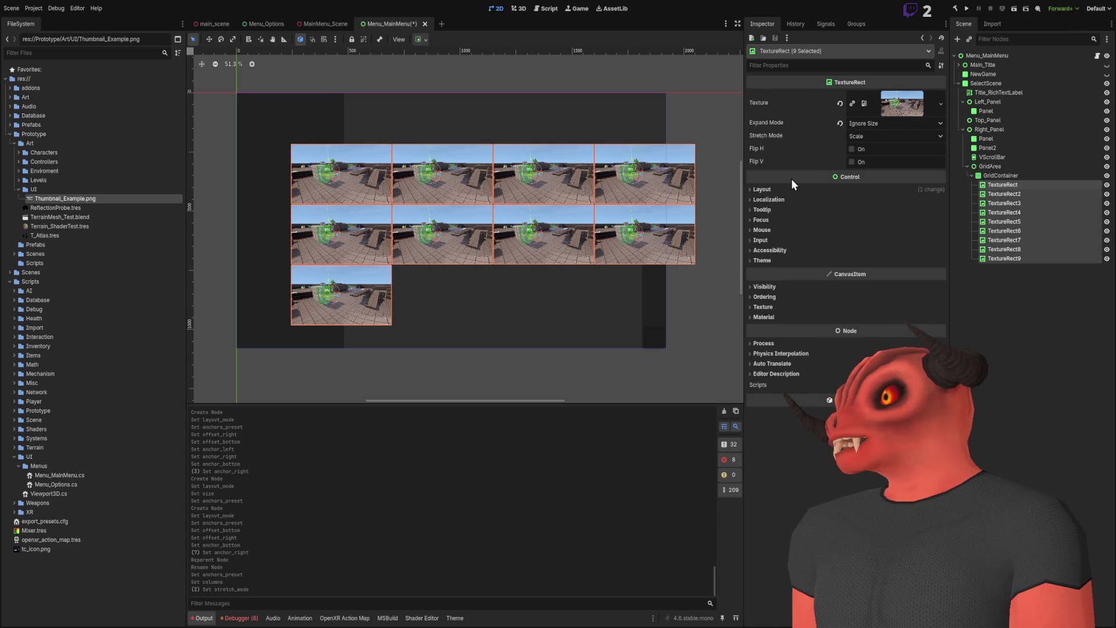
{"action": "left_click", "coordinate": [883, 213]}
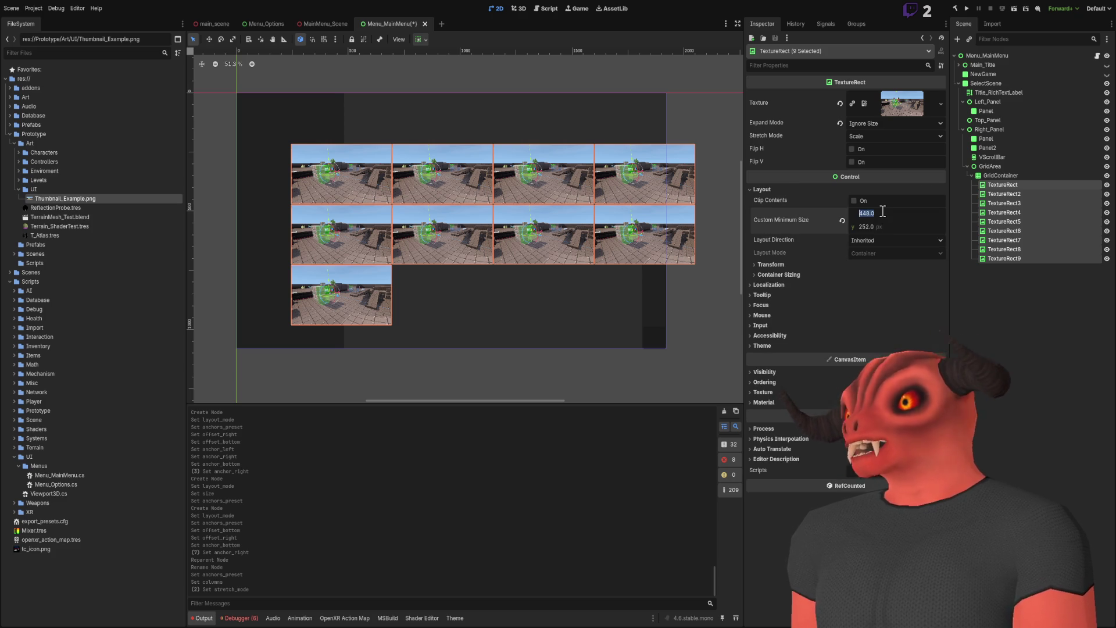
{"action": "type", "text": "333"}
{"action": "key", "text": "Return"}
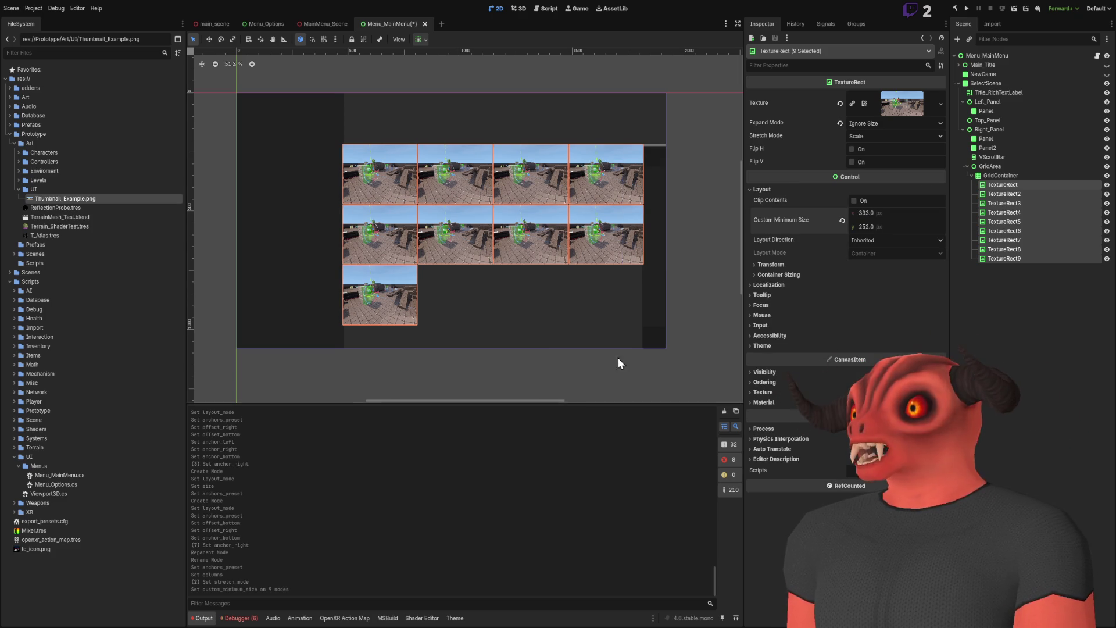
{"action": "key", "text": "alt+Tab"}
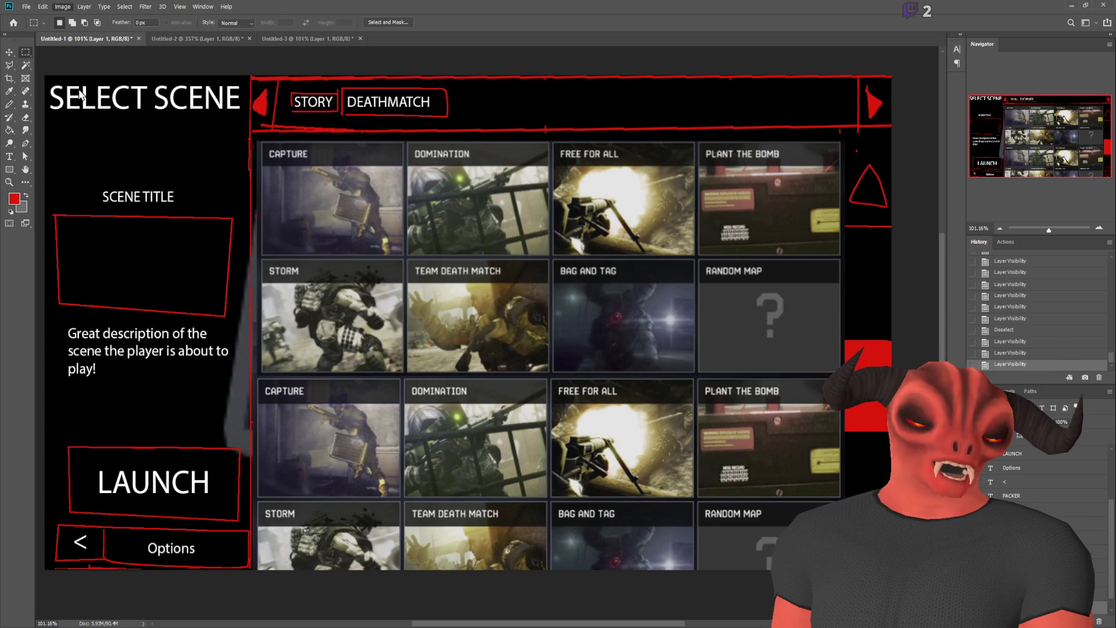
- Bring the Untitled-3 game screenshot forward, toggle Hand and Marquee tools, then minimize Photoshop
{"action": "left_click", "coordinate": [302, 39]}
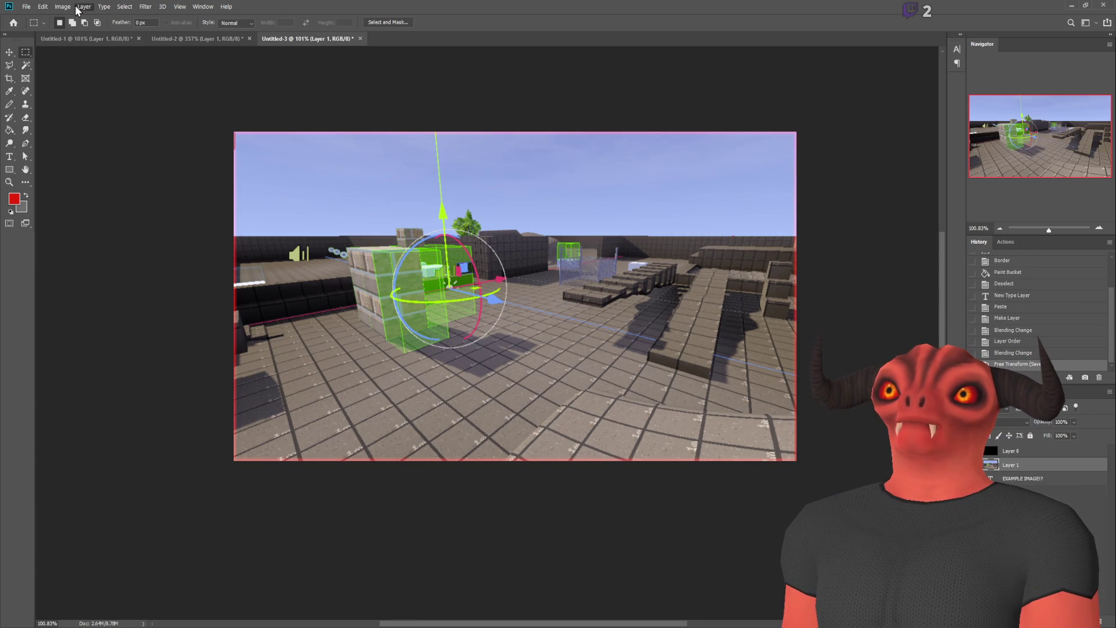
{"action": "key", "text": "h"}
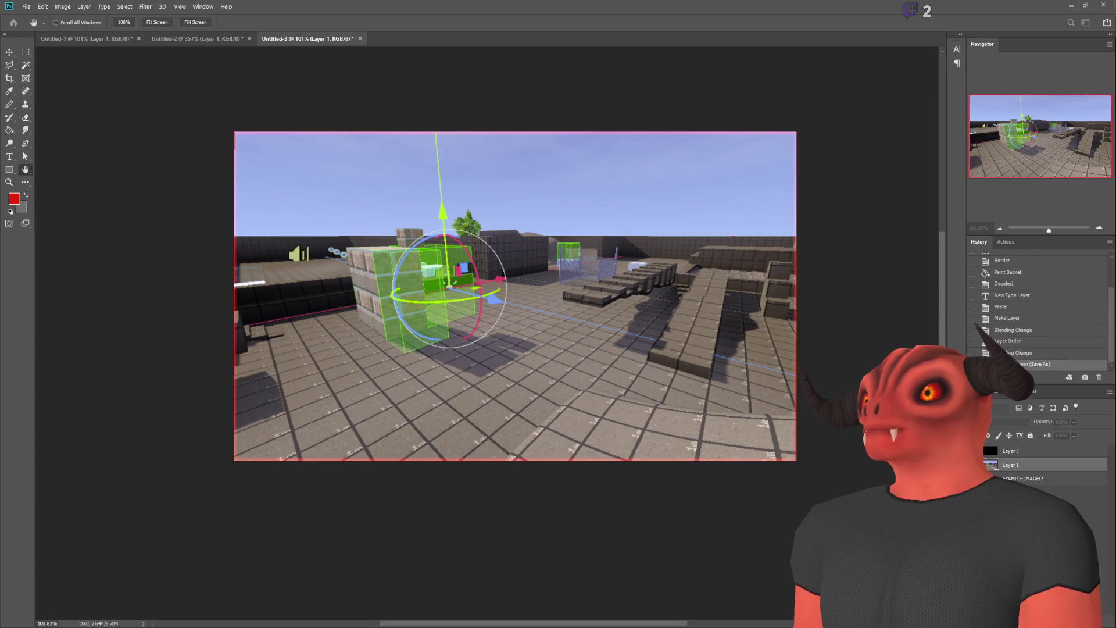
{"action": "key", "text": "m"}
{"action": "left_click", "coordinate": [1069, 8]}
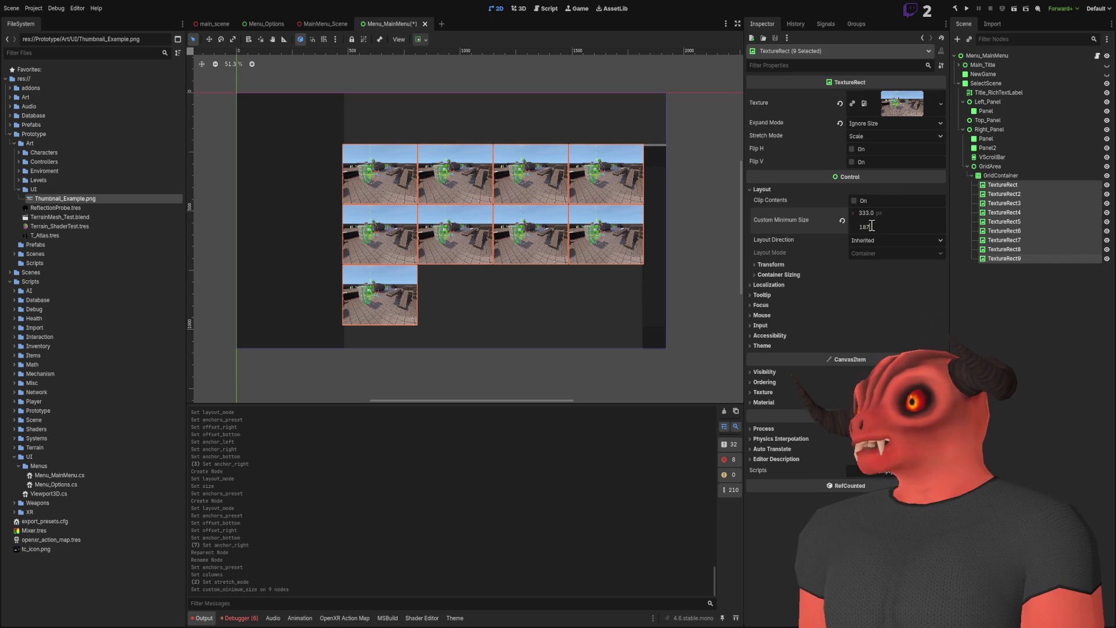
- Confirm a 187 minimum height so the nine thumbnail tiles measure 333 × 187
{"action": "type", "text": "7"}
{"action": "key", "text": "Return"}
{"action": "scroll", "coordinate": [648, 174], "scroll_direction": "up", "scroll_amount": 8}
{"action": "scroll", "coordinate": [657, 186], "scroll_direction": "down", "scroll_amount": 5}
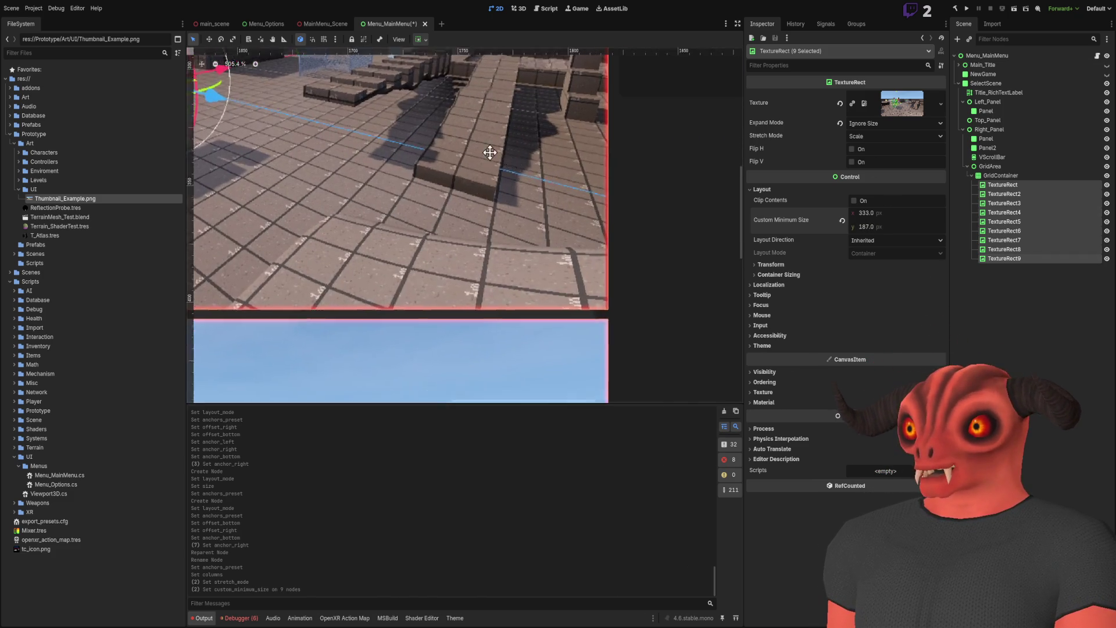
{"action": "scroll", "coordinate": [604, 233], "scroll_direction": "down", "scroll_amount": 4}
- Pan and zoom the 2D viewport to centre and inspect the shorter 4-column thumbnail grid
{"action": "scroll", "coordinate": [456, 212], "scroll_direction": "left", "scroll_amount": 2}
{"action": "scroll", "coordinate": [442, 284], "scroll_direction": "down", "scroll_amount": 2}
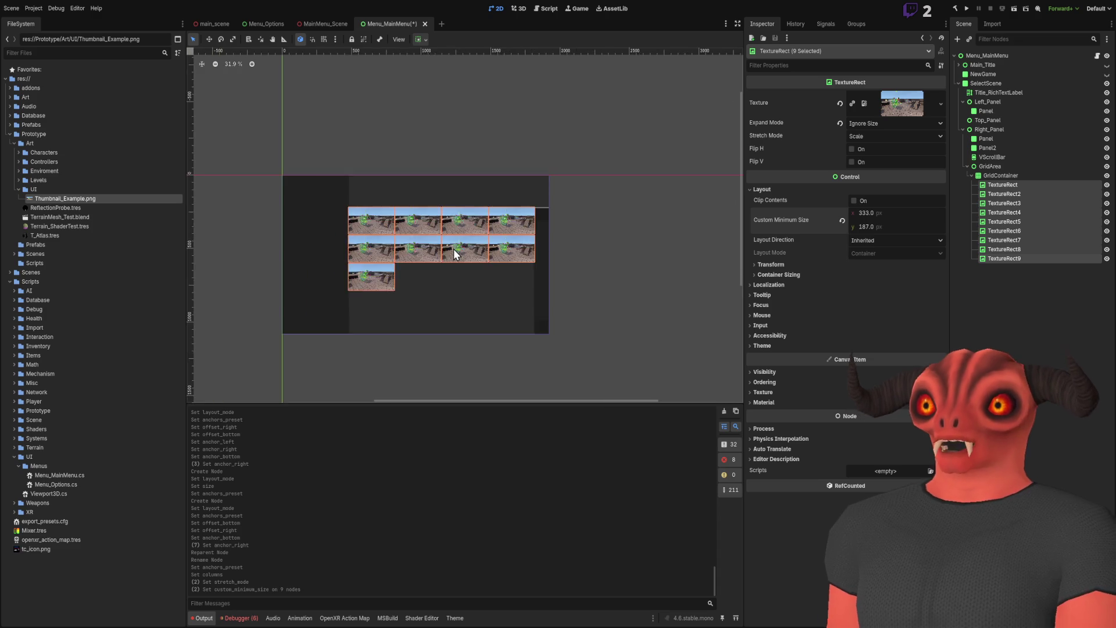
{"action": "scroll", "coordinate": [457, 251], "scroll_direction": "up", "scroll_amount": 3}
{"action": "mouse_move", "coordinate": [459, 257]}
{"action": "left_mouse_down"}
{"action": "mouse_move", "coordinate": [585, 259]}
{"action": "mouse_move", "coordinate": [559, 263]}
{"action": "left_mouse_up"}
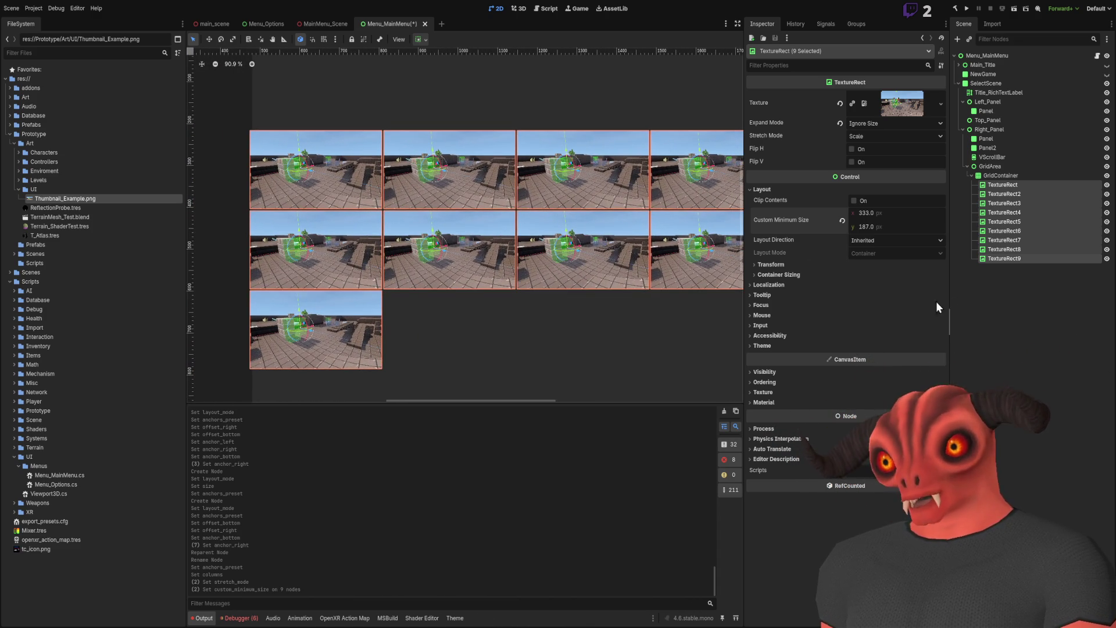
{"action": "scroll", "coordinate": [510, 307], "scroll_direction": "right", "scroll_amount": 2}
{"action": "scroll", "coordinate": [654, 208], "scroll_direction": "up", "scroll_amount": 8}
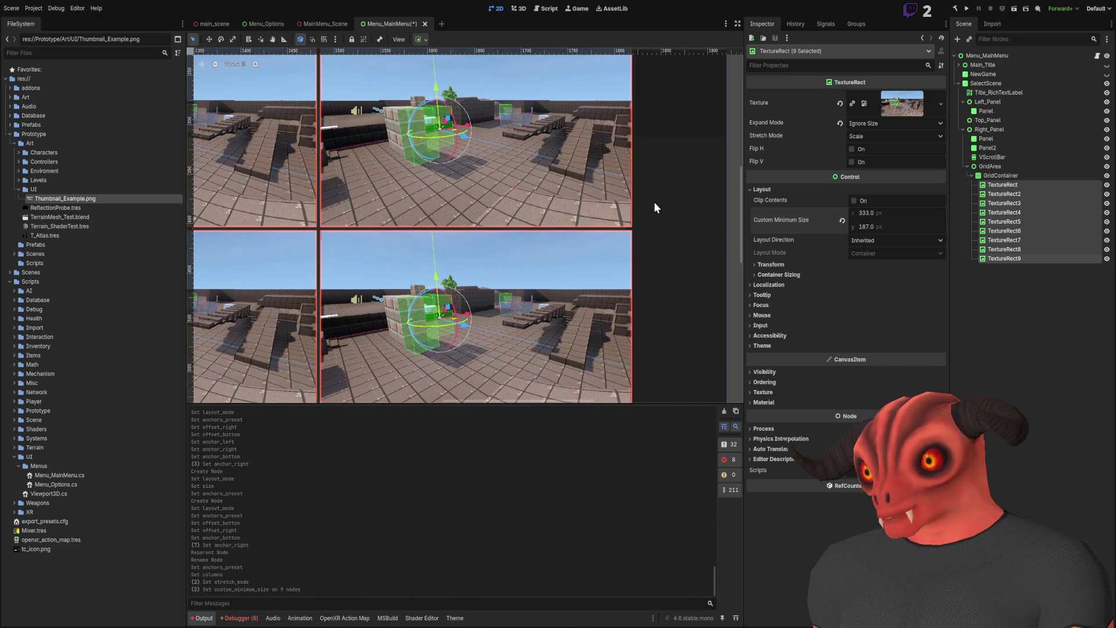
{"action": "scroll", "coordinate": [654, 207], "scroll_direction": "down", "scroll_amount": 4}
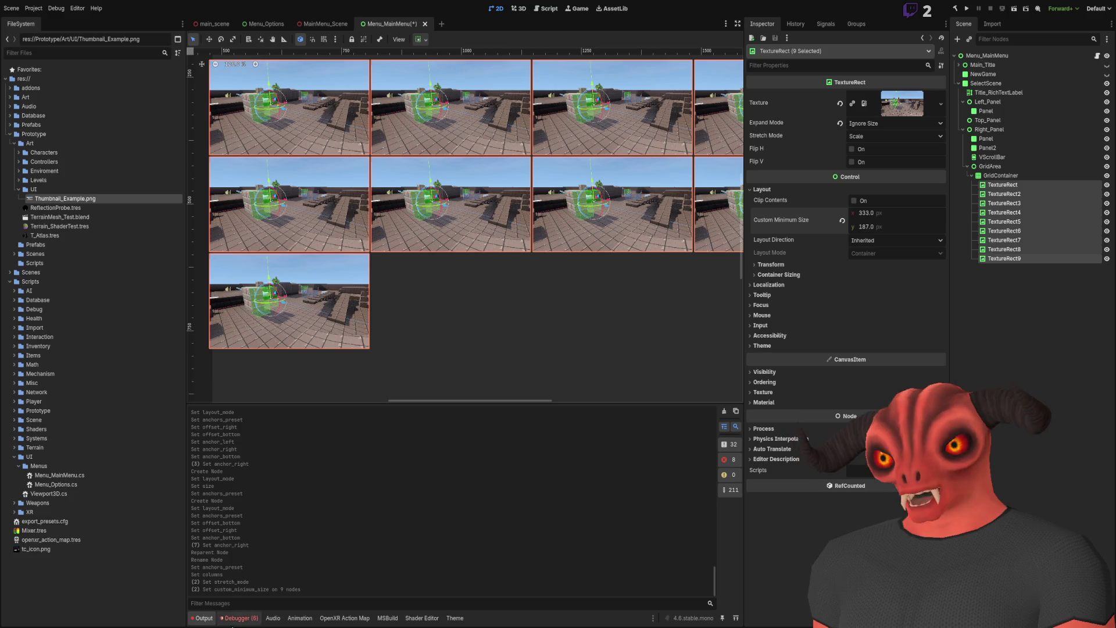
{"action": "key", "text": "alt+Tab"}
- In the Select Scene mockup, toggle the reference layers until the game-mode grid shows over the tablet reference
{"action": "left_click", "coordinate": [93, 39]}
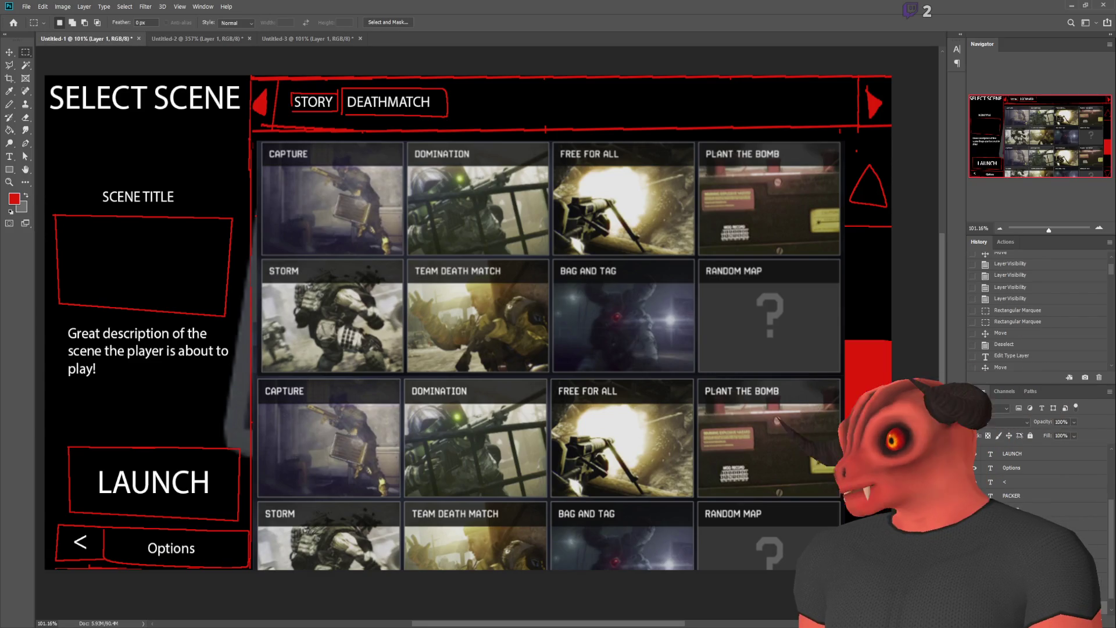
{"action": "left_click", "coordinate": [981, 510]}
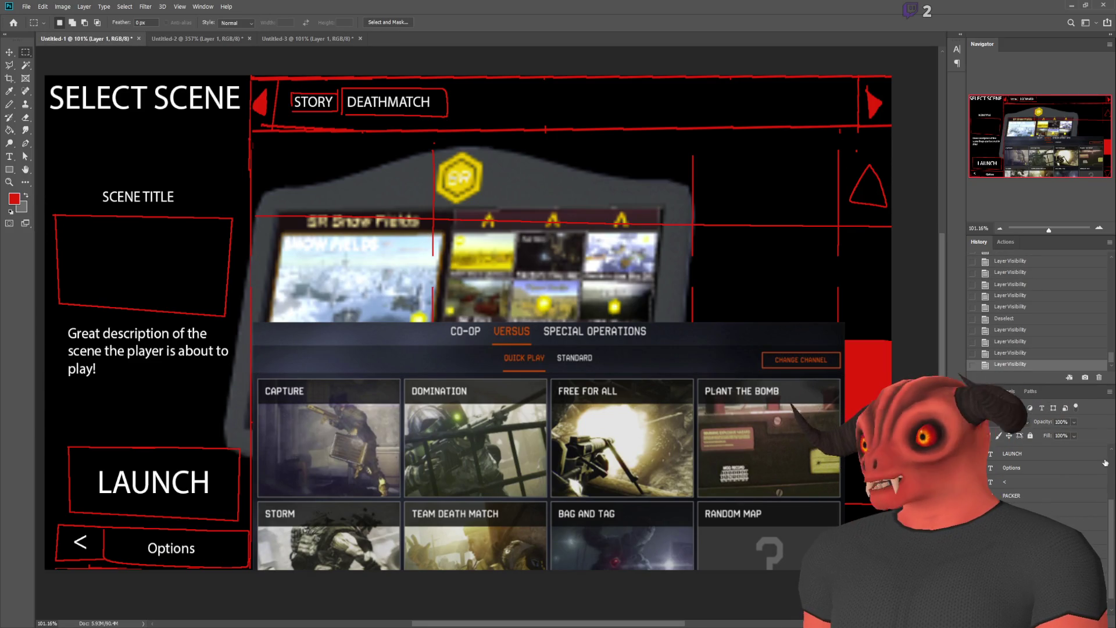
{"action": "left_click", "coordinate": [974, 523]}
{"action": "left_click", "coordinate": [975, 537]}
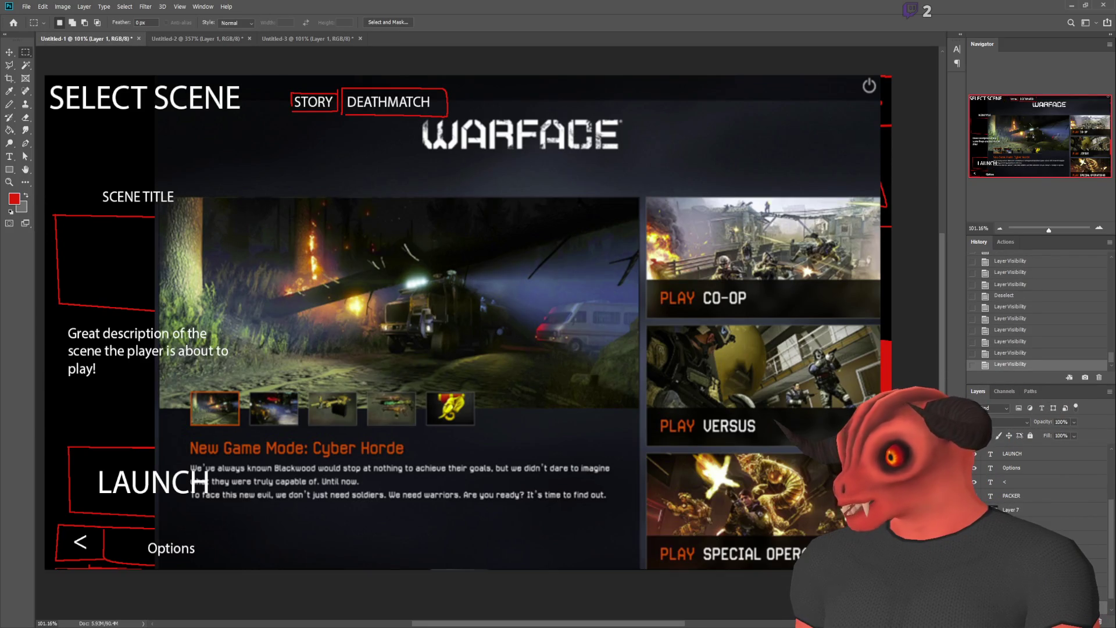
{"action": "left_click", "coordinate": [974, 537]}
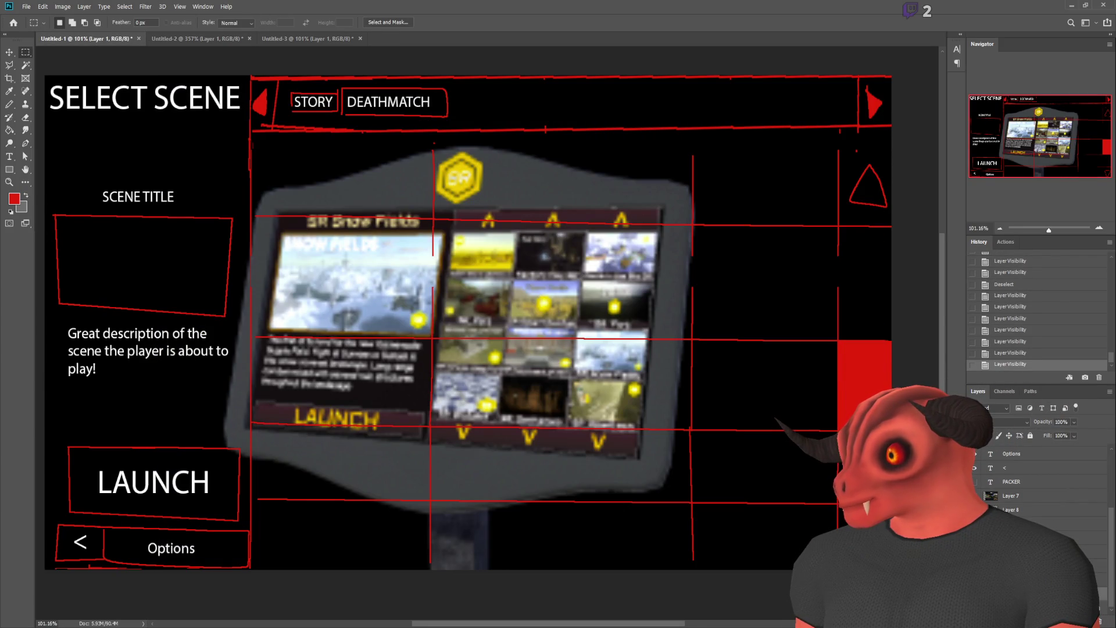
{"action": "left_click", "coordinate": [975, 537]}
- Zoom in and fit a marquee selection to the dark gap between two tiles
{"action": "scroll", "coordinate": [578, 236], "scroll_direction": "up", "scroll_amount": 10}
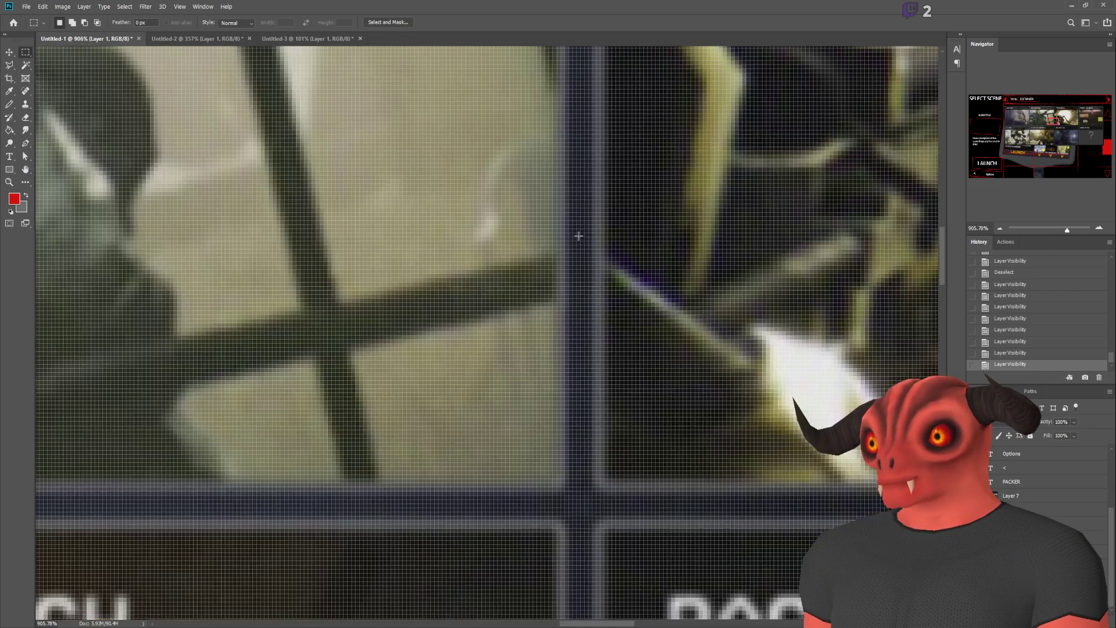
{"action": "scroll", "coordinate": [578, 236], "scroll_direction": "down", "scroll_amount": 3}
{"action": "scroll", "coordinate": [578, 244], "scroll_direction": "up", "scroll_amount": 10}
{"action": "left_click_drag", "start_coordinate": [564, 256], "coordinate": [604, 310]}
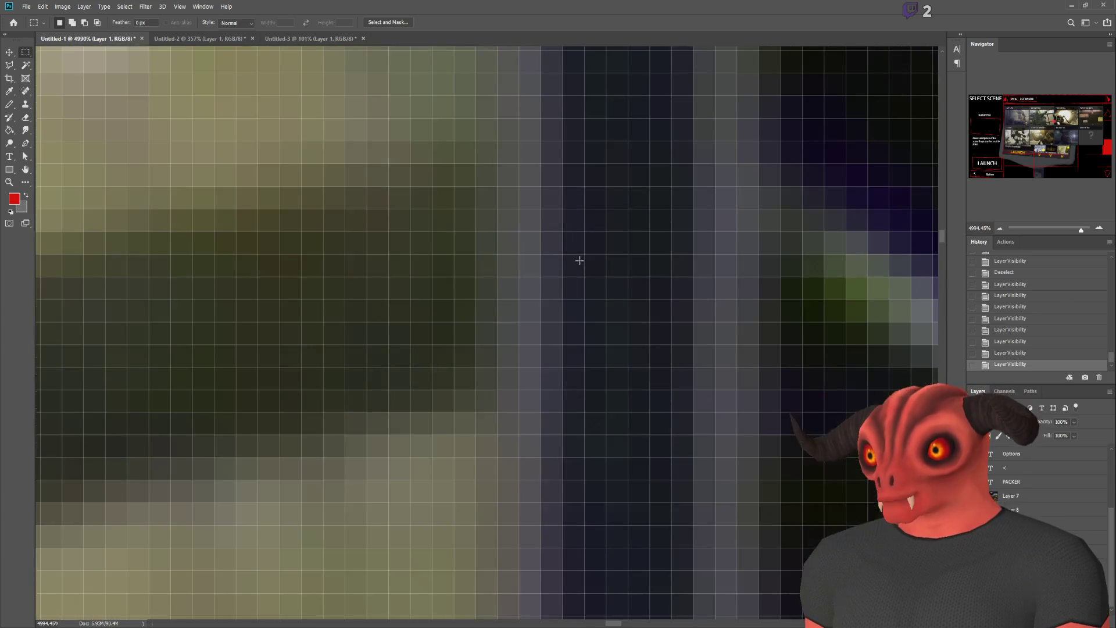
{"action": "mouse_move", "coordinate": [728, 425]}
{"action": "left_mouse_down"}
{"action": "mouse_move", "coordinate": [678, 354]}
{"action": "mouse_move", "coordinate": [700, 413]}
{"action": "mouse_move", "coordinate": [690, 388]}
{"action": "left_mouse_up"}
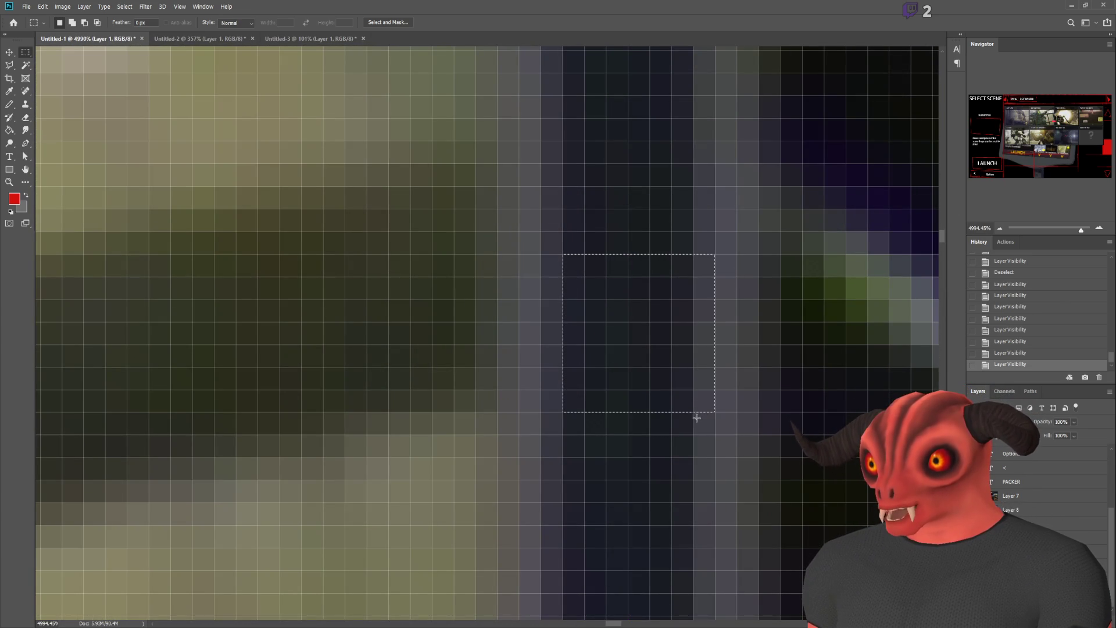
- Review the gap measurement, then drop the measuring selection
{"action": "scroll", "coordinate": [560, 259], "scroll_direction": "down", "scroll_amount": 10}
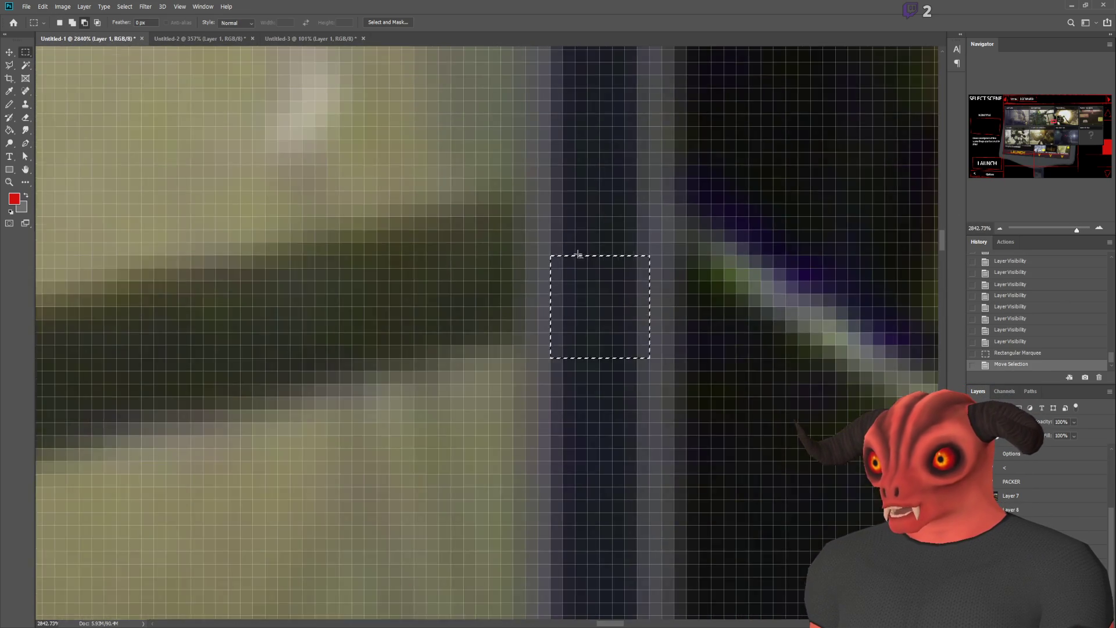
{"action": "scroll", "coordinate": [603, 246], "scroll_direction": "down", "scroll_amount": 3}
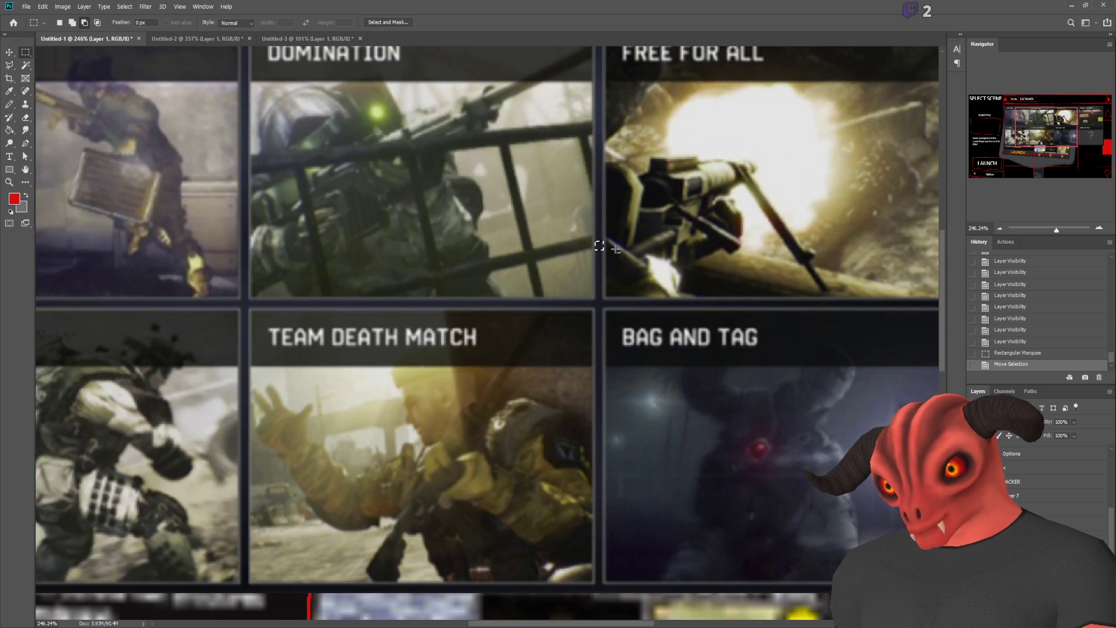
{"action": "scroll", "coordinate": [600, 246], "scroll_direction": "down", "scroll_amount": 5}
{"action": "scroll", "coordinate": [605, 244], "scroll_direction": "up", "scroll_amount": 2}
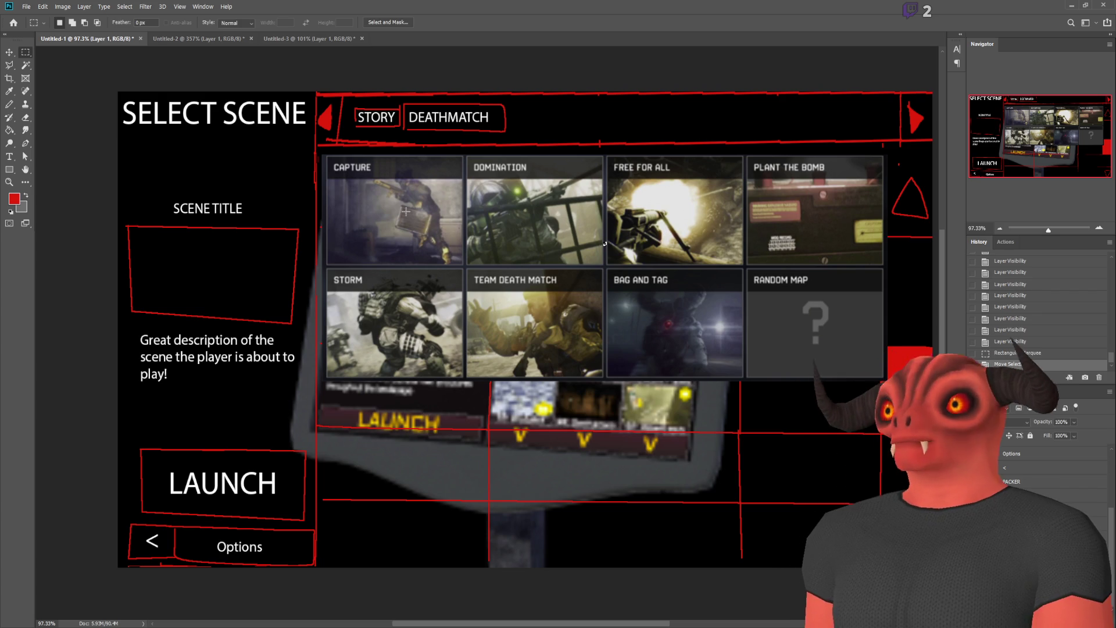
{"action": "scroll", "coordinate": [611, 234], "scroll_direction": "up", "scroll_amount": 13}
{"action": "left_click", "coordinate": [524, 248]}
{"action": "scroll", "coordinate": [620, 355], "scroll_direction": "down", "scroll_amount": 12}
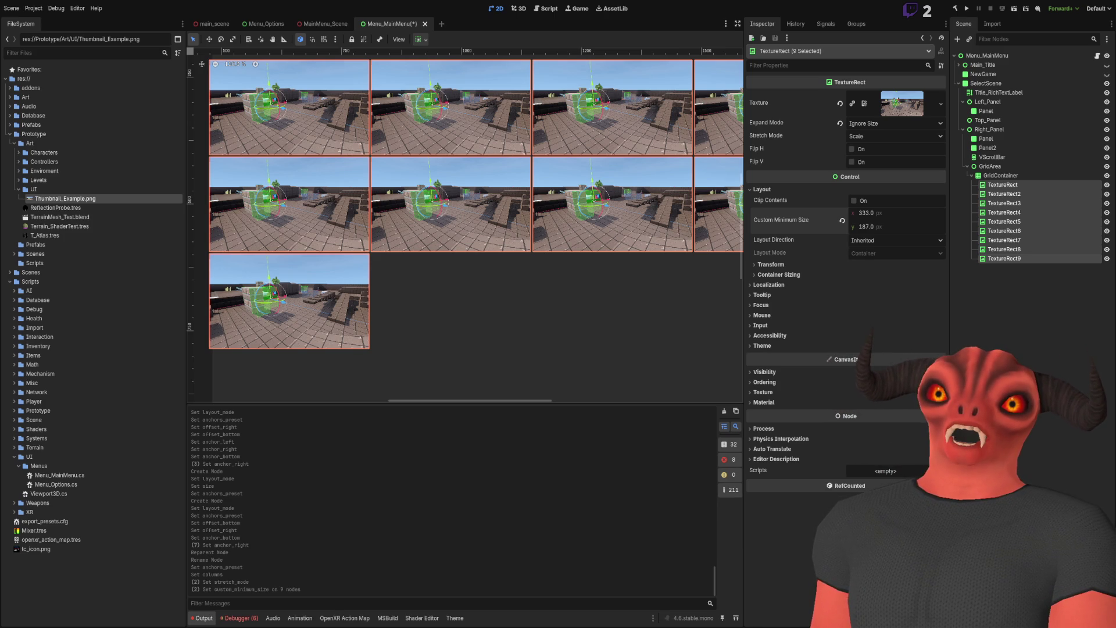
{"action": "key", "text": "alt+Tab"}
- Back in Godot, inspect the GridContainer and GridArea layout settings
{"action": "scroll", "coordinate": [658, 299], "scroll_direction": "up", "scroll_amount": 1}
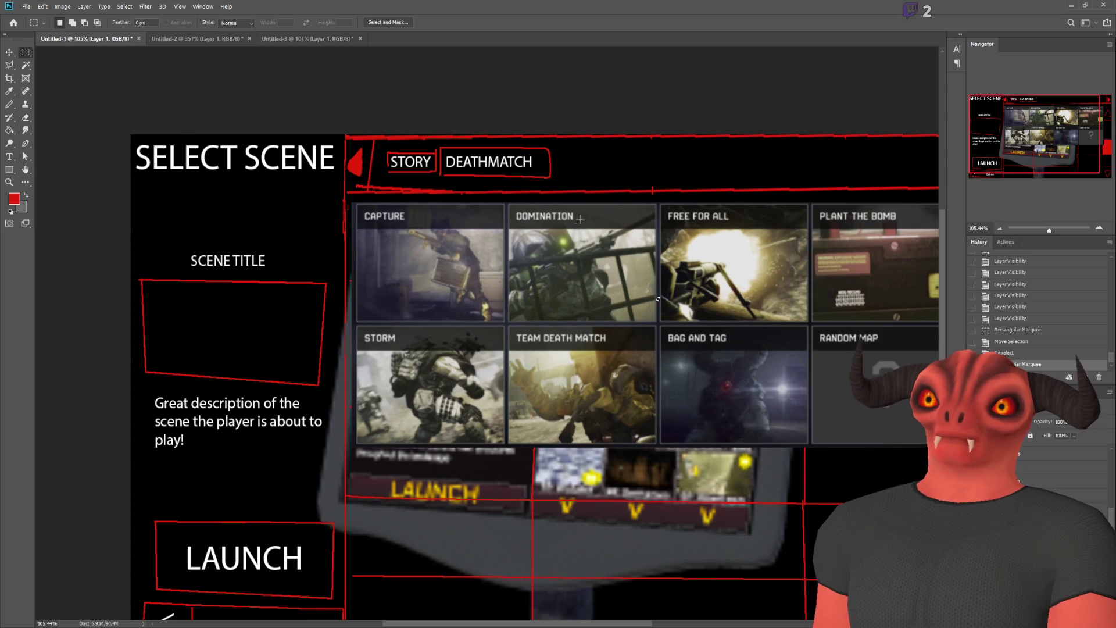
{"action": "key", "text": "alt+Tab"}
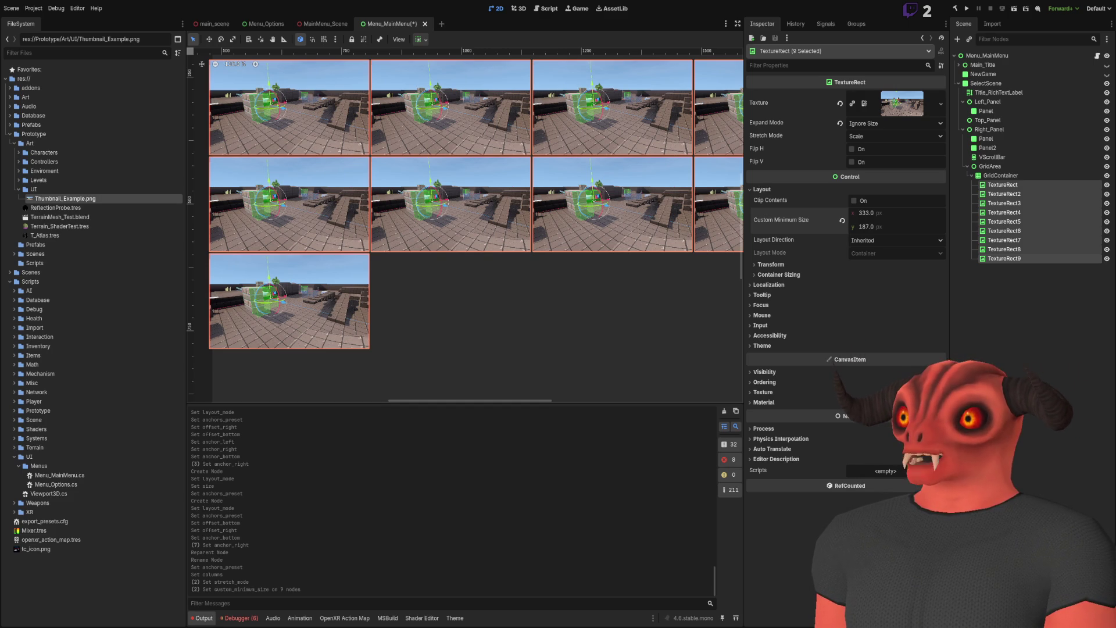
{"action": "left_click", "coordinate": [1004, 179]}
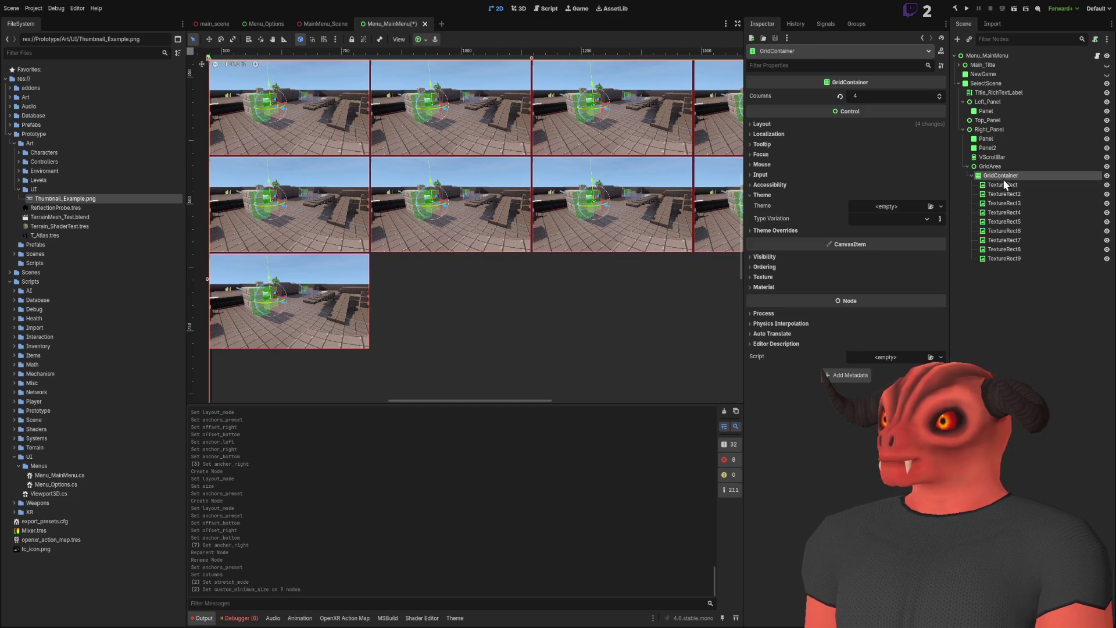
{"action": "left_click", "coordinate": [1003, 168]}
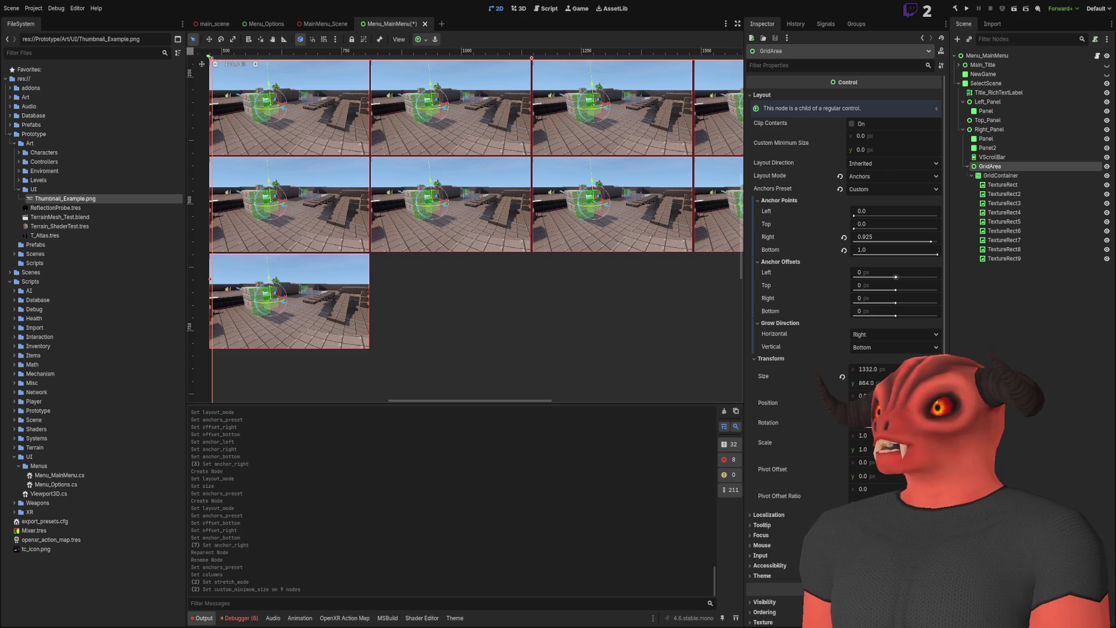
- Select all nine TextureRect thumbnails and set their minimum width to 323
{"action": "left_click", "coordinate": [1003, 185]}
{"action": "left_click", "coordinate": [1016, 259], "text": "shift"}
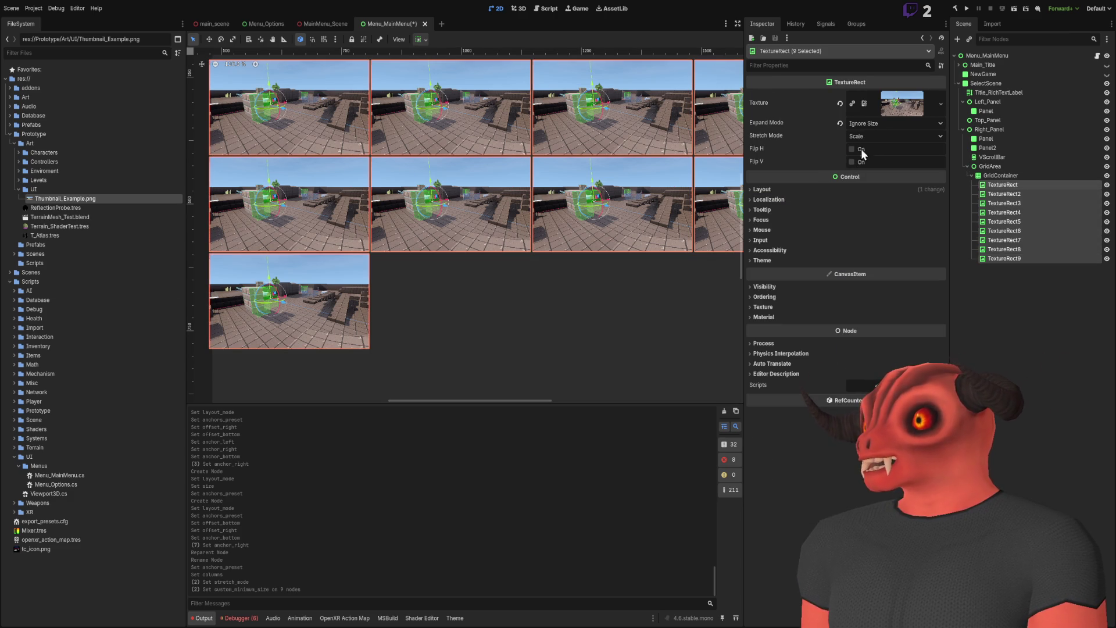
{"action": "left_click", "coordinate": [785, 188]}
{"action": "left_click", "coordinate": [873, 209]}
{"action": "type", "text": "323"}
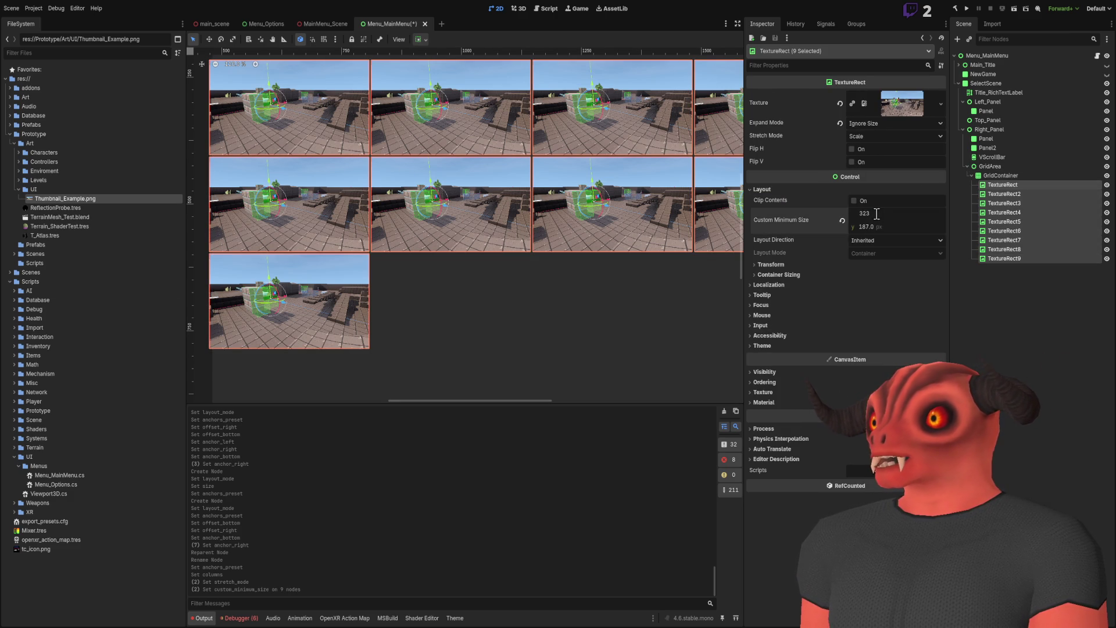
{"action": "key", "text": "Return"}
{"action": "scroll", "coordinate": [737, 149], "scroll_direction": "up", "scroll_amount": 3}
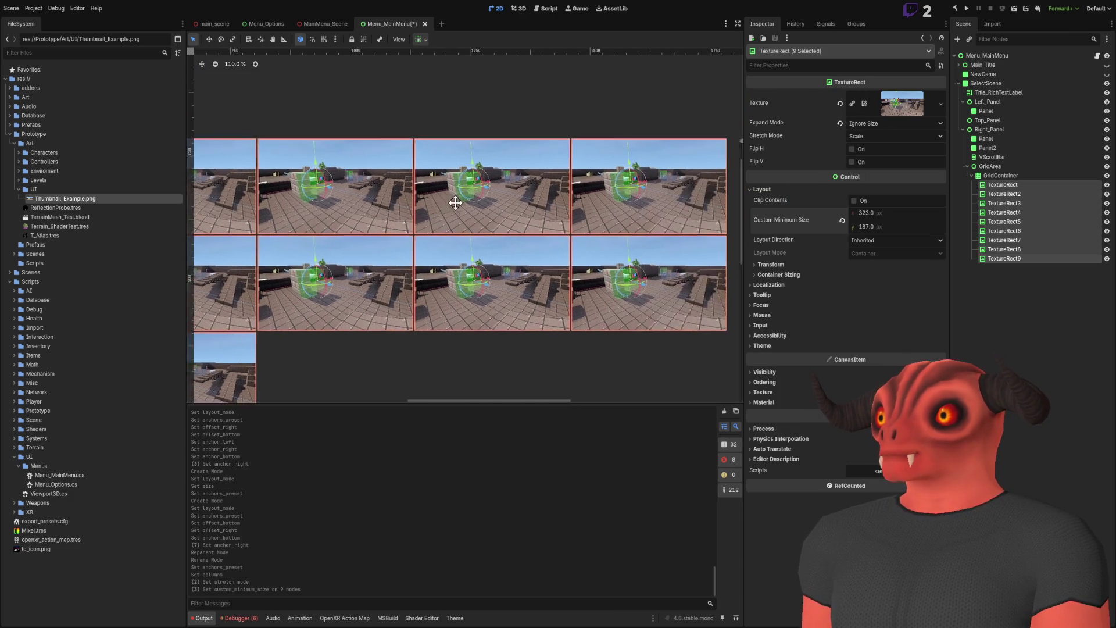
{"action": "scroll", "coordinate": [738, 149], "scroll_direction": "down", "scroll_amount": 4}
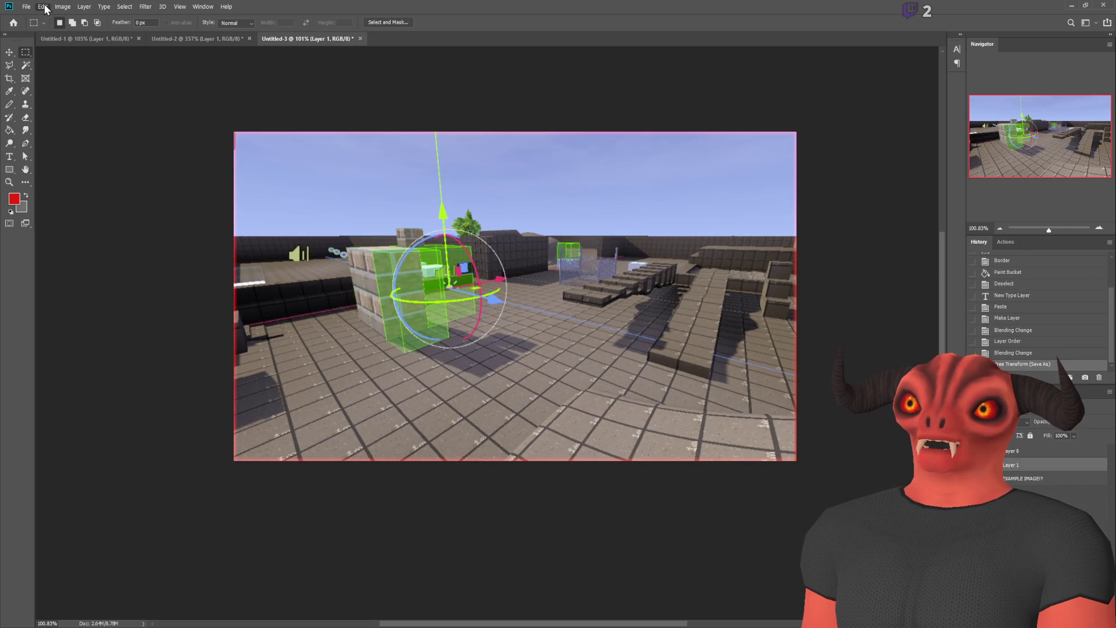
- Switch Photoshop back to the Rectangular Marquee tool (M) and minimize it
{"action": "key", "text": "h"}
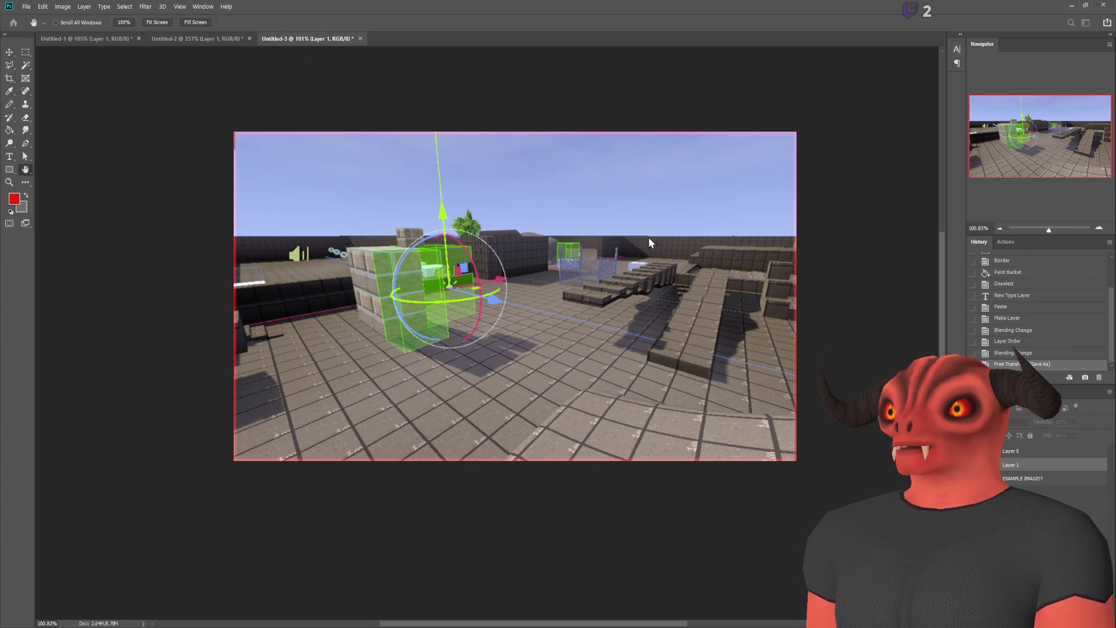
{"action": "key", "text": "m"}
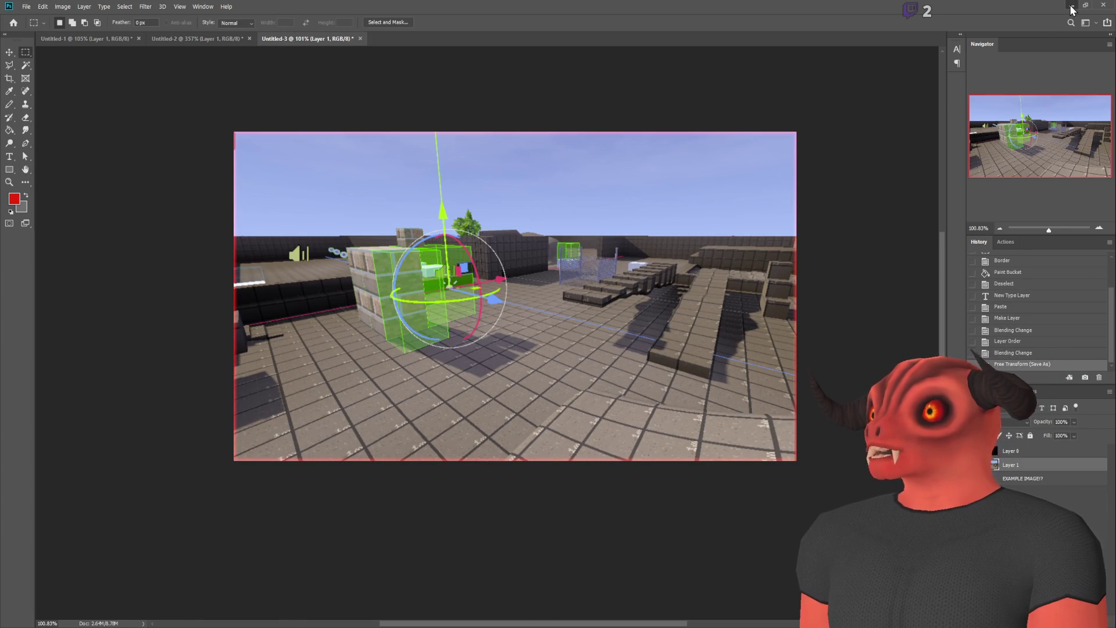
{"action": "left_click", "coordinate": [1071, 6]}
- Commit the 182 minimum height on the nine thumbnails and look over the resized grid
{"action": "key", "text": "Return"}
{"action": "scroll", "coordinate": [605, 152], "scroll_direction": "up", "scroll_amount": 6}
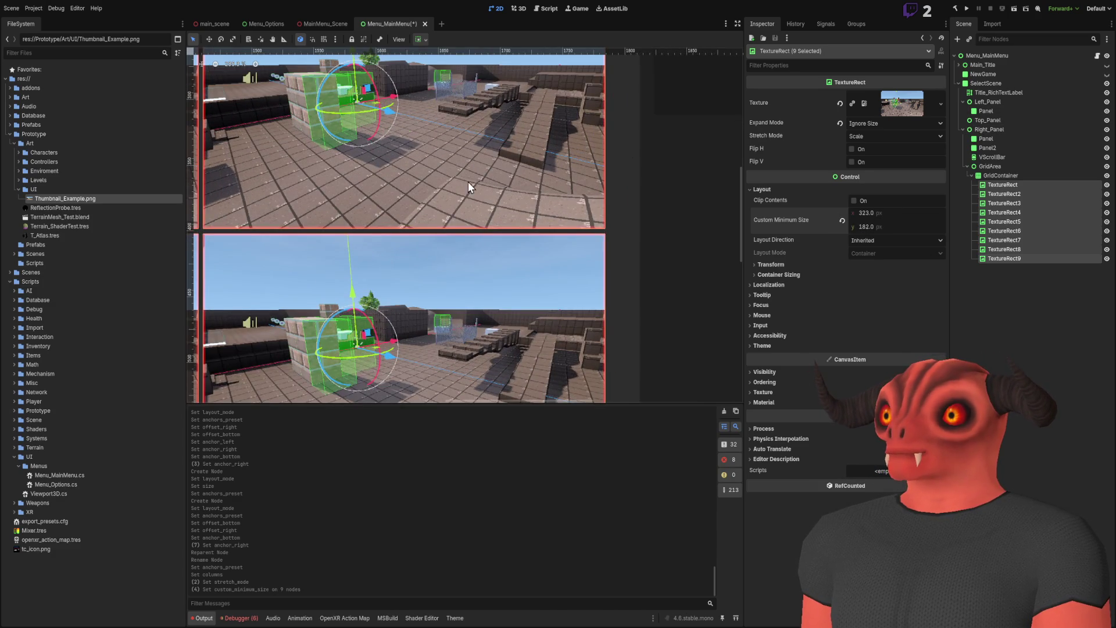
{"action": "scroll", "coordinate": [574, 197], "scroll_direction": "down", "scroll_amount": 7}
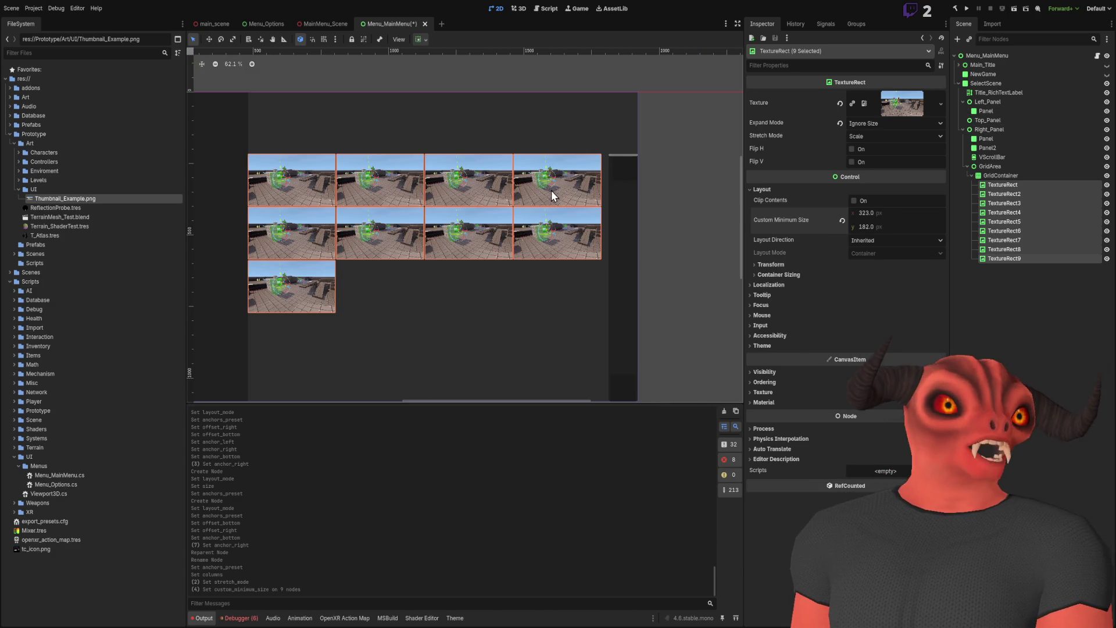
{"action": "scroll", "coordinate": [453, 187], "scroll_direction": "up", "scroll_amount": 4}
{"action": "scroll", "coordinate": [512, 174], "scroll_direction": "right", "scroll_amount": 5}
{"action": "scroll", "coordinate": [630, 188], "scroll_direction": "up", "scroll_amount": 1}
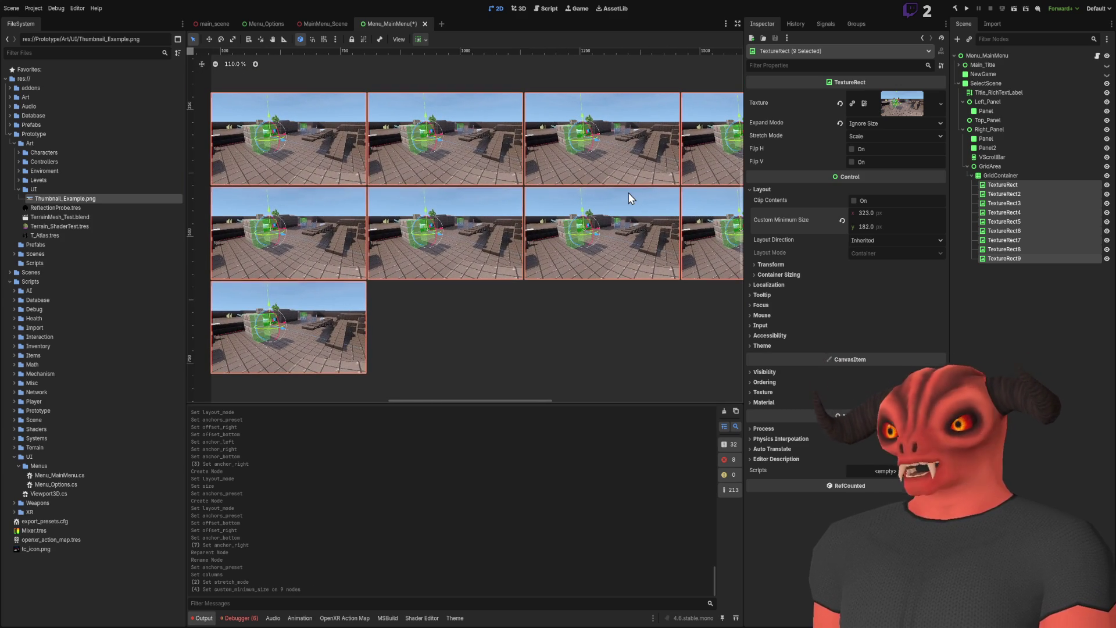
{"action": "scroll", "coordinate": [523, 209], "scroll_direction": "up", "scroll_amount": 2}
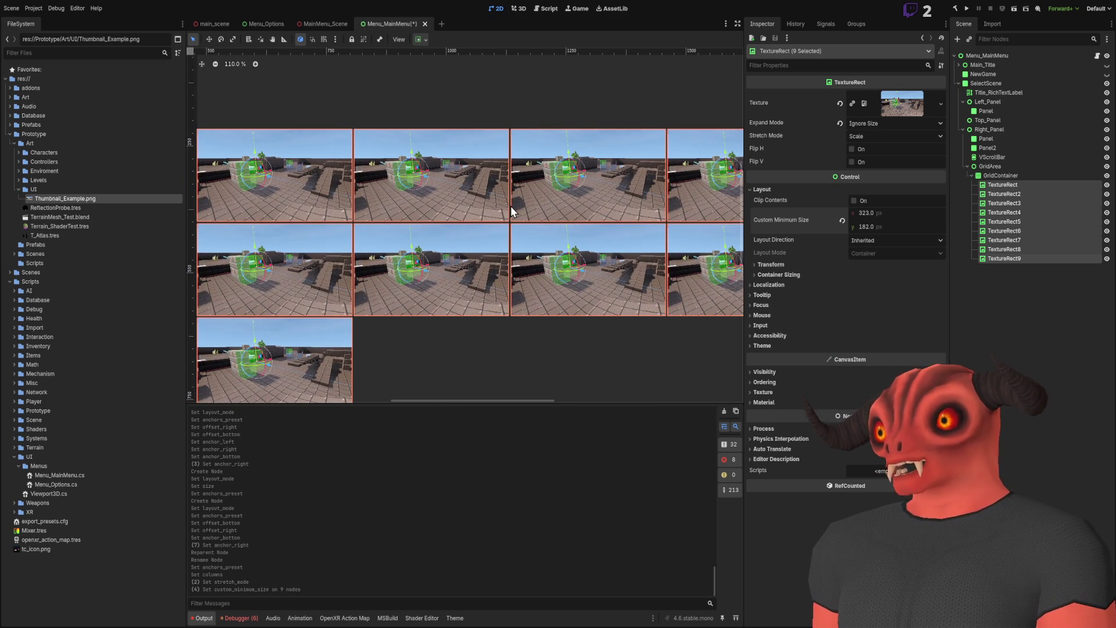
{"action": "scroll", "coordinate": [506, 204], "scroll_direction": "left", "scroll_amount": 2}
{"action": "scroll", "coordinate": [490, 197], "scroll_direction": "up", "scroll_amount": 4}
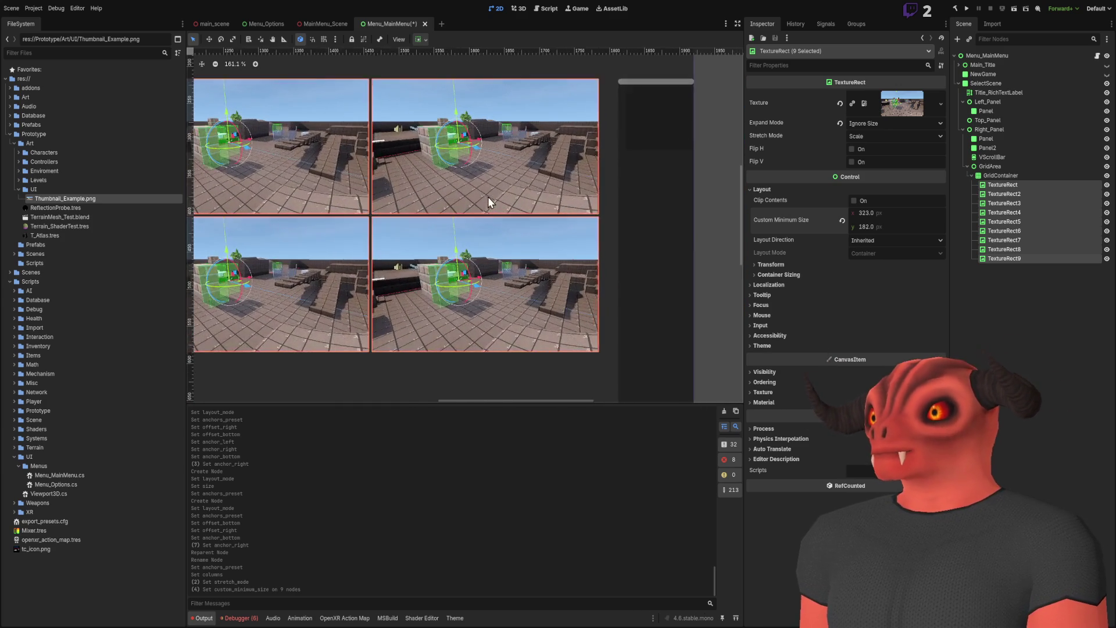
{"action": "scroll", "coordinate": [491, 197], "scroll_direction": "up", "scroll_amount": 3}
{"action": "scroll", "coordinate": [642, 141], "scroll_direction": "up", "scroll_amount": 5}
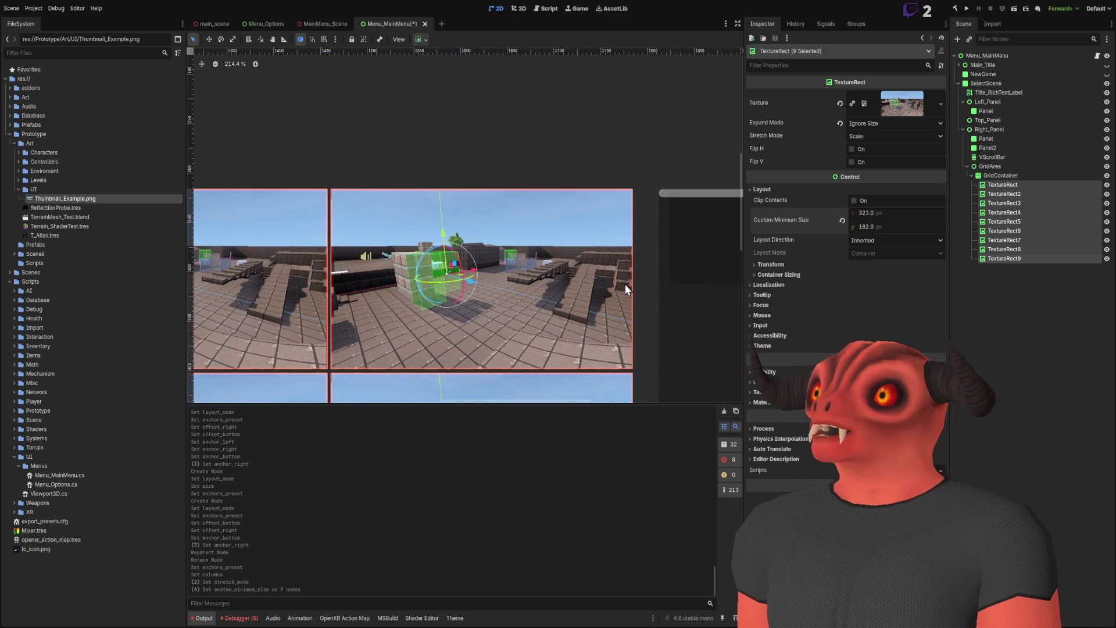
{"action": "scroll", "coordinate": [626, 284], "scroll_direction": "down", "scroll_amount": 3}
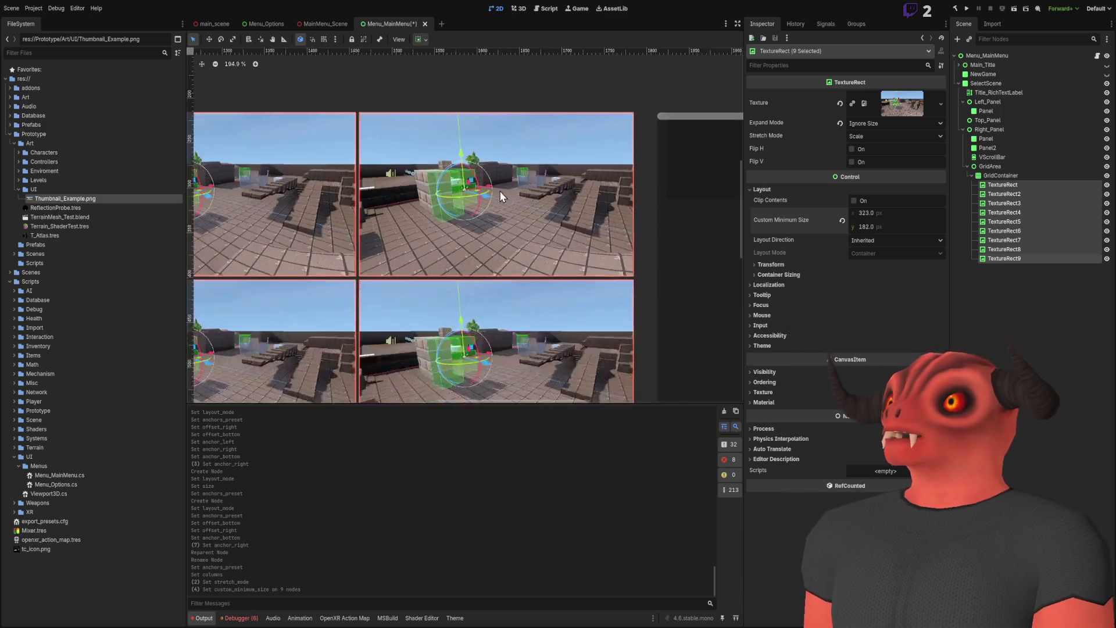
{"action": "scroll", "coordinate": [501, 191], "scroll_direction": "down", "scroll_amount": 10}
{"action": "scroll", "coordinate": [505, 221], "scroll_direction": "up", "scroll_amount": 6}
{"action": "scroll", "coordinate": [551, 229], "scroll_direction": "up", "scroll_amount": 10}
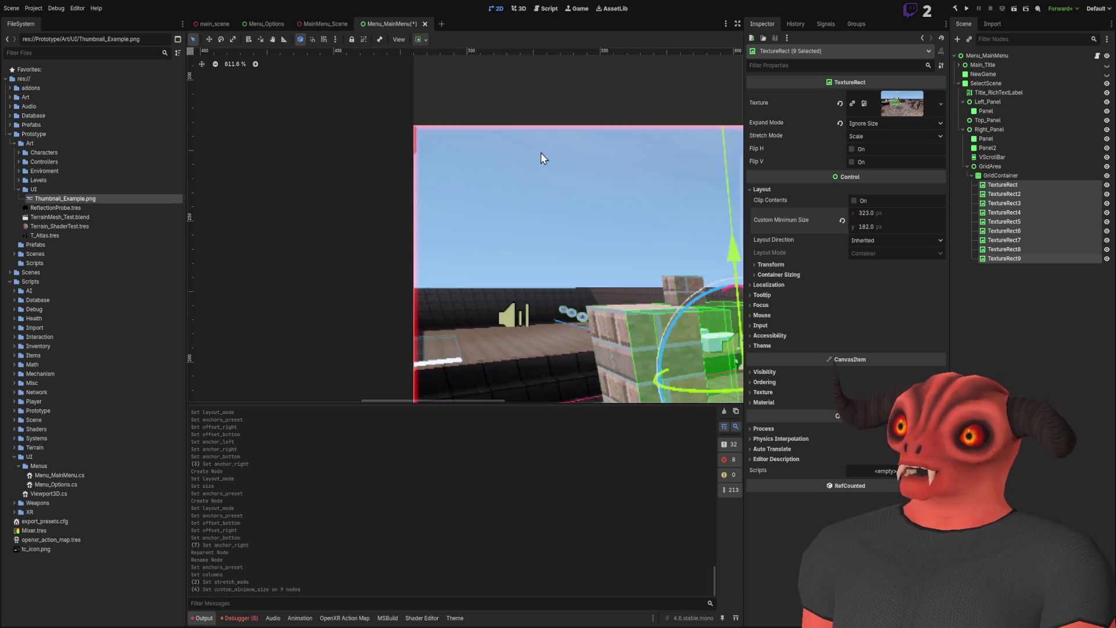
{"action": "scroll", "coordinate": [540, 153], "scroll_direction": "down", "scroll_amount": 8}
- Select the GridContainer and review its Layout section in the Inspector
{"action": "left_click", "coordinate": [1000, 175]}
{"action": "left_click", "coordinate": [790, 127]}
{"action": "left_click", "coordinate": [790, 127]}
{"action": "left_click", "coordinate": [790, 127]}
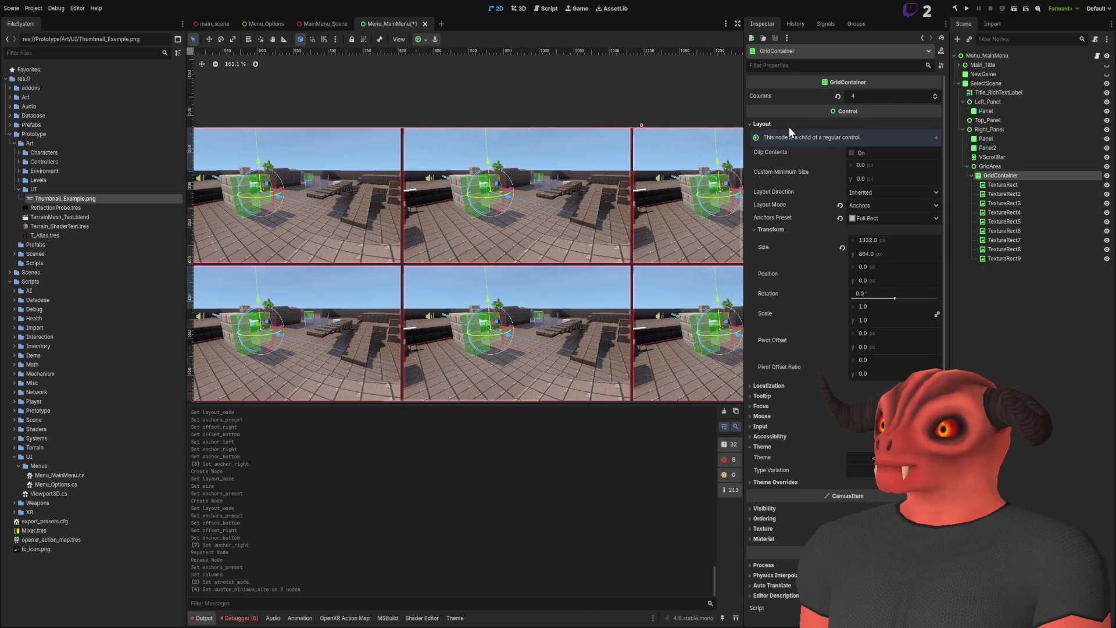
{"action": "left_click", "coordinate": [789, 126]}
{"action": "scroll", "coordinate": [610, 144], "scroll_direction": "down", "scroll_amount": 3}
{"action": "scroll", "coordinate": [249, 211], "scroll_direction": "up", "scroll_amount": 3}
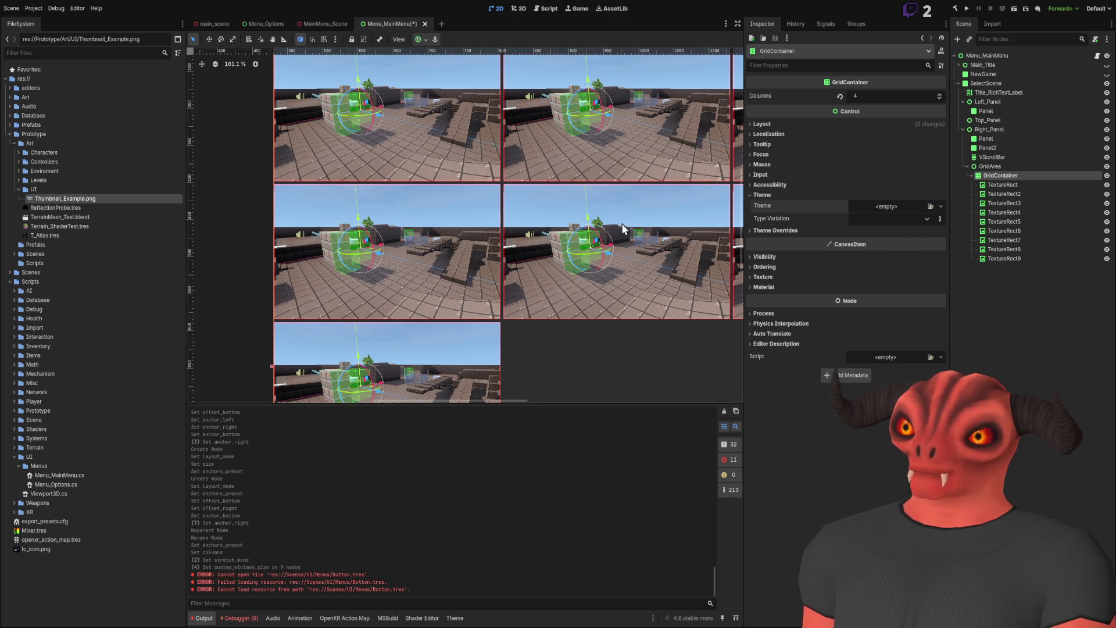
{"action": "scroll", "coordinate": [602, 193], "scroll_direction": "down", "scroll_amount": 2}
{"action": "scroll", "coordinate": [601, 192], "scroll_direction": "right", "scroll_amount": 2}
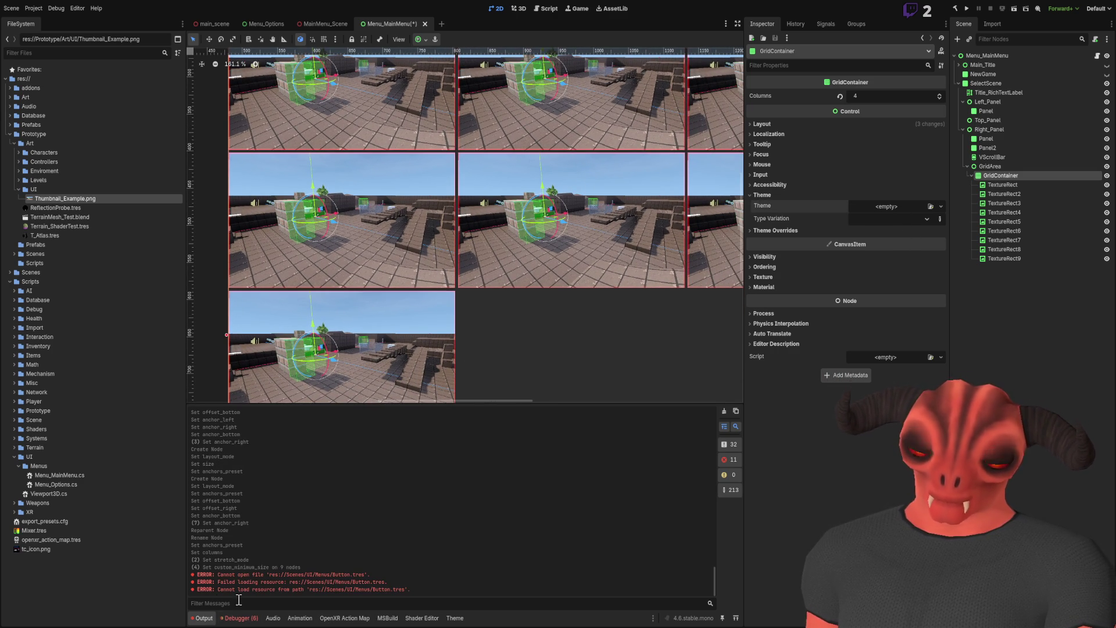
{"action": "left_click", "coordinate": [18, 189]}
- In FileSystem, expand Scenes/UI/Theme and locate the GridContainer.tres theme file
{"action": "left_click", "coordinate": [14, 143]}
{"action": "left_click", "coordinate": [9, 134]}
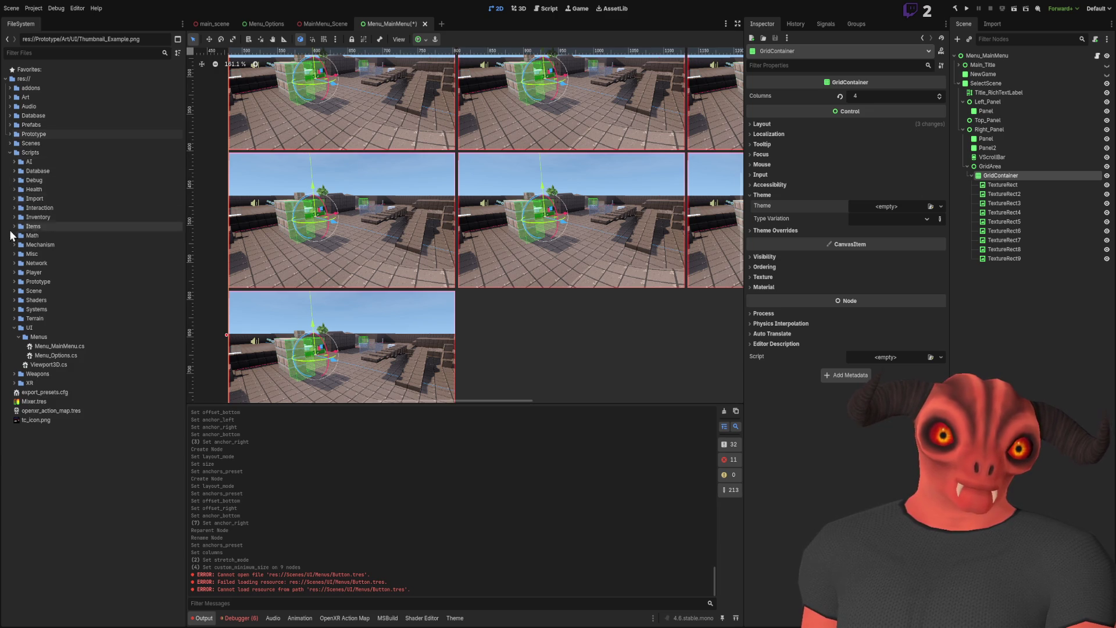
{"action": "left_click", "coordinate": [14, 318]}
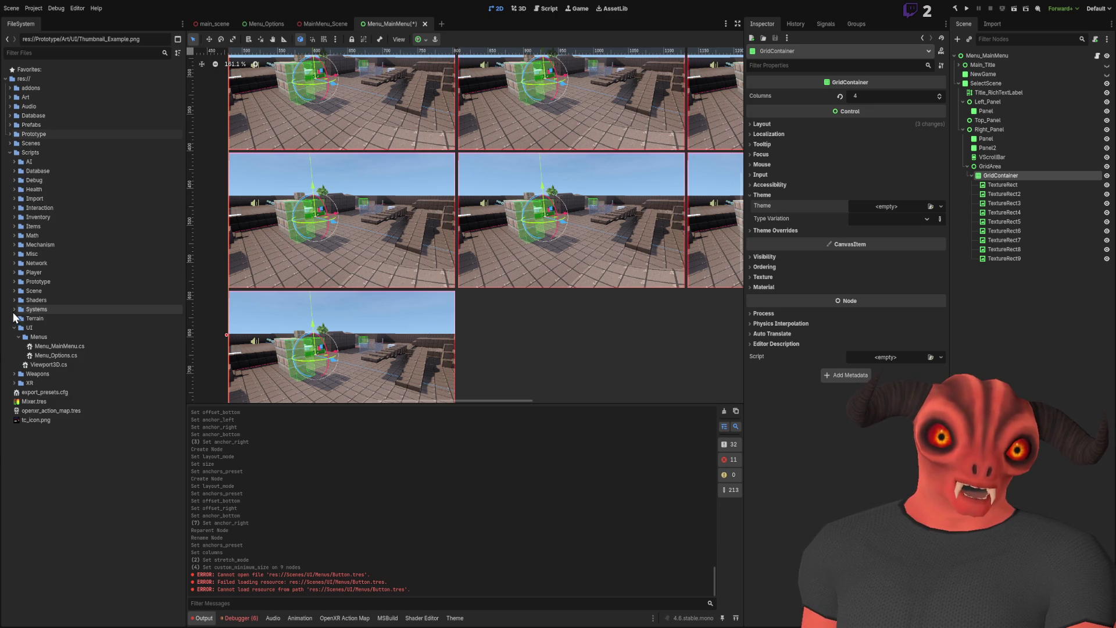
{"action": "left_click", "coordinate": [8, 151]}
{"action": "left_click", "coordinate": [9, 143]}
{"action": "left_click", "coordinate": [14, 188]}
{"action": "left_click", "coordinate": [19, 198]}
{"action": "left_click", "coordinate": [19, 236]}
{"action": "left_click", "coordinate": [23, 200]}
{"action": "left_click", "coordinate": [44, 247]}
{"action": "left_click", "coordinate": [48, 237]}
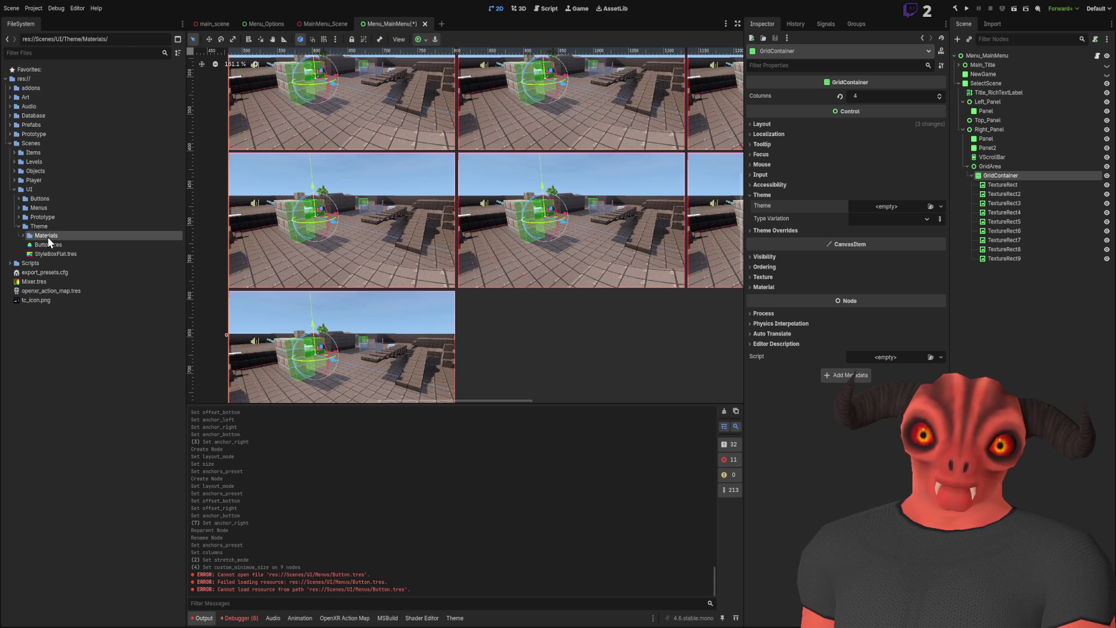
{"action": "left_click", "coordinate": [47, 227]}
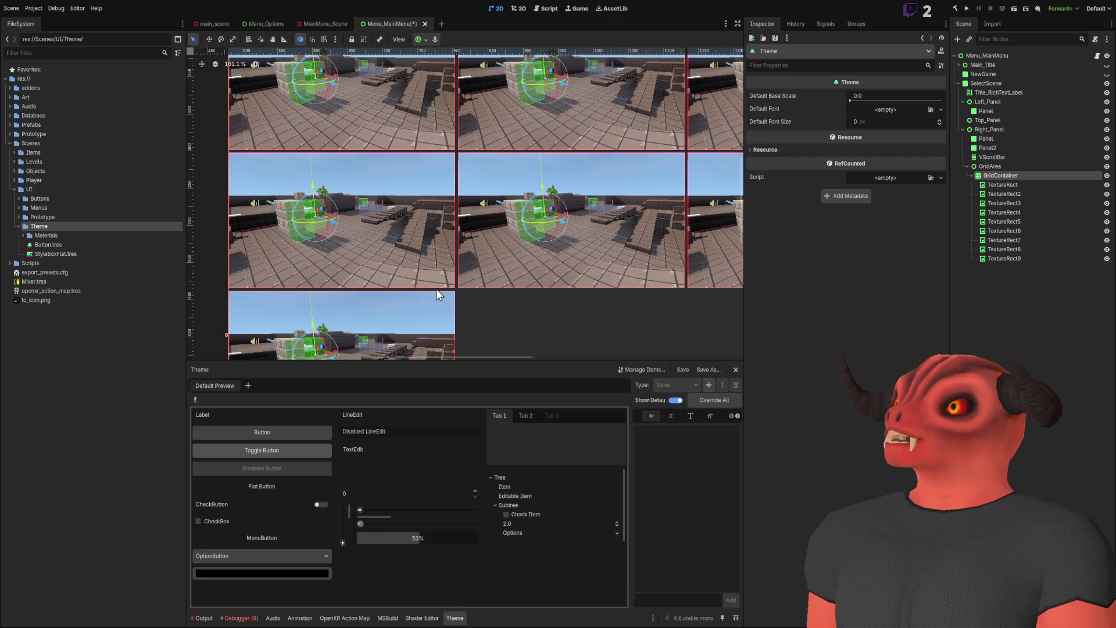
{"action": "left_click", "coordinate": [87, 254]}
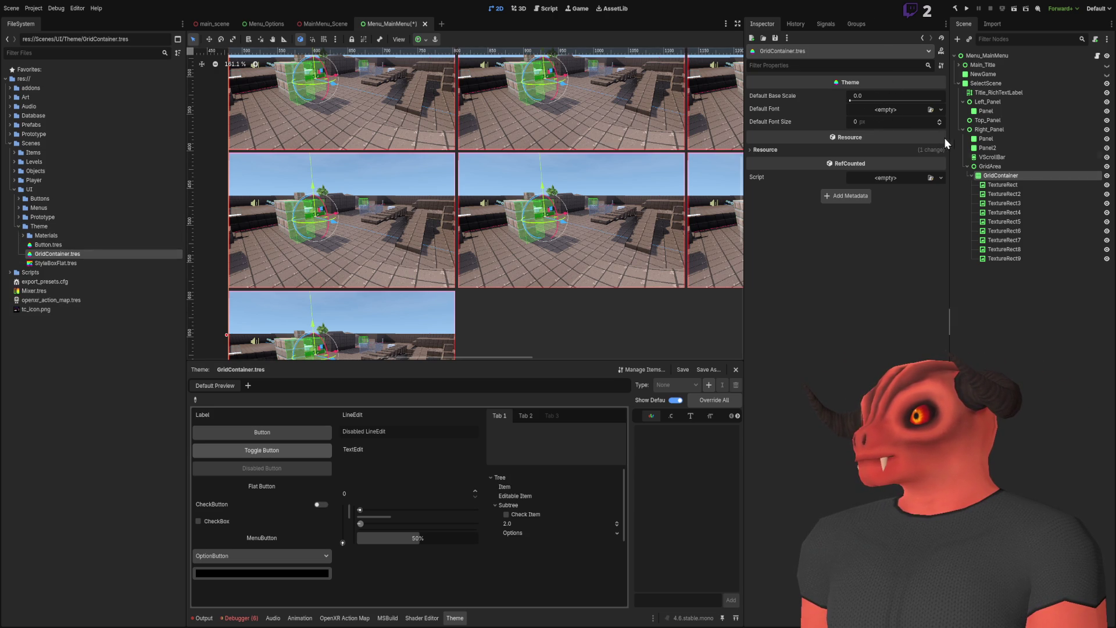
- Reselect the GridContainer node and delete the GridContainer.tres theme file
{"action": "left_click", "coordinate": [995, 176]}
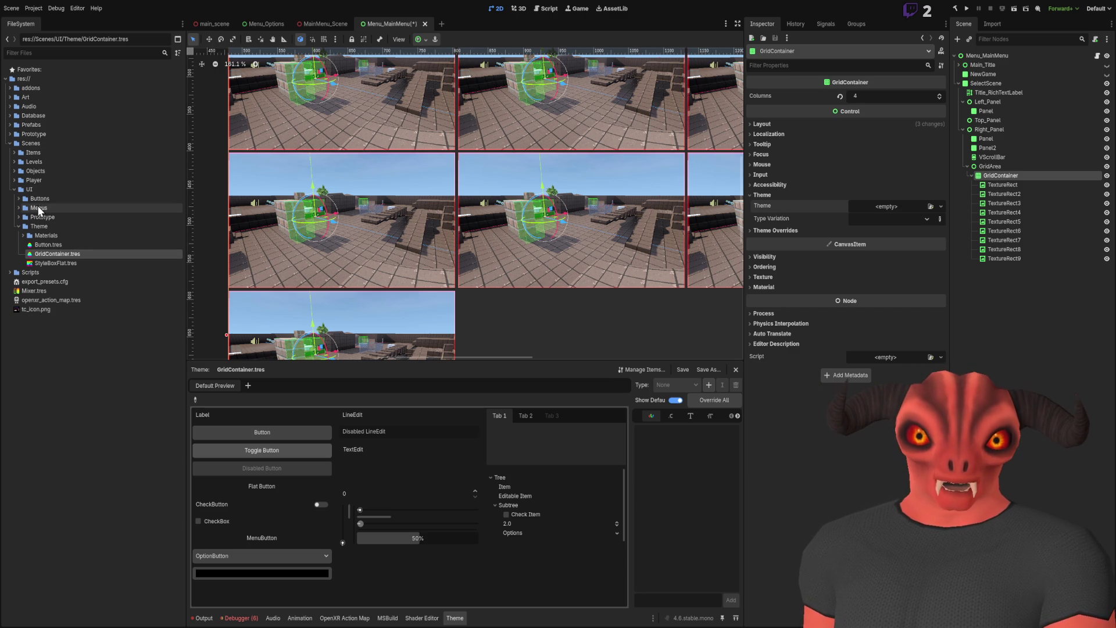
{"action": "left_click", "coordinate": [21, 207]}
{"action": "left_click", "coordinate": [63, 385]}
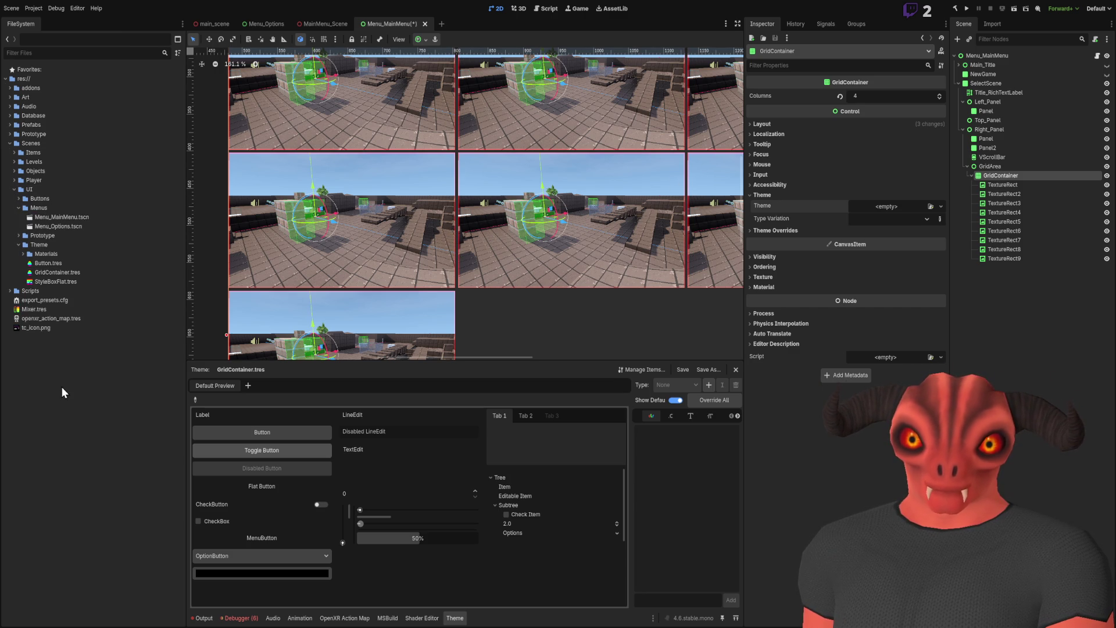
{"action": "left_click", "coordinate": [983, 176]}
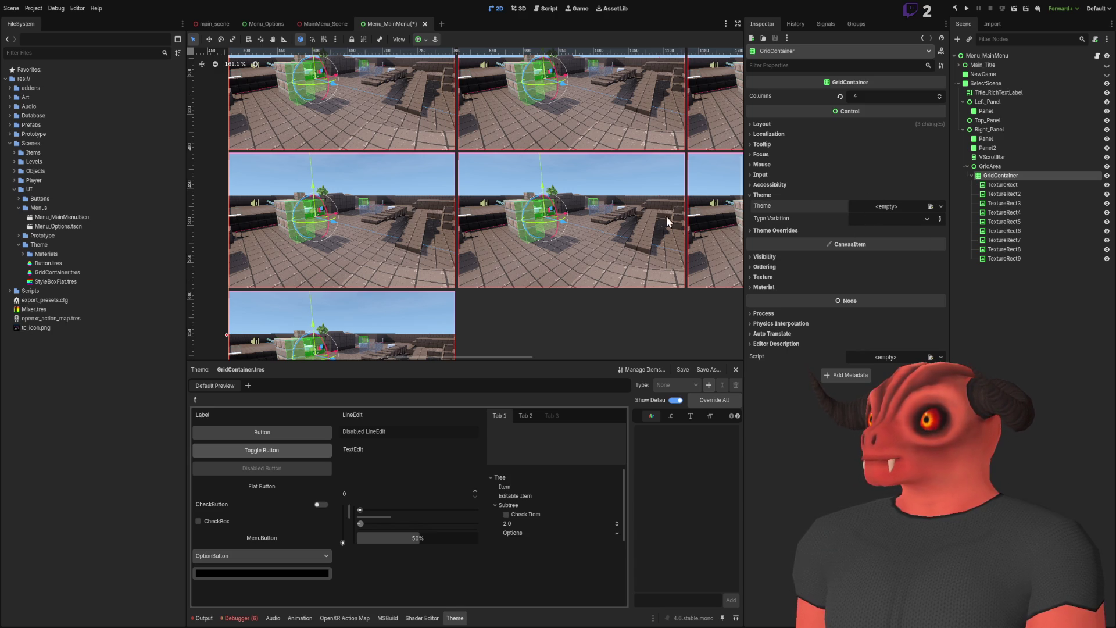
{"action": "left_click", "coordinate": [90, 273]}
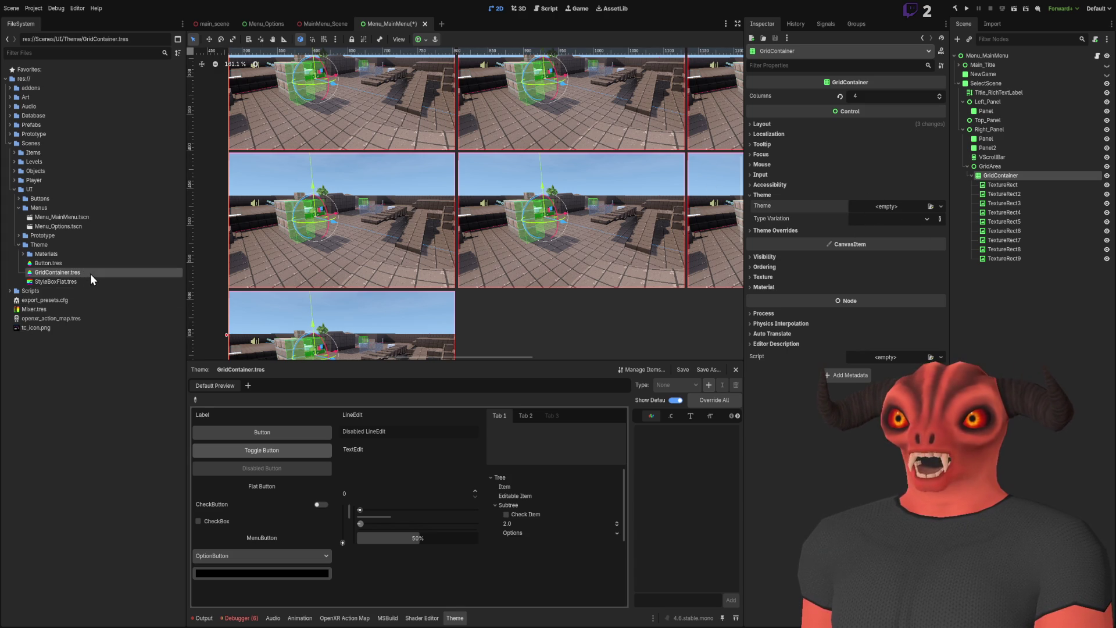
- Assign a new built-in Theme to the GridContainer and check its resource settings
{"action": "left_click", "coordinate": [903, 207]}
{"action": "left_click", "coordinate": [915, 231]}
{"action": "left_click", "coordinate": [890, 204]}
{"action": "left_click", "coordinate": [800, 255]}
{"action": "left_click", "coordinate": [800, 257]}
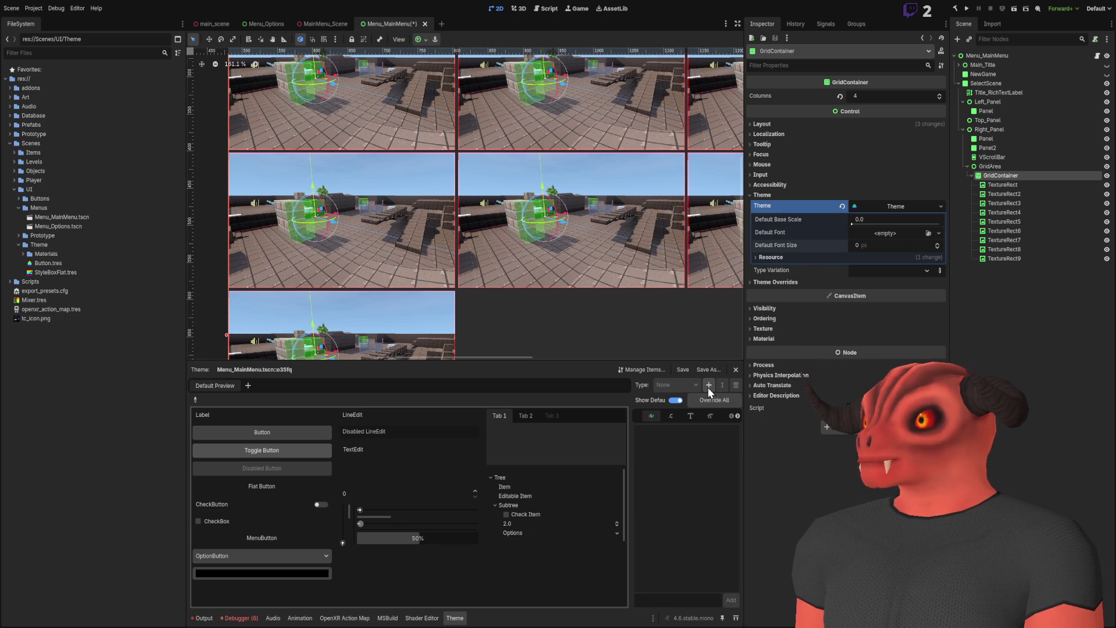
- Clear the grid's theme and override its H and V Separation from 4 to 8
{"action": "left_click", "coordinate": [842, 205]}
{"action": "left_click", "coordinate": [800, 231]}
{"action": "left_click", "coordinate": [790, 241]}
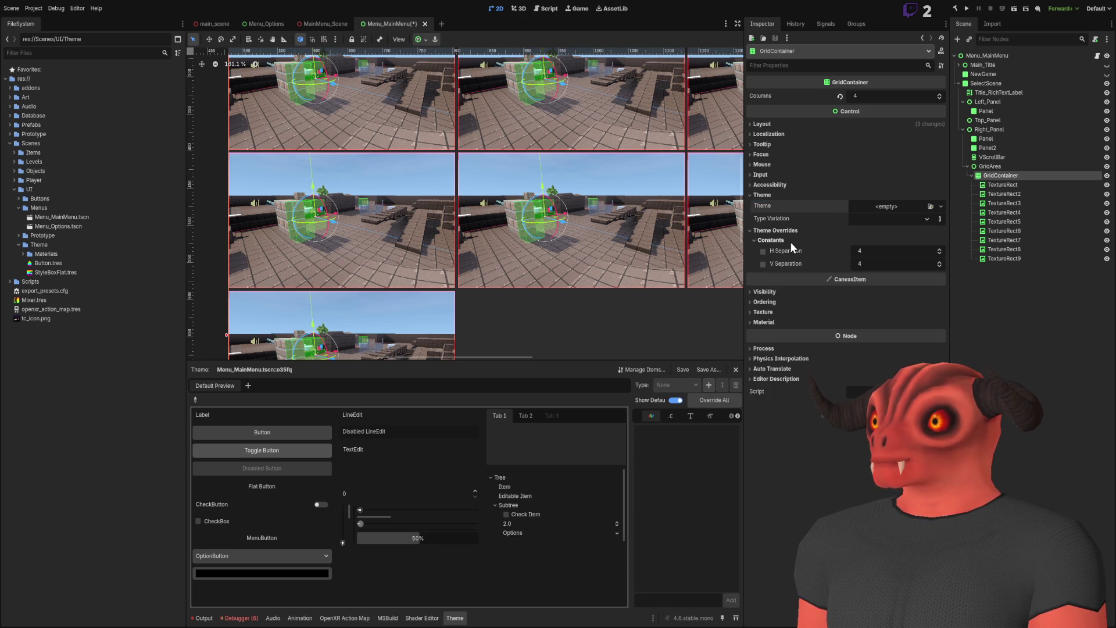
{"action": "scroll", "coordinate": [673, 179], "scroll_direction": "up", "scroll_amount": 8}
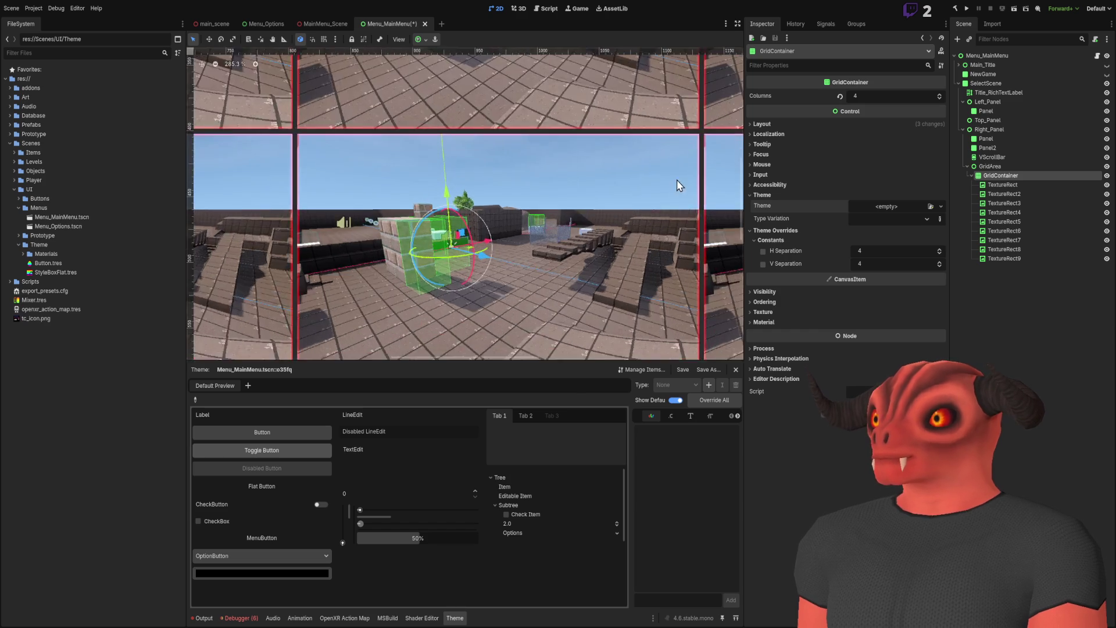
{"action": "left_click", "coordinate": [895, 253]}
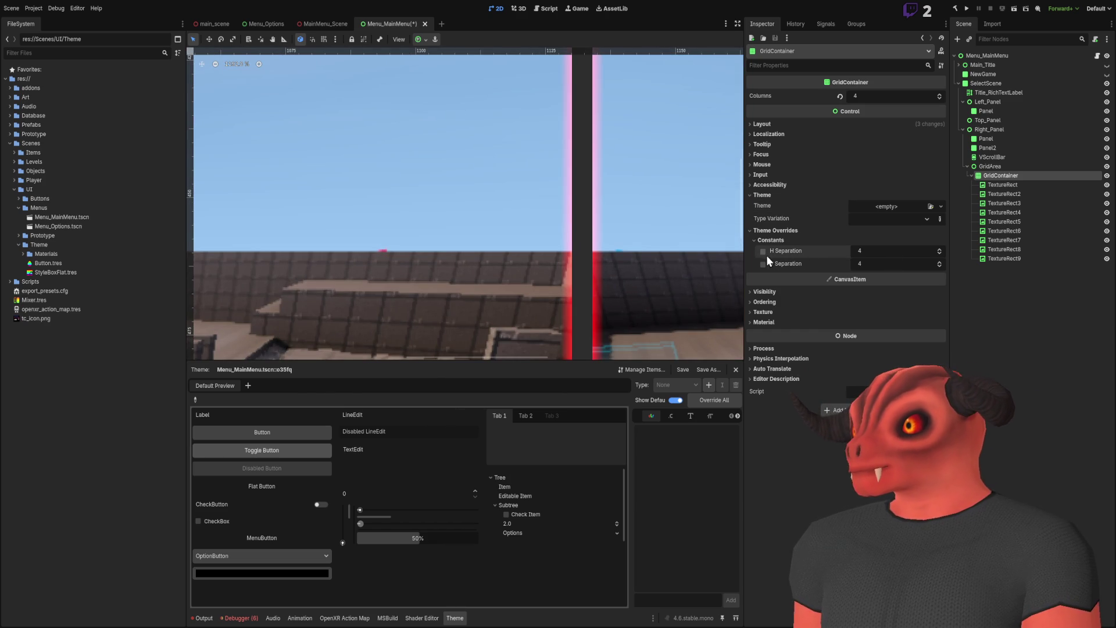
{"action": "left_click", "coordinate": [762, 252]}
{"action": "left_click", "coordinate": [763, 264]}
{"action": "scroll", "coordinate": [567, 171], "scroll_direction": "down", "scroll_amount": 4}
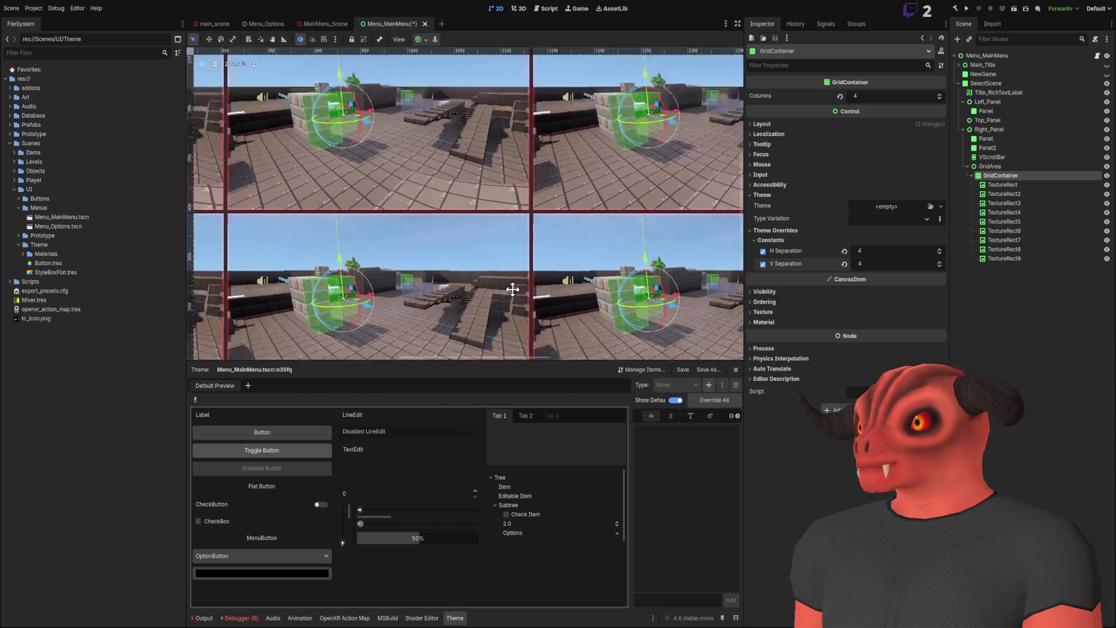
{"action": "mouse_move", "coordinate": [879, 251]}
{"action": "left_mouse_down"}
{"action": "mouse_move", "coordinate": [904, 251]}
{"action": "mouse_move", "coordinate": [893, 264]}
{"action": "mouse_move", "coordinate": [905, 263]}
{"action": "left_mouse_up"}
{"action": "scroll", "coordinate": [664, 206], "scroll_direction": "down", "scroll_amount": 8}
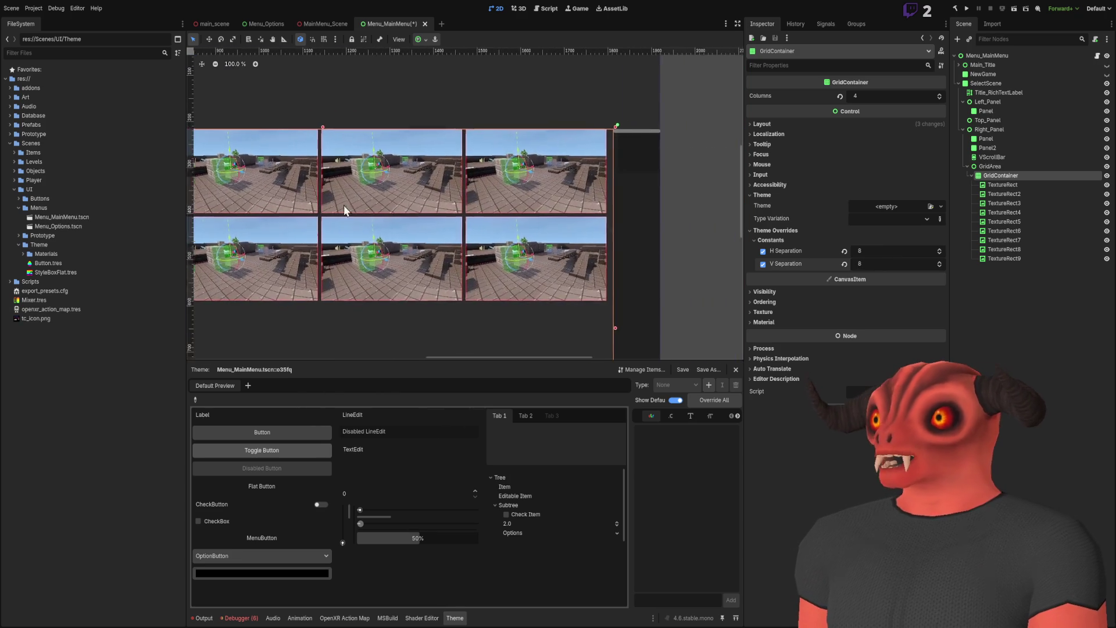
{"action": "scroll", "coordinate": [575, 114], "scroll_direction": "up", "scroll_amount": 3}
{"action": "scroll", "coordinate": [539, 156], "scroll_direction": "down", "scroll_amount": 3}
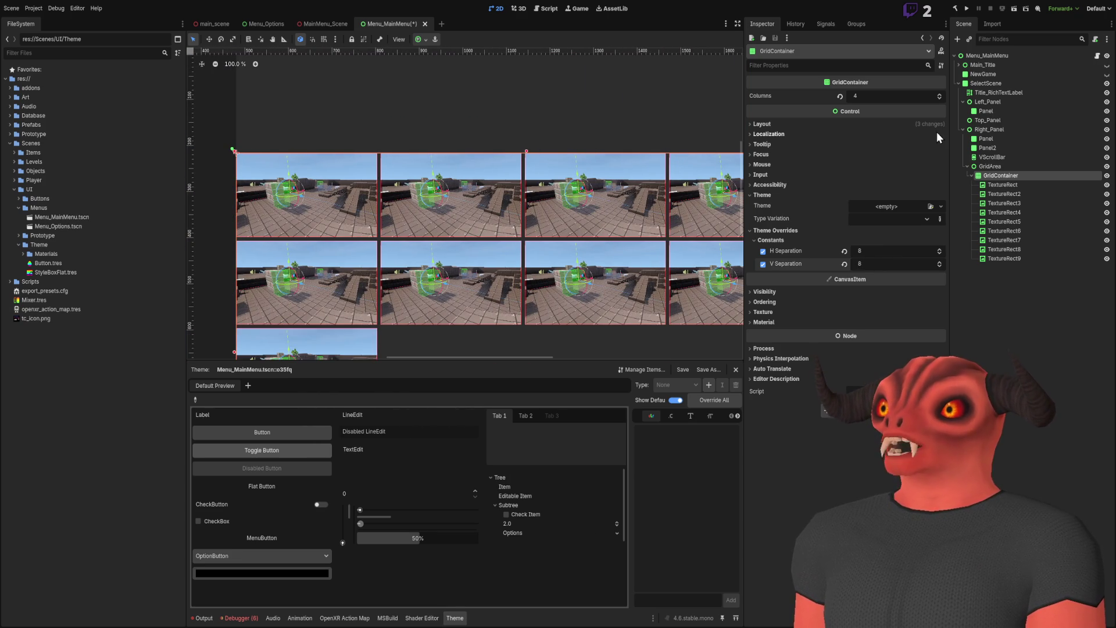
{"action": "left_click", "coordinate": [763, 197]}
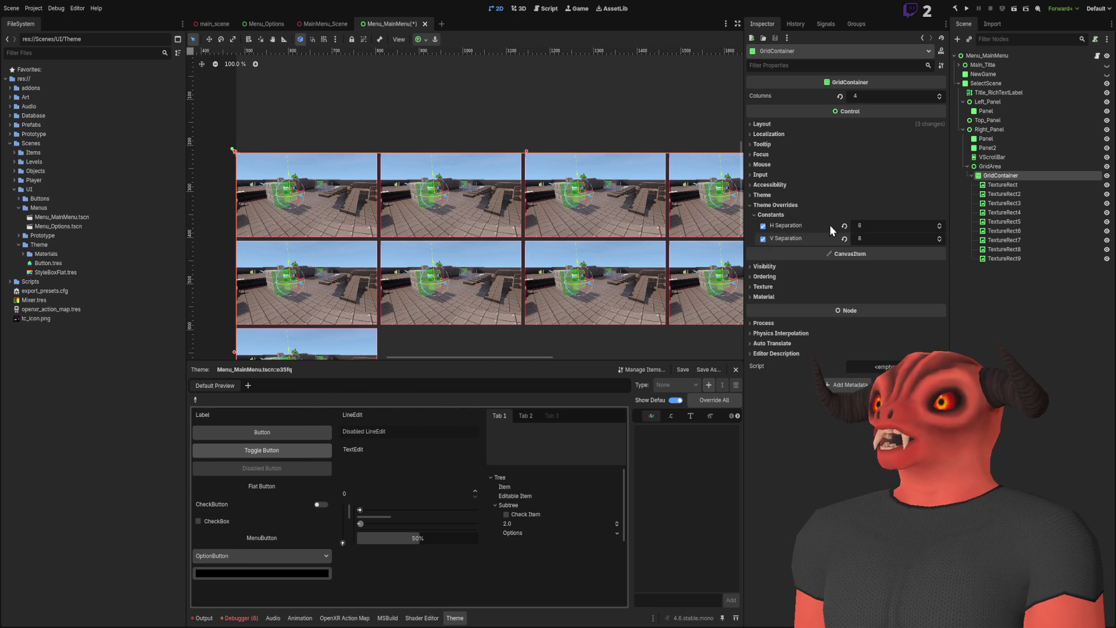
- Open the GridContainer's Layout section and set its anchors preset to Custom
{"action": "scroll", "coordinate": [458, 160], "scroll_direction": "up", "scroll_amount": 6}
{"action": "scroll", "coordinate": [469, 157], "scroll_direction": "down", "scroll_amount": 5}
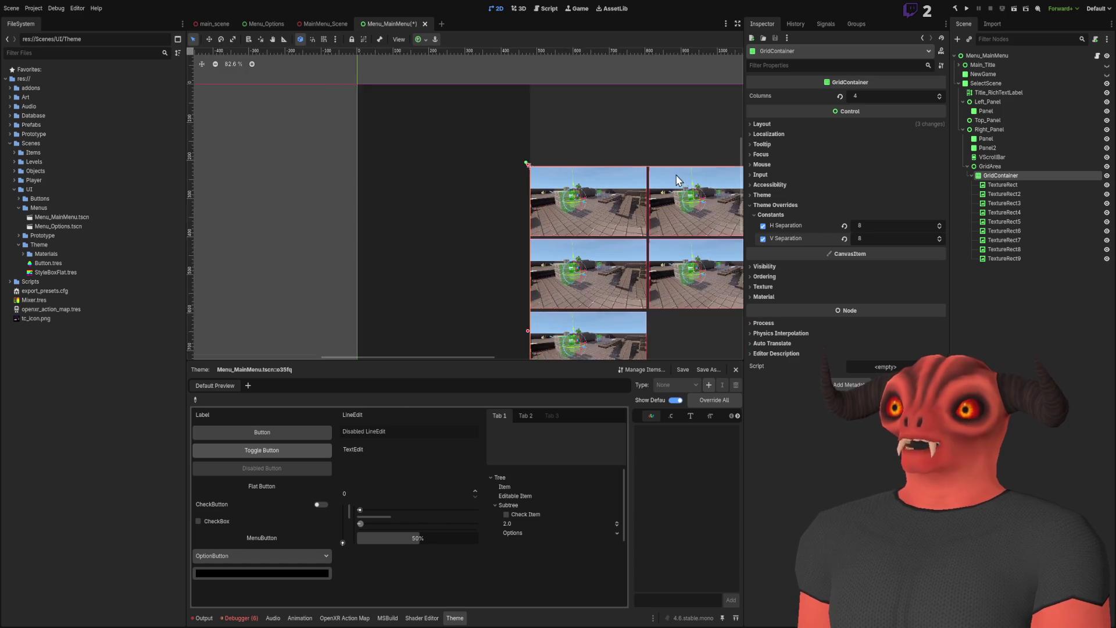
{"action": "scroll", "coordinate": [593, 189], "scroll_direction": "up", "scroll_amount": 6}
{"action": "scroll", "coordinate": [539, 127], "scroll_direction": "down", "scroll_amount": 12}
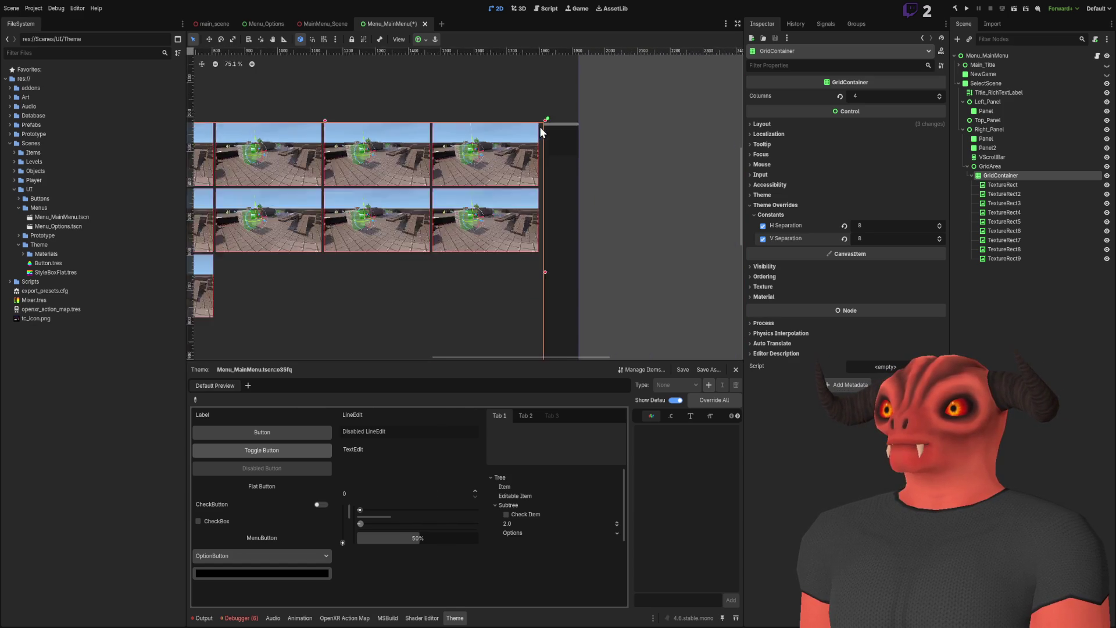
{"action": "scroll", "coordinate": [596, 141], "scroll_direction": "left", "scroll_amount": 5}
{"action": "scroll", "coordinate": [596, 141], "scroll_direction": "up", "scroll_amount": 3}
{"action": "scroll", "coordinate": [596, 141], "scroll_direction": "right", "scroll_amount": 3}
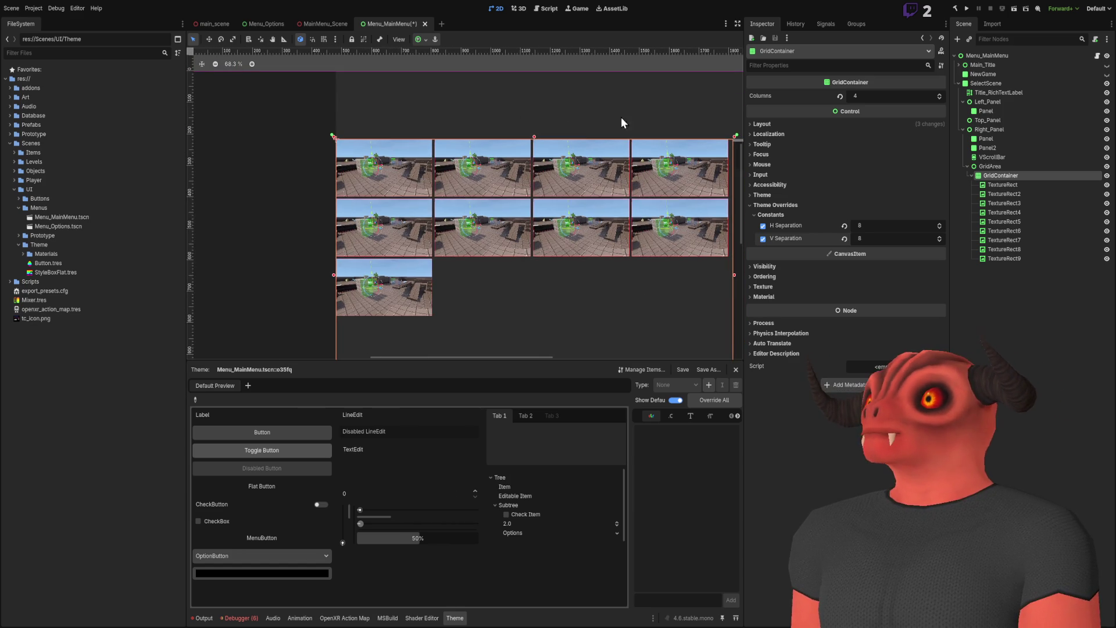
{"action": "left_click", "coordinate": [772, 125]}
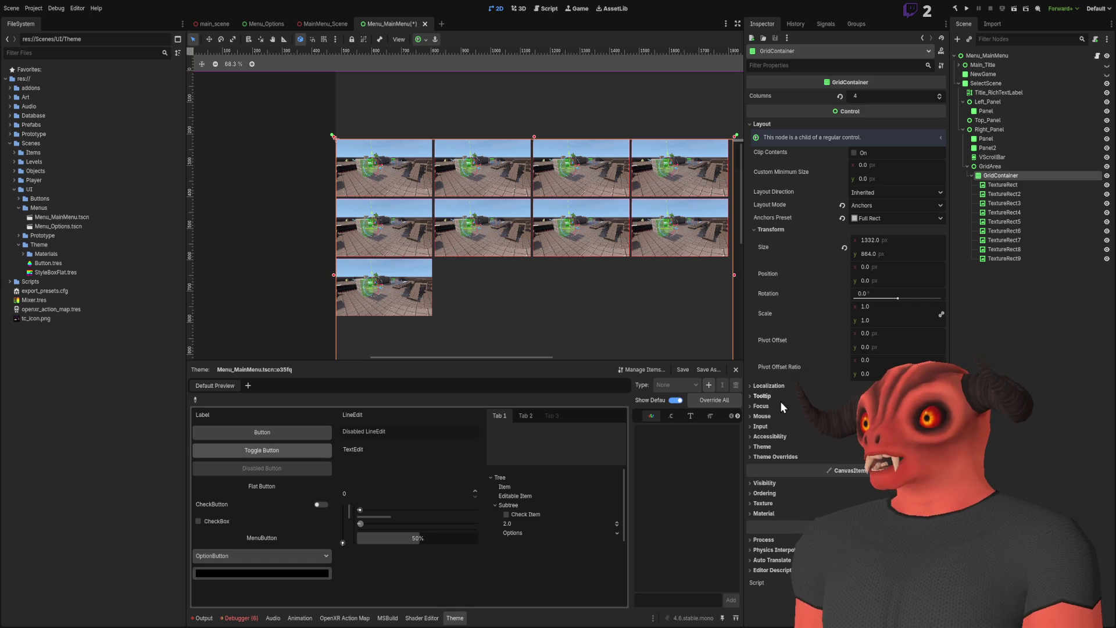
{"action": "left_click", "coordinate": [779, 228]}
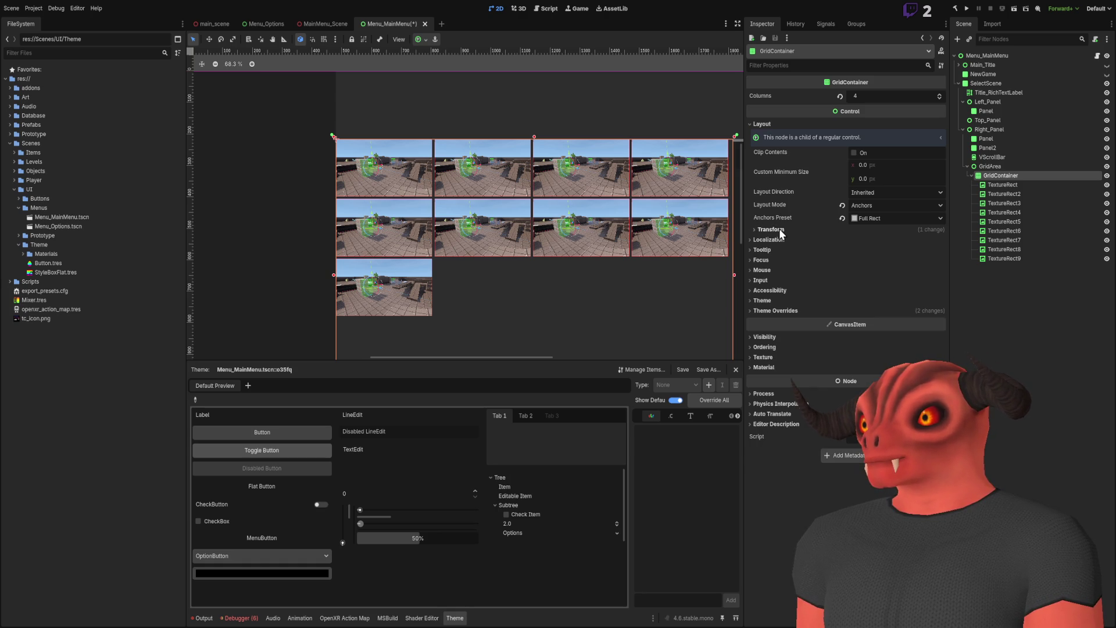
{"action": "key", "text": "ctrl+z"}
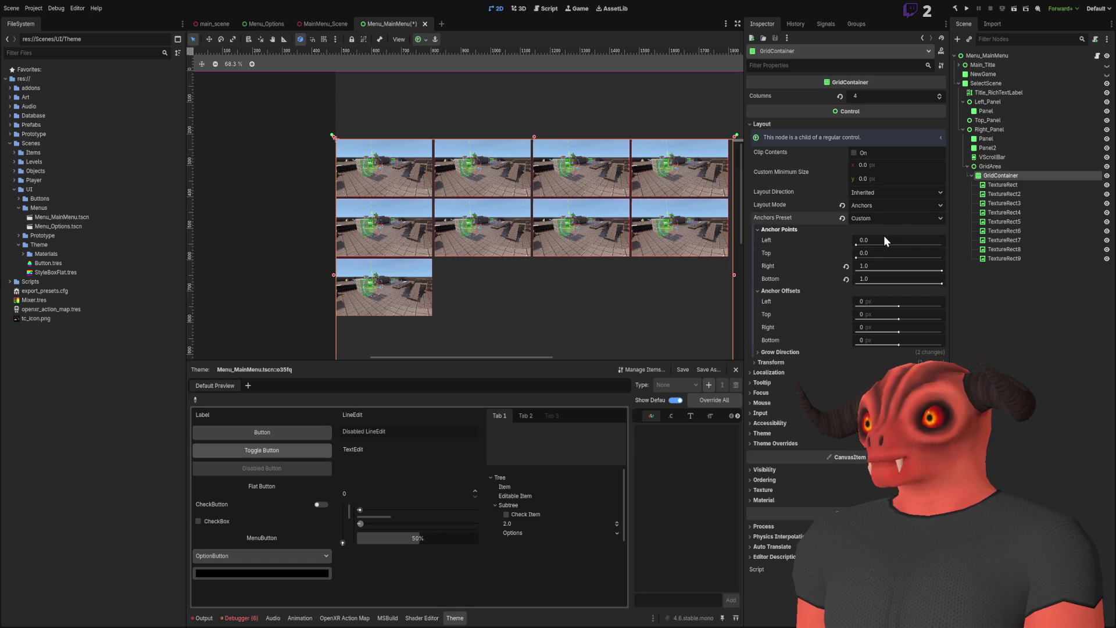
- Set the GridContainer's left and top anchor offsets to 8 px
{"action": "left_click", "coordinate": [874, 299]}
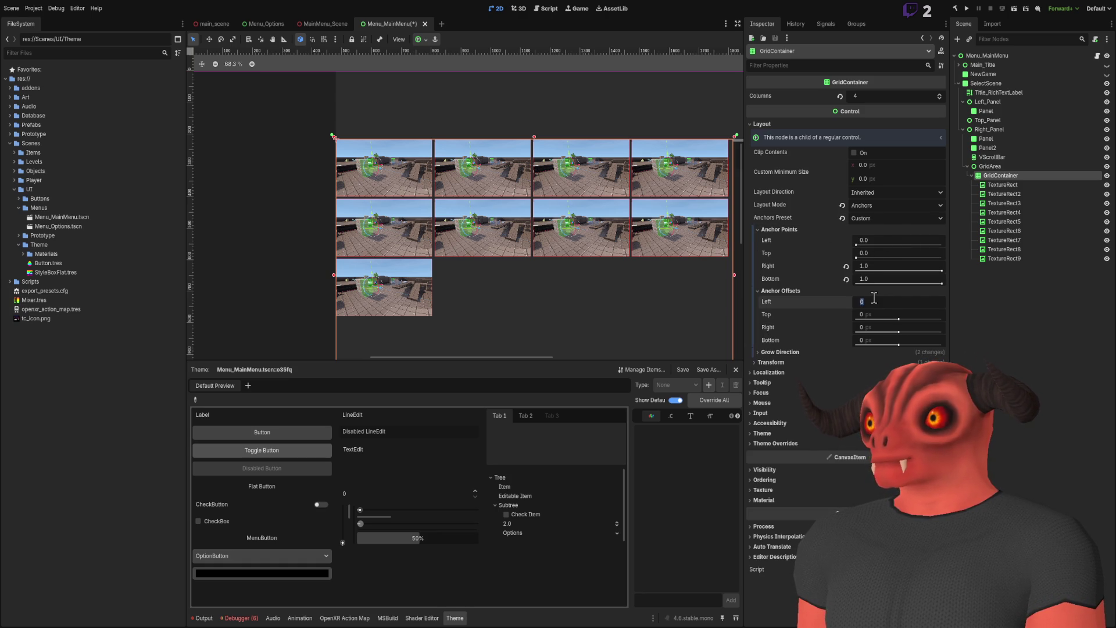
{"action": "type", "text": "8"}
{"action": "key", "text": "Return"}
{"action": "left_click", "coordinate": [875, 300]}
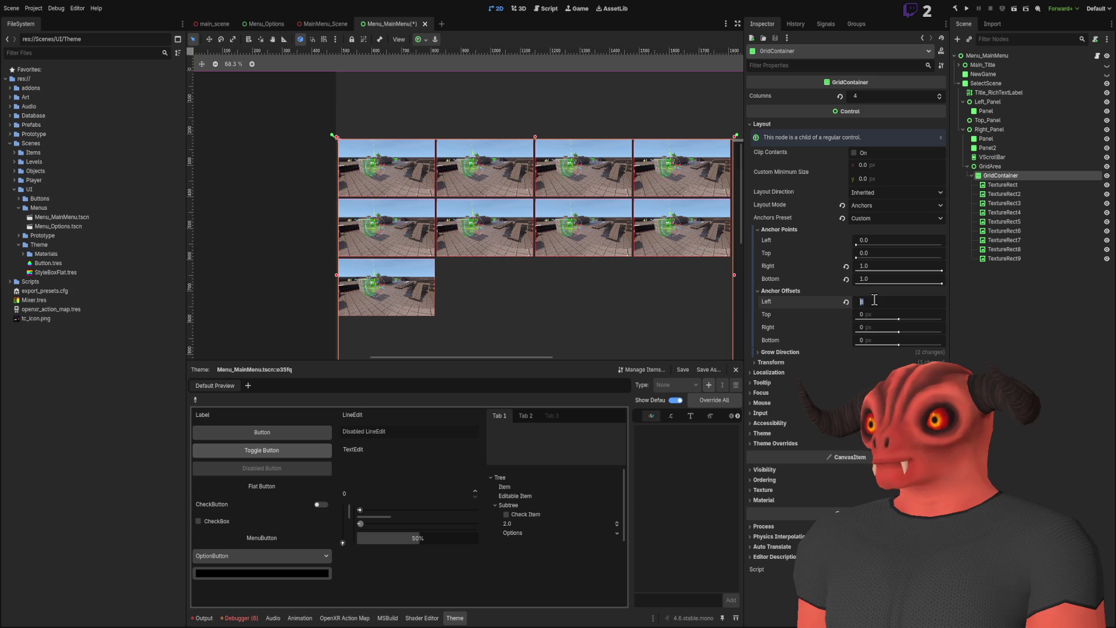
{"action": "left_click", "coordinate": [875, 315]}
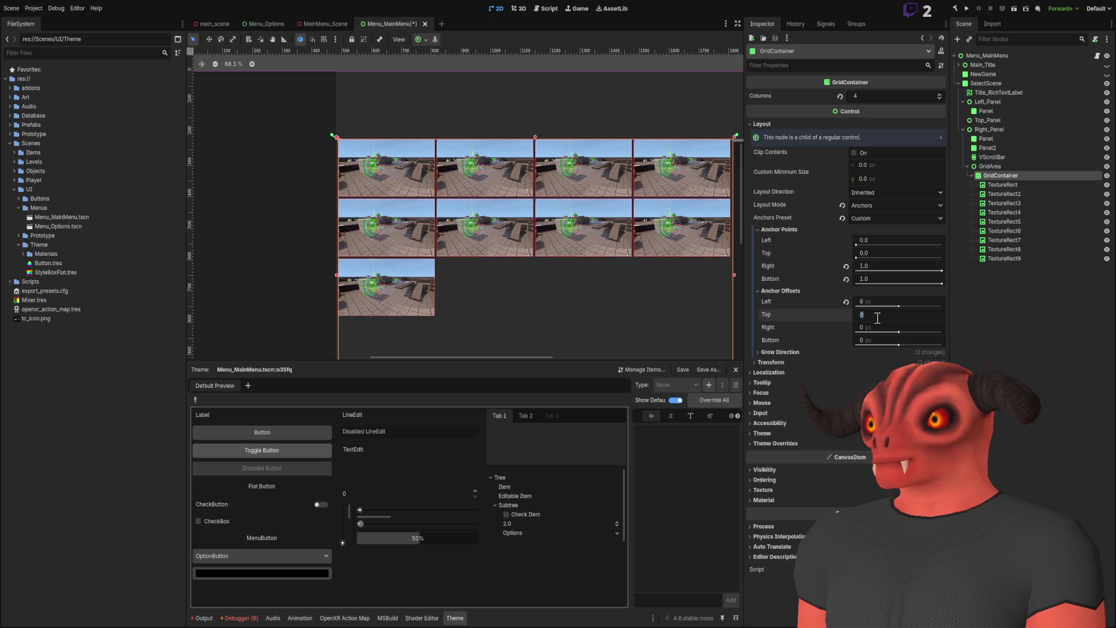
{"action": "type", "text": "8"}
{"action": "key", "text": "Return"}
- Check the inset thumbnail grid in the viewport, then select TextureRect9
{"action": "scroll", "coordinate": [460, 218], "scroll_direction": "up", "scroll_amount": 6}
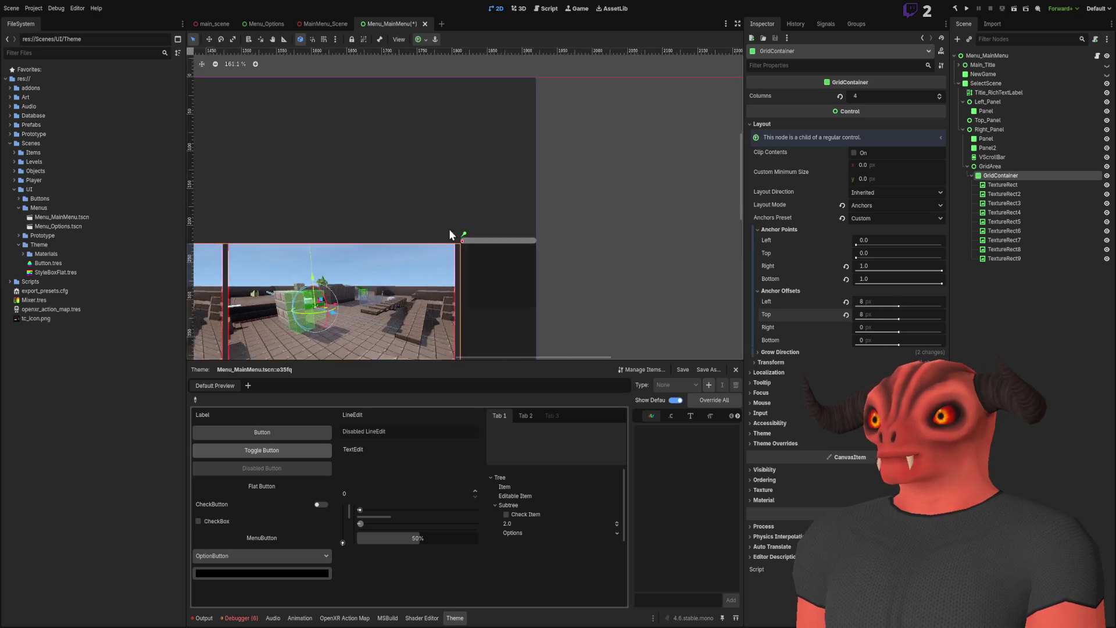
{"action": "scroll", "coordinate": [455, 225], "scroll_direction": "down", "scroll_amount": 5}
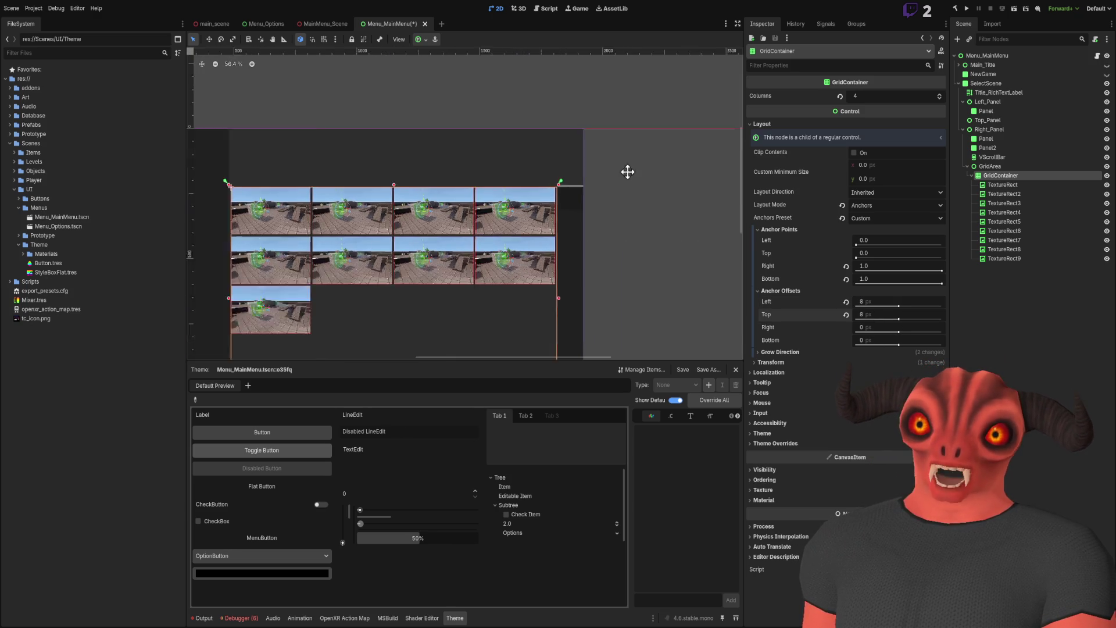
{"action": "scroll", "coordinate": [295, 184], "scroll_direction": "up", "scroll_amount": 5}
{"action": "scroll", "coordinate": [322, 179], "scroll_direction": "down", "scroll_amount": 6}
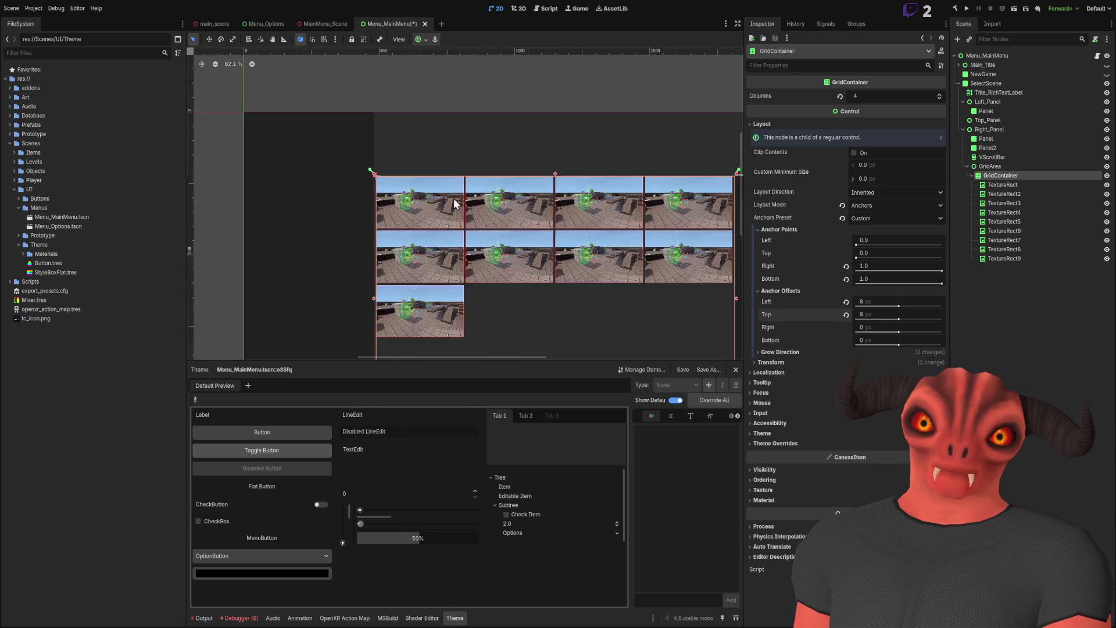
{"action": "scroll", "coordinate": [508, 149], "scroll_direction": "up", "scroll_amount": 3}
{"action": "scroll", "coordinate": [508, 150], "scroll_direction": "down", "scroll_amount": 3}
{"action": "scroll", "coordinate": [506, 207], "scroll_direction": "up", "scroll_amount": 3}
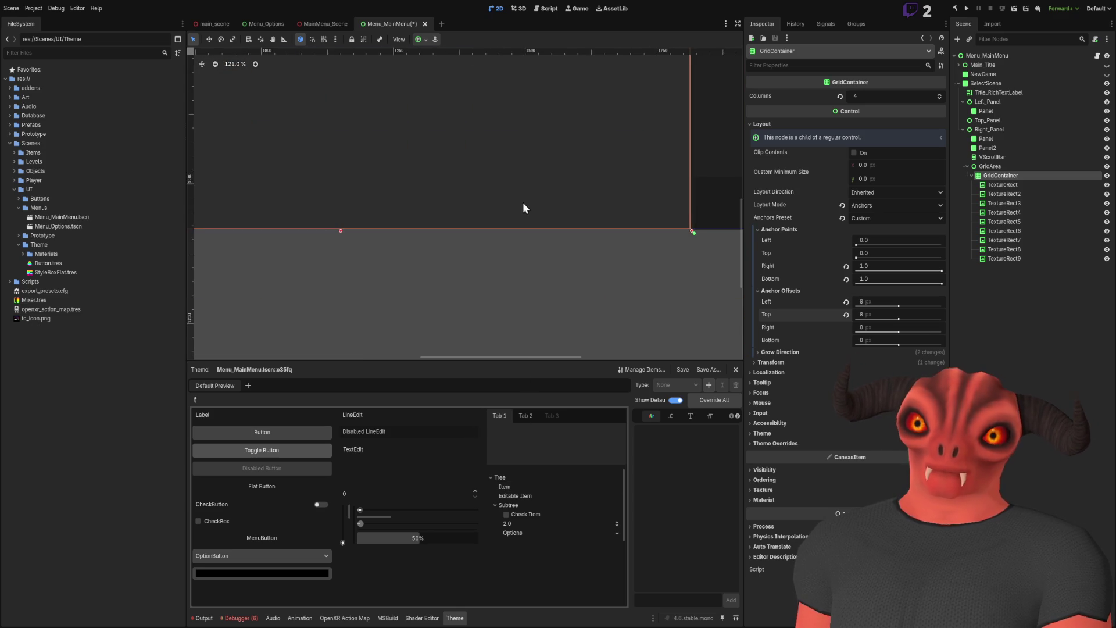
{"action": "scroll", "coordinate": [591, 228], "scroll_direction": "down", "scroll_amount": 3}
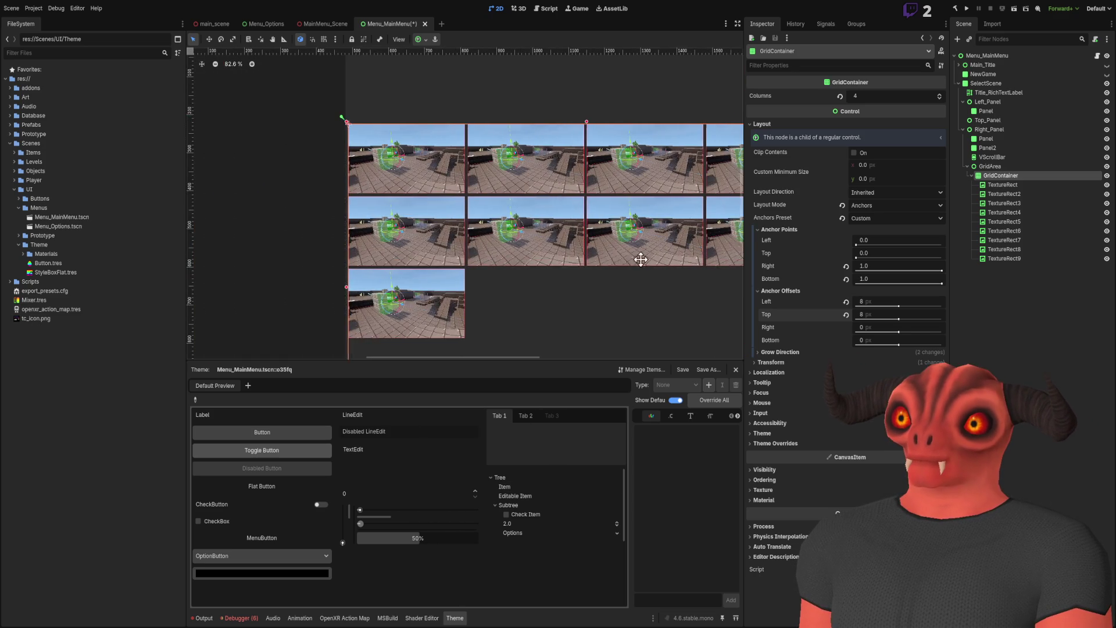
{"action": "scroll", "coordinate": [560, 277], "scroll_direction": "down", "scroll_amount": 3}
{"action": "scroll", "coordinate": [560, 277], "scroll_direction": "up", "scroll_amount": 2}
{"action": "left_click", "coordinate": [1046, 258]}
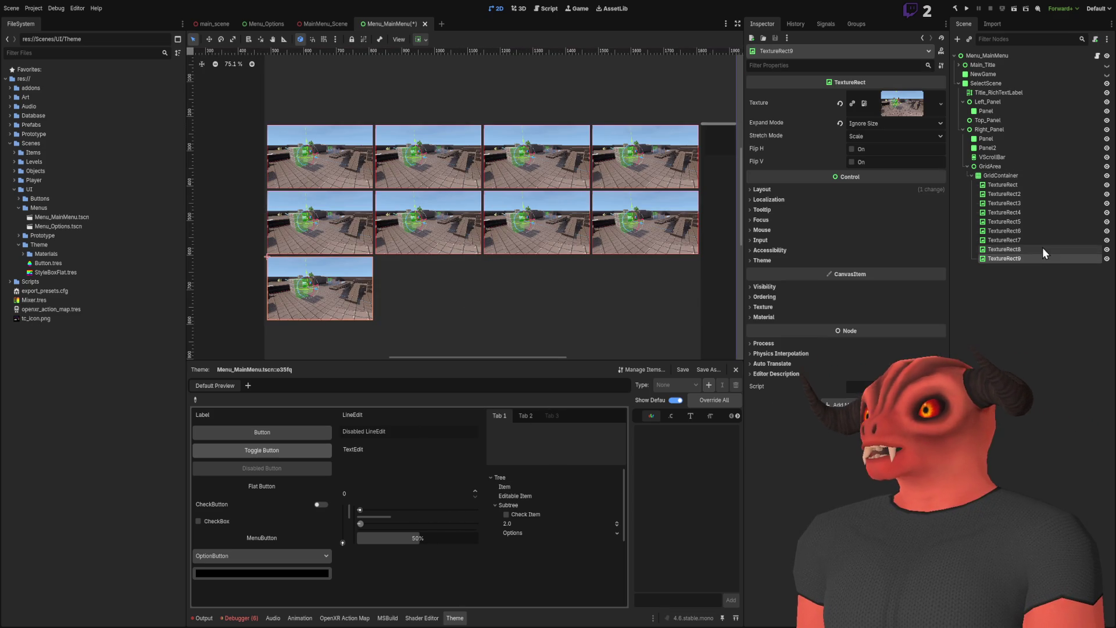
- Duplicate the tile up to TextureRect16, undoing the extra fifth-row copies
{"action": "key", "text": "ctrl+d"}
{"action": "key", "text": "ctrl+d"}
{"action": "key", "text": "ctrl+d"}
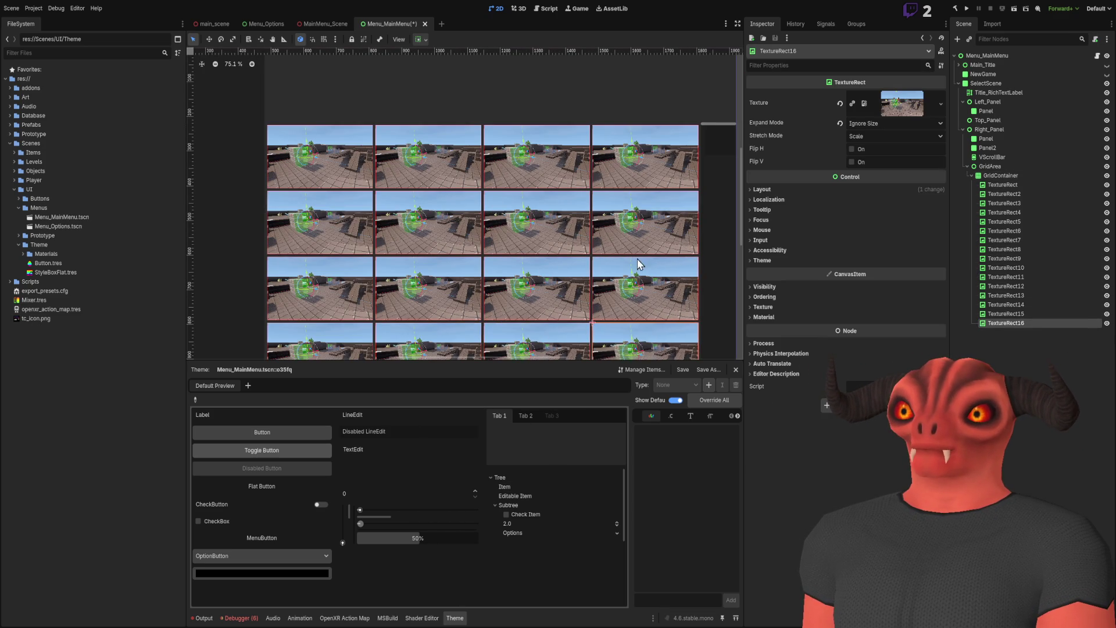
{"action": "scroll", "coordinate": [545, 119], "scroll_direction": "down", "scroll_amount": 3}
{"action": "key", "text": "ctrl+d"}
{"action": "key", "text": "ctrl+d"}
{"action": "key", "text": "ctrl+d"}
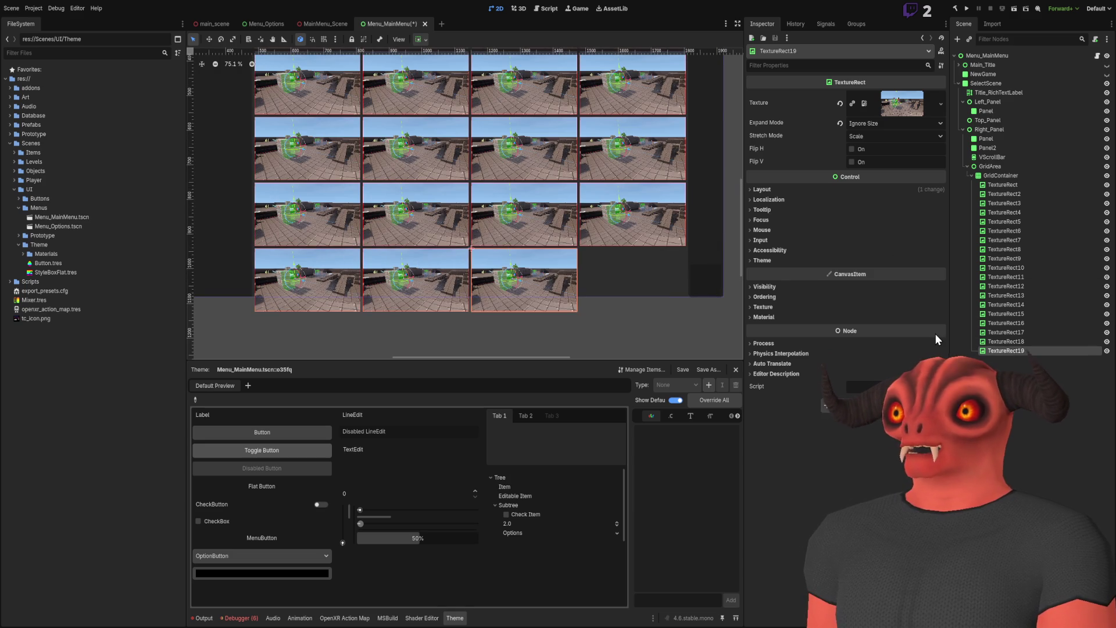
{"action": "key", "text": "ctrl+z"}
{"action": "key", "text": "ctrl+z"}
{"action": "key", "text": "ctrl+z"}
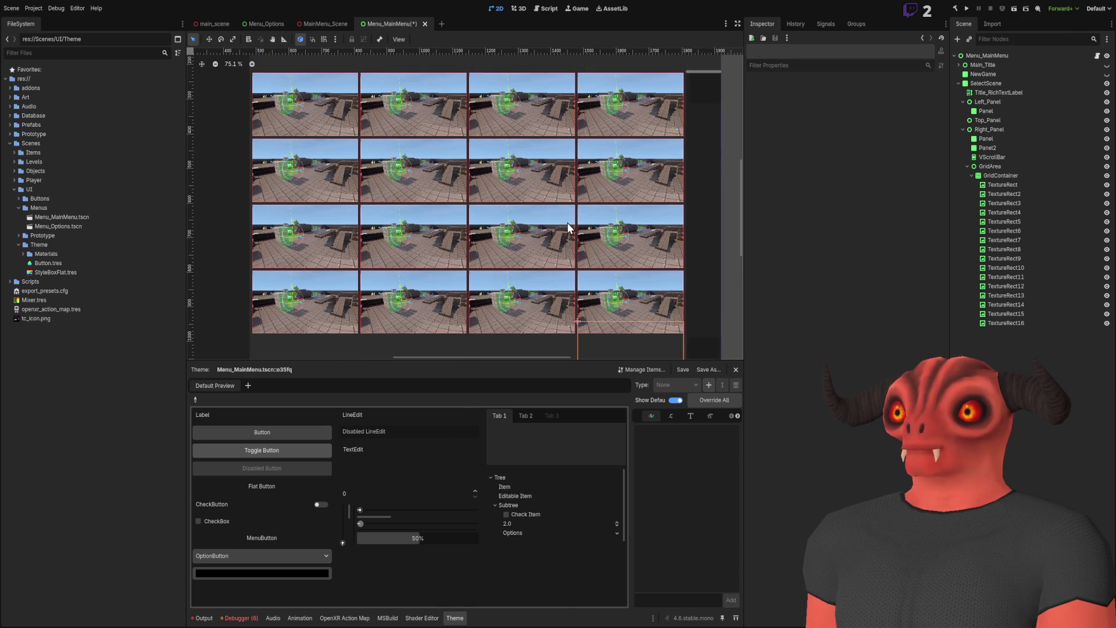
{"action": "scroll", "coordinate": [577, 221], "scroll_direction": "down", "scroll_amount": 2}
{"action": "scroll", "coordinate": [577, 221], "scroll_direction": "up", "scroll_amount": 1}
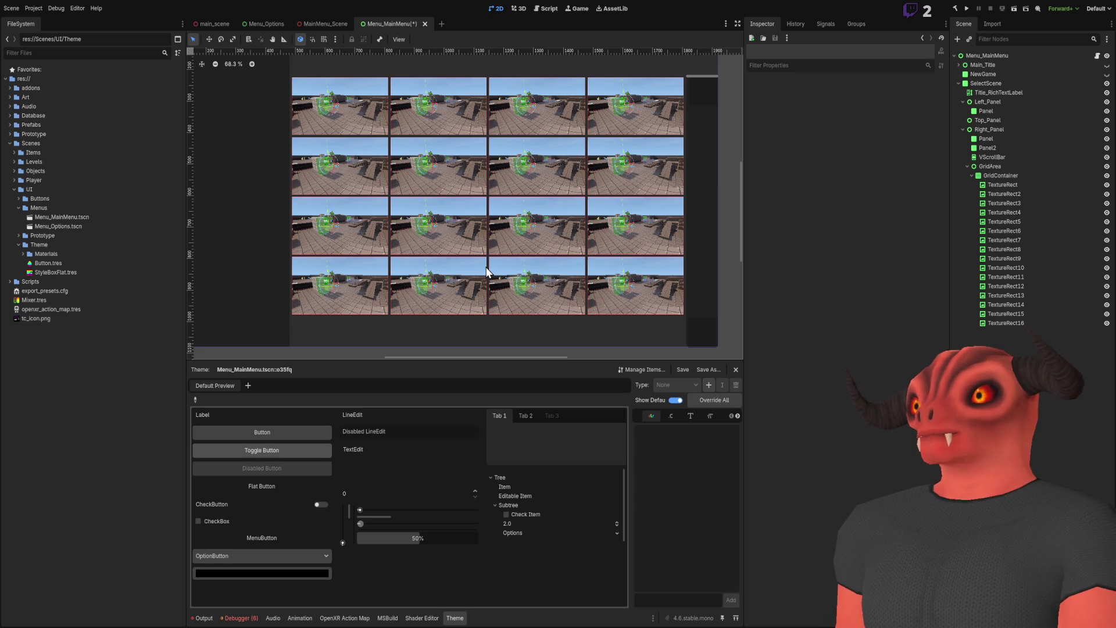
- Delete TextureRect2 through TextureRect16, leaving only the first thumbnail
{"action": "left_click", "coordinate": [1018, 193]}
{"action": "left_click", "coordinate": [1017, 323], "text": "shift"}
{"action": "key", "text": "Delete"}
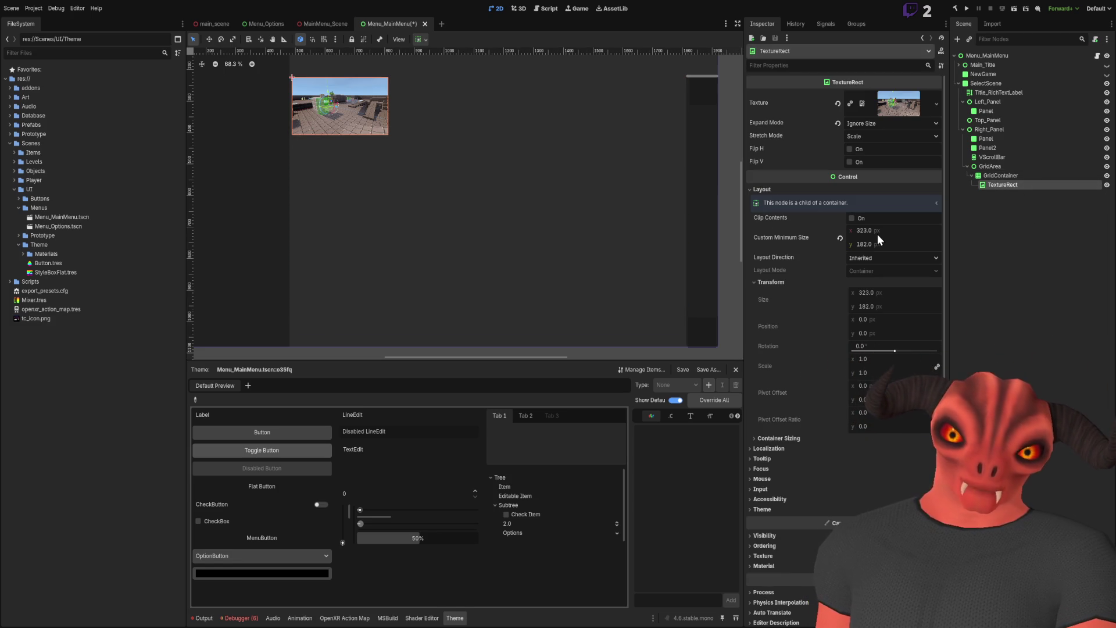
- Paste a Panel into the first tile and anchor it Top Wide
{"action": "key", "text": "ctrl+v"}
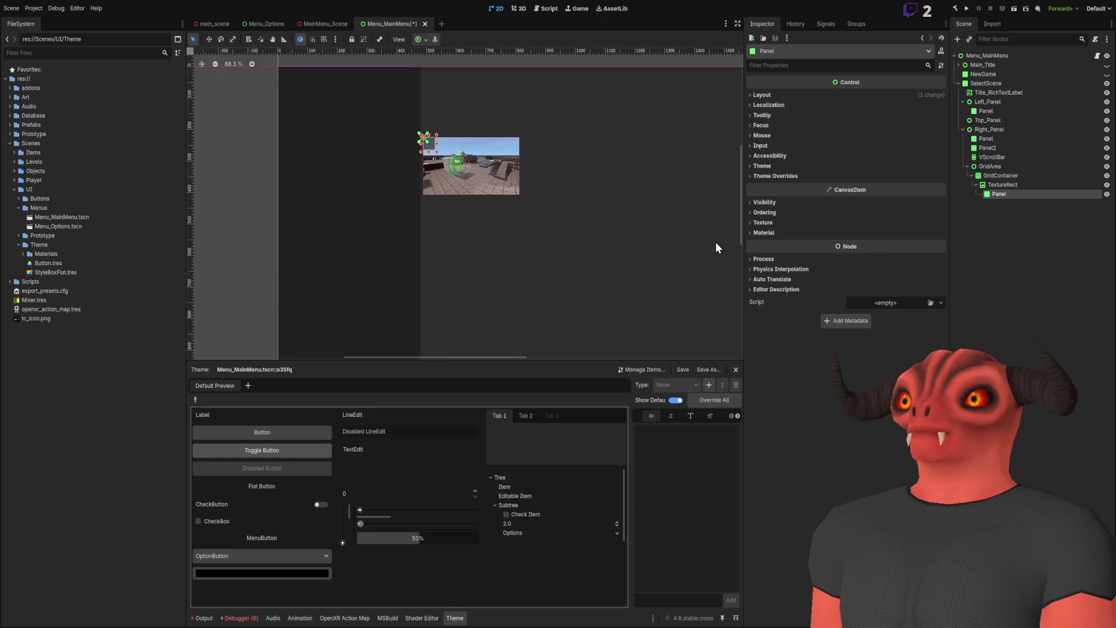
{"action": "left_click", "coordinate": [803, 96]}
{"action": "left_click", "coordinate": [897, 176]}
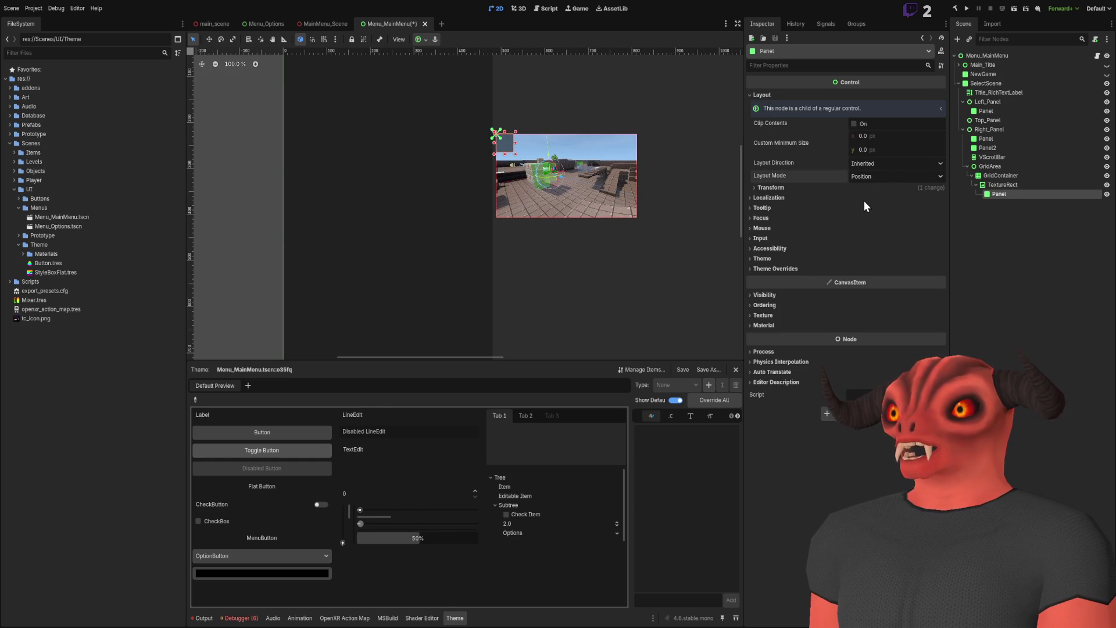
{"action": "left_click", "coordinate": [864, 200]}
{"action": "left_click", "coordinate": [784, 197]}
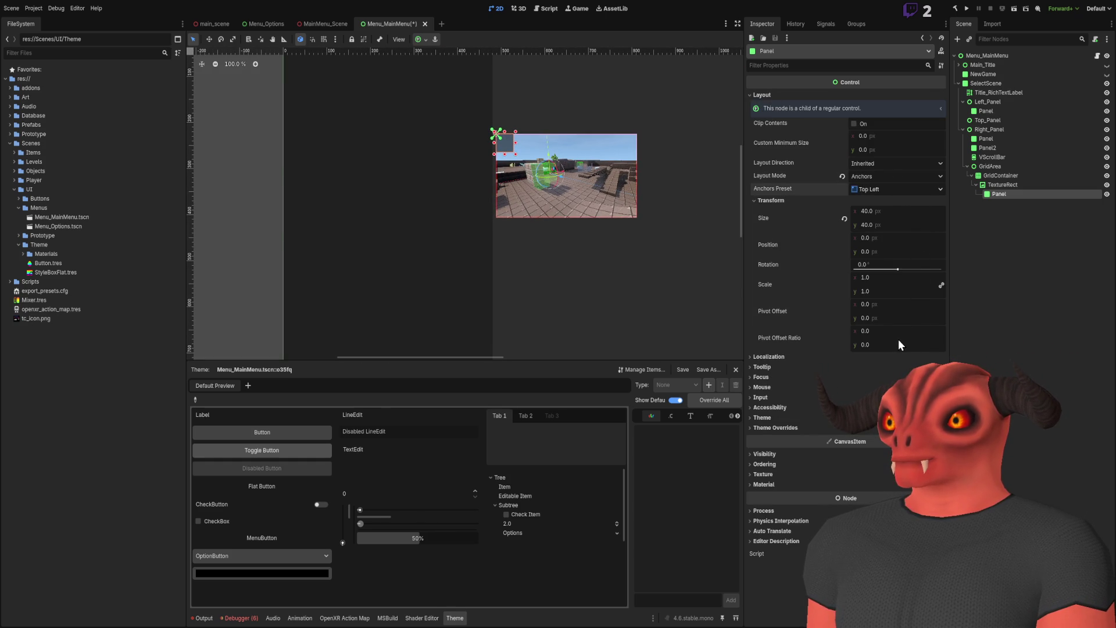
{"action": "left_click", "coordinate": [895, 189]}
{"action": "left_click", "coordinate": [872, 361]}
- Set the Panel's height to 32 px and add a RichTextLabel child inside it
{"action": "left_click", "coordinate": [872, 225]}
{"action": "type", "text": "23"}
{"action": "key", "text": "Return"}
{"action": "left_click", "coordinate": [871, 225]}
{"action": "type", "text": "32"}
{"action": "key", "text": "Return"}
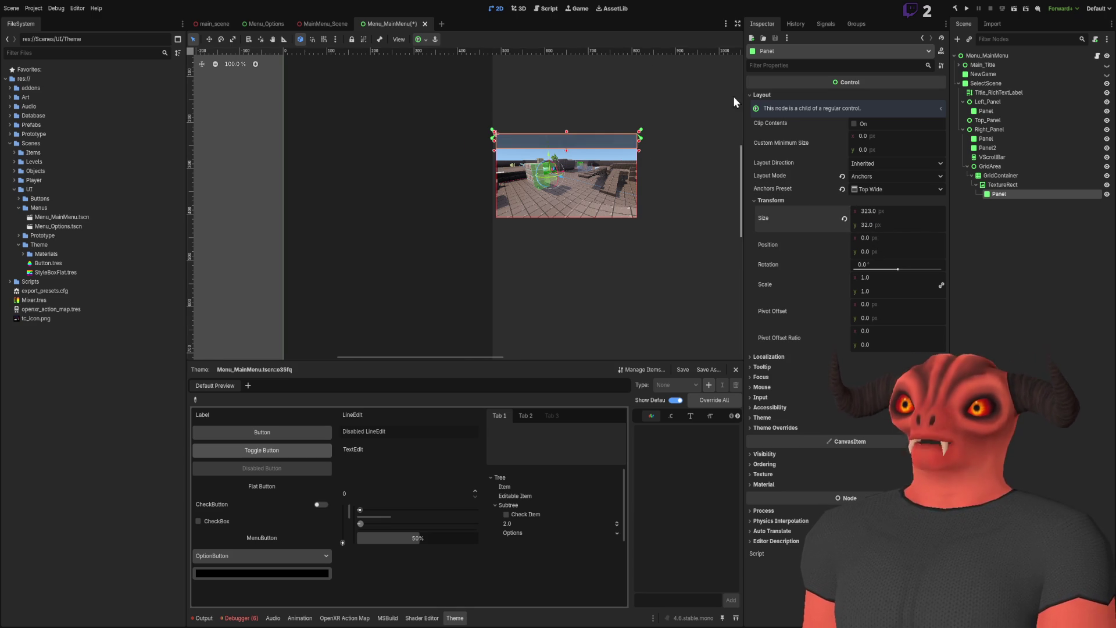
{"action": "scroll", "coordinate": [494, 189], "scroll_direction": "up", "scroll_amount": 6}
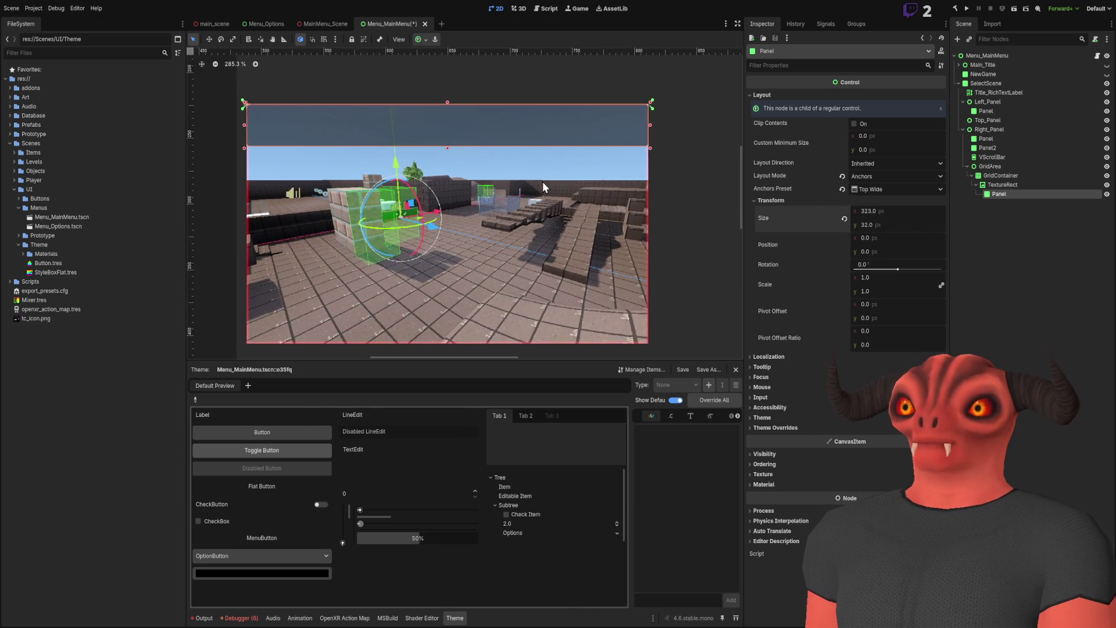
{"action": "scroll", "coordinate": [539, 190], "scroll_direction": "down", "scroll_amount": 3}
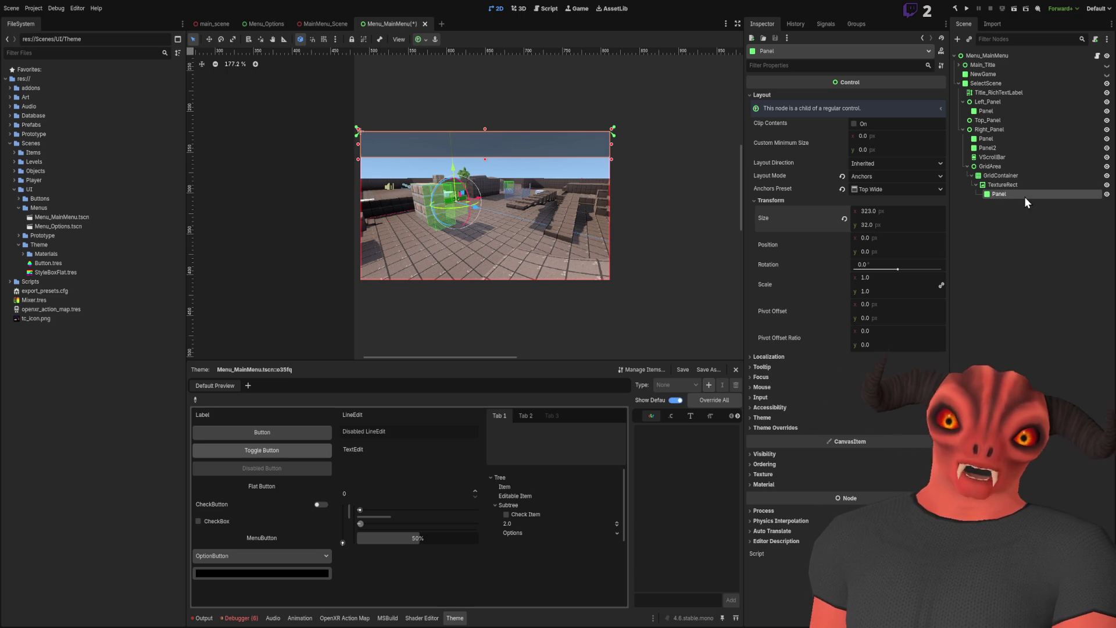
{"action": "key", "text": "ctrl+a"}
{"action": "key", "text": "Return"}
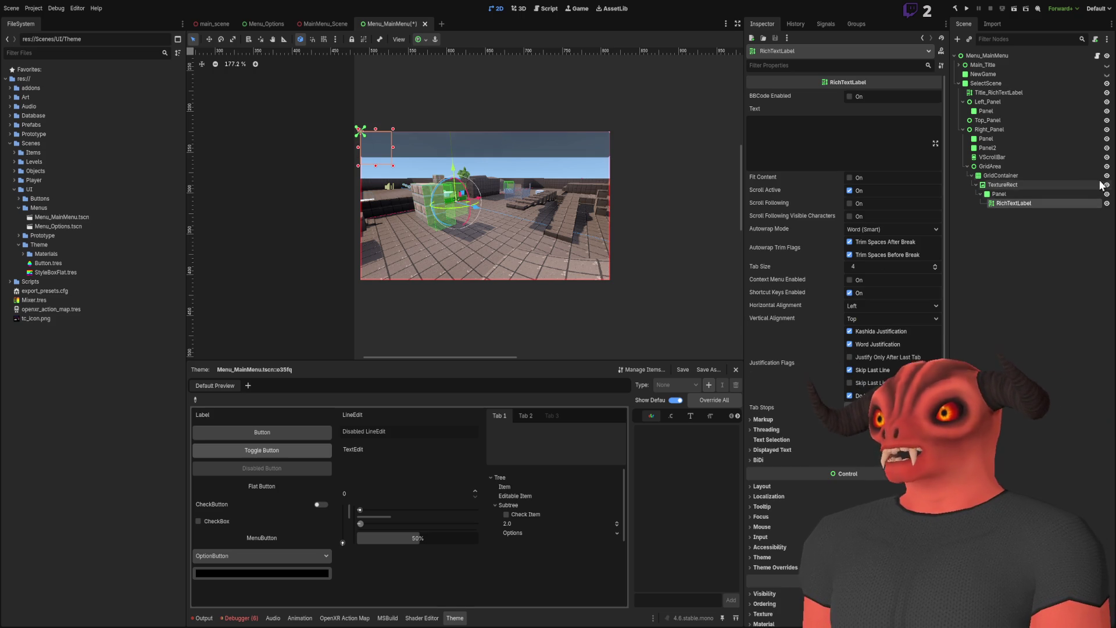
{"action": "left_click", "coordinate": [763, 486]}
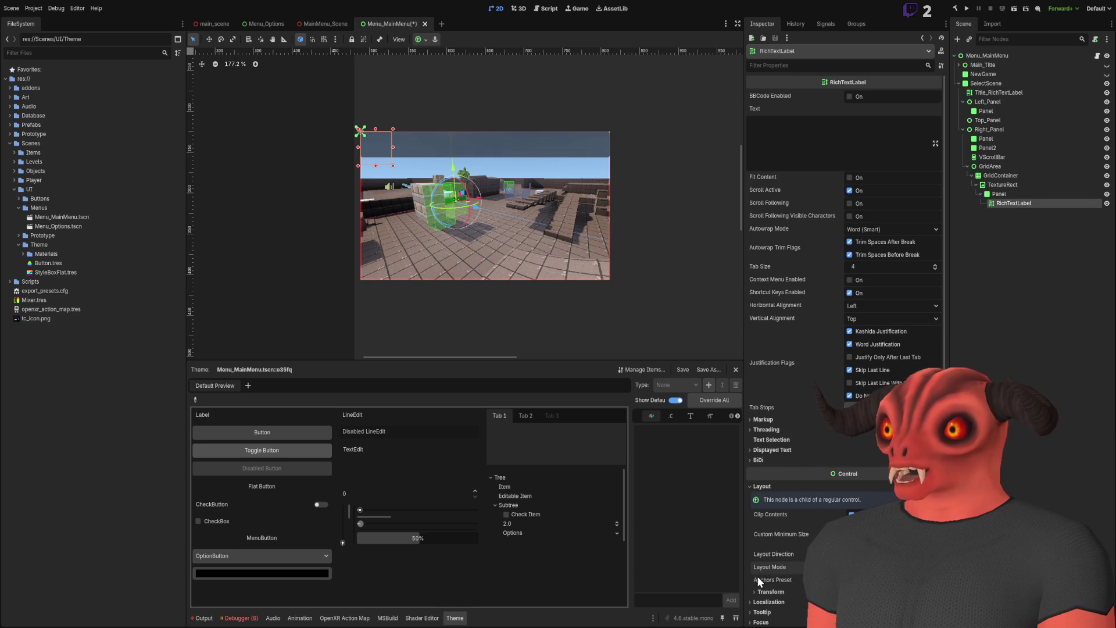
{"action": "scroll", "coordinate": [779, 577], "scroll_direction": "down", "scroll_amount": 5}
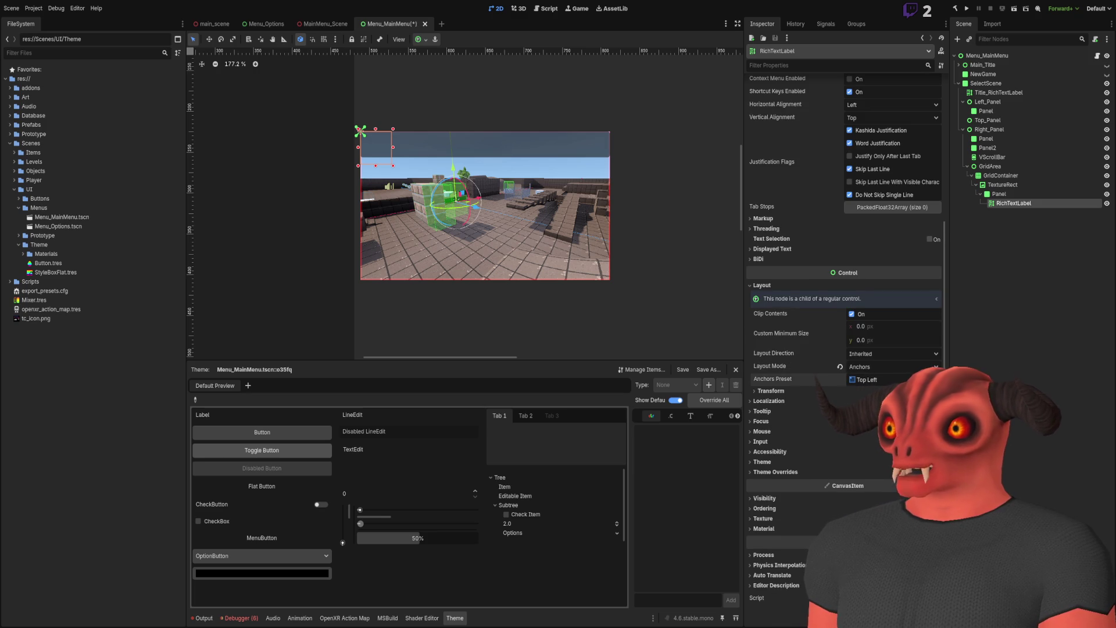
{"action": "scroll", "coordinate": [465, 203], "scroll_direction": "up", "scroll_amount": 5}
{"action": "scroll", "coordinate": [804, 263], "scroll_direction": "up", "scroll_amount": 5}
{"action": "left_click", "coordinate": [810, 145]}
{"action": "type", "text": "Example Map"}
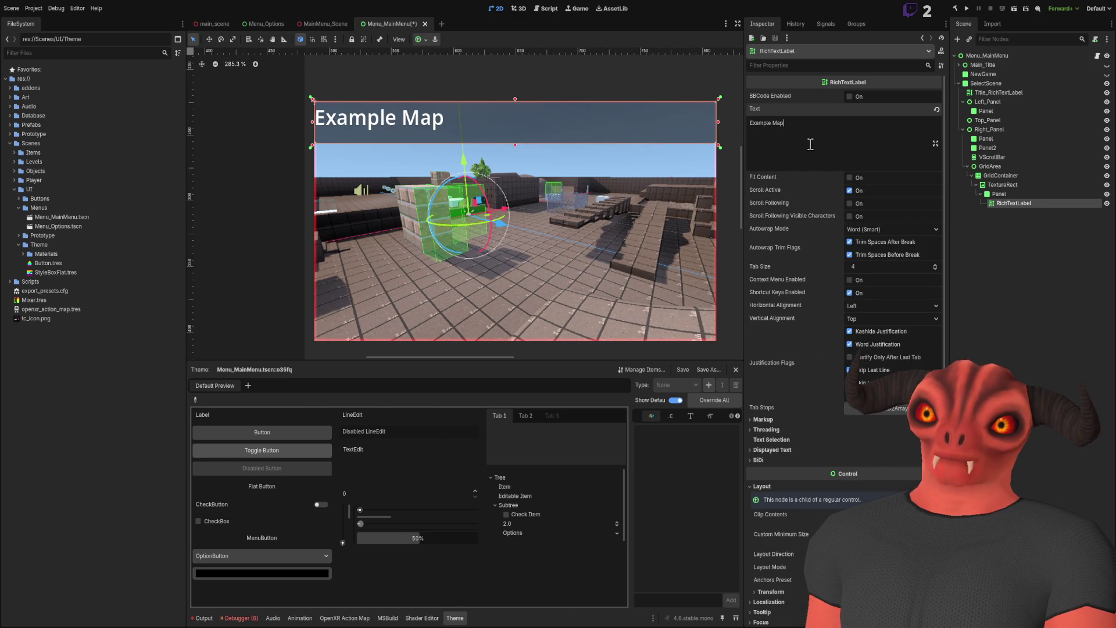
{"action": "left_click", "coordinate": [890, 306]}
{"action": "left_click", "coordinate": [875, 322]}
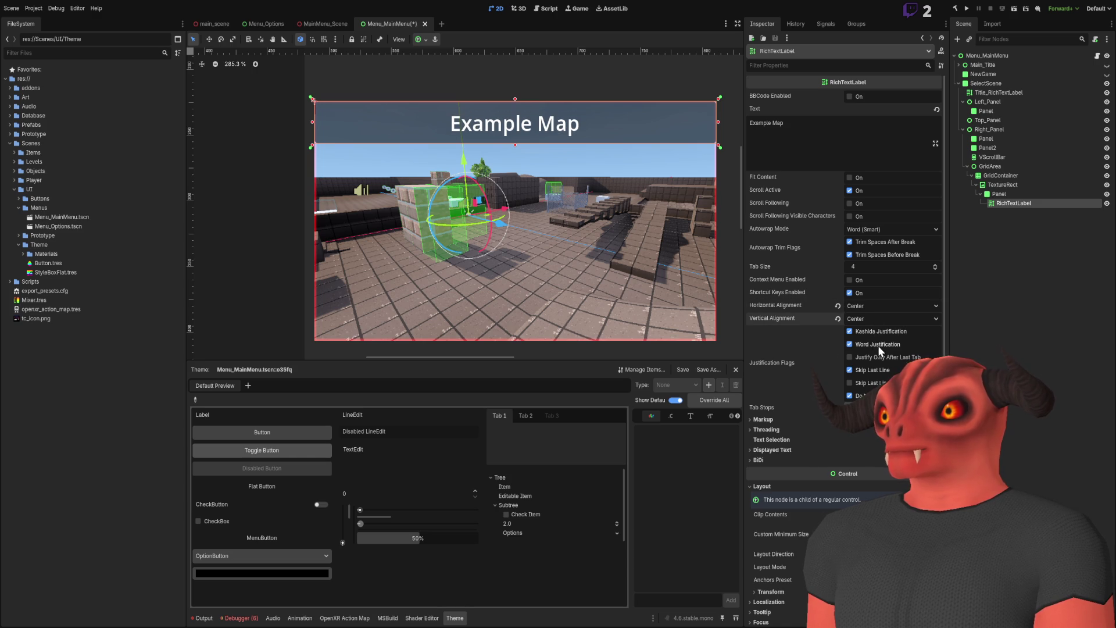
{"action": "scroll", "coordinate": [678, 228], "scroll_direction": "down", "scroll_amount": 5}
{"action": "left_click", "coordinate": [678, 228]}
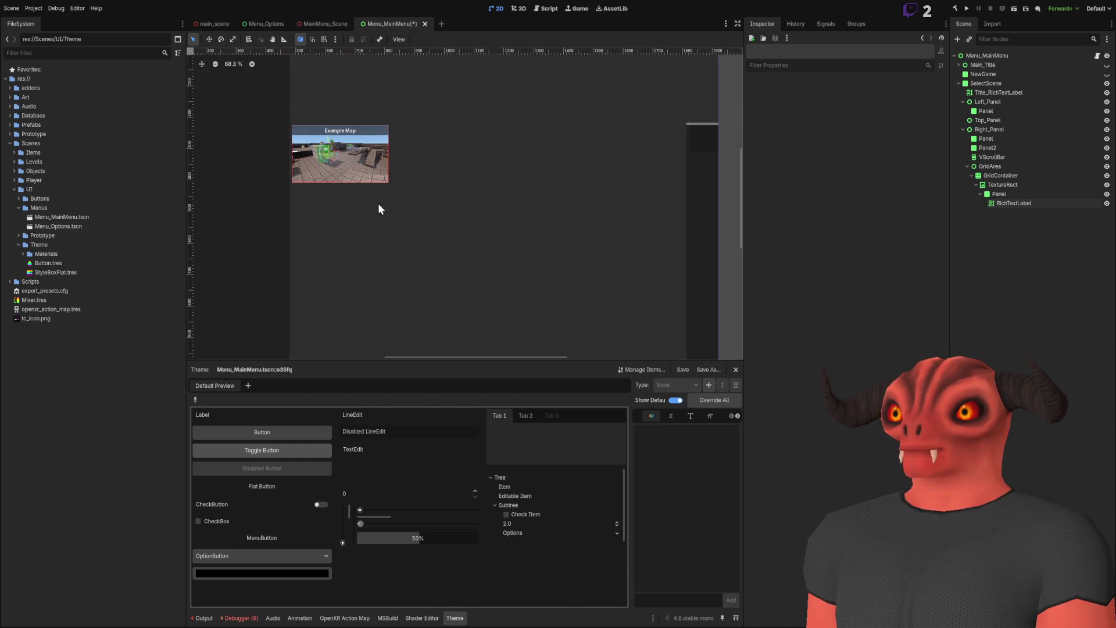
{"action": "key", "text": "alt+Tab"}
{"action": "left_click", "coordinate": [84, 40]}
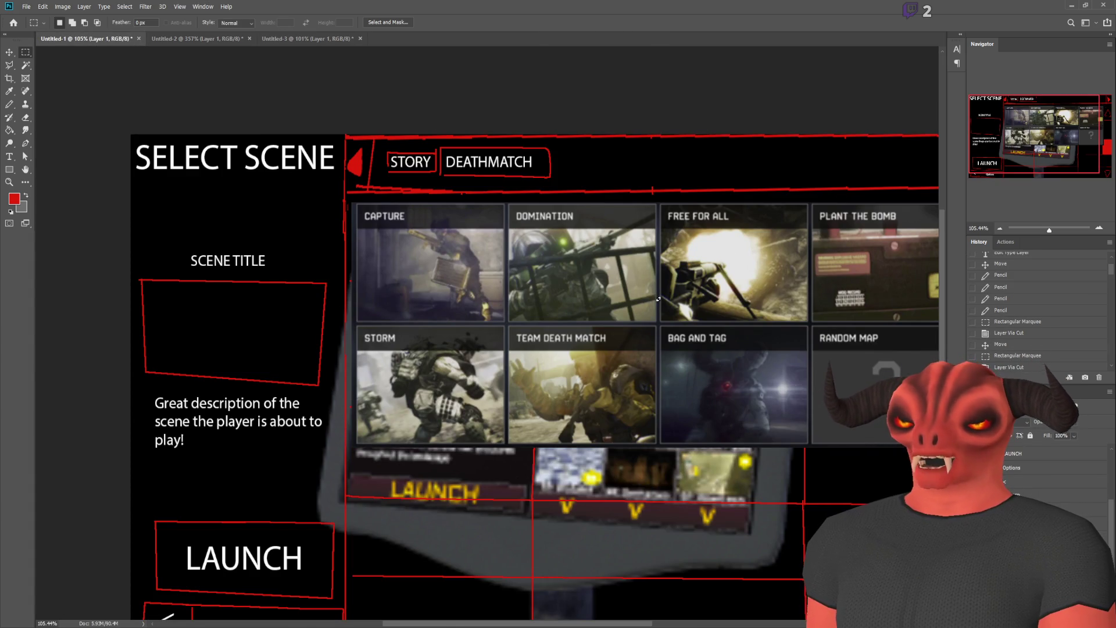
{"action": "key", "text": "alt+Tab"}
{"action": "scroll", "coordinate": [353, 136], "scroll_direction": "up", "scroll_amount": 5}
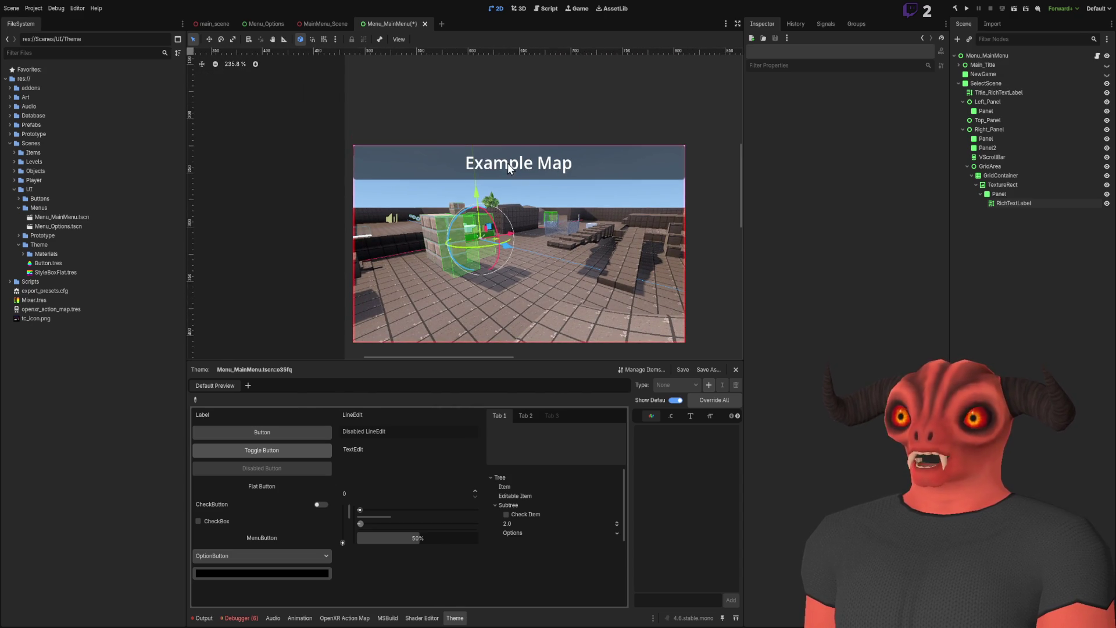
- Set the Example Map title label's horizontal alignment to Left
{"action": "left_click", "coordinate": [507, 163]}
{"action": "scroll", "coordinate": [685, 211], "scroll_direction": "down", "scroll_amount": 5}
{"action": "scroll", "coordinate": [613, 197], "scroll_direction": "right", "scroll_amount": 2}
{"action": "left_click", "coordinate": [629, 177]}
{"action": "scroll", "coordinate": [524, 165], "scroll_direction": "down", "scroll_amount": 2}
{"action": "left_click_drag", "start_coordinate": [523, 164], "coordinate": [371, 101]}
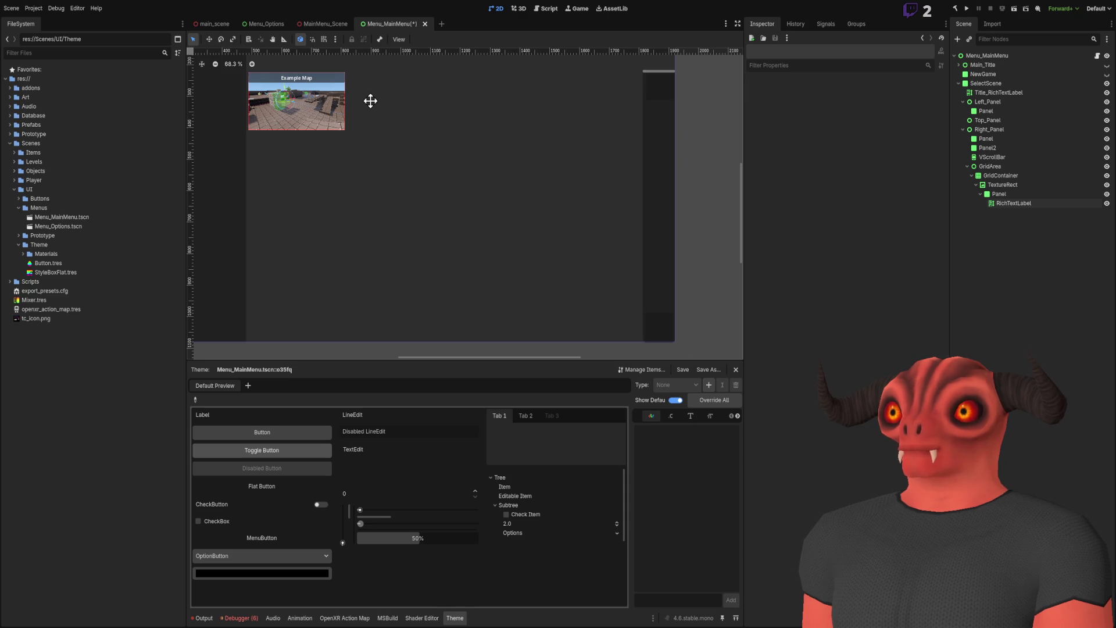
{"action": "scroll", "coordinate": [371, 101], "scroll_direction": "up", "scroll_amount": 12}
{"action": "scroll", "coordinate": [442, 133], "scroll_direction": "down", "scroll_amount": 5}
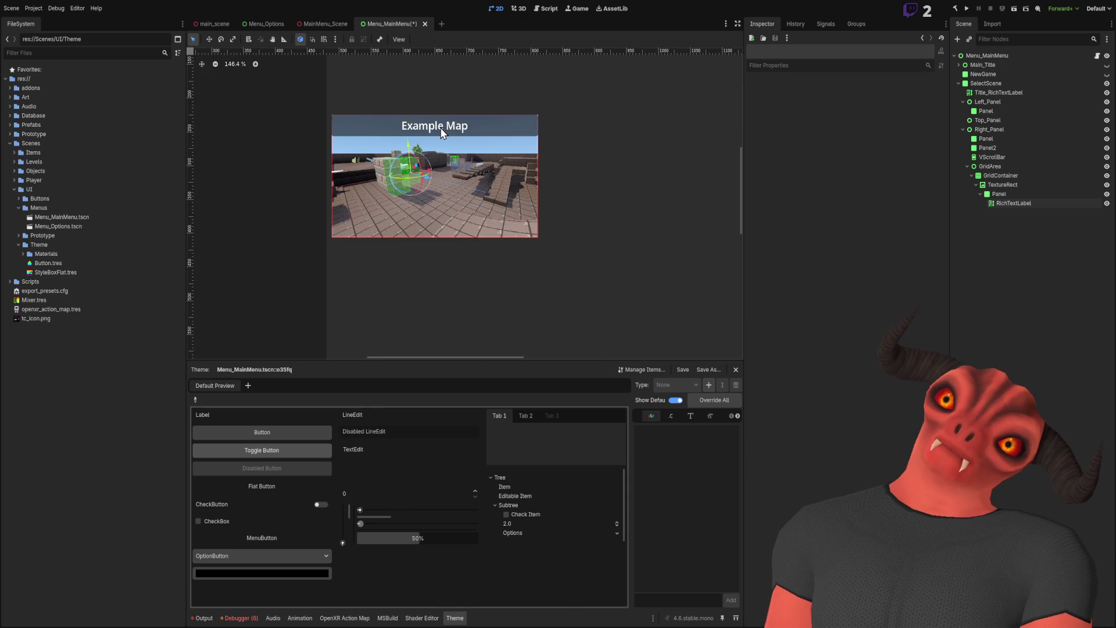
{"action": "left_click", "coordinate": [442, 132]}
{"action": "left_click", "coordinate": [871, 309]}
{"action": "left_click", "coordinate": [871, 320]}
- Switch the label's anchors preset to Custom, pulling its edges inward
{"action": "scroll", "coordinate": [801, 288], "scroll_direction": "down", "scroll_amount": 4}
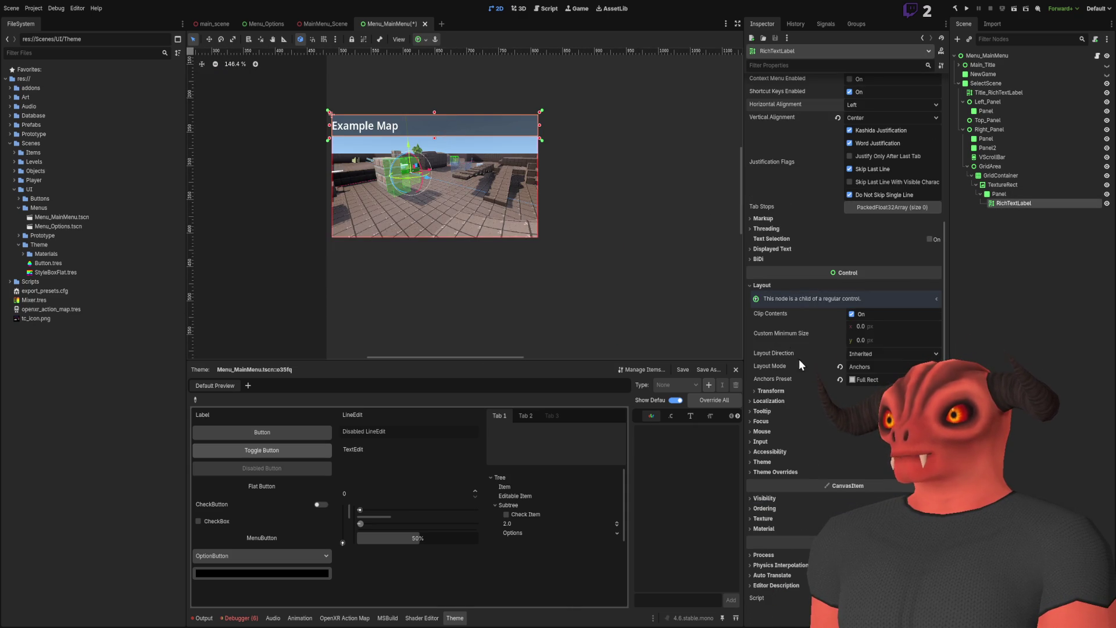
{"action": "left_click", "coordinate": [780, 393]}
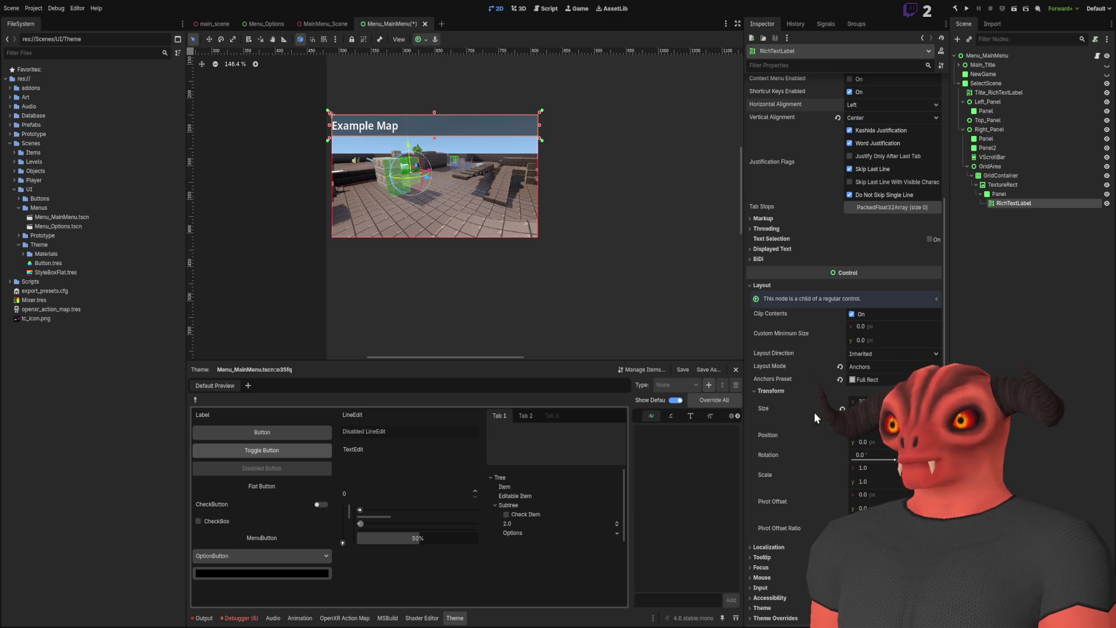
{"action": "left_click", "coordinate": [769, 391]}
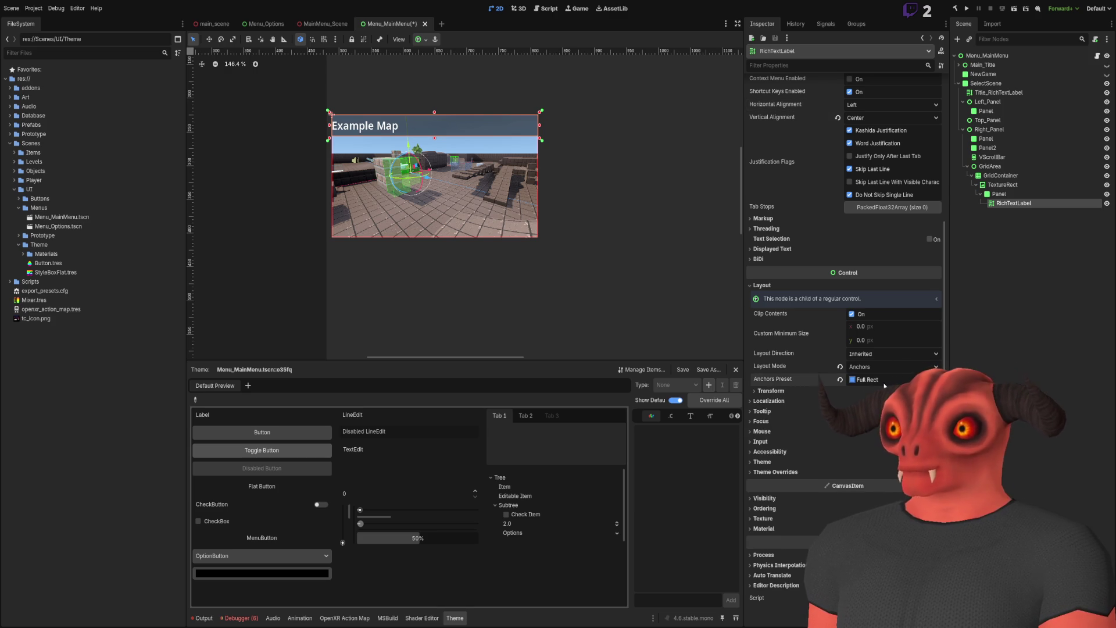
{"action": "left_click", "coordinate": [866, 379]}
{"action": "left_click", "coordinate": [804, 409]}
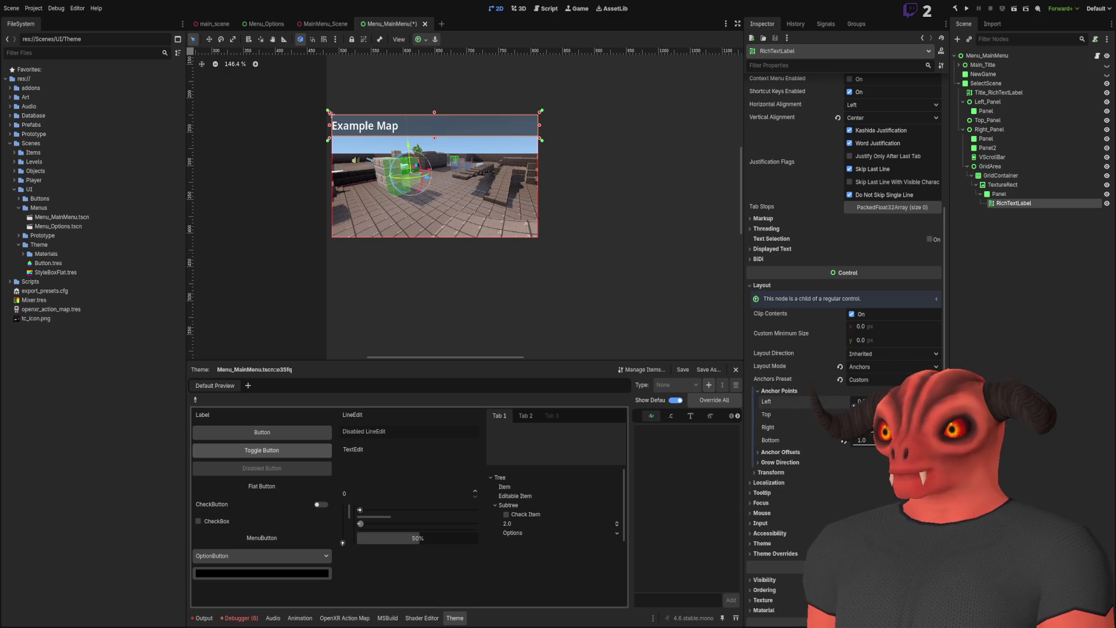
{"action": "mouse_move", "coordinate": [859, 401]}
{"action": "left_mouse_down"}
{"action": "mouse_move", "coordinate": [884, 402]}
{"action": "mouse_move", "coordinate": [849, 427]}
{"action": "left_mouse_up"}
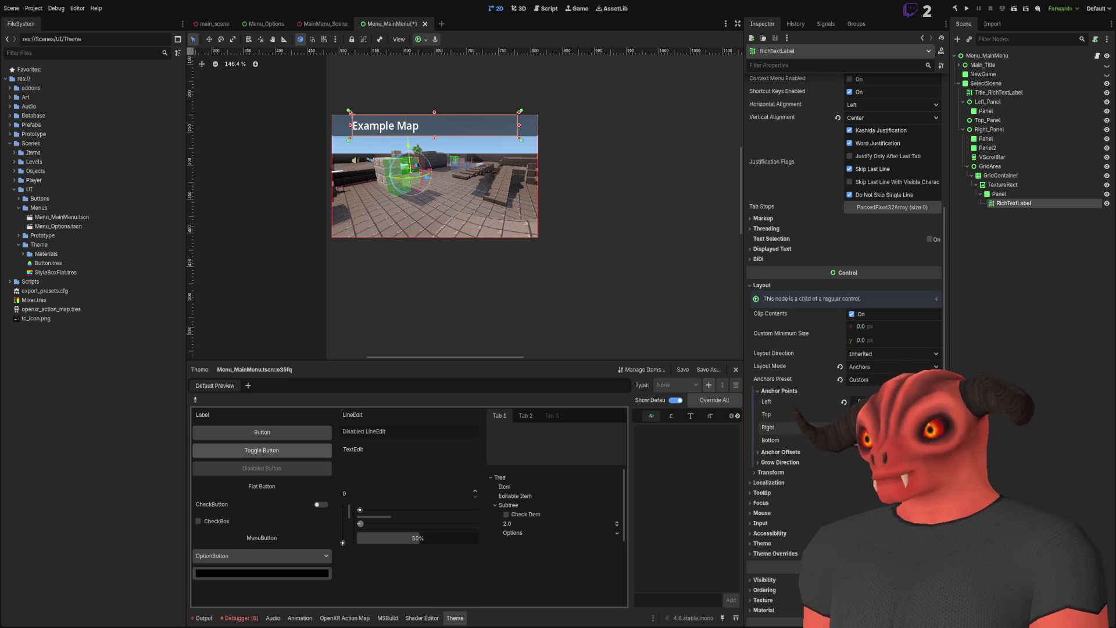
{"action": "left_click", "coordinate": [979, 263]}
{"action": "scroll", "coordinate": [606, 219], "scroll_direction": "down", "scroll_amount": 2}
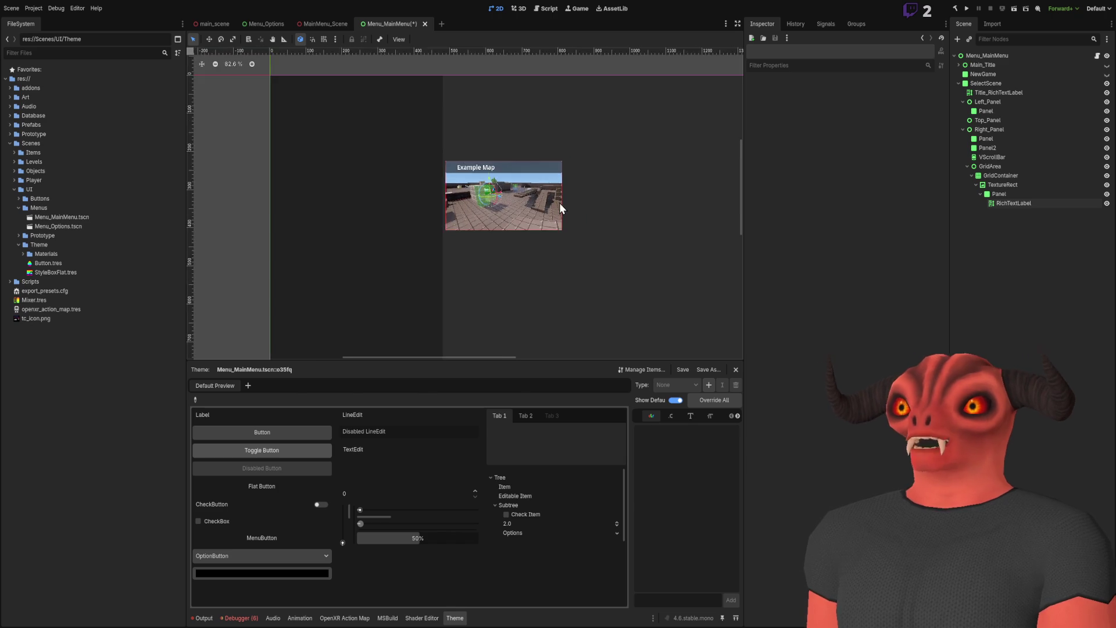
{"action": "scroll", "coordinate": [493, 190], "scroll_direction": "up", "scroll_amount": 4}
- Set the label's left anchor to 0.05 and right anchor to 0.95
{"action": "left_click", "coordinate": [493, 190]}
{"action": "scroll", "coordinate": [493, 189], "scroll_direction": "up", "scroll_amount": 5}
{"action": "scroll", "coordinate": [575, 247], "scroll_direction": "down", "scroll_amount": 4}
{"action": "scroll", "coordinate": [575, 247], "scroll_direction": "up", "scroll_amount": 2}
{"action": "left_click", "coordinate": [862, 402]}
{"action": "type", "text": "0.05"}
{"action": "key", "text": "Return"}
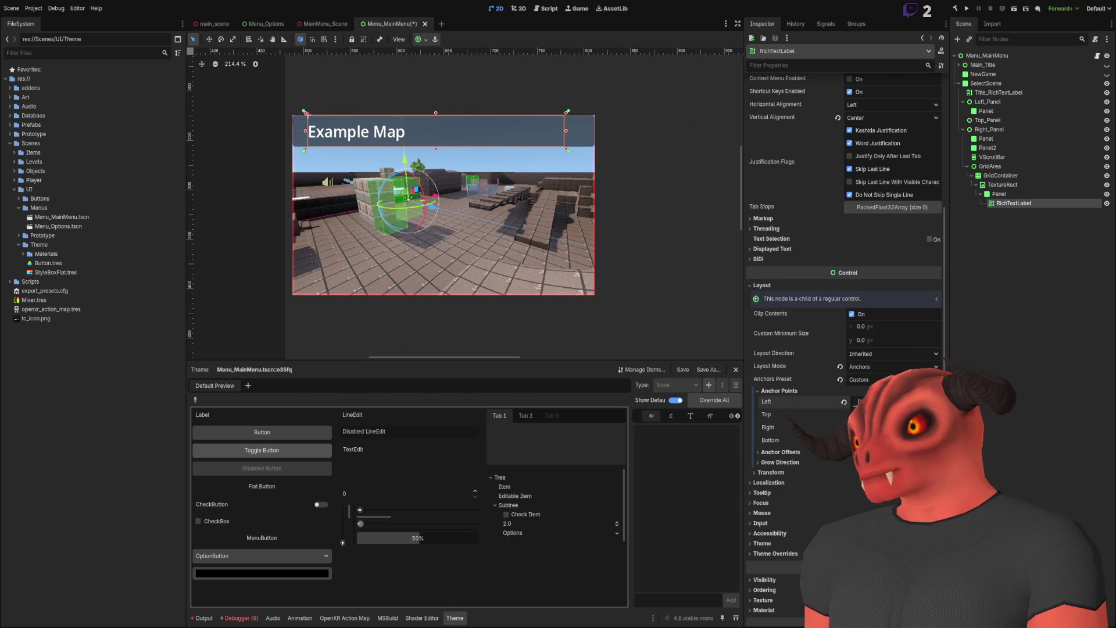
{"action": "left_click", "coordinate": [866, 428]}
{"action": "type", "text": "0.95"}
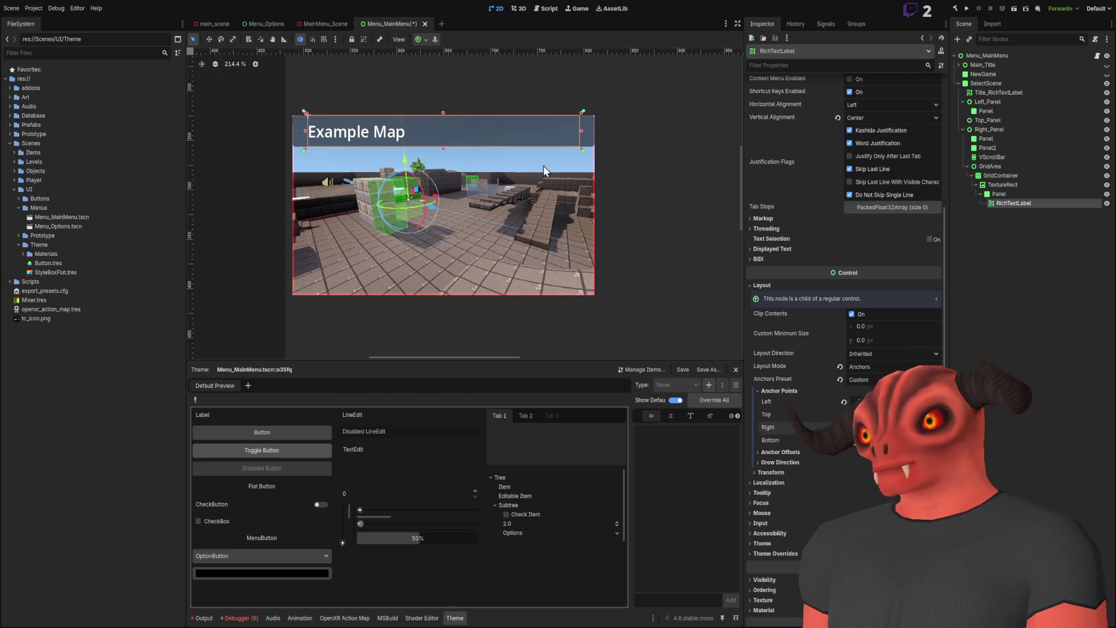
{"action": "key", "text": "Return"}
- Collapse the tile's child nodes and select the TextureRect tile
{"action": "left_click", "coordinate": [1028, 240]}
{"action": "scroll", "coordinate": [626, 179], "scroll_direction": "down", "scroll_amount": 5}
{"action": "scroll", "coordinate": [638, 190], "scroll_direction": "up", "scroll_amount": 3}
{"action": "left_click", "coordinate": [971, 185]}
{"action": "left_click", "coordinate": [998, 184]}
{"action": "scroll", "coordinate": [599, 214], "scroll_direction": "down", "scroll_amount": 5}
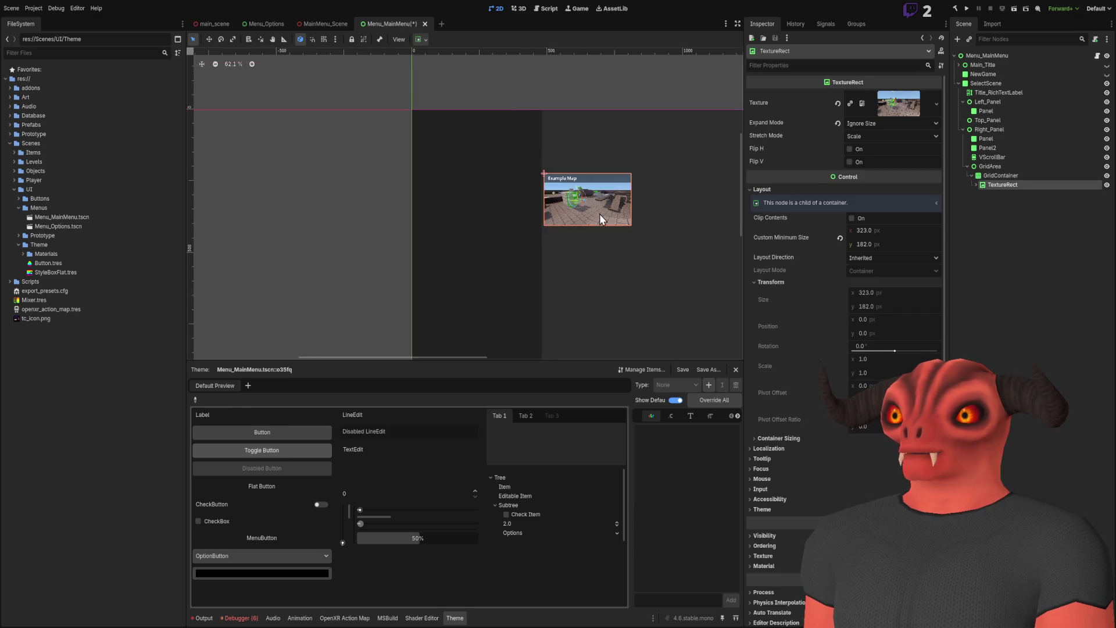
- Duplicate the titled TextureRect tile across the four-column grid and save Menu_MainMenu
{"action": "key", "text": "ctrl+d"}
{"action": "key", "text": "ctrl+d"}
{"action": "key", "text": "ctrl+d"}
{"action": "key", "text": "ctrl+d"}
{"action": "key", "text": "ctrl+d"}
{"action": "key", "text": "ctrl+d"}
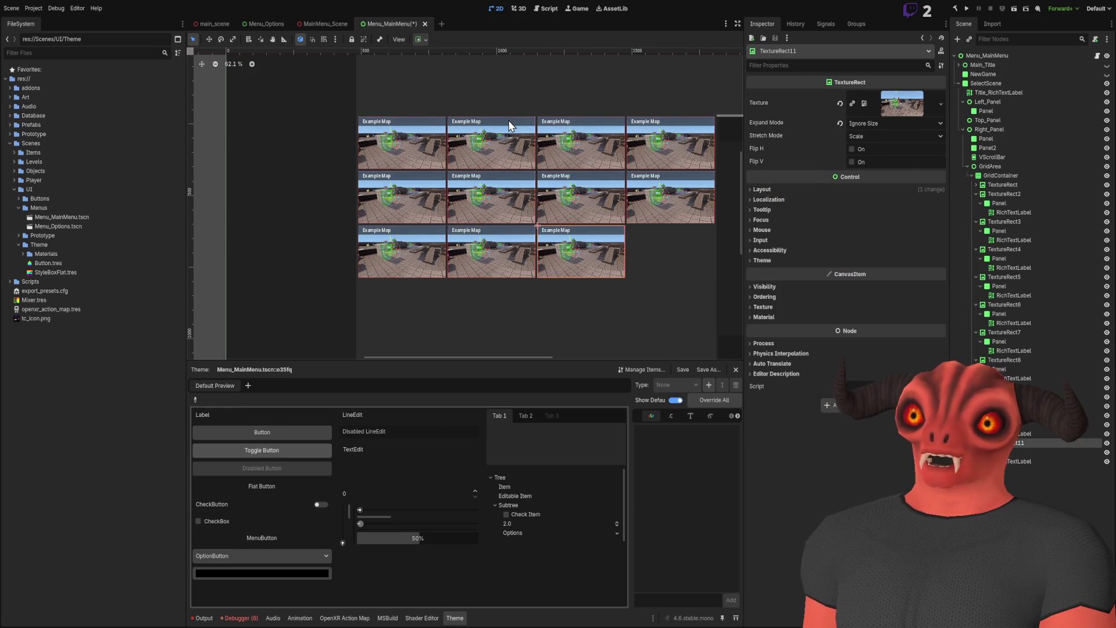
{"action": "key", "text": "Escape"}
{"action": "scroll", "coordinate": [512, 215], "scroll_direction": "down", "scroll_amount": 1}
{"action": "key", "text": "ctrl+s"}
{"action": "scroll", "coordinate": [508, 212], "scroll_direction": "up", "scroll_amount": 2}
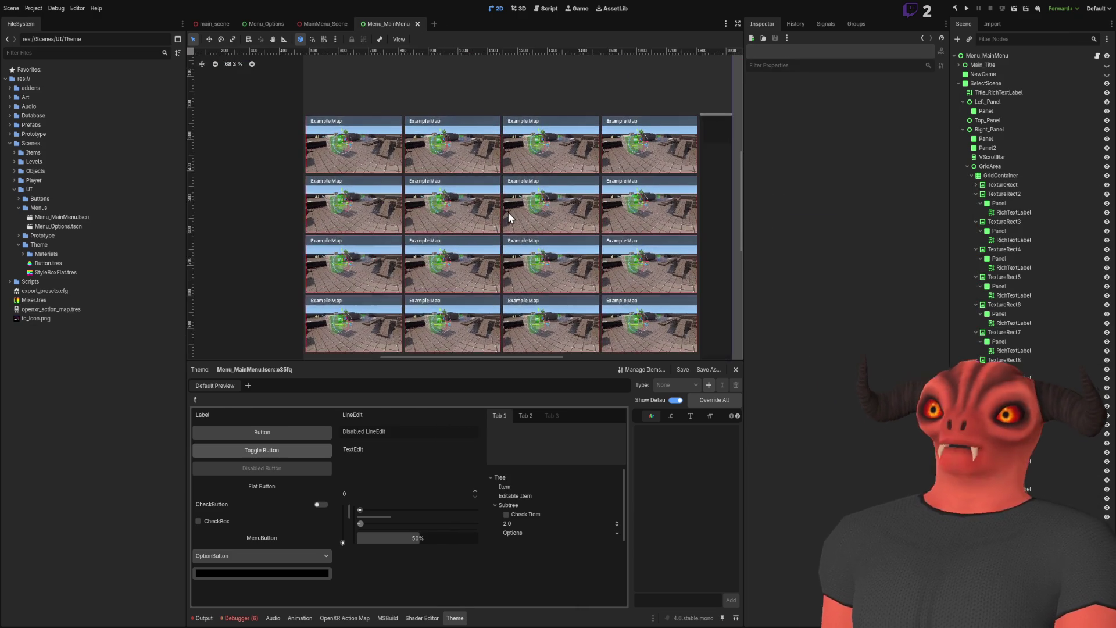
{"action": "scroll", "coordinate": [505, 153], "scroll_direction": "up", "scroll_amount": 2}
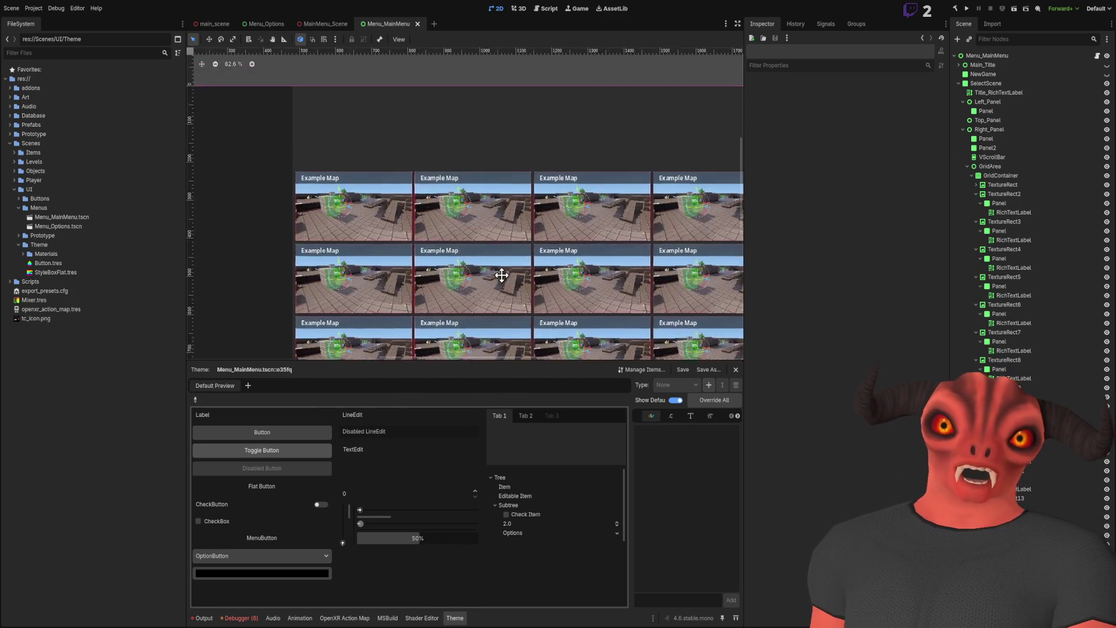
{"action": "left_click", "coordinate": [599, 134]}
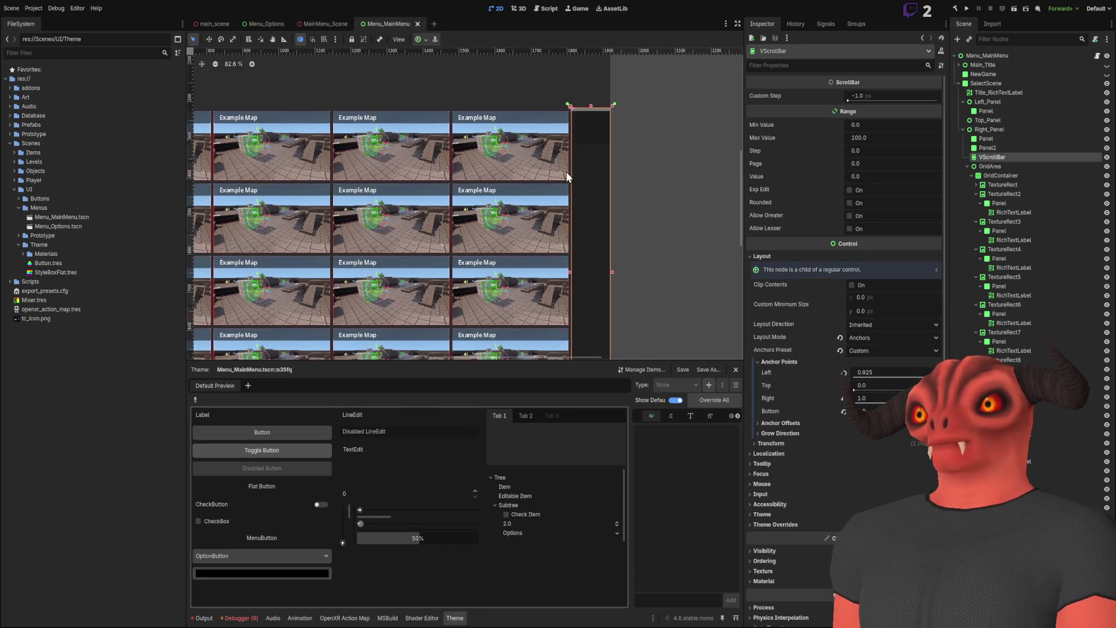
{"action": "scroll", "coordinate": [610, 162], "scroll_direction": "down", "scroll_amount": 4}
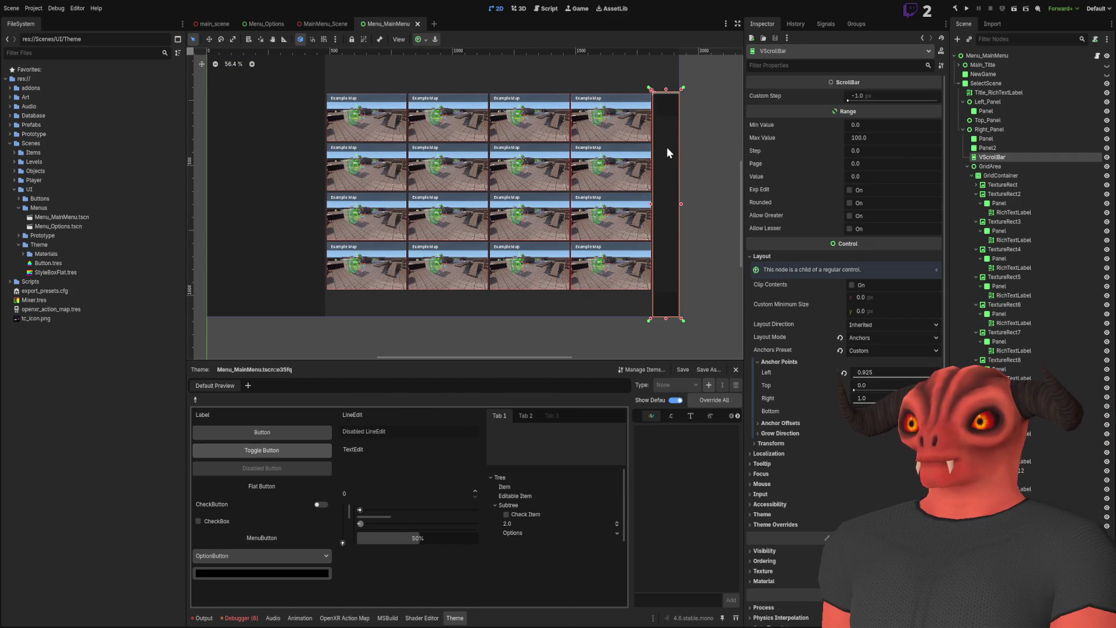
{"action": "scroll", "coordinate": [671, 150], "scroll_direction": "up", "scroll_amount": 2}
{"action": "scroll", "coordinate": [639, 166], "scroll_direction": "down", "scroll_amount": 4}
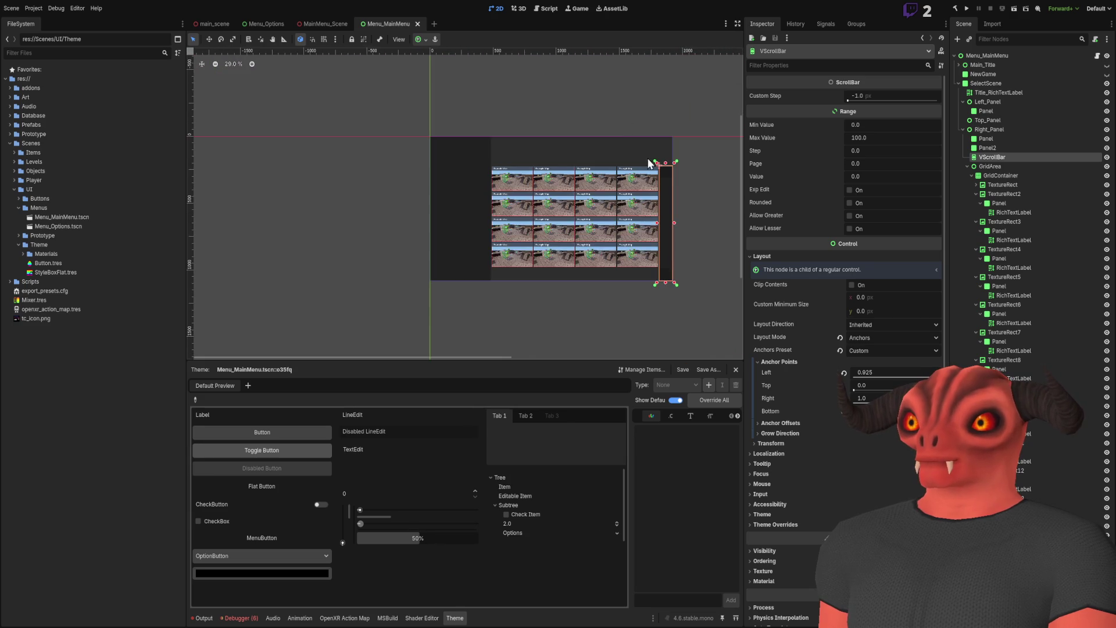
{"action": "left_click", "coordinate": [657, 186]}
{"action": "scroll", "coordinate": [634, 198], "scroll_direction": "up", "scroll_amount": 4}
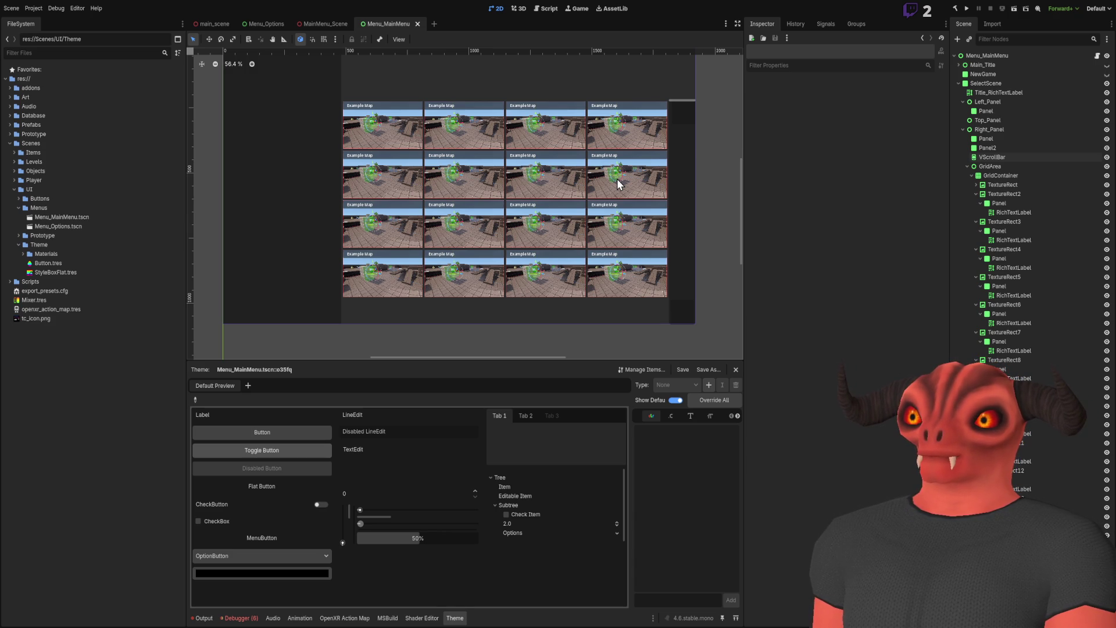
{"action": "scroll", "coordinate": [361, 147], "scroll_direction": "up", "scroll_amount": 10}
{"action": "scroll", "coordinate": [564, 232], "scroll_direction": "down", "scroll_amount": 2}
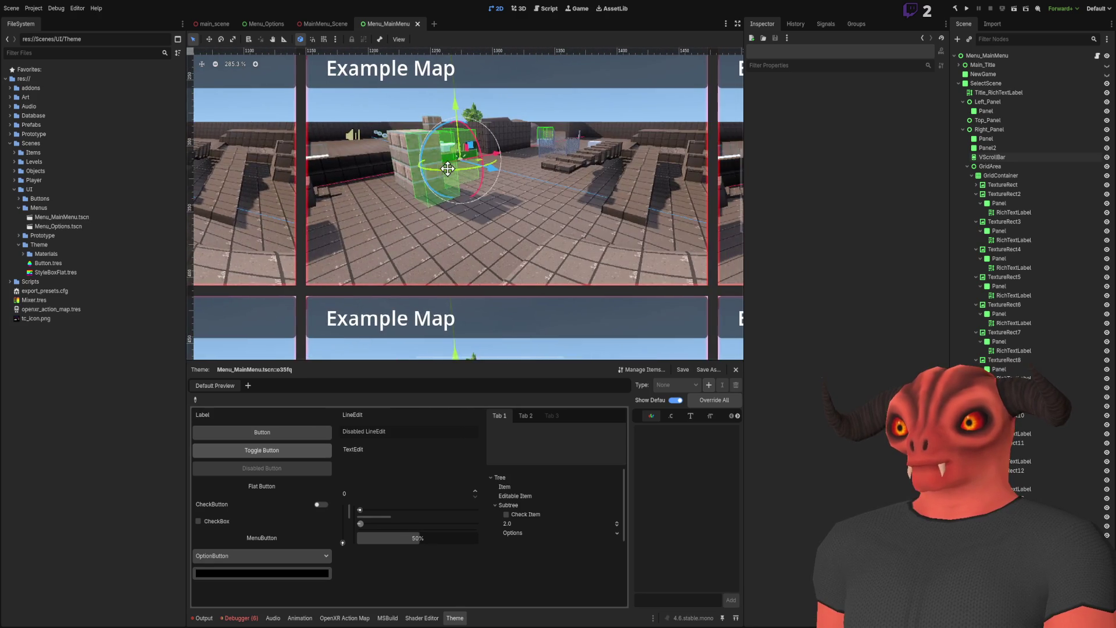
{"action": "scroll", "coordinate": [486, 155], "scroll_direction": "down", "scroll_amount": 7}
{"action": "scroll", "coordinate": [486, 155], "scroll_direction": "up", "scroll_amount": 18}
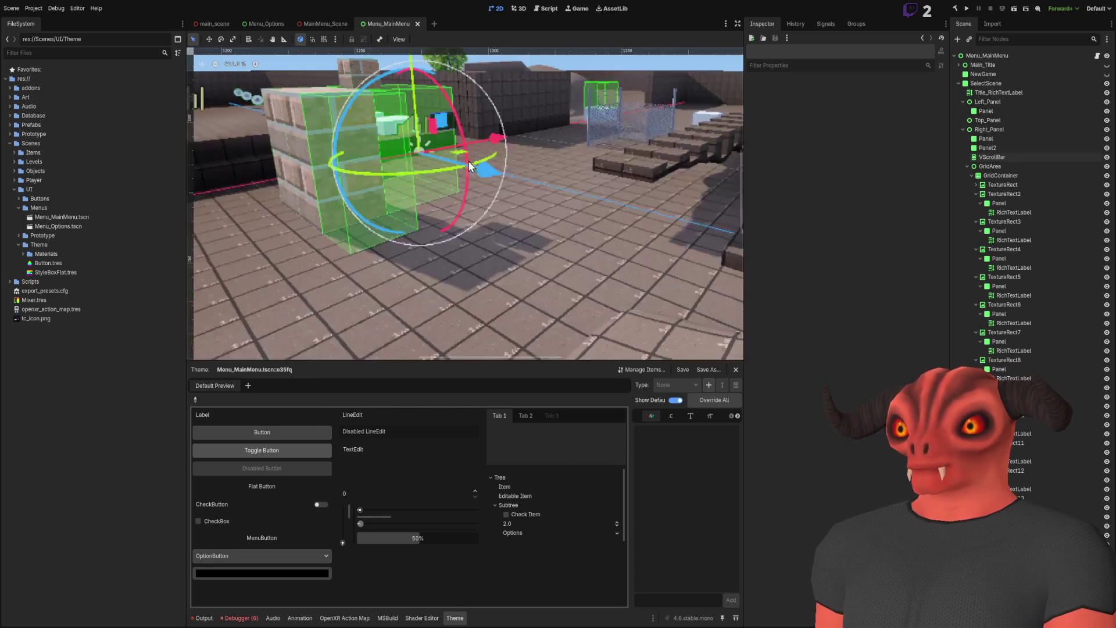
{"action": "scroll", "coordinate": [619, 106], "scroll_direction": "down", "scroll_amount": 12}
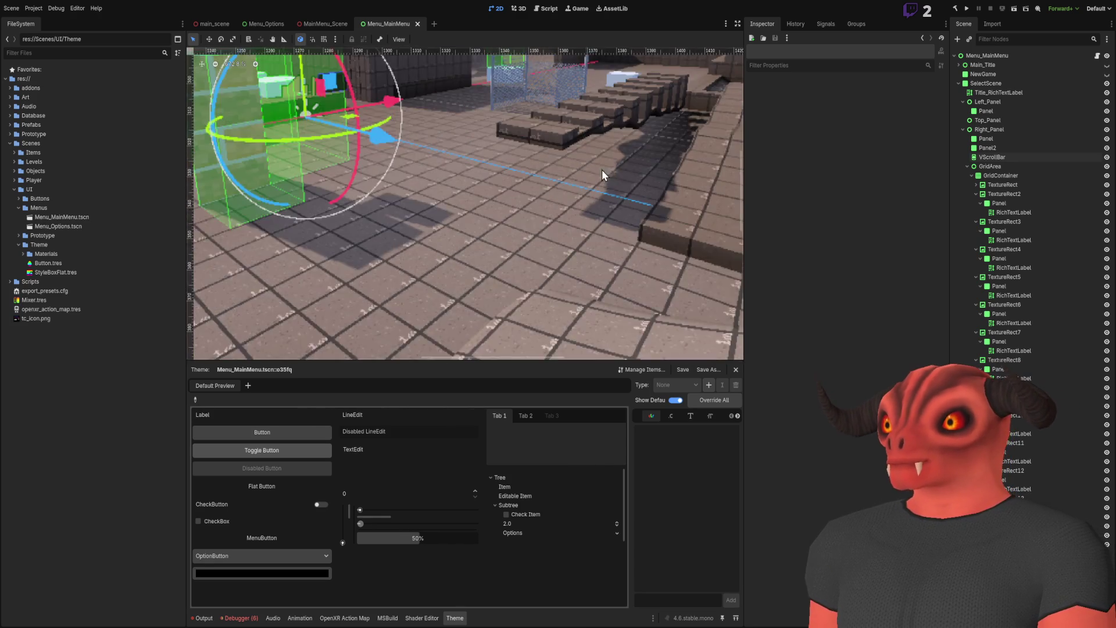
{"action": "scroll", "coordinate": [578, 241], "scroll_direction": "up", "scroll_amount": 3}
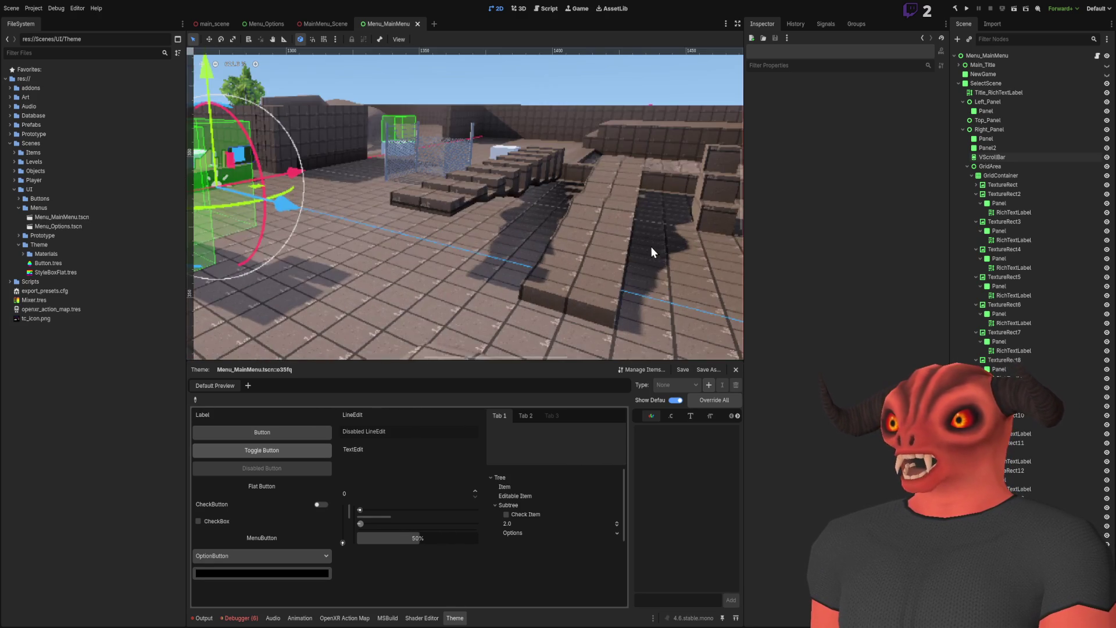
{"action": "scroll", "coordinate": [595, 181], "scroll_direction": "down", "scroll_amount": 5}
{"action": "scroll", "coordinate": [581, 221], "scroll_direction": "down", "scroll_amount": 4}
{"action": "scroll", "coordinate": [580, 221], "scroll_direction": "up", "scroll_amount": 4}
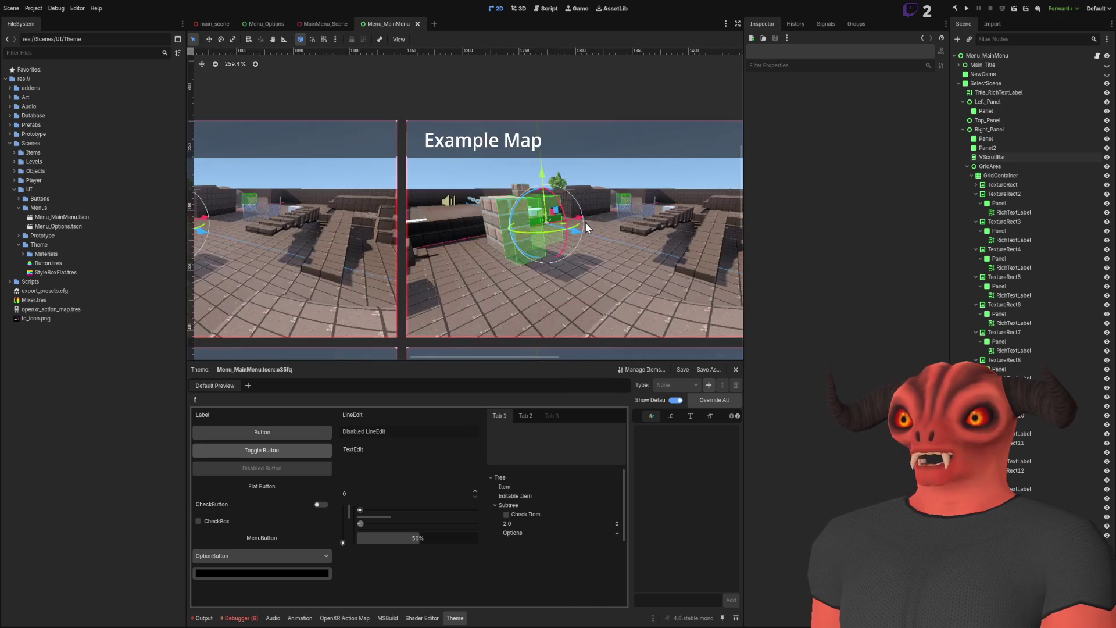
{"action": "scroll", "coordinate": [265, 155], "scroll_direction": "up", "scroll_amount": 1}
{"action": "scroll", "coordinate": [217, 272], "scroll_direction": "down", "scroll_amount": 3}
{"action": "scroll", "coordinate": [529, 236], "scroll_direction": "down", "scroll_amount": 5}
{"action": "scroll", "coordinate": [428, 161], "scroll_direction": "up", "scroll_amount": 5}
{"action": "scroll", "coordinate": [428, 162], "scroll_direction": "up", "scroll_amount": 2}
{"action": "scroll", "coordinate": [566, 225], "scroll_direction": "down", "scroll_amount": 8}
{"action": "scroll", "coordinate": [558, 225], "scroll_direction": "right", "scroll_amount": 5}
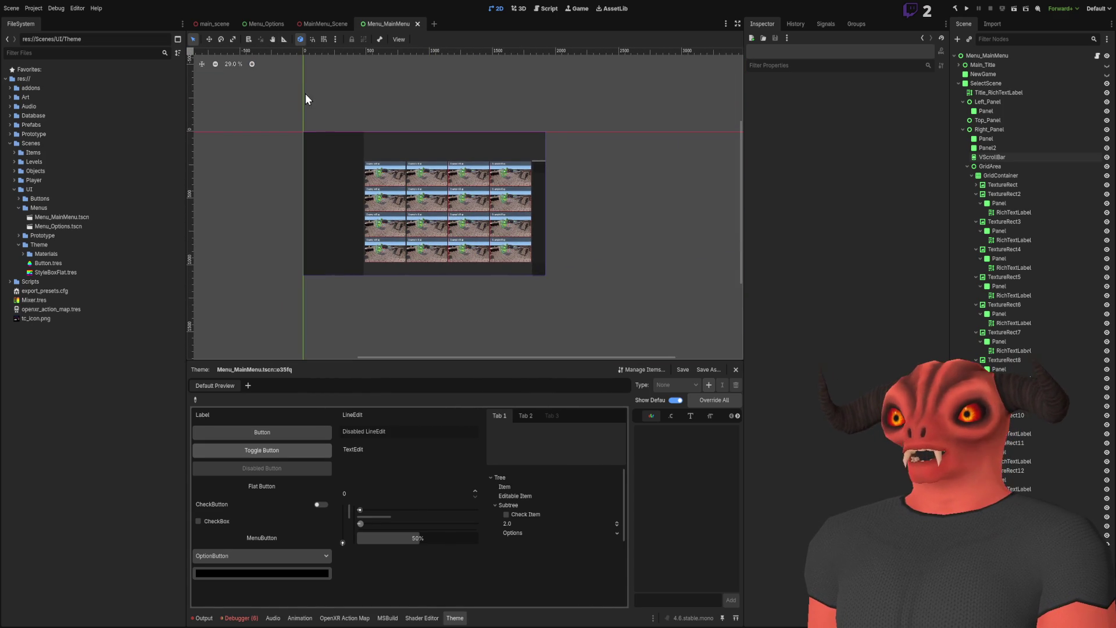
{"action": "left_click", "coordinate": [329, 23]}
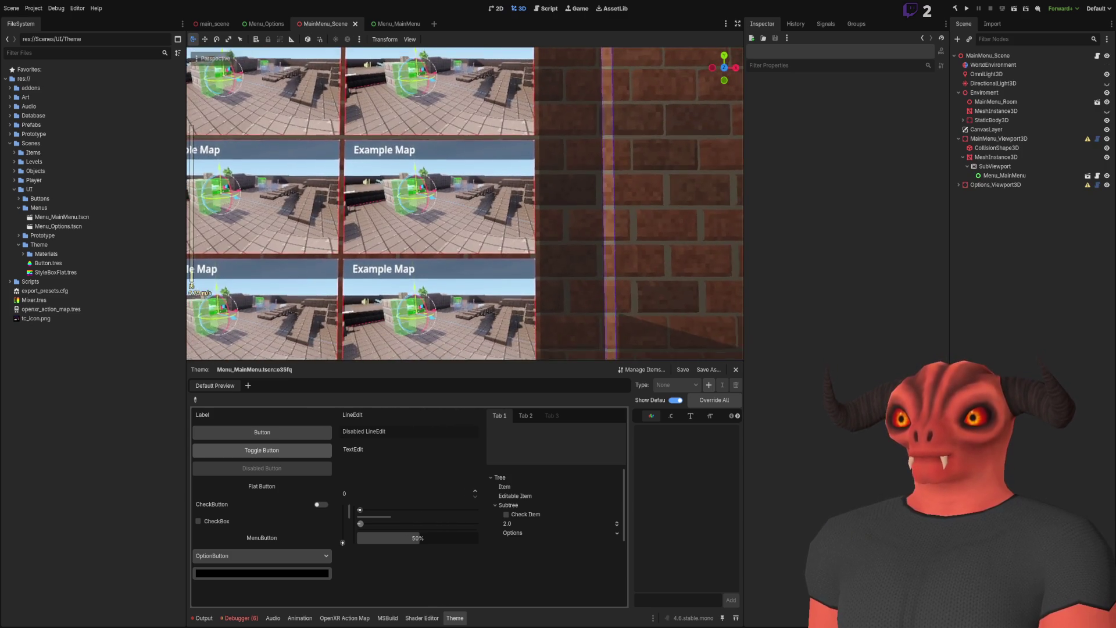
{"action": "scroll", "coordinate": [465, 204], "scroll_direction": "down", "scroll_amount": 3}
{"action": "key", "text": "w"}
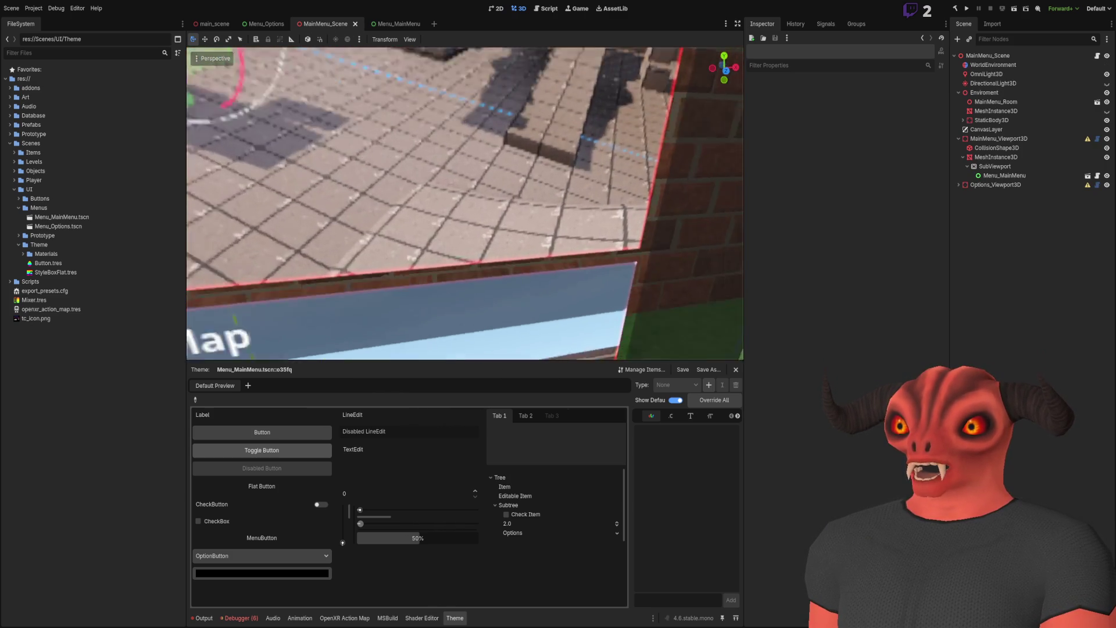
{"action": "key", "text": "w"}
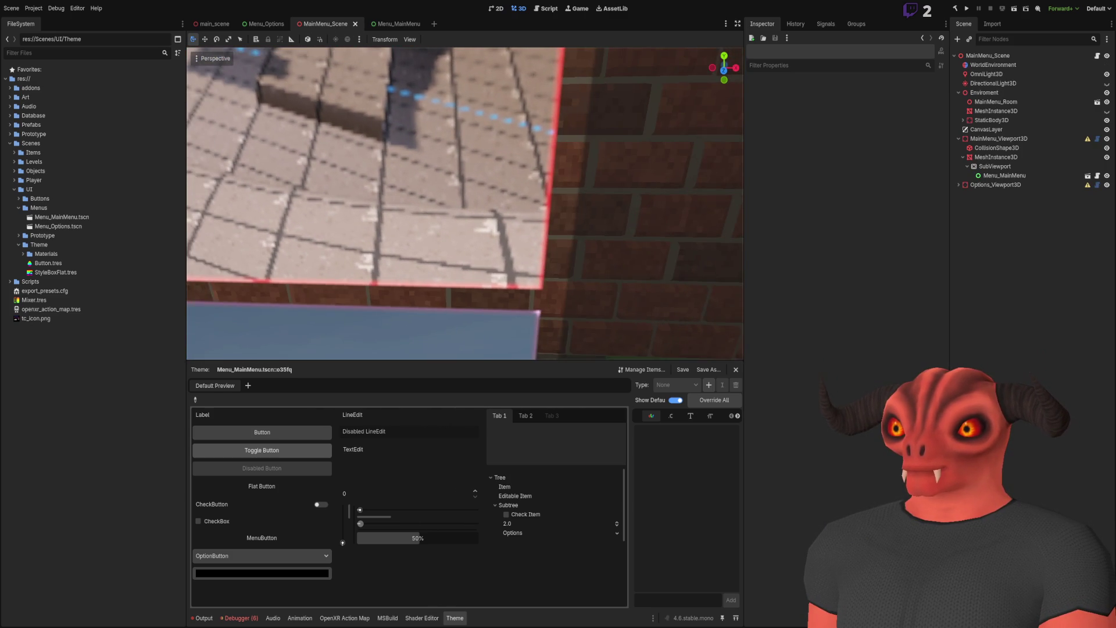
{"action": "left_click", "coordinate": [394, 22]}
{"action": "scroll", "coordinate": [472, 314], "scroll_direction": "up", "scroll_amount": 10}
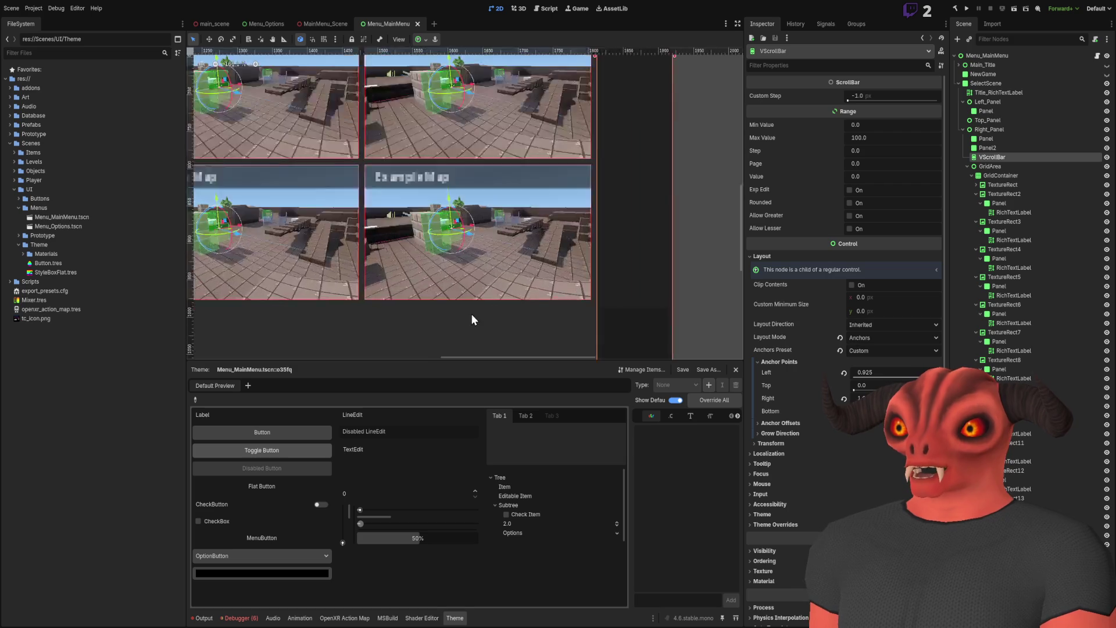
{"action": "scroll", "coordinate": [674, 257], "scroll_direction": "down", "scroll_amount": 8}
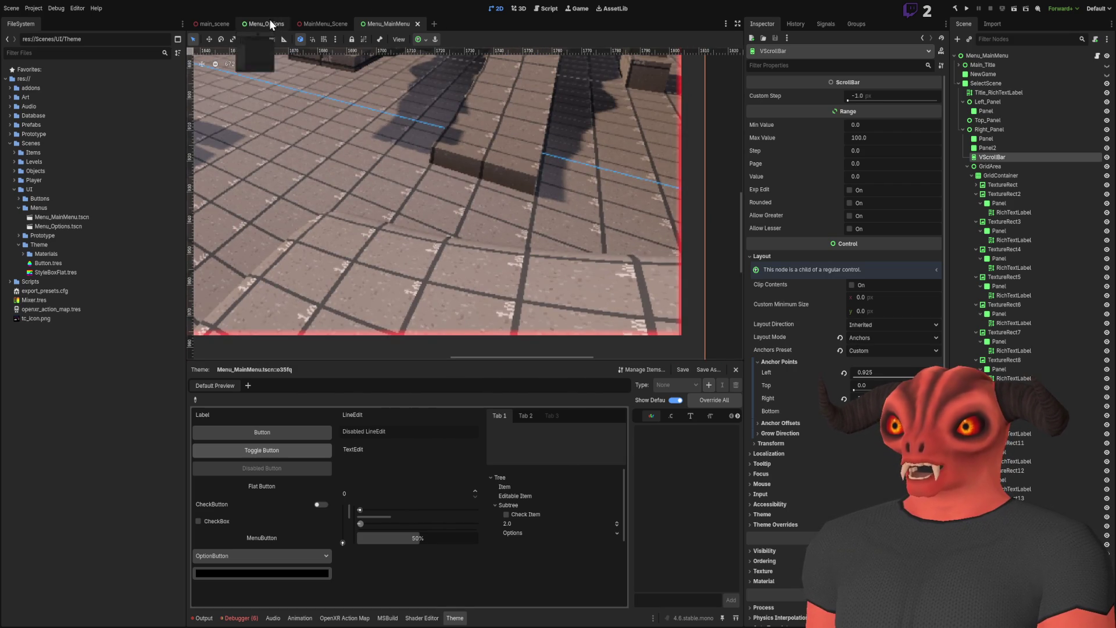
{"action": "left_click", "coordinate": [269, 22]}
{"action": "left_click", "coordinate": [332, 23]}
{"action": "scroll", "coordinate": [564, 311], "scroll_direction": "up", "scroll_amount": 10}
{"action": "scroll", "coordinate": [415, 80], "scroll_direction": "up", "scroll_amount": 3}
{"action": "left_click", "coordinate": [393, 23]}
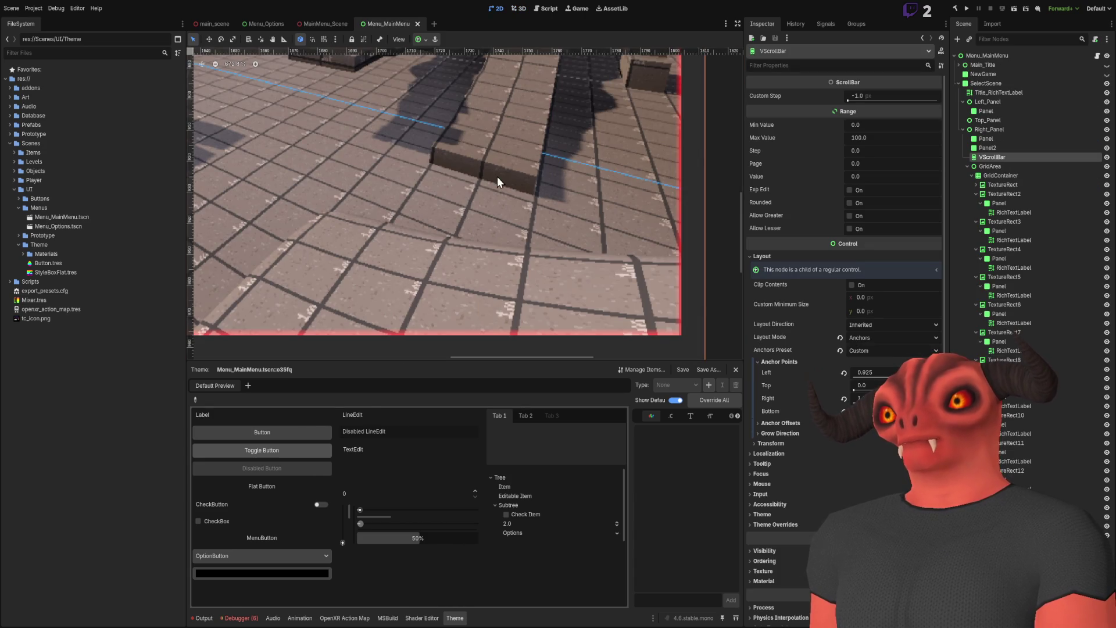
{"action": "scroll", "coordinate": [497, 177], "scroll_direction": "up", "scroll_amount": 5}
{"action": "left_click", "coordinate": [322, 24]}
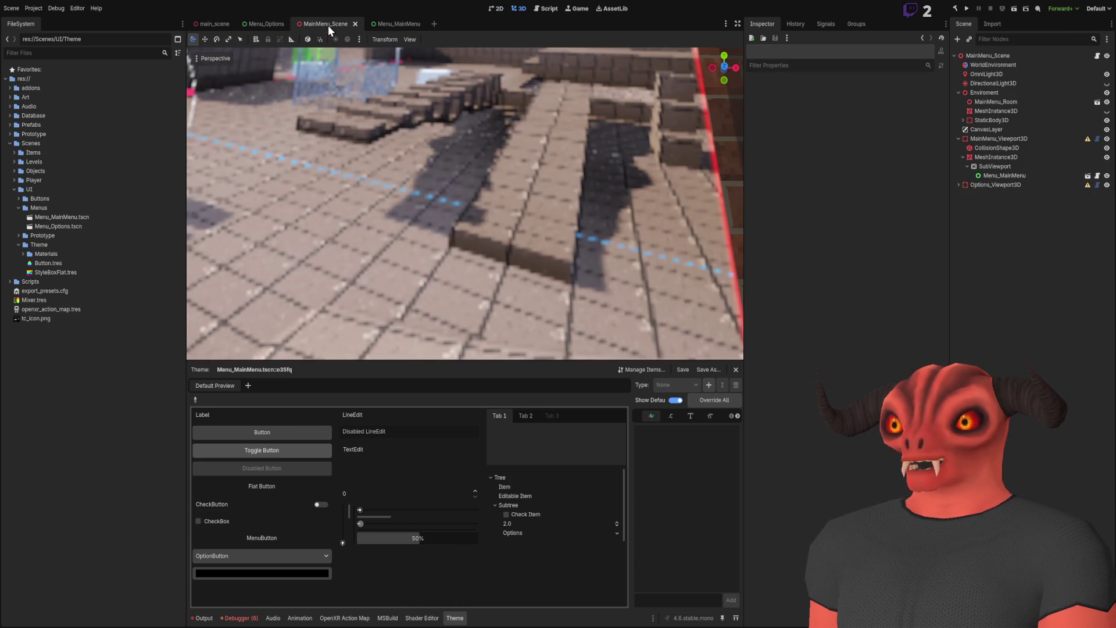
{"action": "scroll", "coordinate": [407, 263], "scroll_direction": "down", "scroll_amount": 5}
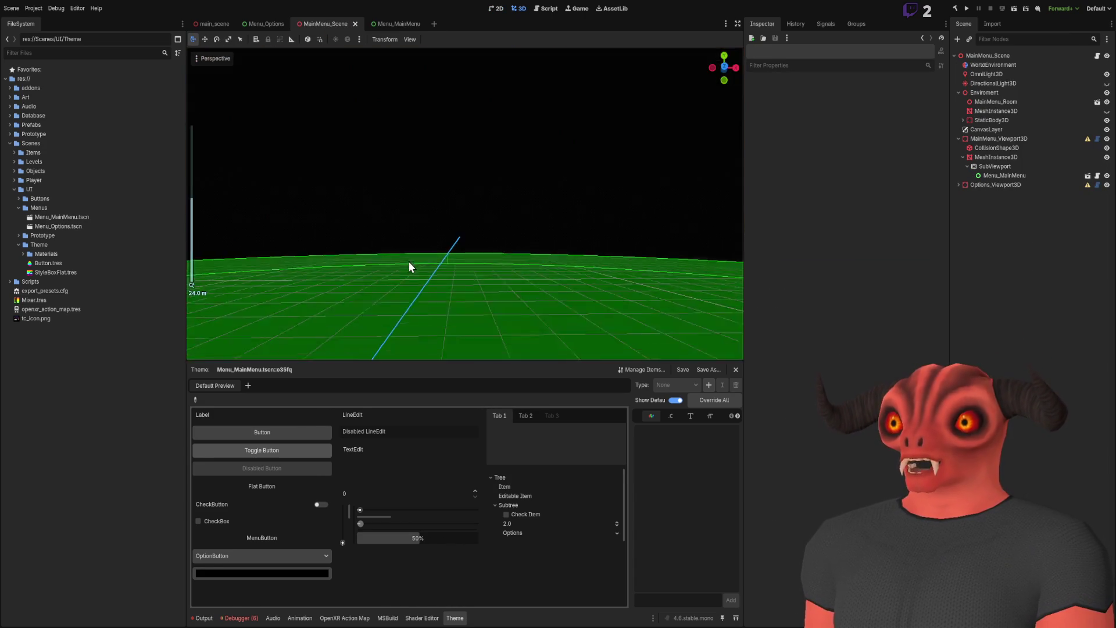
{"action": "key", "text": "w"}
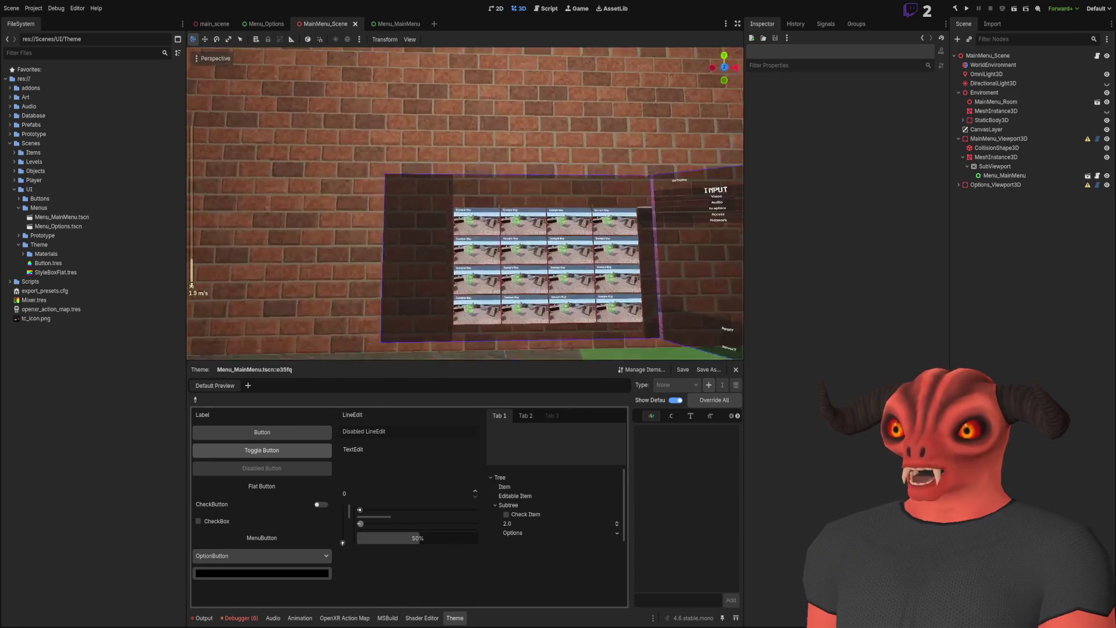
{"action": "key", "text": "s"}
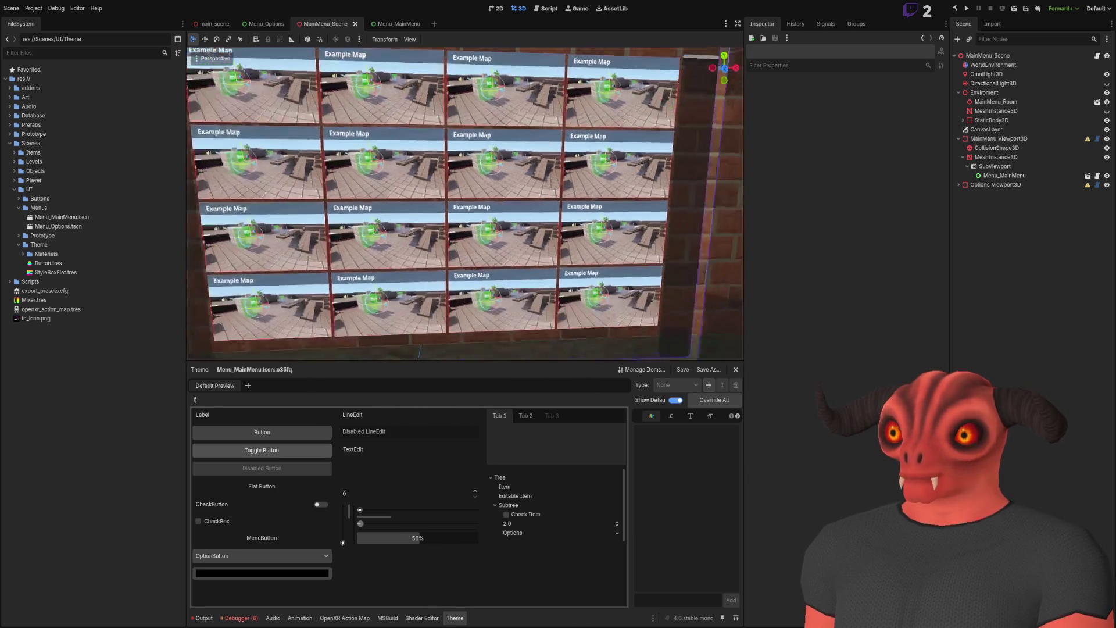
{"action": "key", "text": "w"}
{"action": "key", "text": "s"}
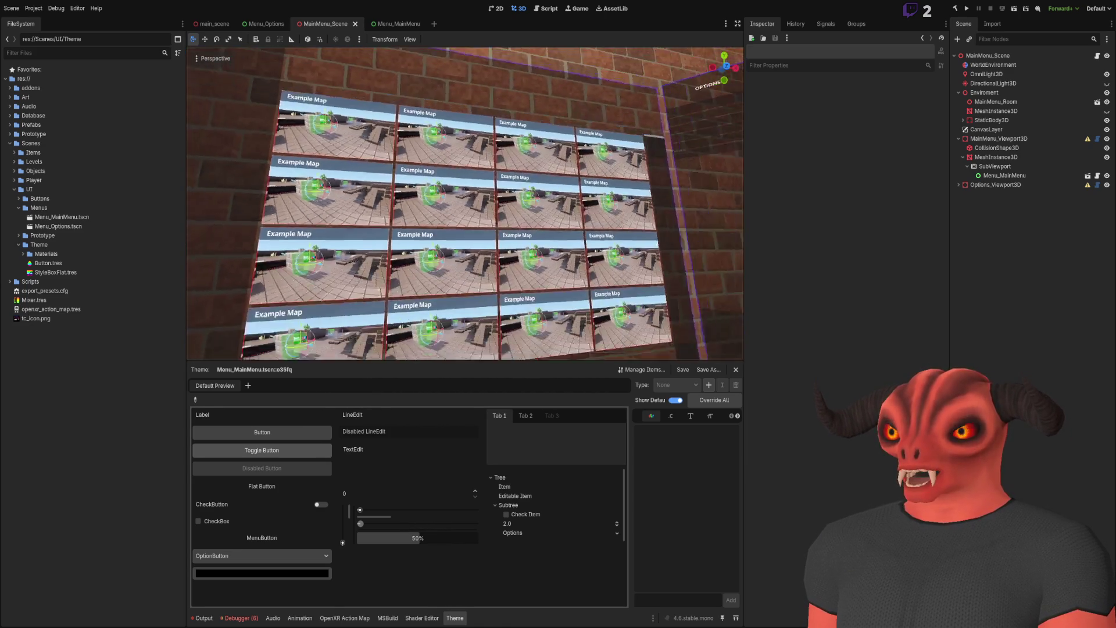
{"action": "key", "text": "w"}
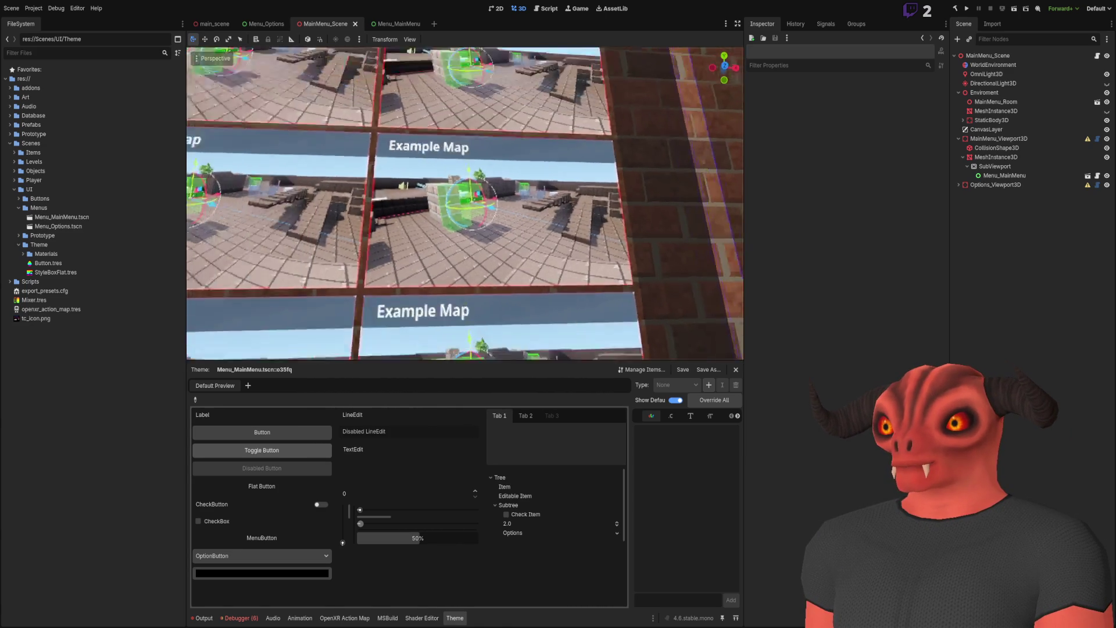
{"action": "key", "text": "s"}
{"action": "key", "text": "s"}
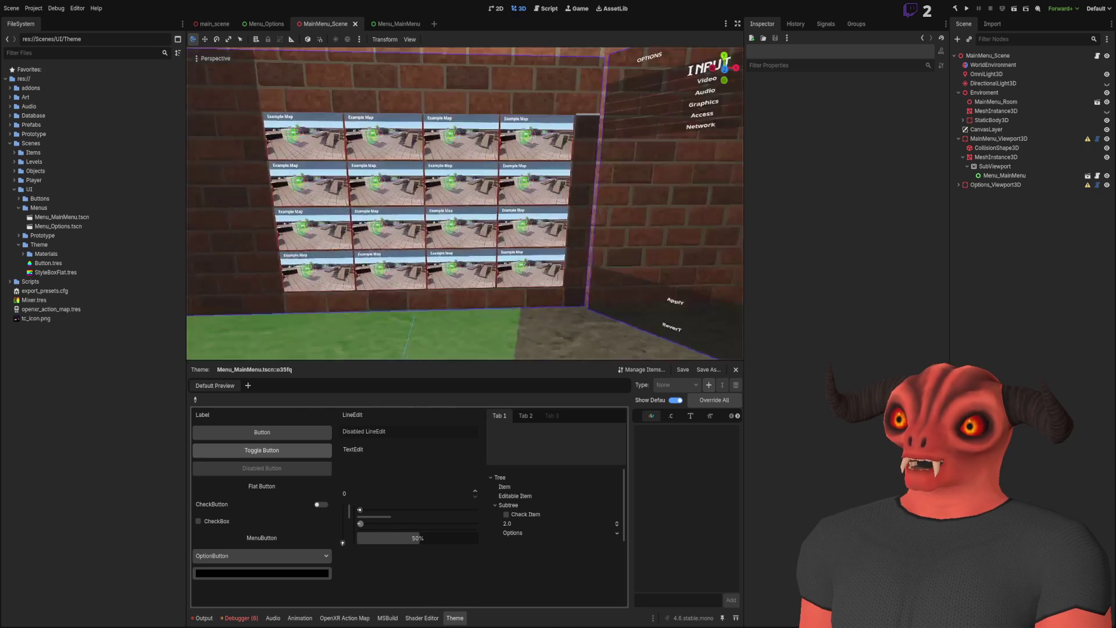
{"action": "left_click", "coordinate": [388, 24]}
{"action": "scroll", "coordinate": [492, 154], "scroll_direction": "down", "scroll_amount": 15}
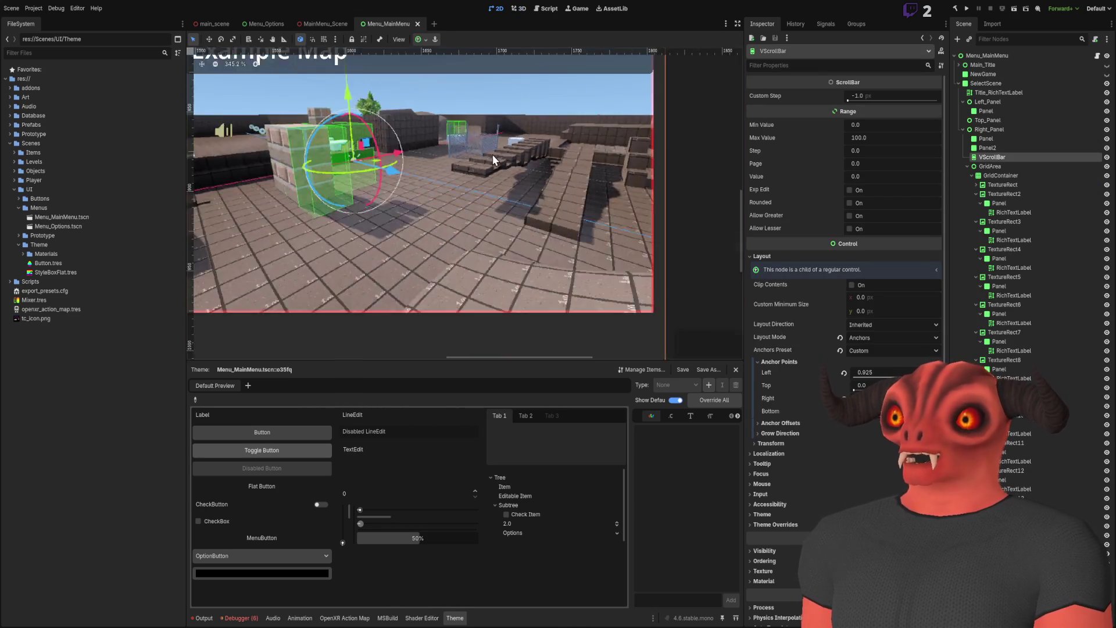
{"action": "scroll", "coordinate": [521, 204], "scroll_direction": "up", "scroll_amount": 4}
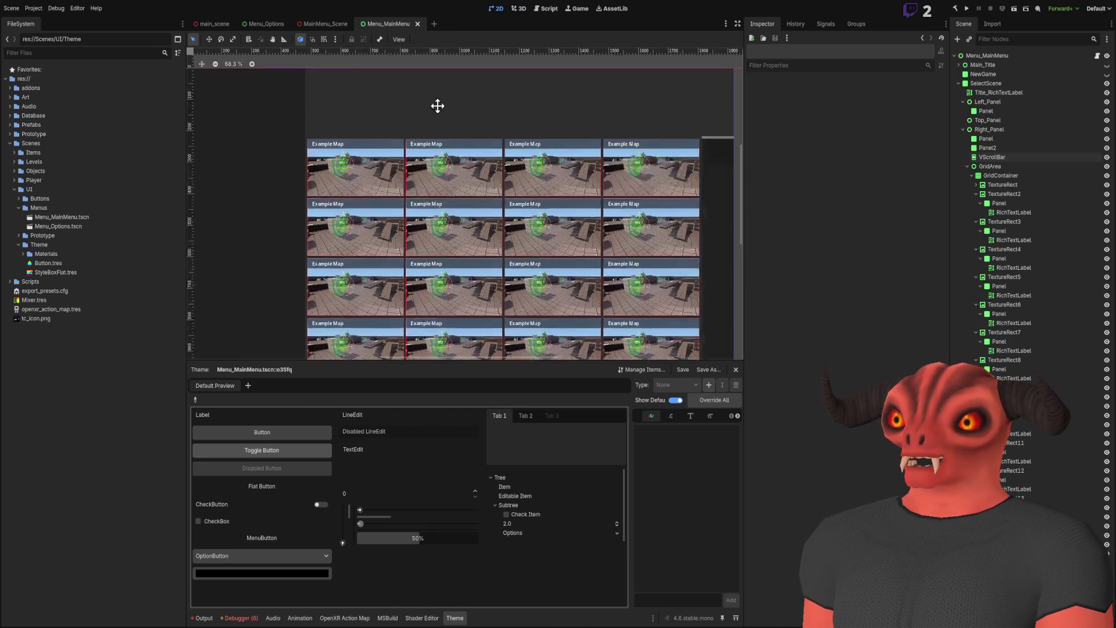
{"action": "left_click", "coordinate": [324, 24]}
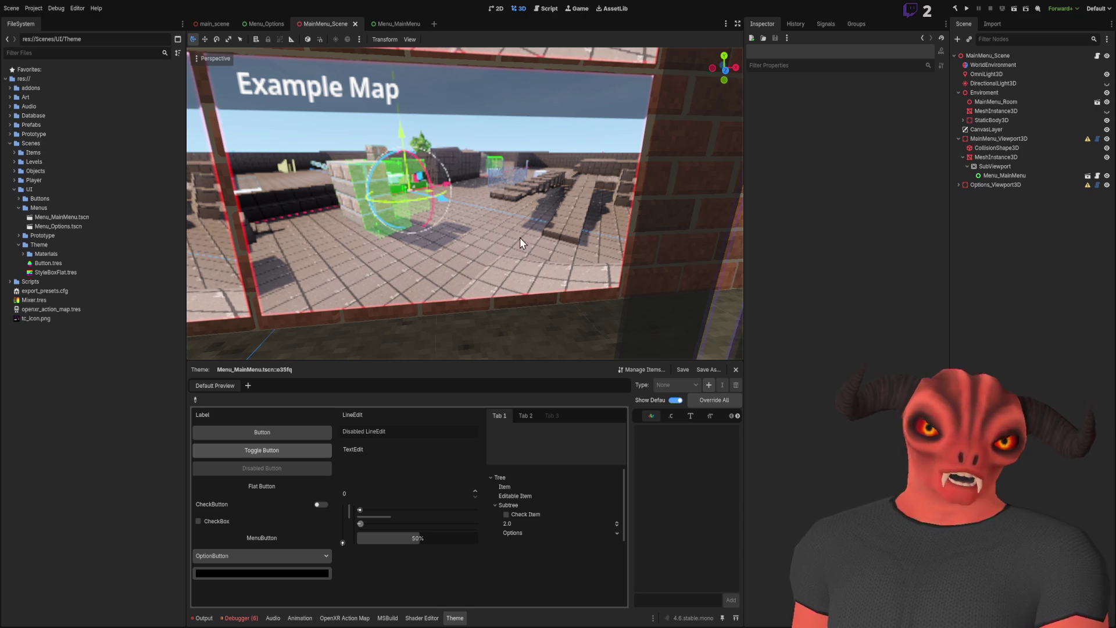
{"action": "scroll", "coordinate": [568, 207], "scroll_direction": "down", "scroll_amount": 5}
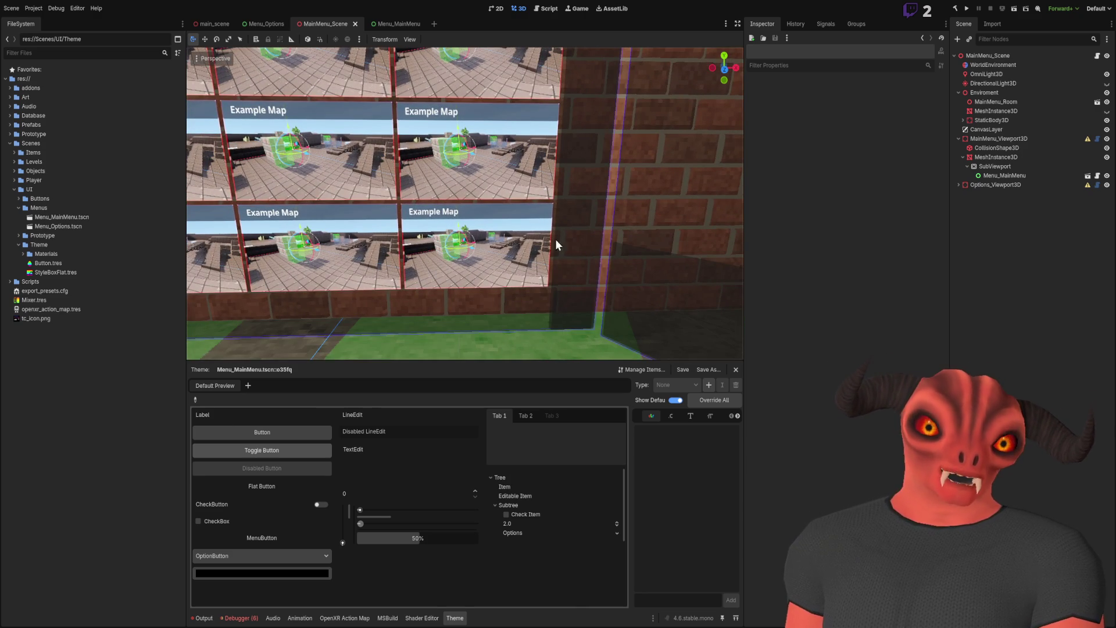
{"action": "scroll", "coordinate": [587, 186], "scroll_direction": "up", "scroll_amount": 5}
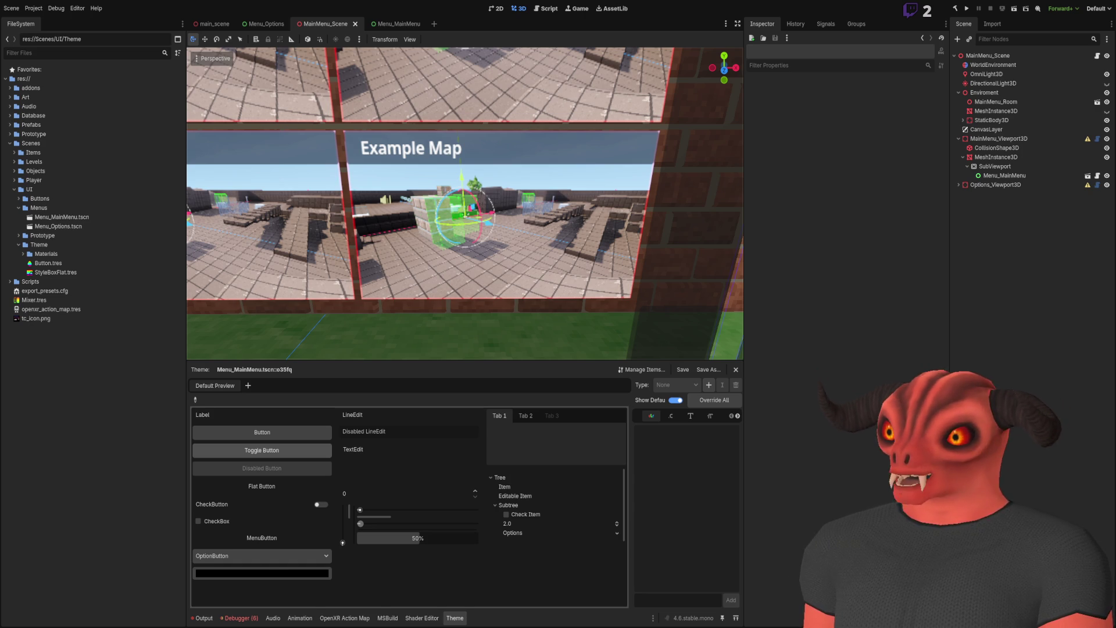
{"action": "key", "text": "alt+Tab"}
- Deselect the canvas in Photoshop's Trap Auto Recharge image, then return to Godot's Menu_MainMenu
{"action": "left_click", "coordinate": [210, 41]}
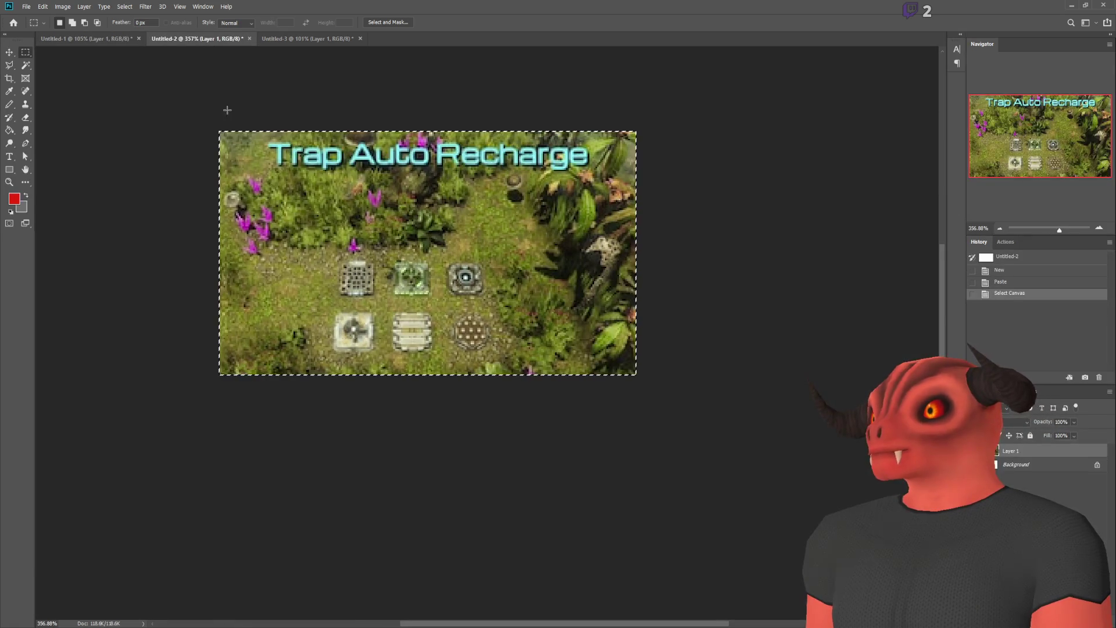
{"action": "key", "text": "ctrl+d"}
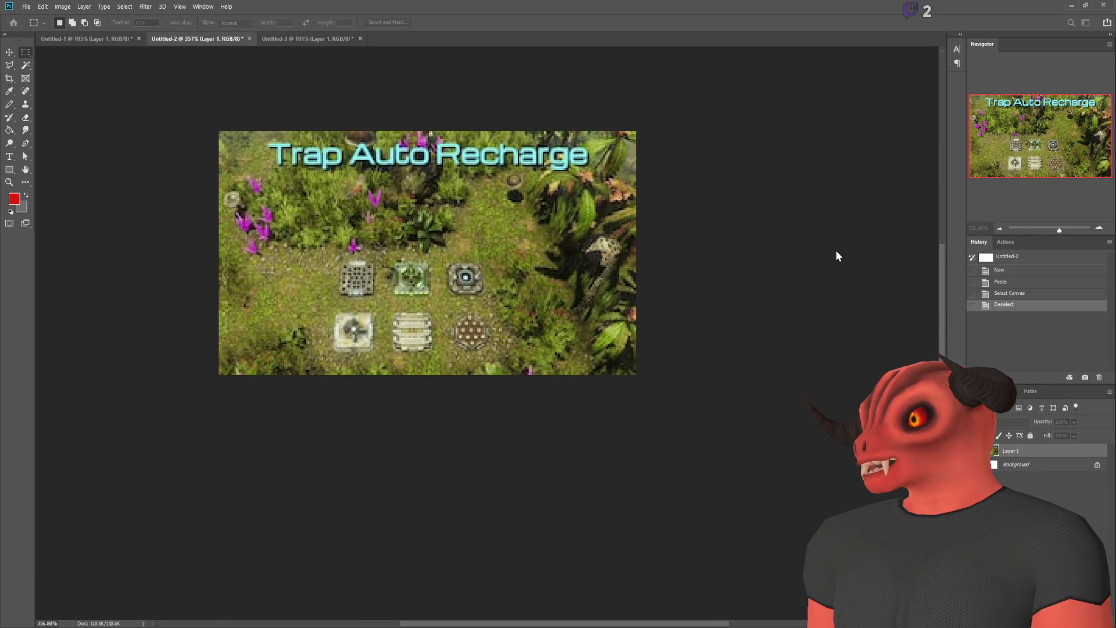
{"action": "key", "text": "alt+Tab"}
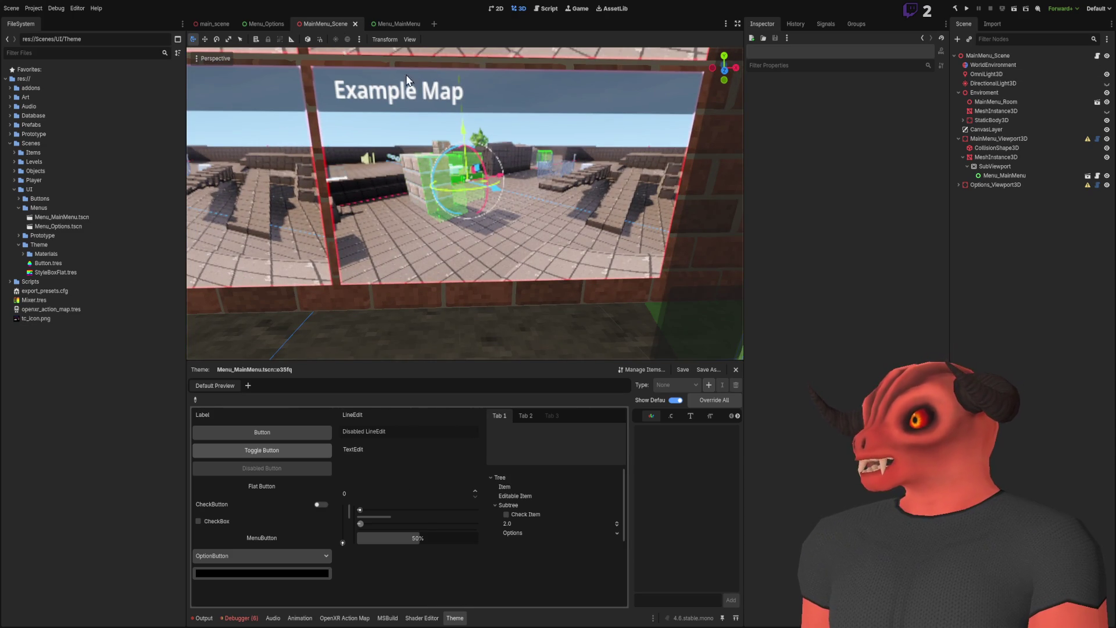
{"action": "left_click", "coordinate": [422, 27]}
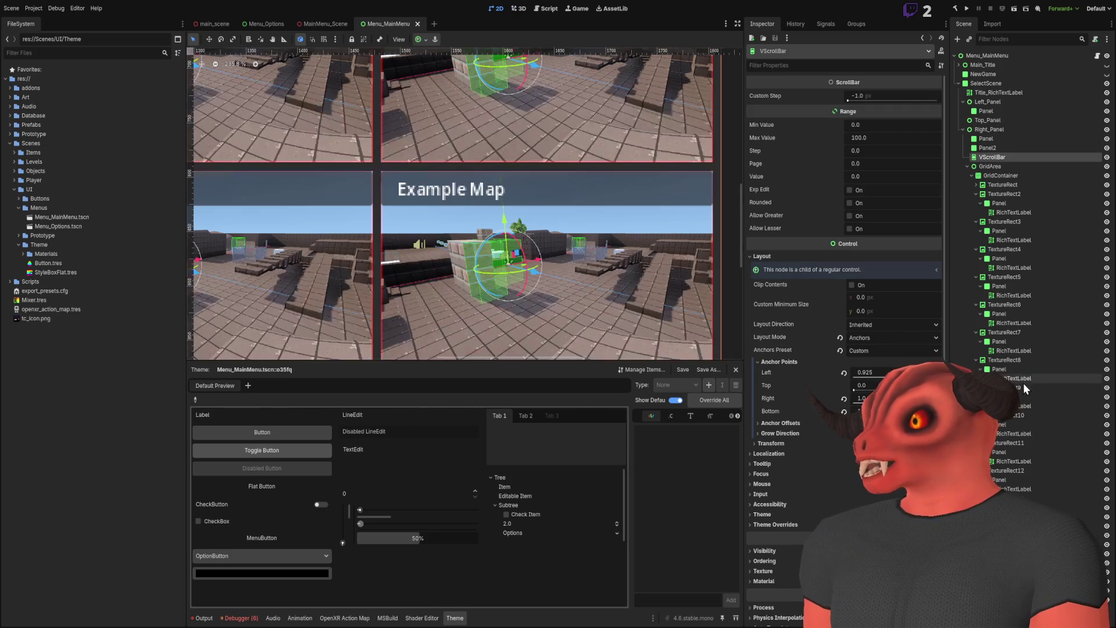
- Frame the view on the first TextureRect map tile in Menu_MainMenu
{"action": "double_click", "coordinate": [1003, 184]}
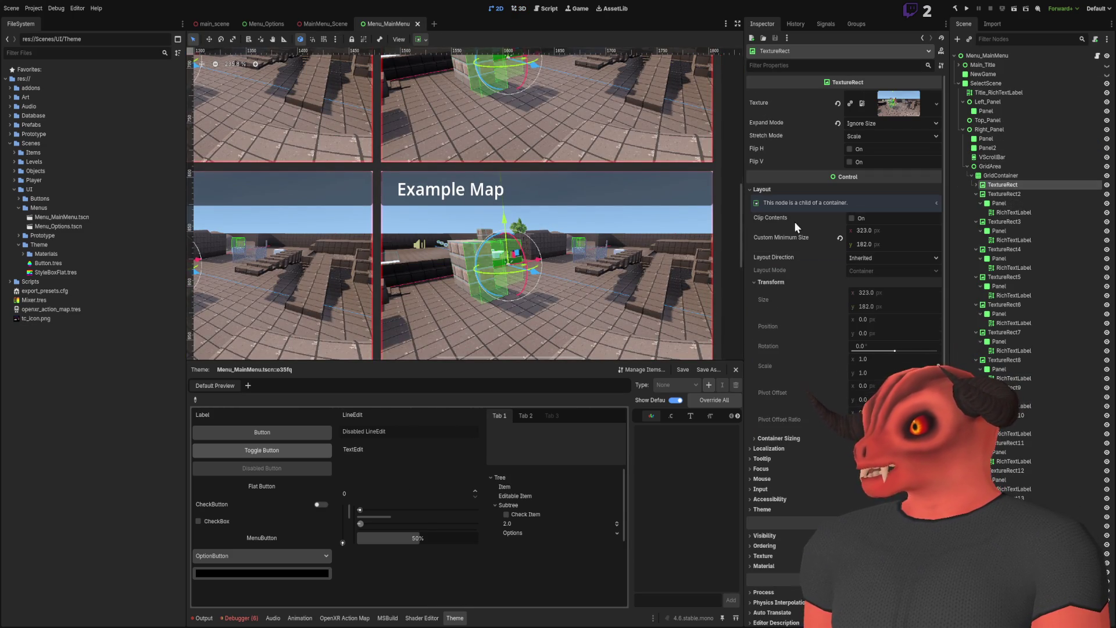
{"action": "scroll", "coordinate": [561, 203], "scroll_direction": "down", "scroll_amount": 8}
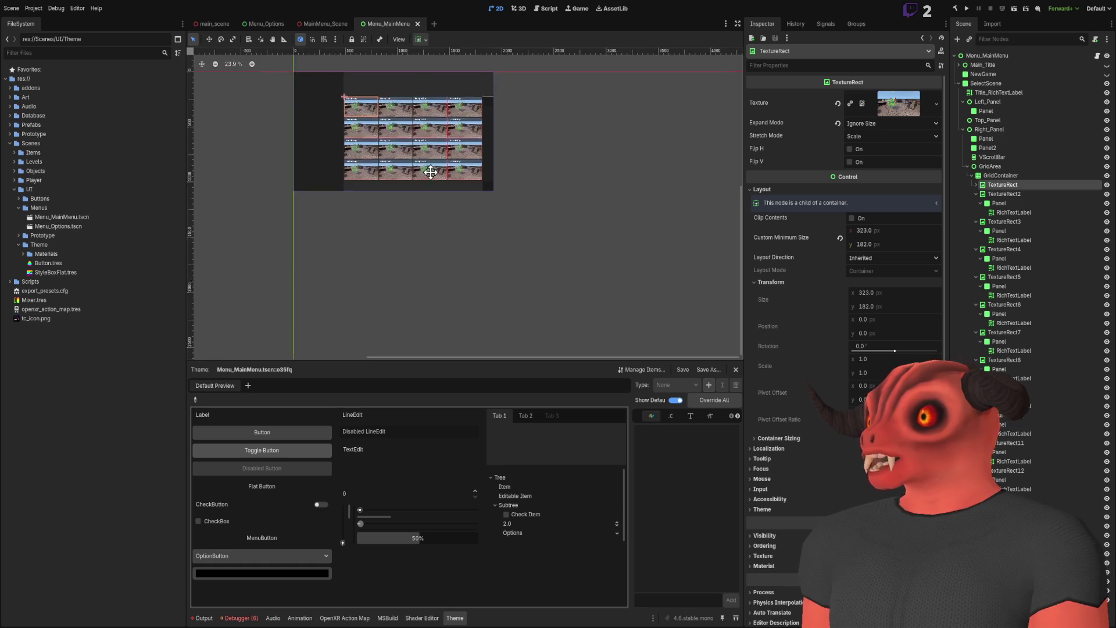
{"action": "key", "text": "shift+f"}
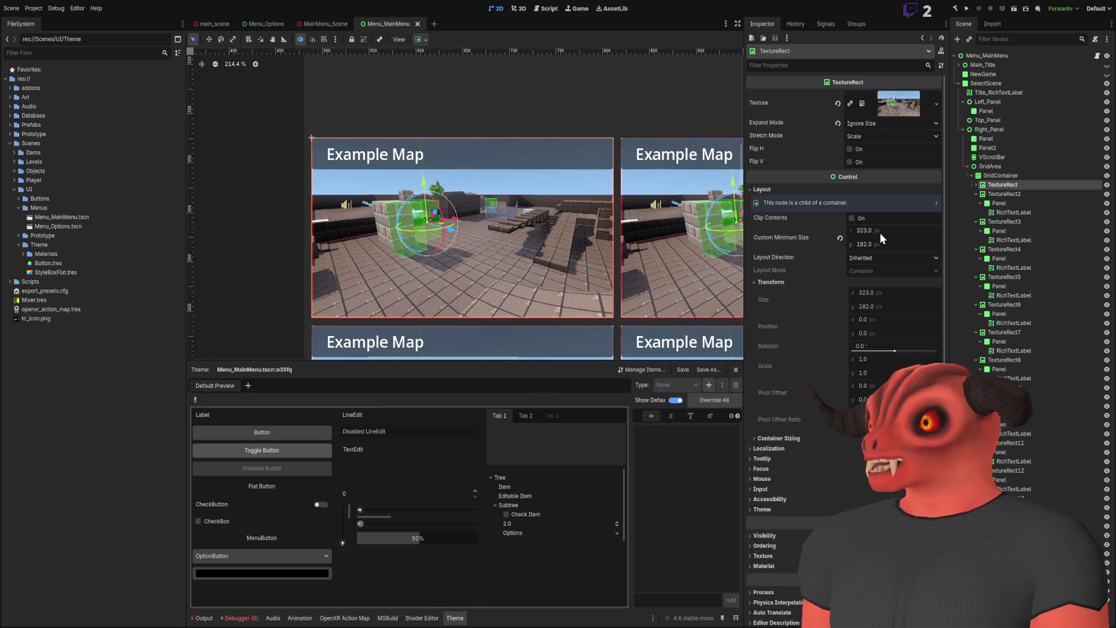
- Close Menu_Options and view the MainMenu_Scene room's wall showing the Example Map grid
{"action": "left_click", "coordinate": [278, 23]}
{"action": "left_click", "coordinate": [294, 22]}
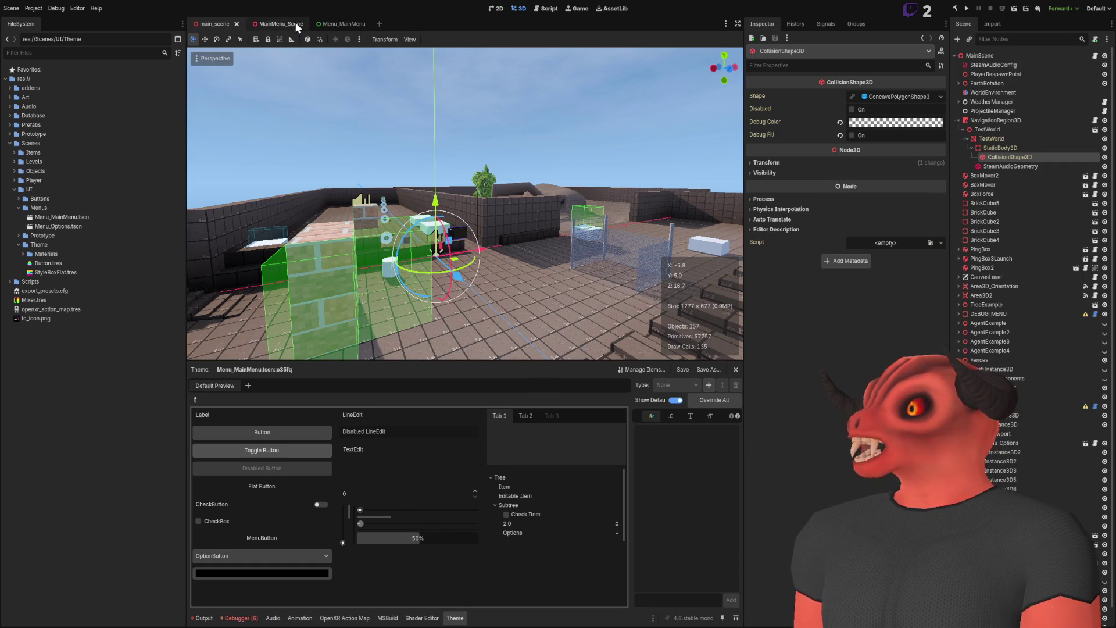
{"action": "left_click", "coordinate": [277, 22]}
{"action": "scroll", "coordinate": [386, 233], "scroll_direction": "up", "scroll_amount": 3}
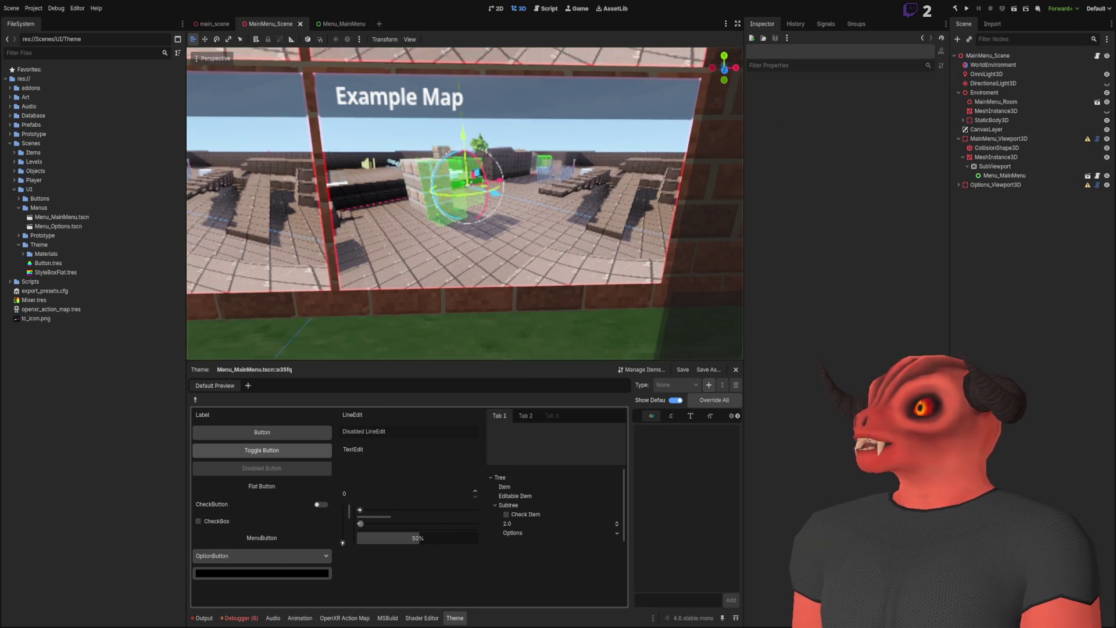
{"action": "mouse_move", "coordinate": [386, 233]}
{"action": "left_mouse_down"}
{"action": "mouse_move", "coordinate": [523, 235]}
{"action": "mouse_move", "coordinate": [337, 233]}
{"action": "mouse_move", "coordinate": [337, 256]}
{"action": "mouse_move", "coordinate": [442, 250]}
{"action": "left_mouse_up"}
{"action": "scroll", "coordinate": [465, 204], "scroll_direction": "up", "scroll_amount": 5}
{"action": "scroll", "coordinate": [465, 204], "scroll_direction": "down", "scroll_amount": 5}
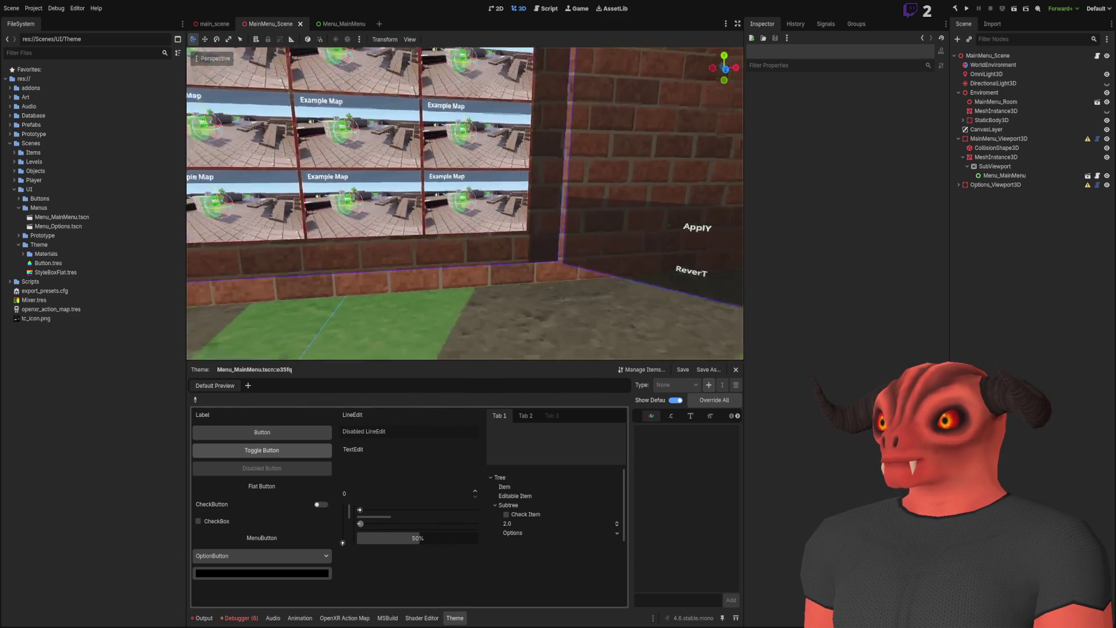
{"action": "scroll", "coordinate": [465, 204], "scroll_direction": "up", "scroll_amount": 10}
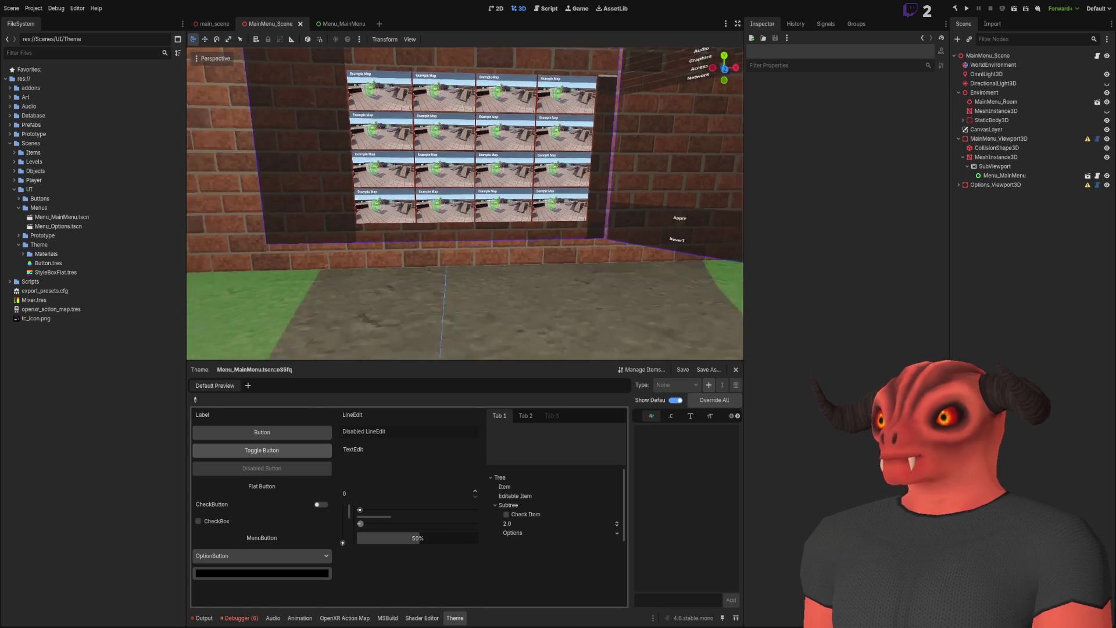
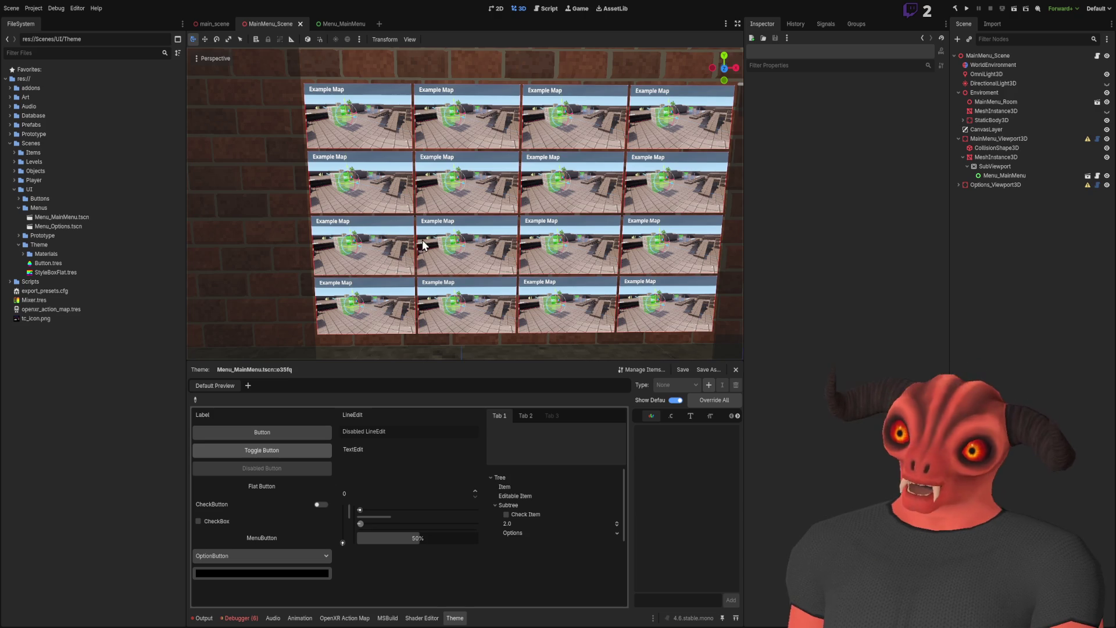
- In the Menu_MainMenu scene, delete TextureRect2 through the last TextureRect, keeping one map card
{"action": "scroll", "coordinate": [407, 258], "scroll_direction": "down", "scroll_amount": 5}
{"action": "scroll", "coordinate": [465, 203], "scroll_direction": "up", "scroll_amount": 5}
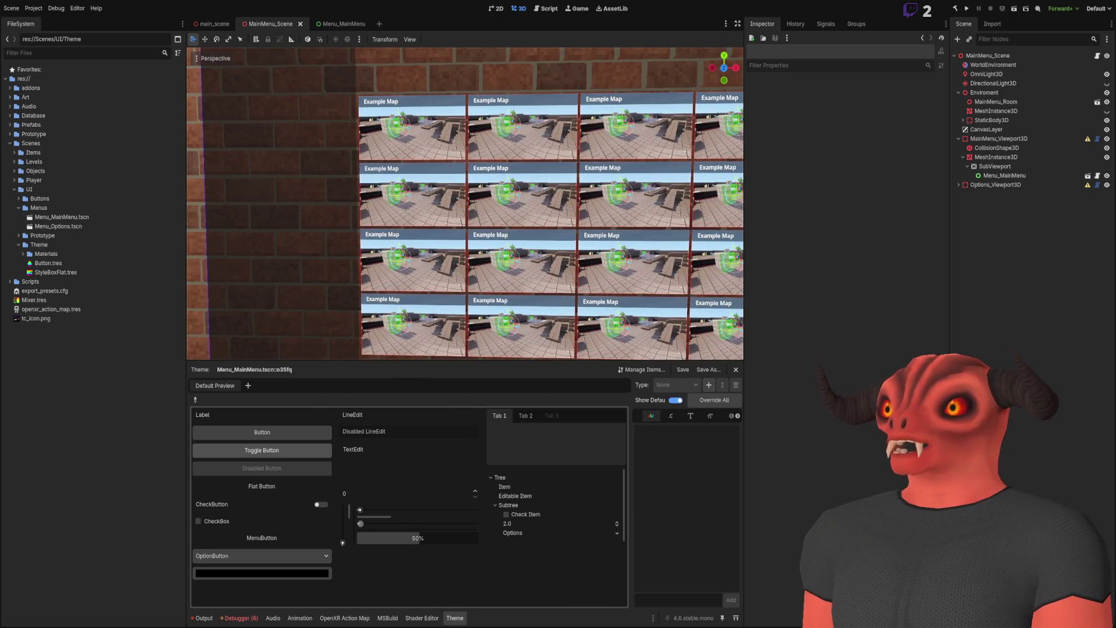
{"action": "scroll", "coordinate": [465, 204], "scroll_direction": "up", "scroll_amount": 5}
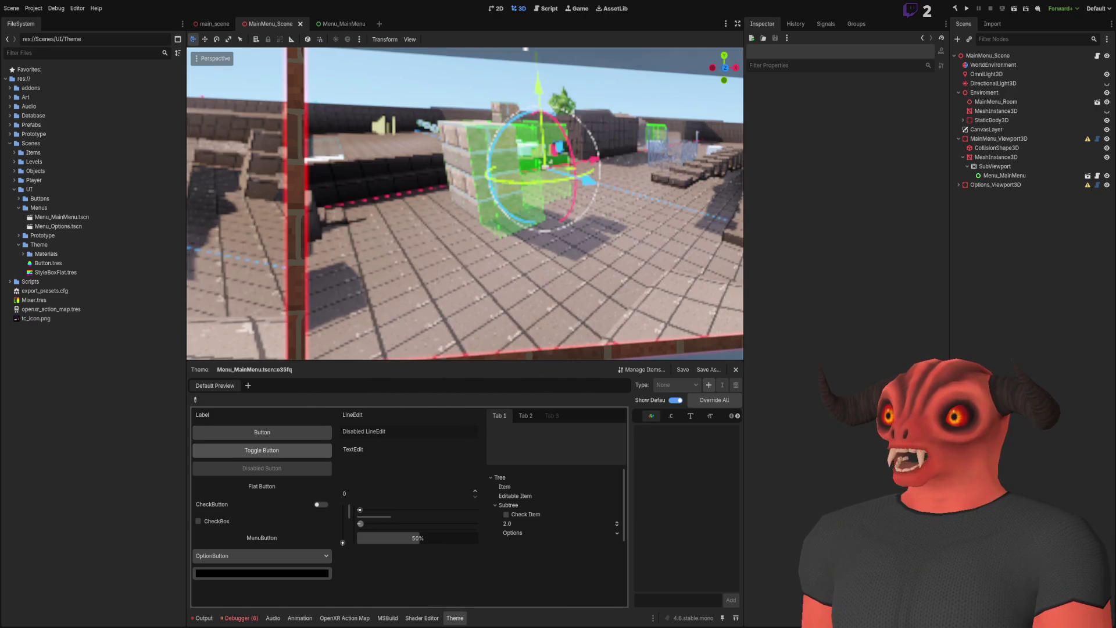
{"action": "scroll", "coordinate": [465, 203], "scroll_direction": "down", "scroll_amount": 5}
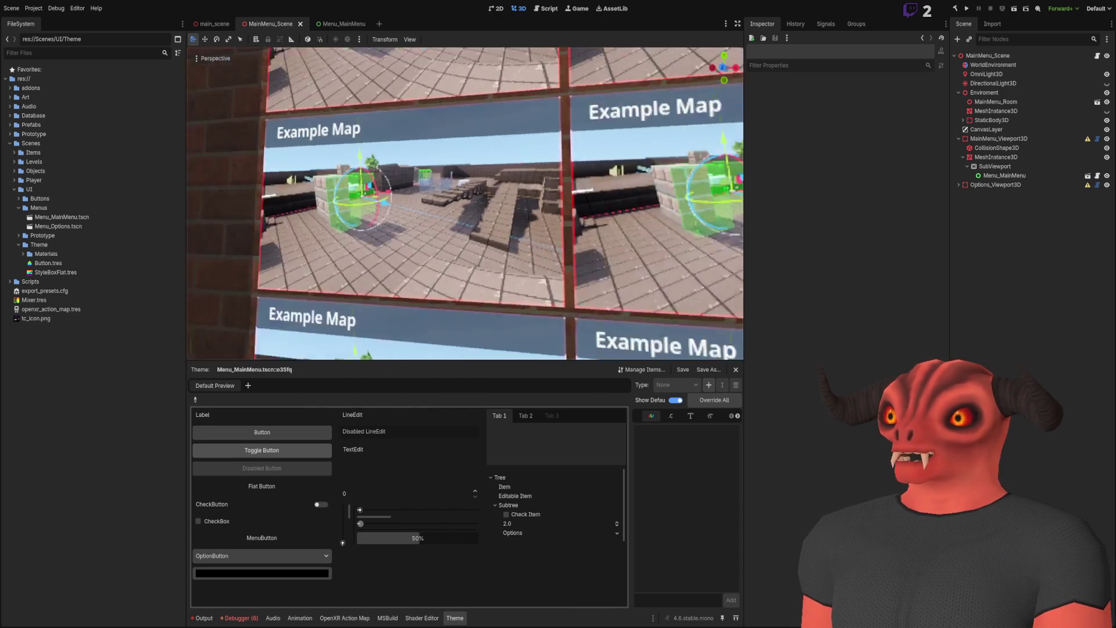
{"action": "scroll", "coordinate": [465, 203], "scroll_direction": "down", "scroll_amount": 8}
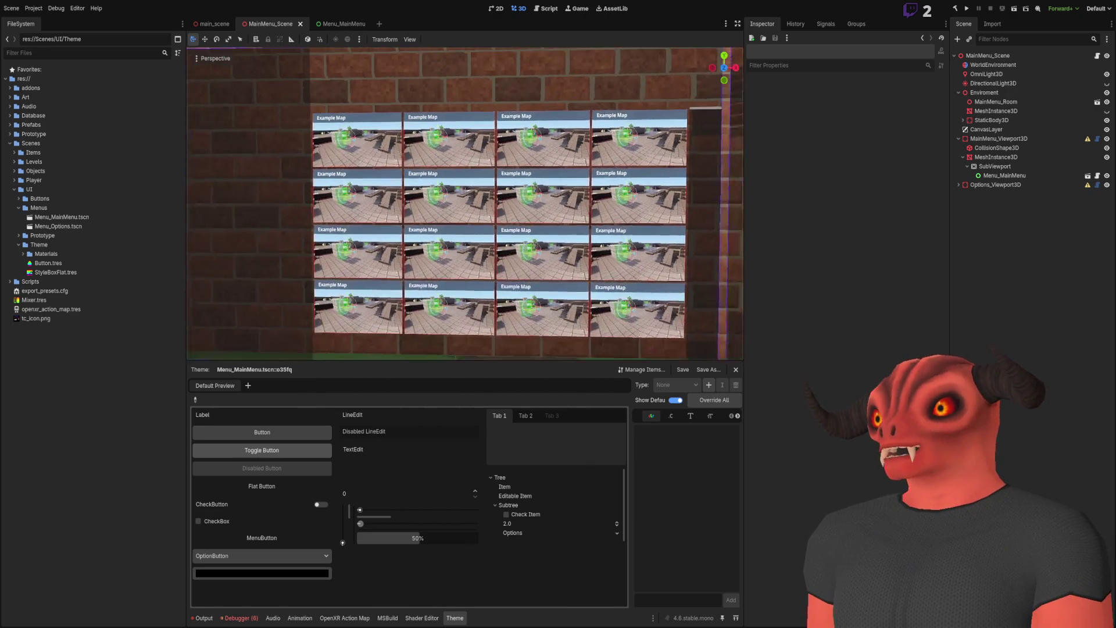
{"action": "scroll", "coordinate": [428, 225], "scroll_direction": "down", "scroll_amount": 6}
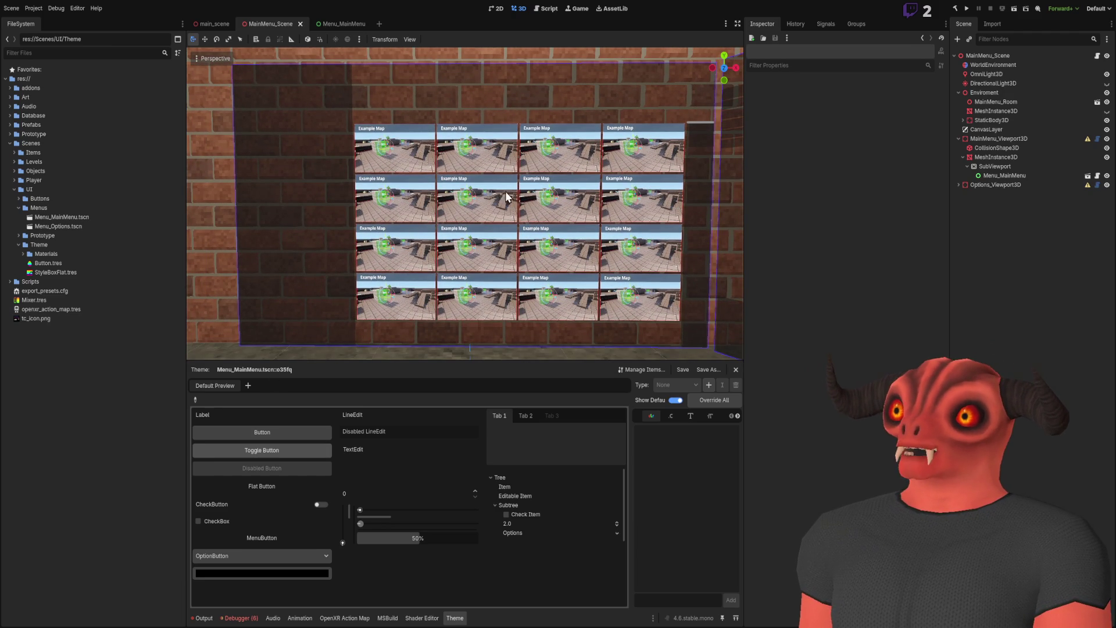
{"action": "scroll", "coordinate": [465, 185], "scroll_direction": "up", "scroll_amount": 10}
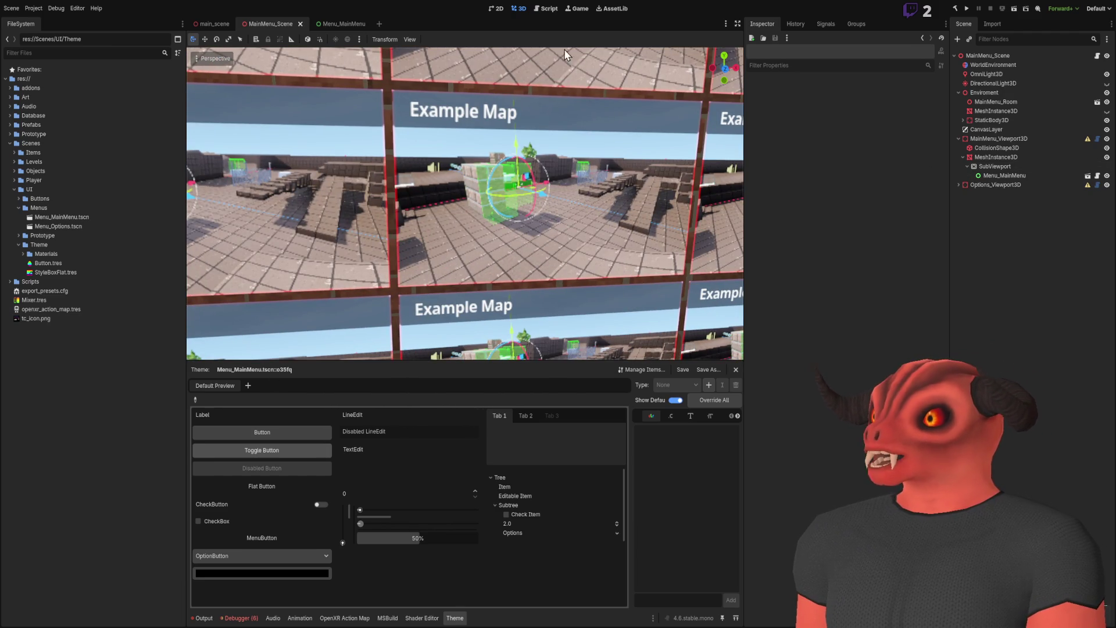
{"action": "left_click", "coordinate": [341, 25]}
{"action": "left_click", "coordinate": [978, 194]}
{"action": "left_click", "coordinate": [995, 194]}
{"action": "left_click", "coordinate": [1003, 554], "text": "shift"}
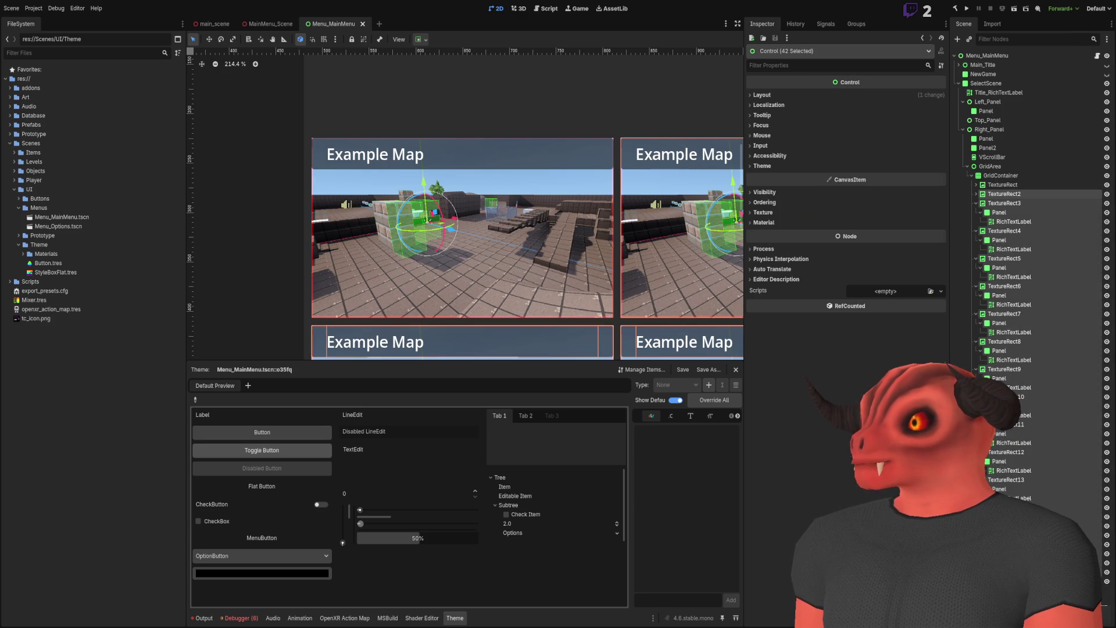
{"action": "key", "text": "Delete"}
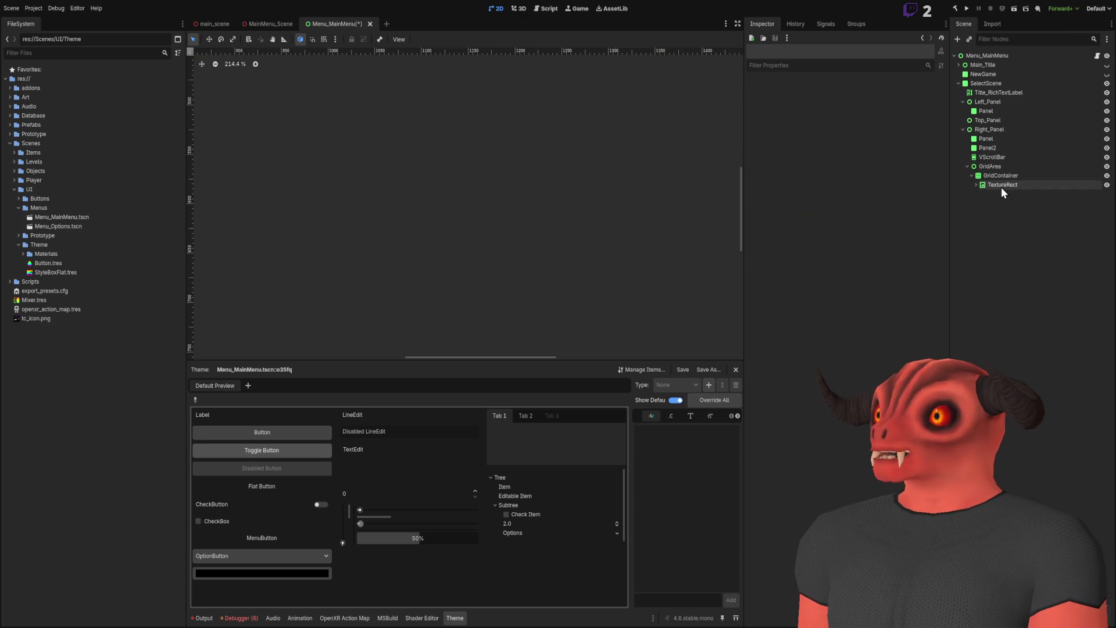
- Expand the remaining TextureRect card and select its header Panel node
{"action": "left_click", "coordinate": [1001, 185]}
{"action": "left_click", "coordinate": [977, 185]}
{"action": "left_click", "coordinate": [995, 202]}
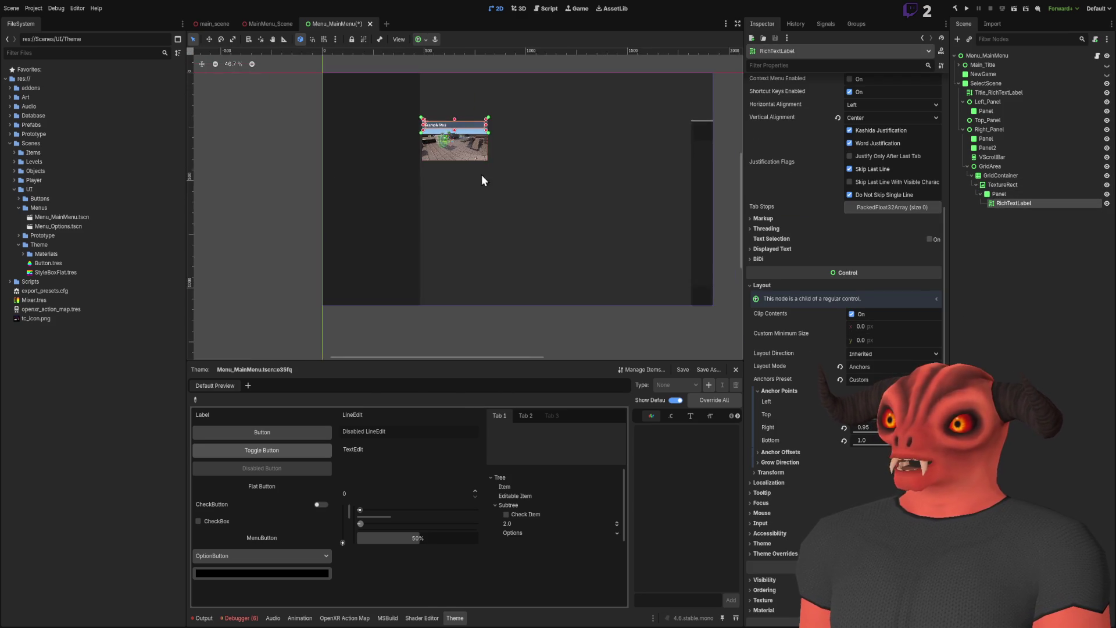
{"action": "scroll", "coordinate": [453, 166], "scroll_direction": "up", "scroll_amount": 8}
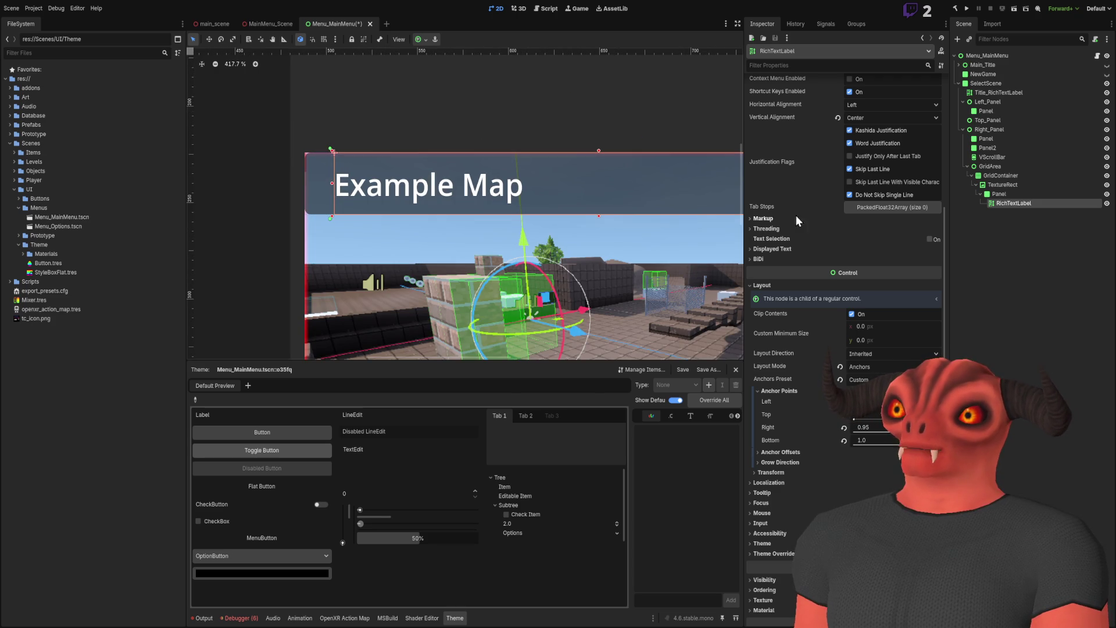
{"action": "left_click", "coordinate": [1000, 194]}
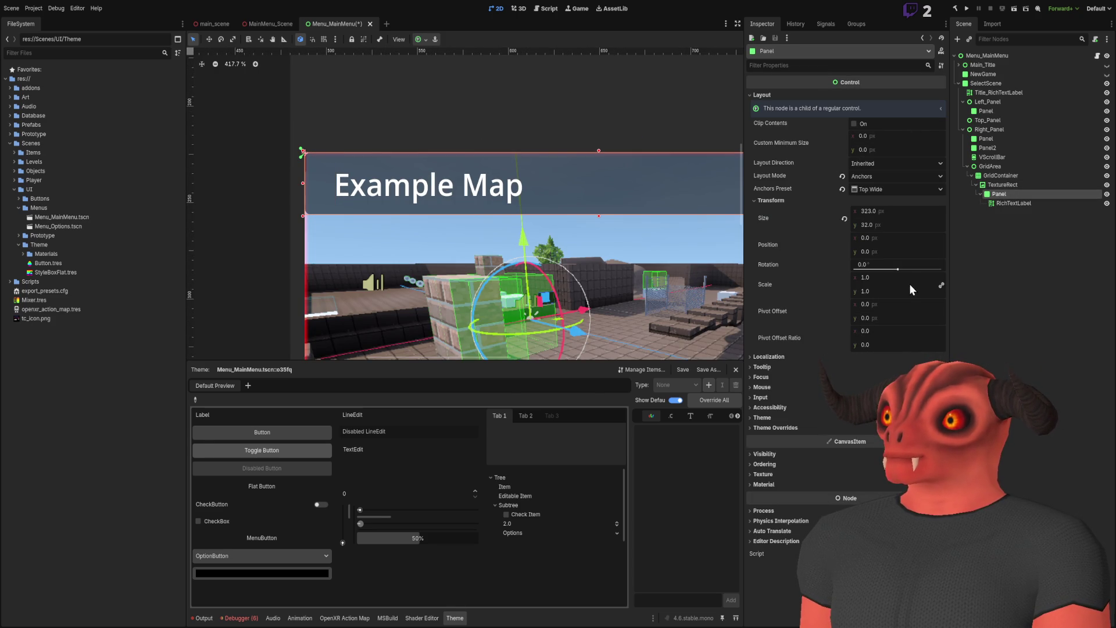
- Set the header Panel's Transform size y to 40, making it 323 × 40
{"action": "left_click", "coordinate": [868, 225]}
{"action": "type", "text": "40"}
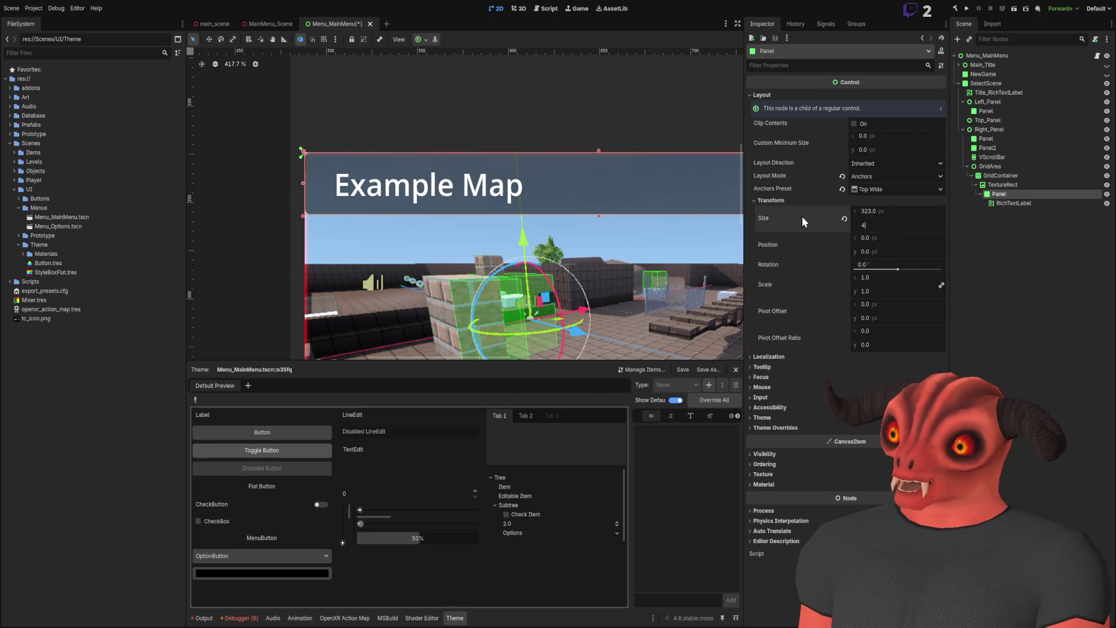
{"action": "key", "text": "Return"}
{"action": "scroll", "coordinate": [682, 215], "scroll_direction": "down", "scroll_amount": 5}
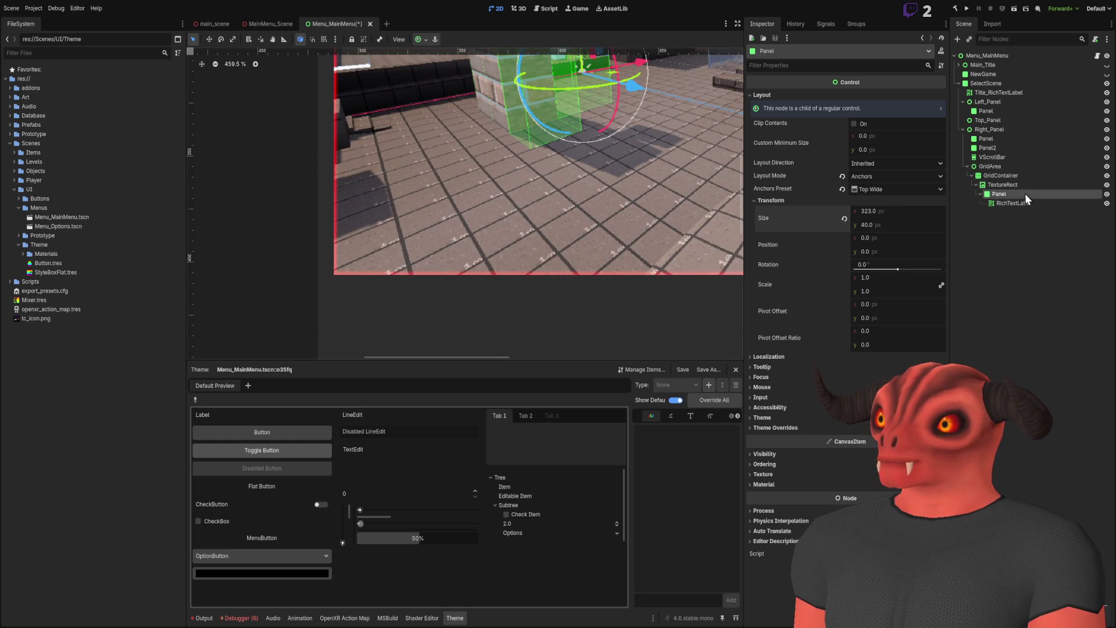